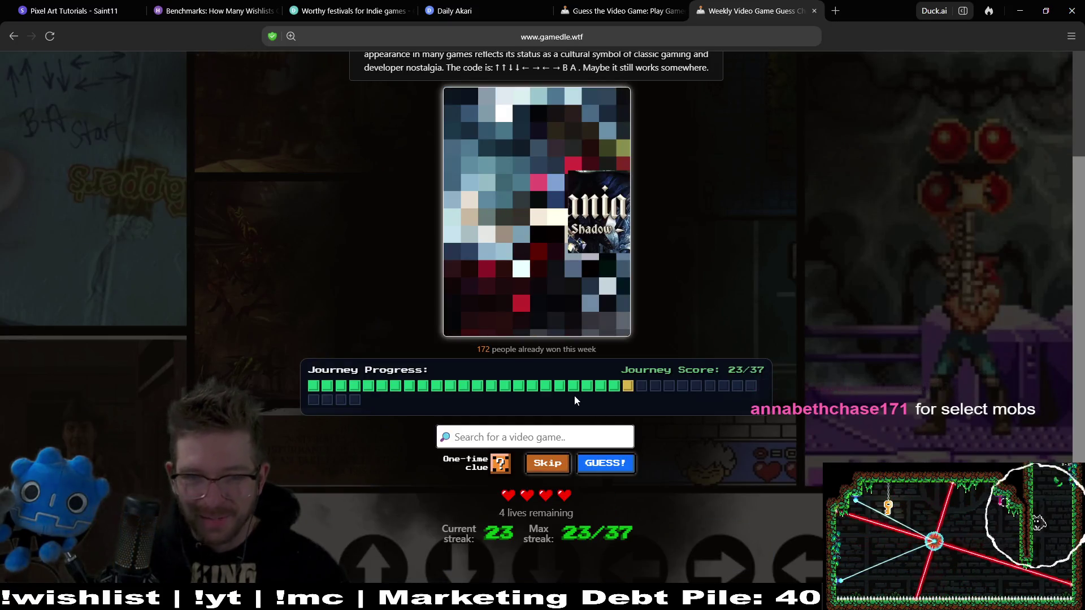
# Guess Castlevania: Lords of Shadow correctly from the 'castlevania' suggestions, then load the next cover
pyautogui.write('castle')
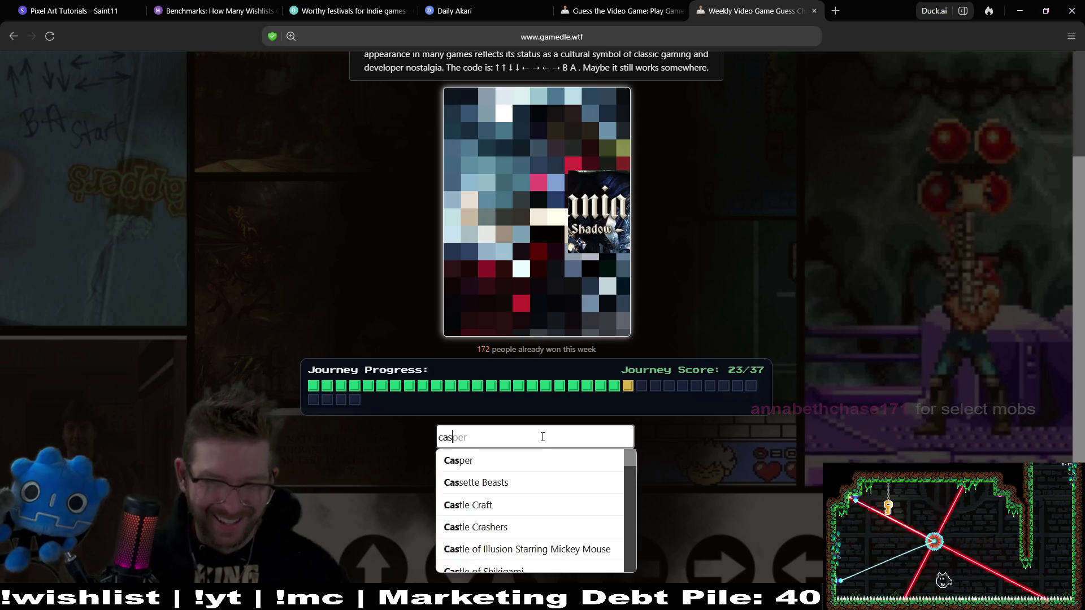
pyautogui.write('v')
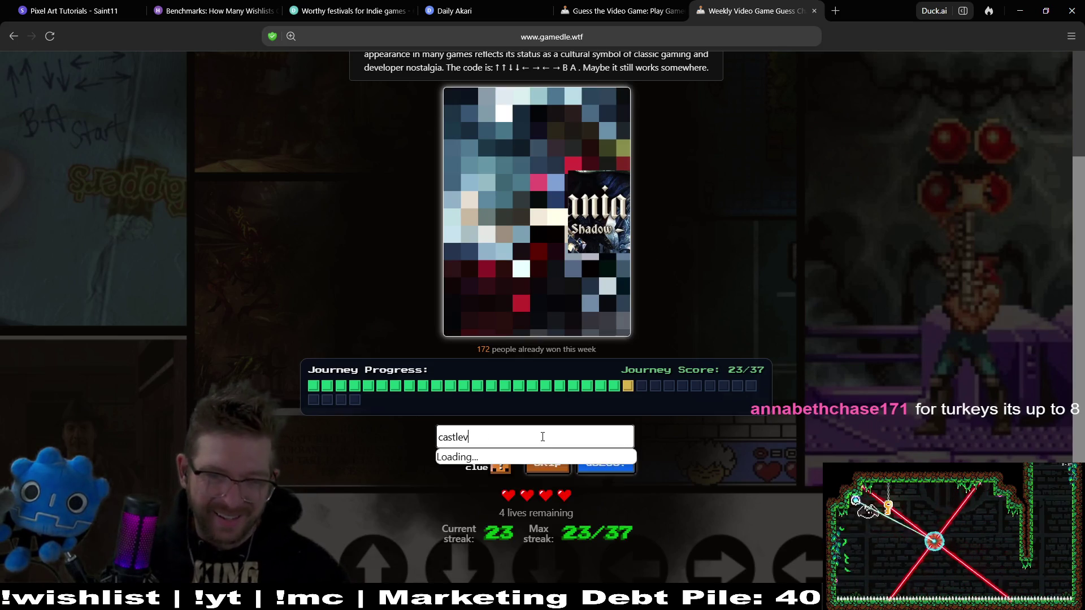
pyautogui.write('ania')
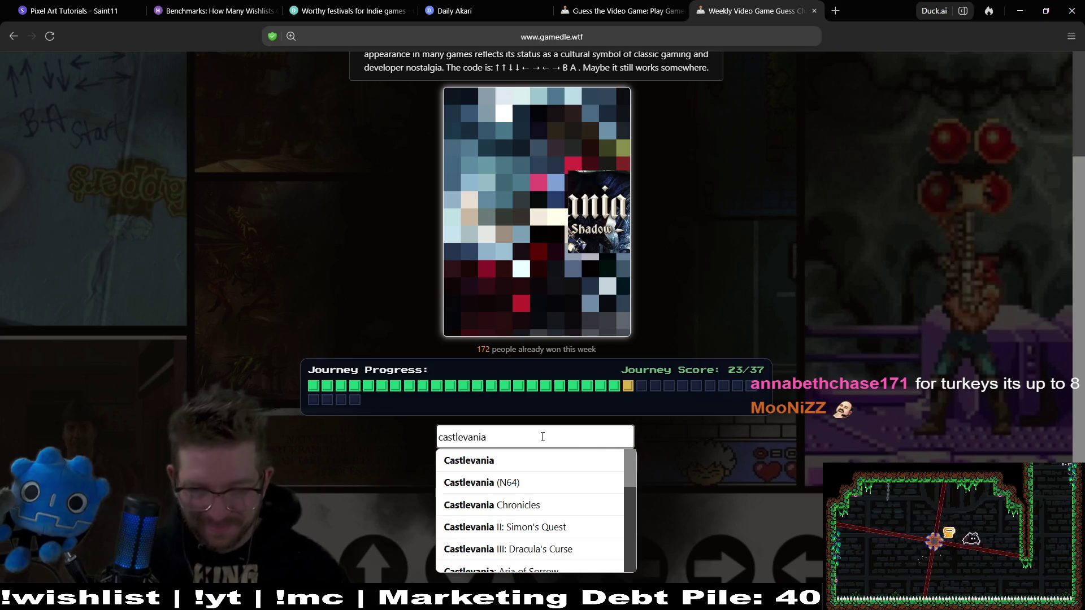
pyautogui.moveTo(624, 473); pyautogui.dragTo(631, 535)
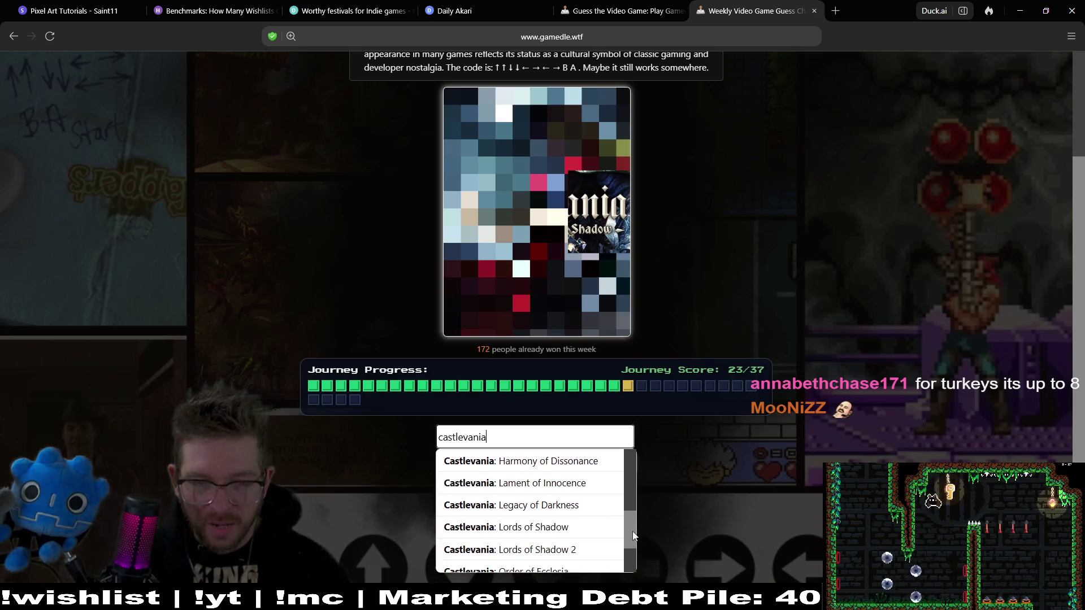
pyautogui.click(591, 527)
pyautogui.click(596, 471)
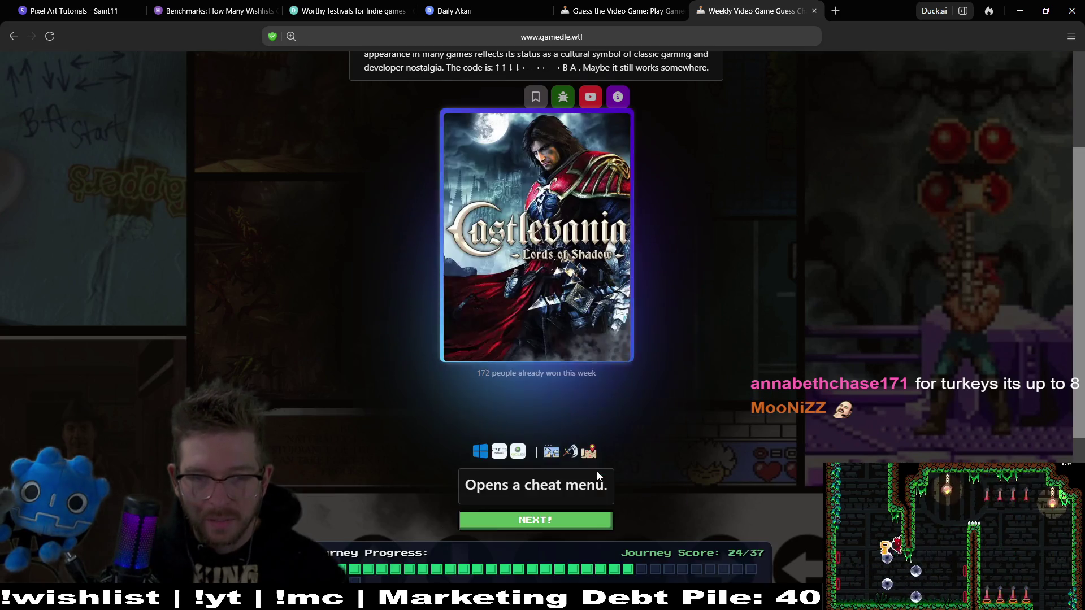
pyautogui.click(600, 523)
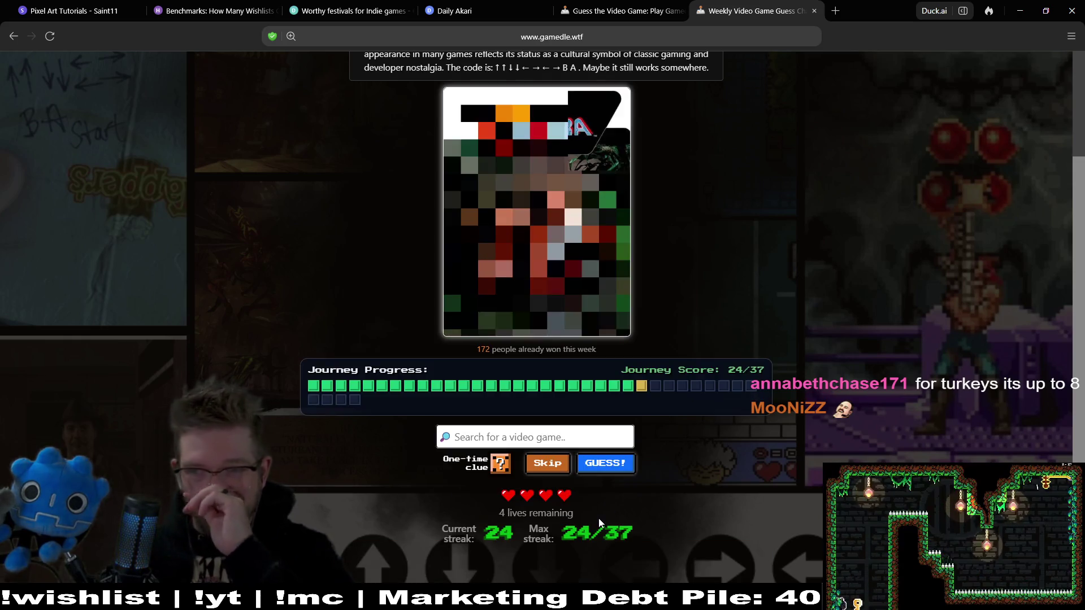
# Search 'contra' and submit Contra III: The Alien Wars, which misses
pyautogui.click(557, 447)
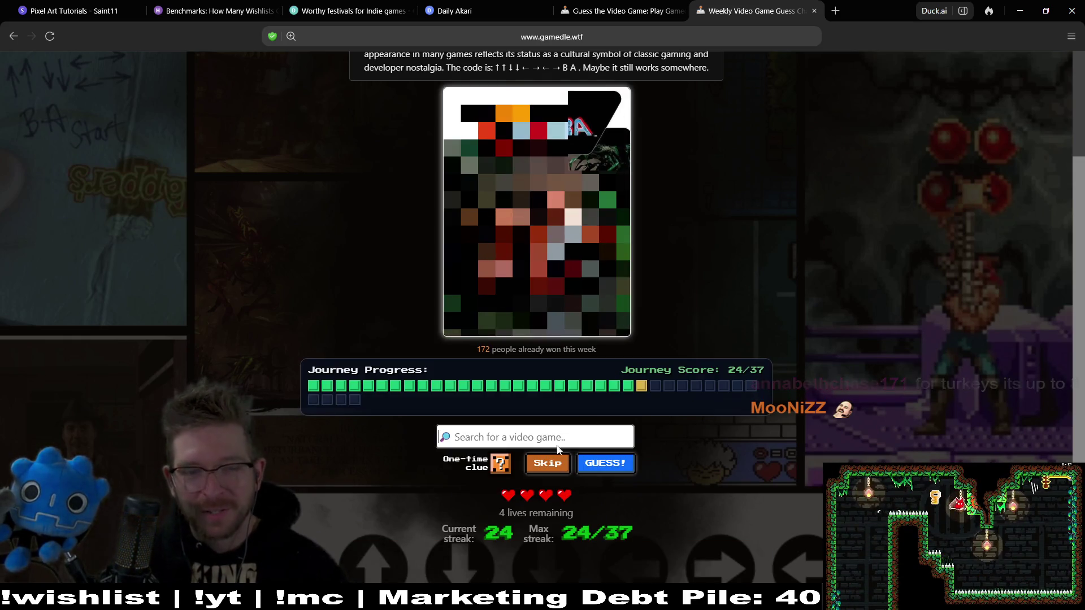
pyautogui.write('contra')
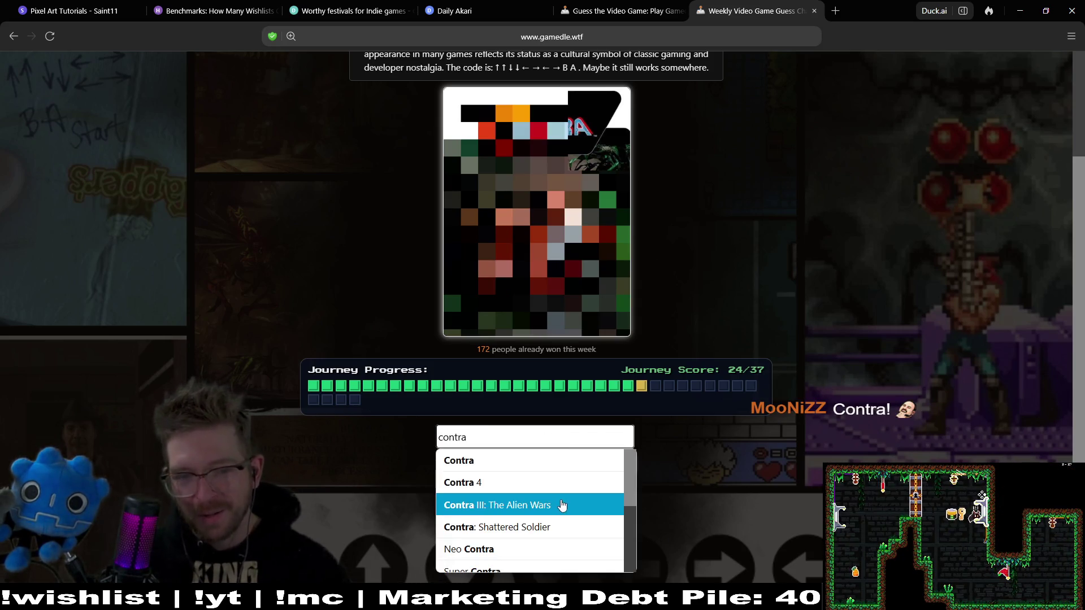
pyautogui.click(562, 506)
pyautogui.click(610, 475)
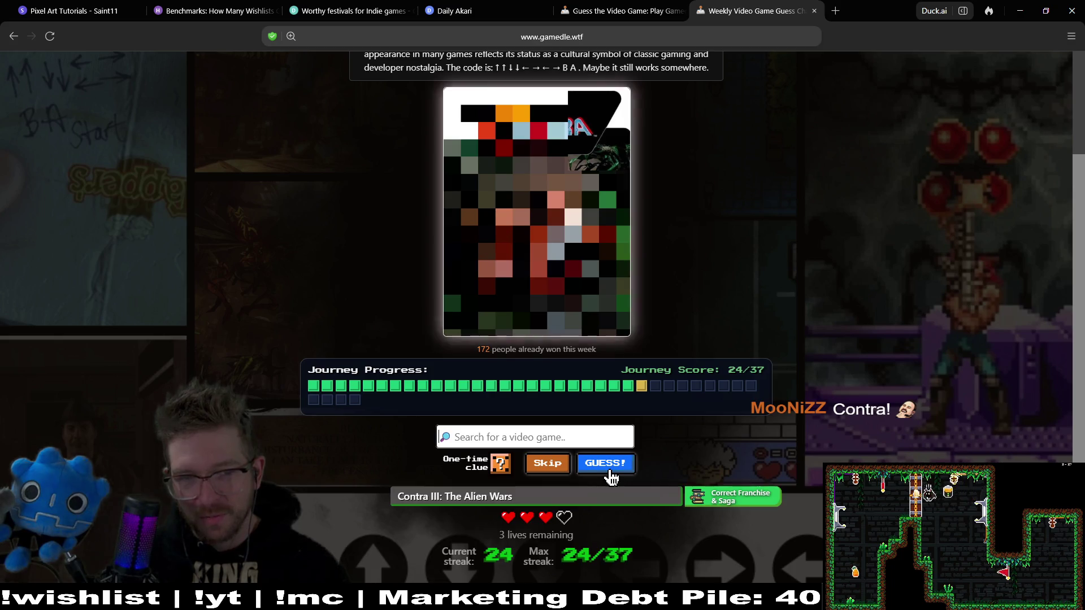
# Search 'contra' again, guess Contra correctly, and move to the next cover
pyautogui.click(545, 436)
pyautogui.write('contra')
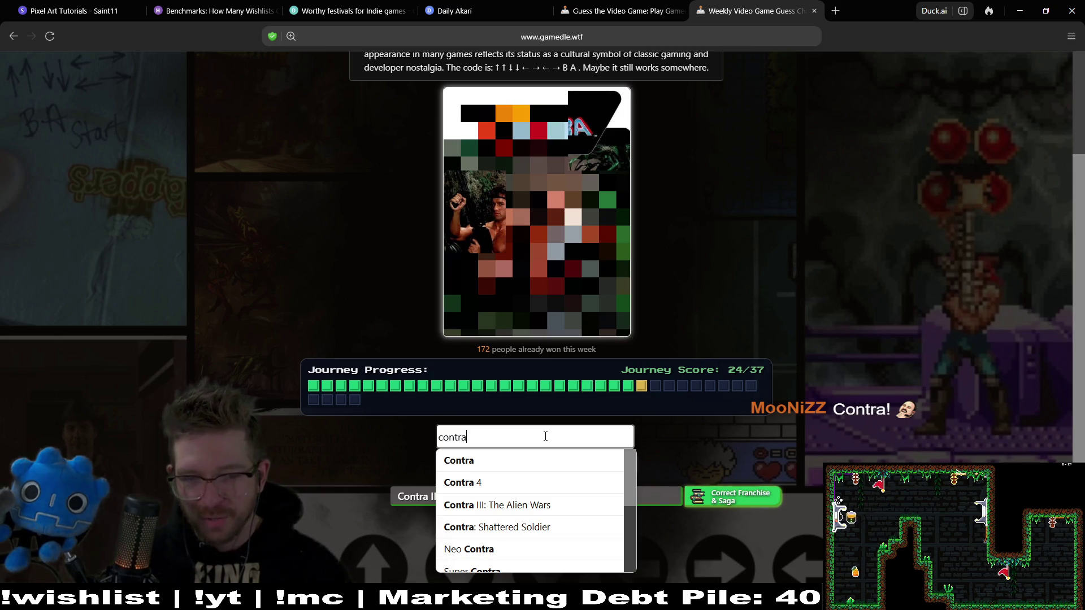
pyautogui.click(615, 460)
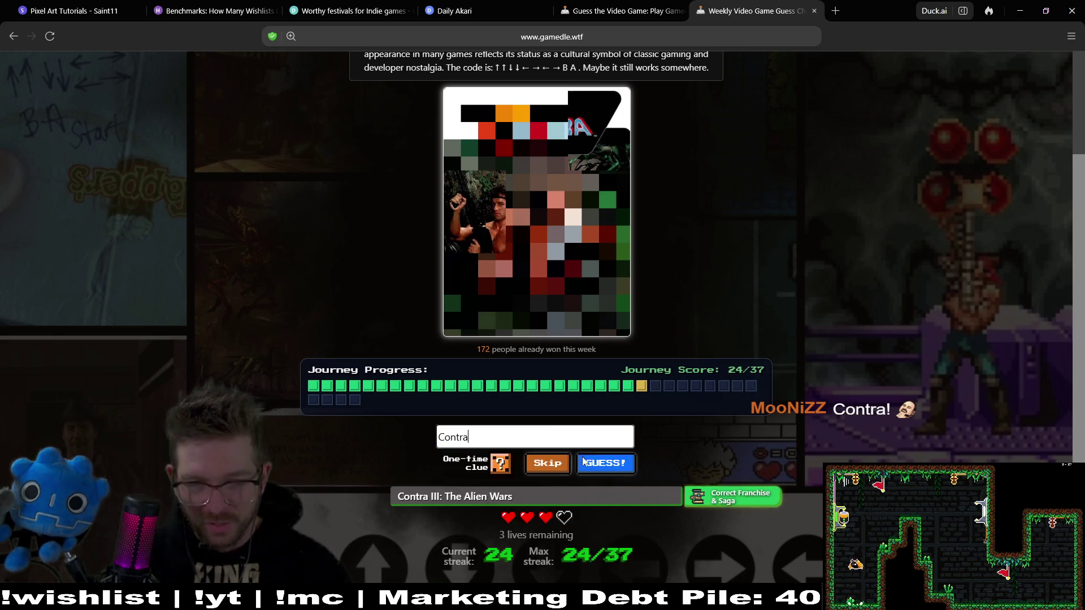
pyautogui.click(615, 462)
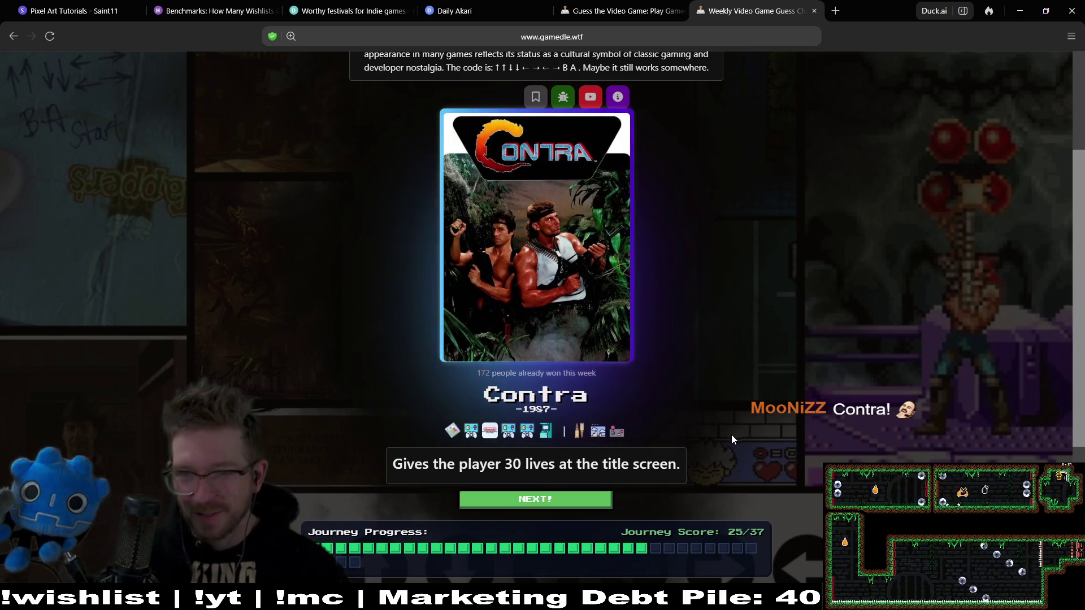
pyautogui.click(590, 501)
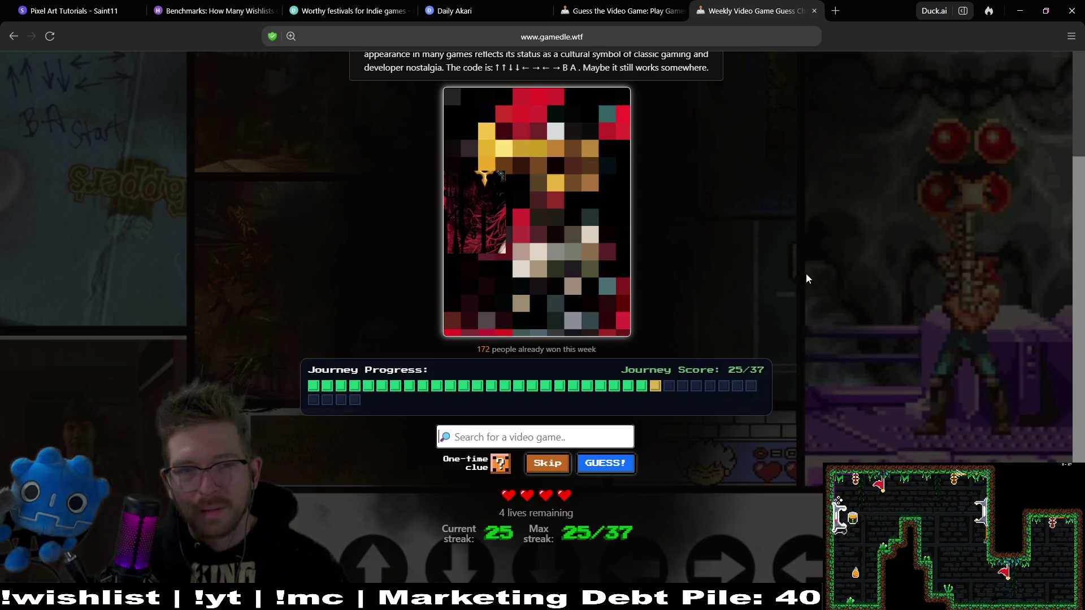
# Search 'castlevania' and submit Castlevania: Dawn of Sorrow as the guess
pyautogui.write('castlevania')
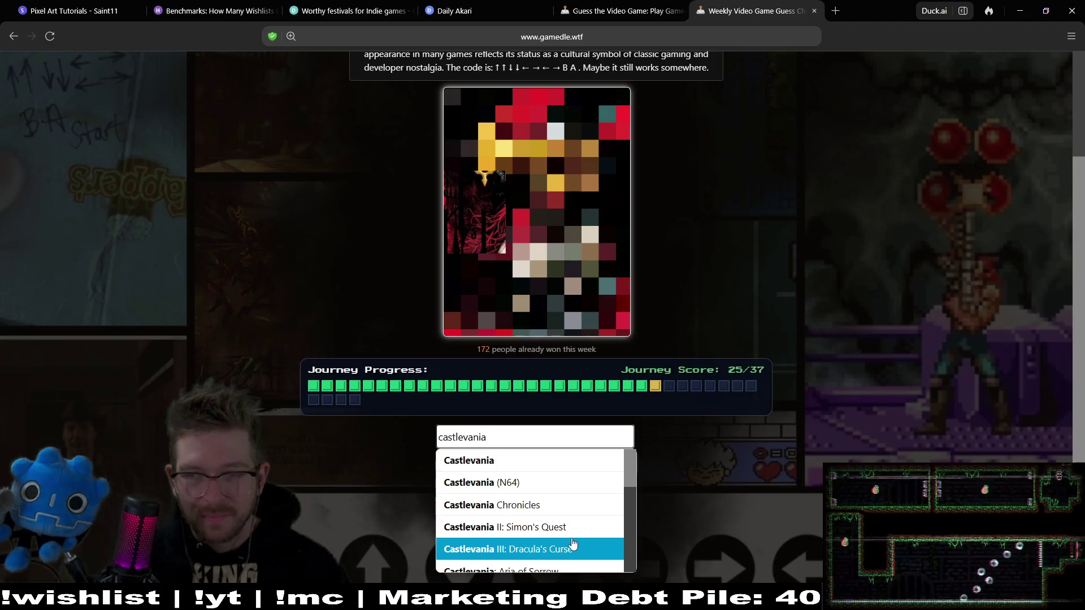
pyautogui.press('Up')
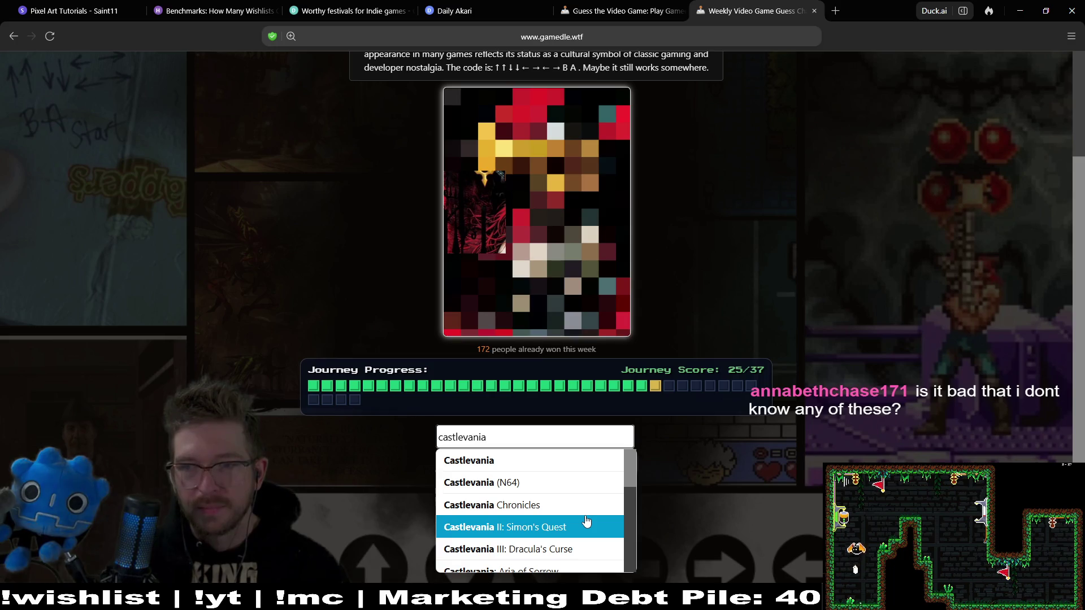
pyautogui.press('Up')
pyautogui.press('Up')
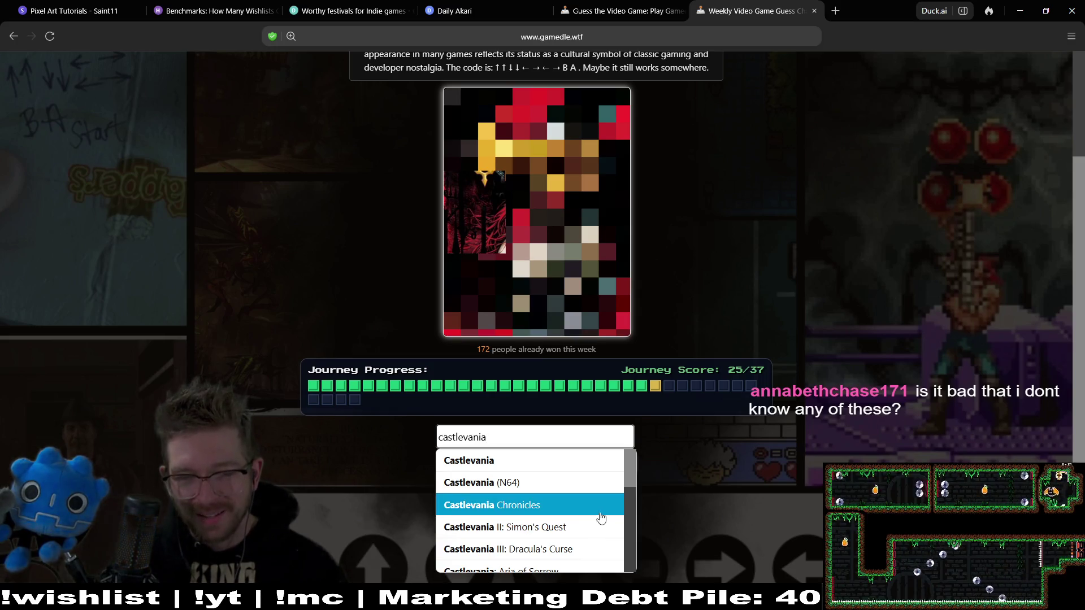
pyautogui.moveTo(631, 485); pyautogui.dragTo(631, 516)
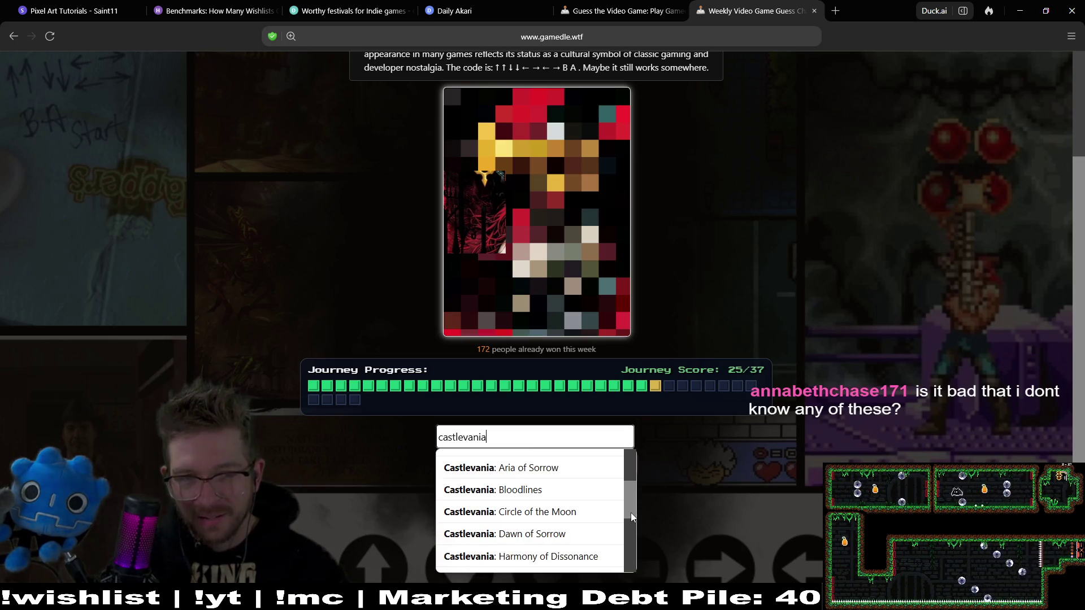
pyautogui.click(565, 533)
pyautogui.click(617, 468)
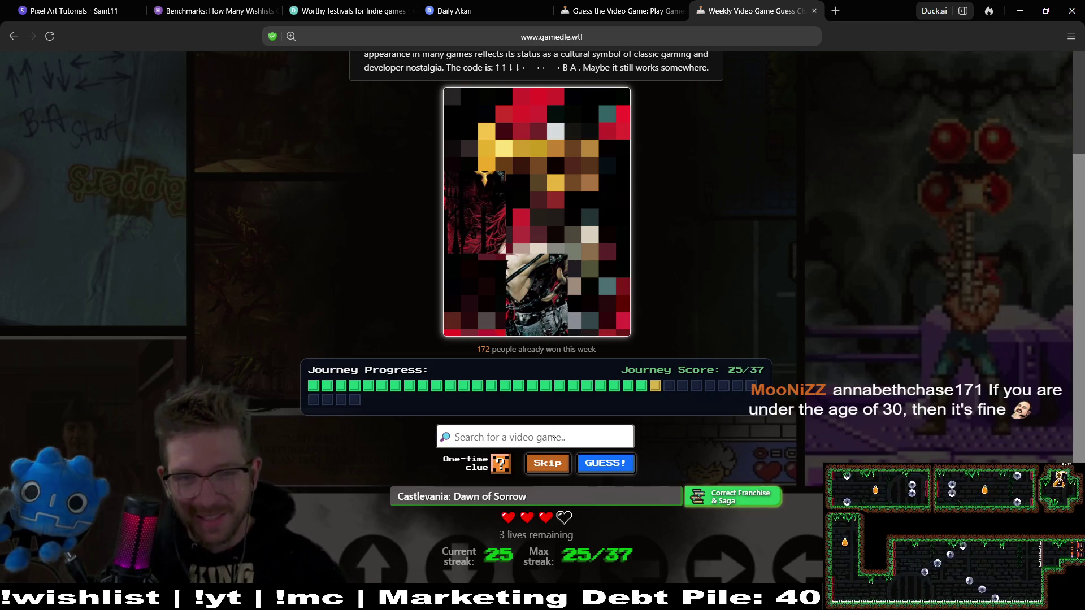
# Search 'castlevania' and submit Castlevania: Circle of the Moon as the guess
pyautogui.write('cast')
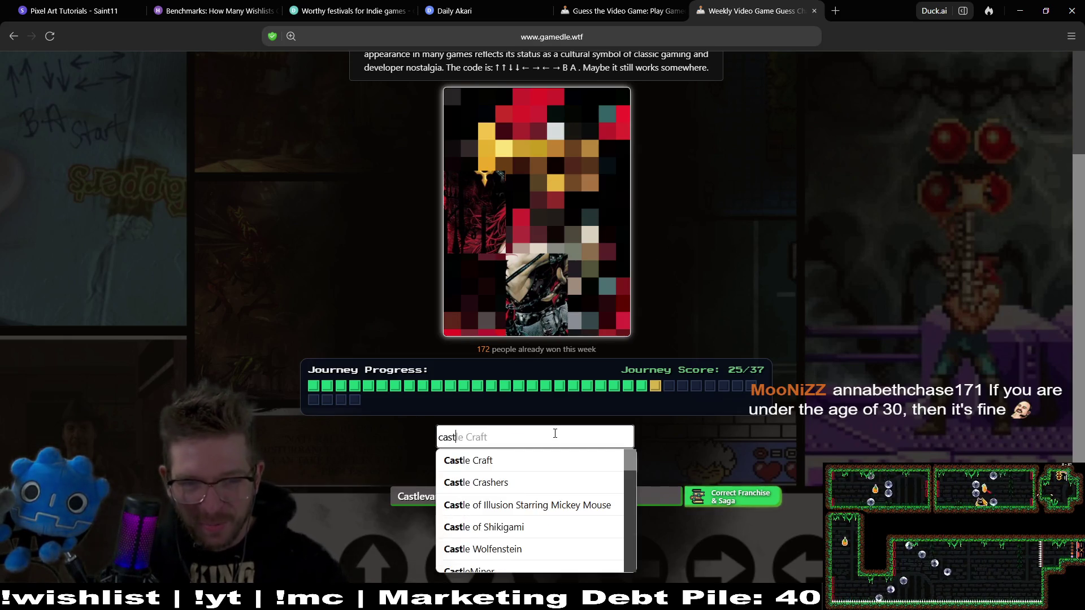
pyautogui.write('levania')
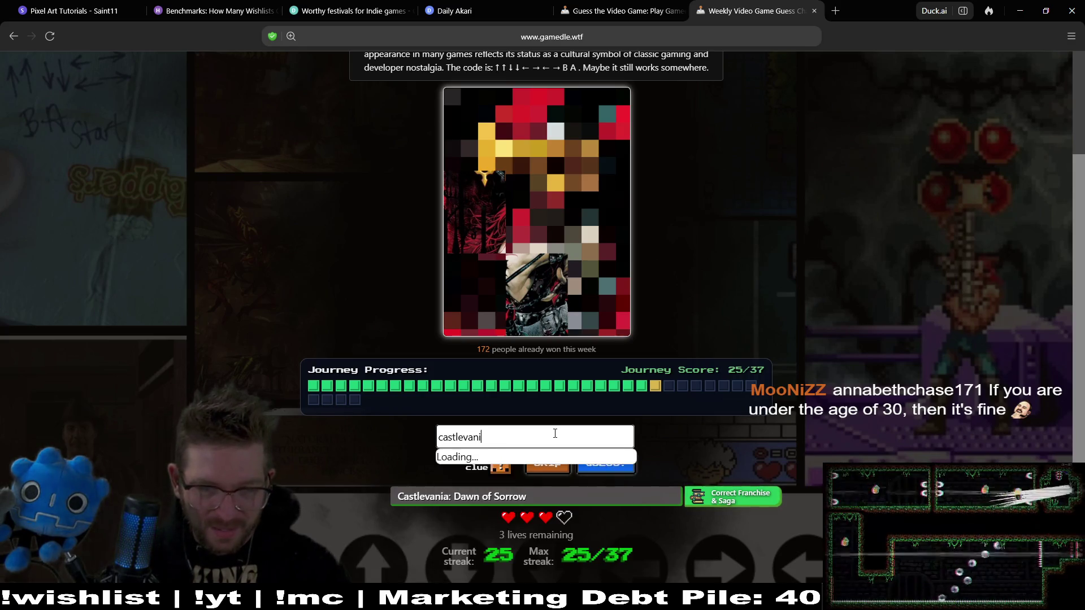
pyautogui.moveTo(623, 477)
pyautogui.mouseDown()
pyautogui.moveTo(635, 484)
pyautogui.moveTo(637, 522)
pyautogui.moveTo(638, 513)
pyautogui.mouseUp()
pyautogui.click(581, 472)
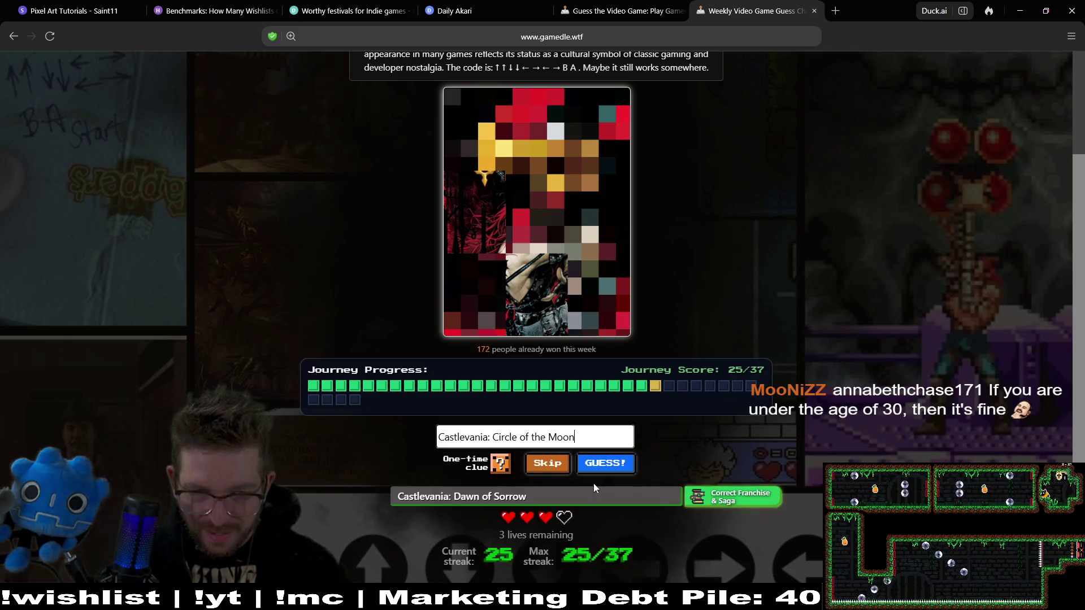
pyautogui.click(604, 466)
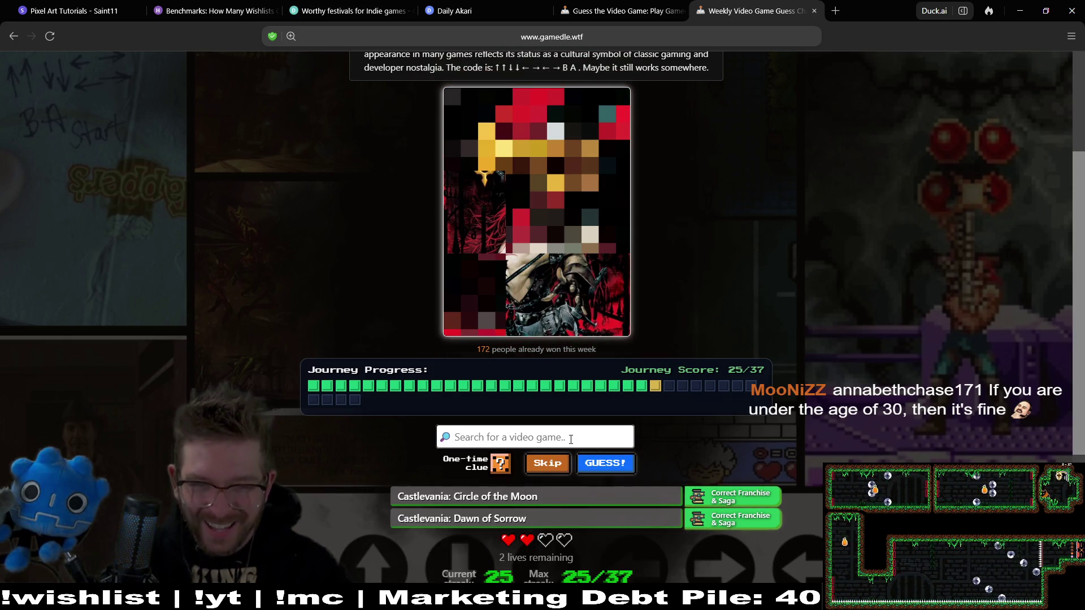
# Search 'castlevania' and submit Castlevania (N64), which misses
pyautogui.write('cast')
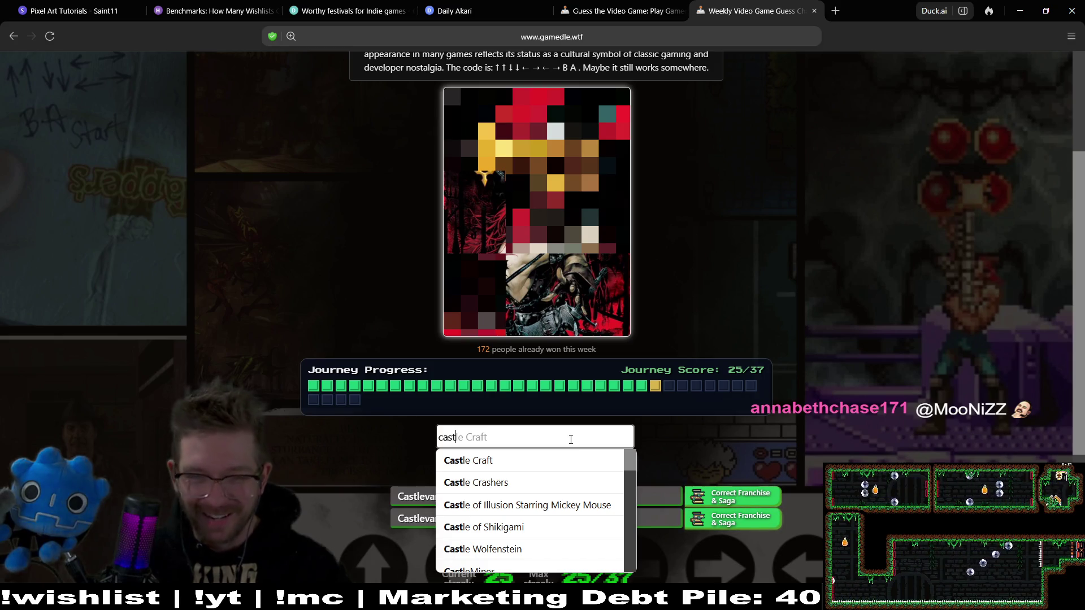
pyautogui.write('le')
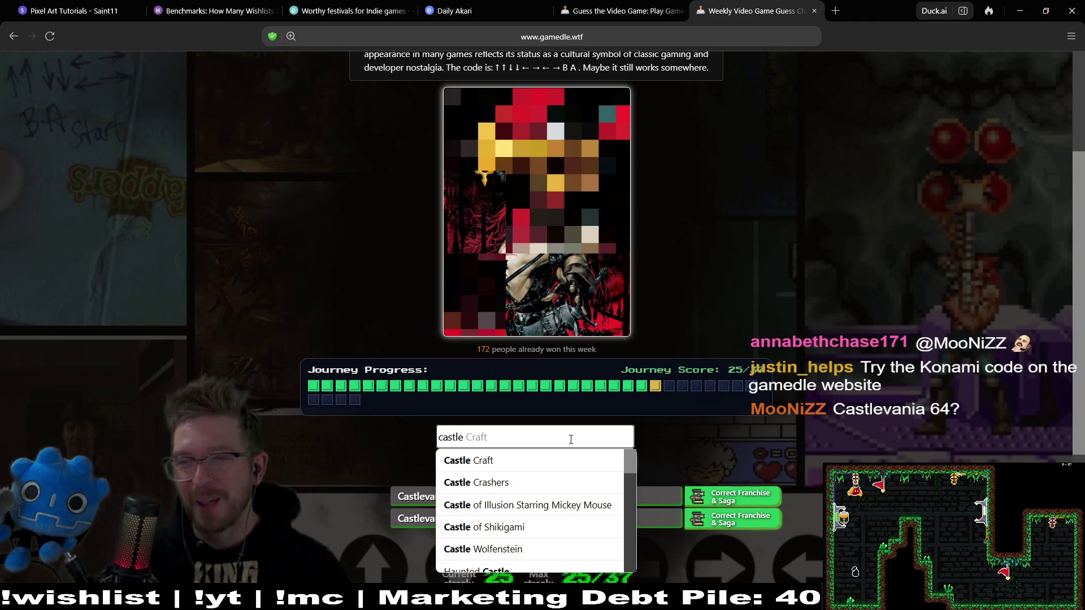
pyautogui.write('vania')
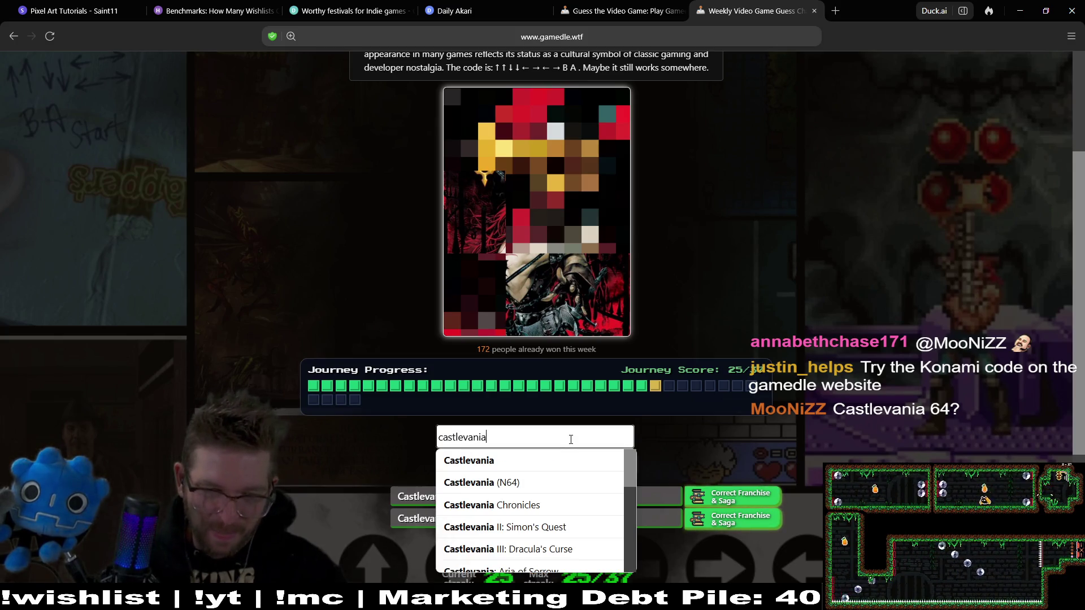
pyautogui.moveTo(634, 472); pyautogui.dragTo(634, 560)
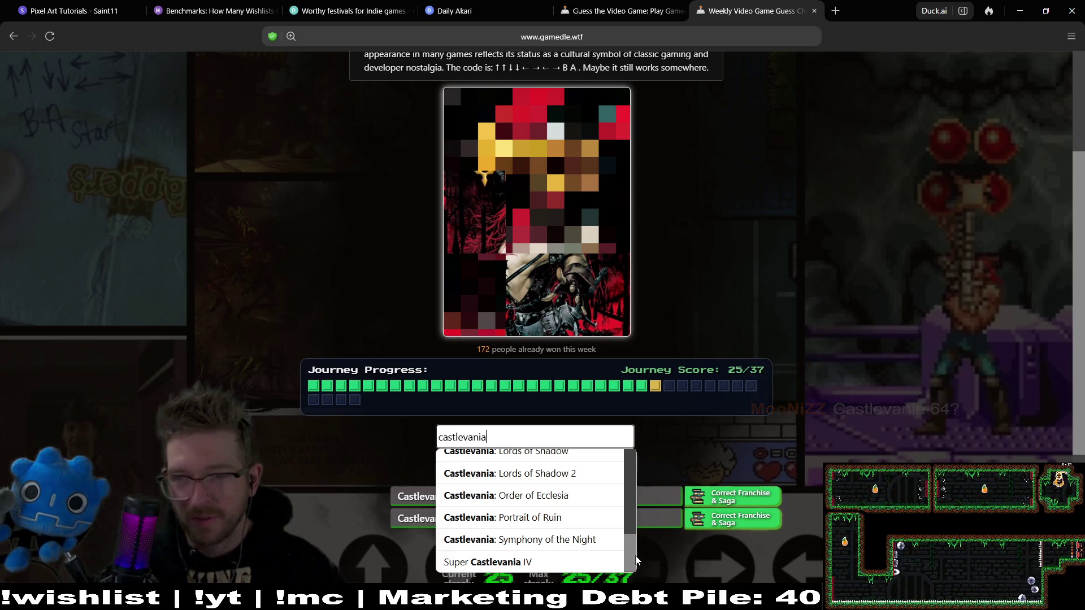
pyautogui.moveTo(637, 559); pyautogui.dragTo(639, 466)
pyautogui.click(592, 480)
pyautogui.click(600, 467)
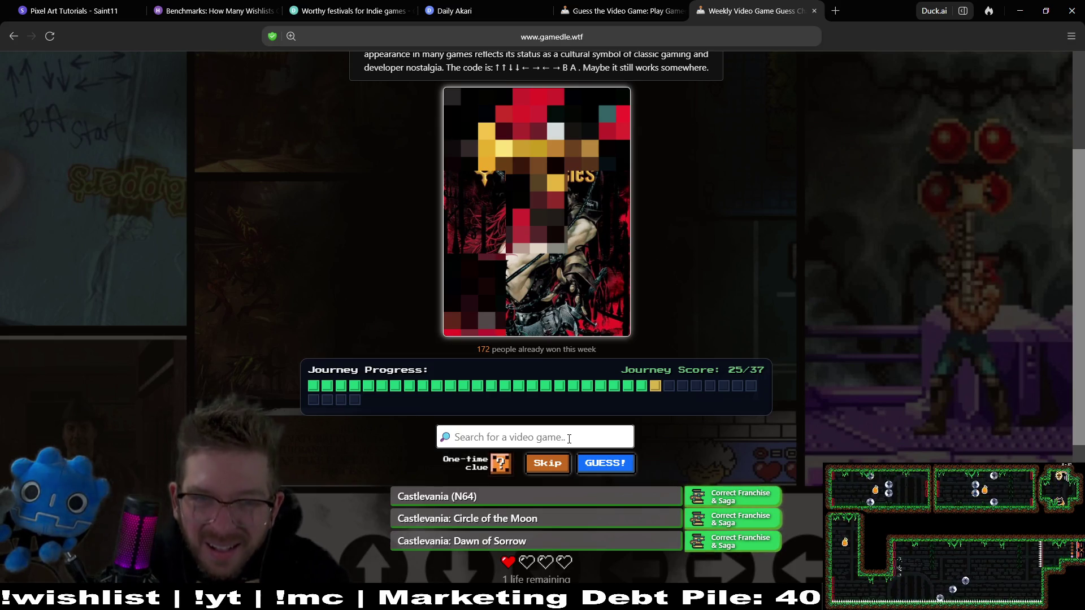
# Guess Castlevania Chronicles correctly from the 'castlevania' list, then load the next cover
pyautogui.write('castle')
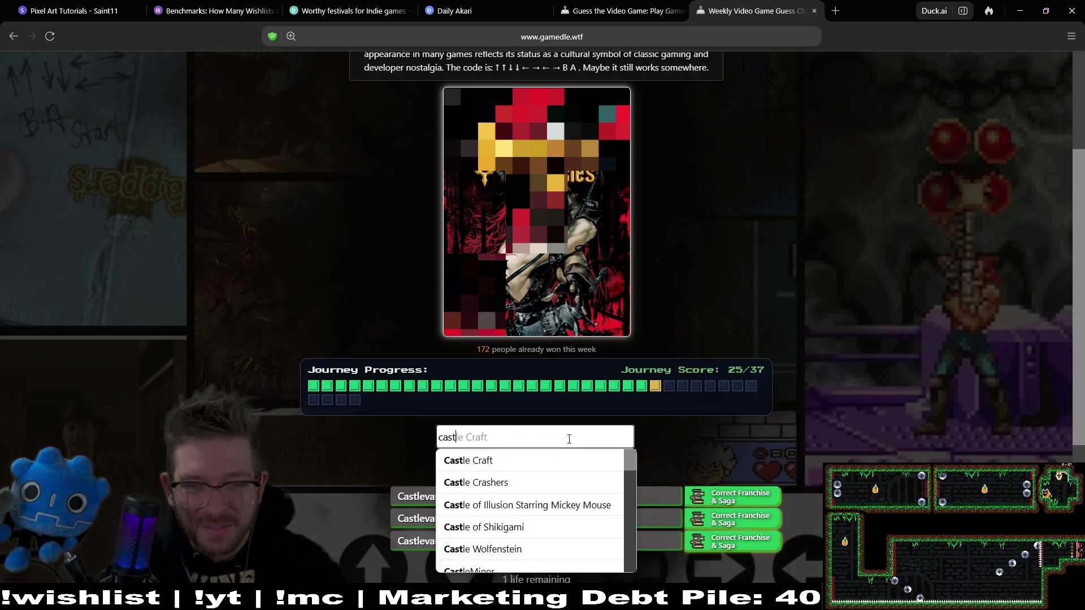
pyautogui.write('vania')
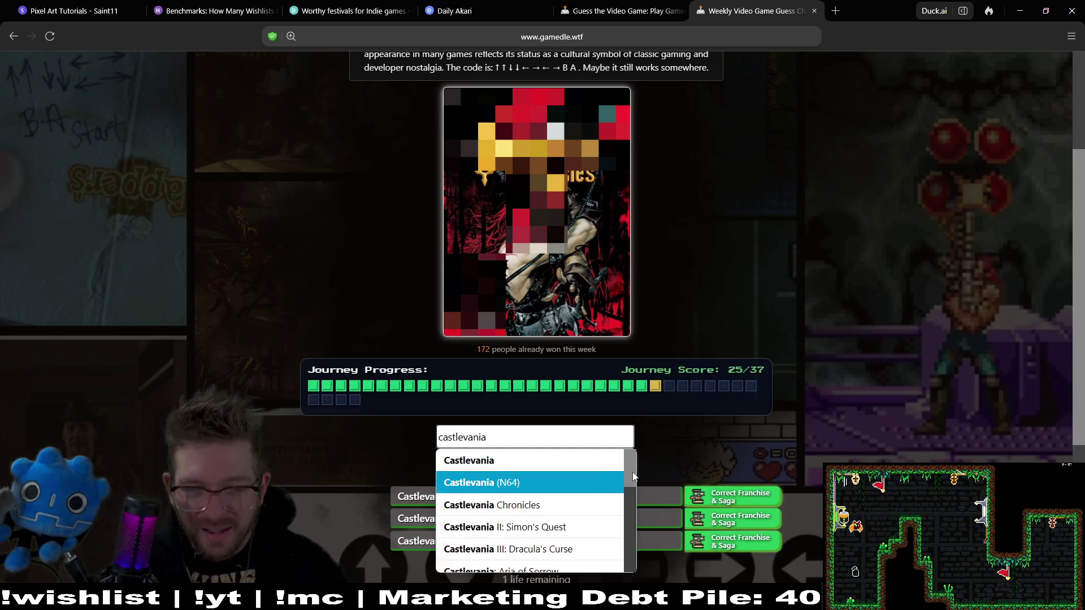
pyautogui.moveTo(632, 477)
pyautogui.mouseDown()
pyautogui.moveTo(628, 567)
pyautogui.moveTo(628, 473)
pyautogui.mouseUp()
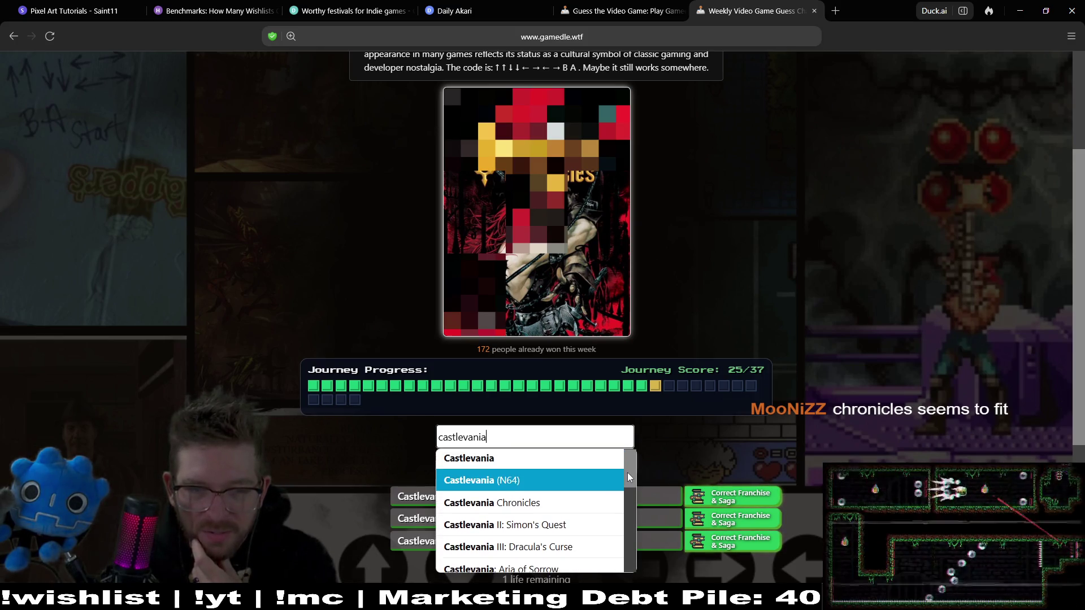
pyautogui.click(551, 497)
pyautogui.press('Return')
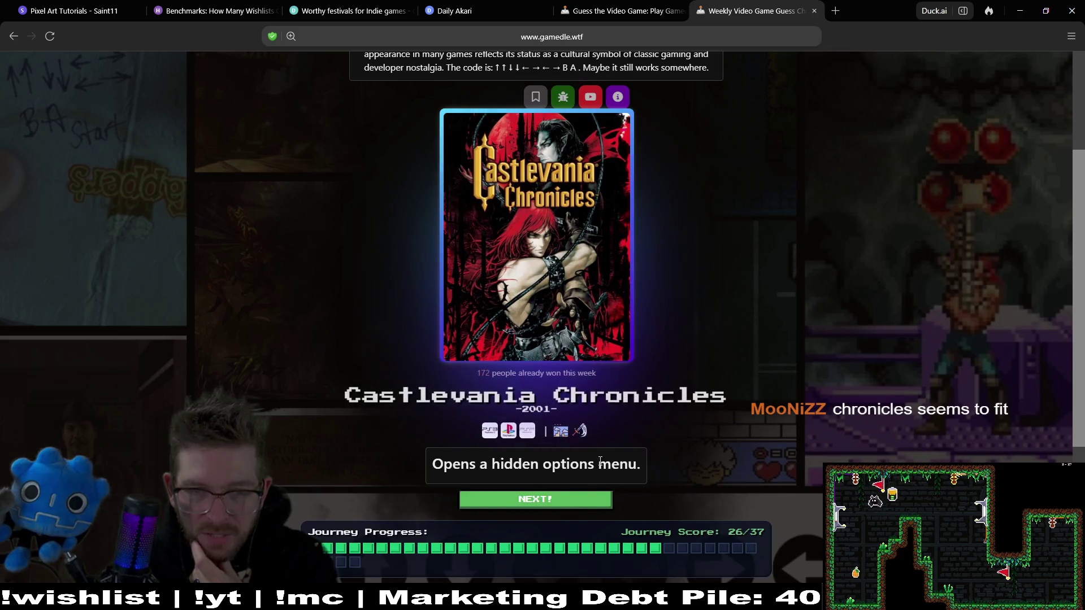
pyautogui.click(575, 507)
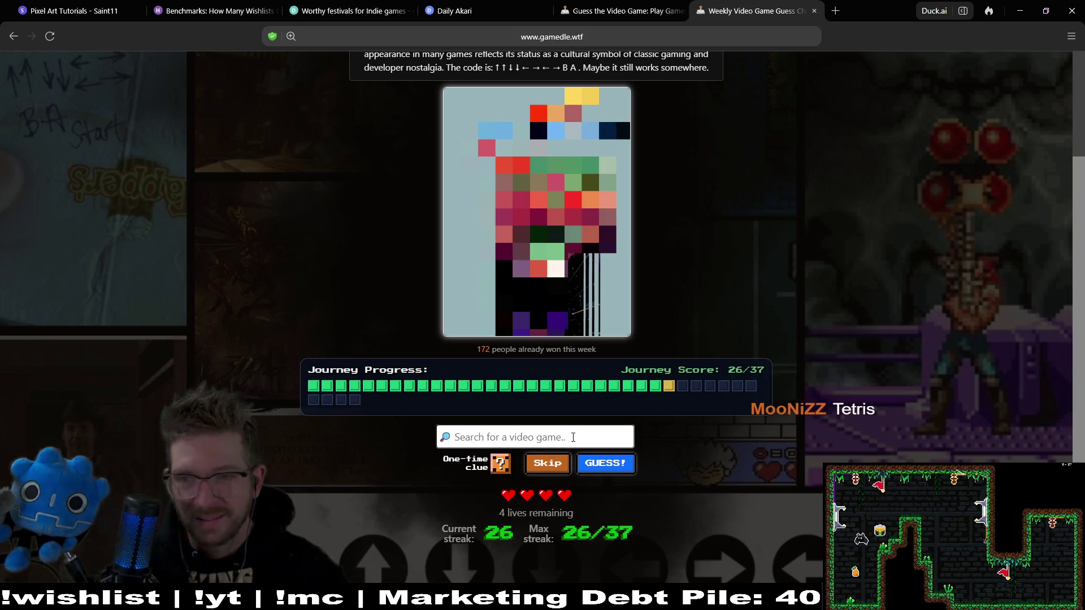
# Submit Tetris and then Galaga as guesses for the Konami Code cover
pyautogui.write('tetri')
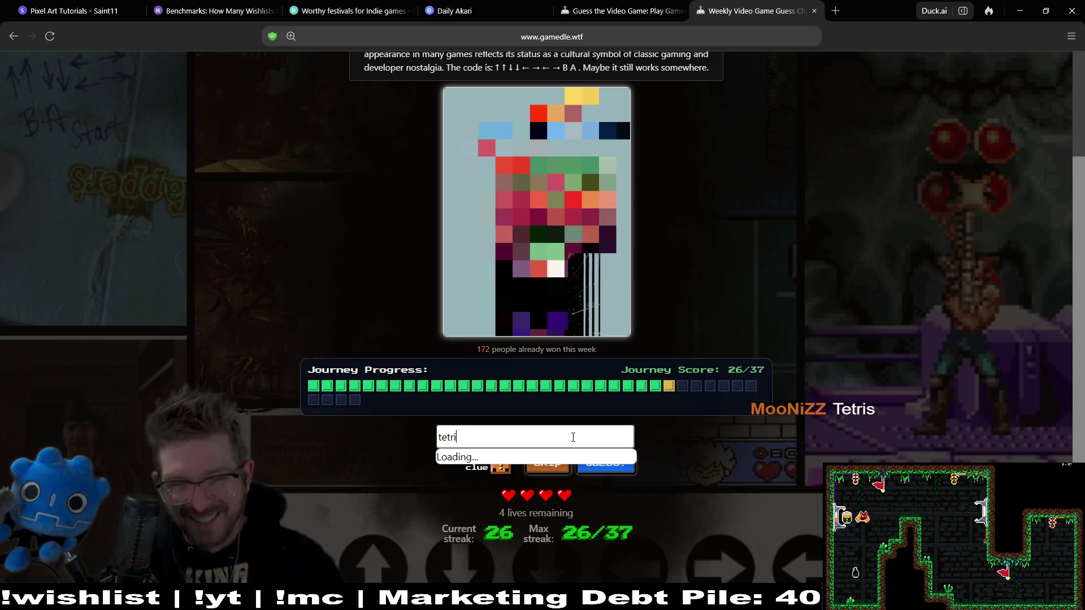
pyautogui.write('s')
pyautogui.click(482, 458)
pyautogui.click(618, 465)
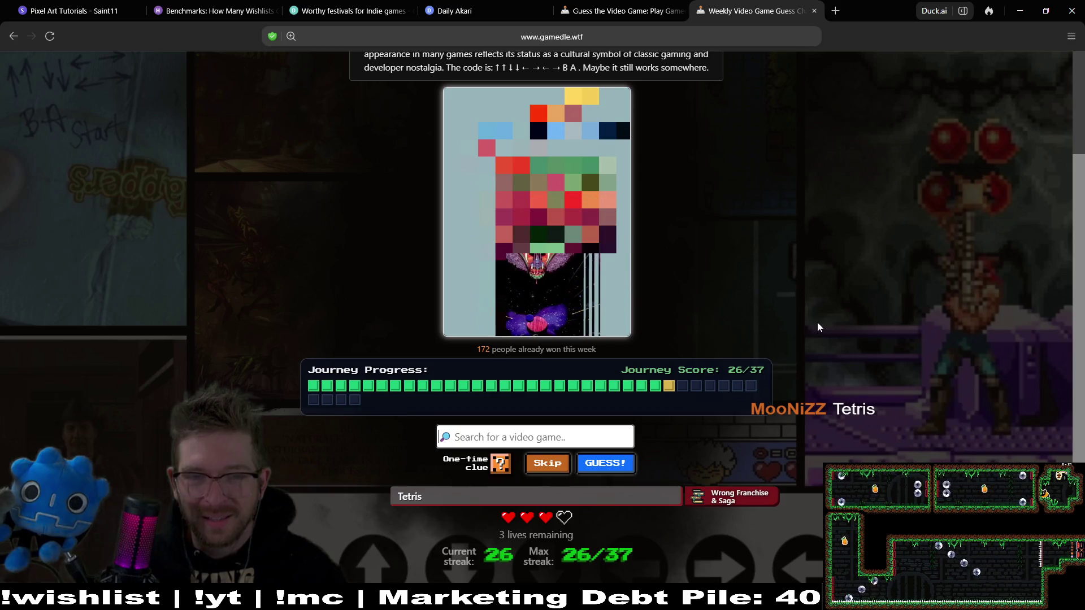
pyautogui.write('gal')
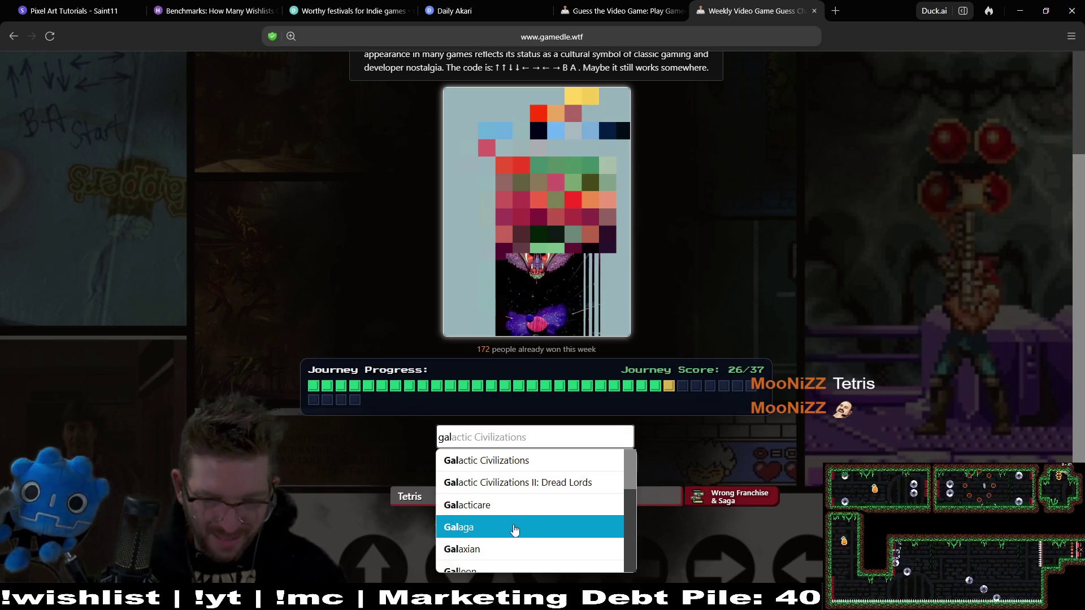
pyautogui.click(582, 527)
pyautogui.click(613, 470)
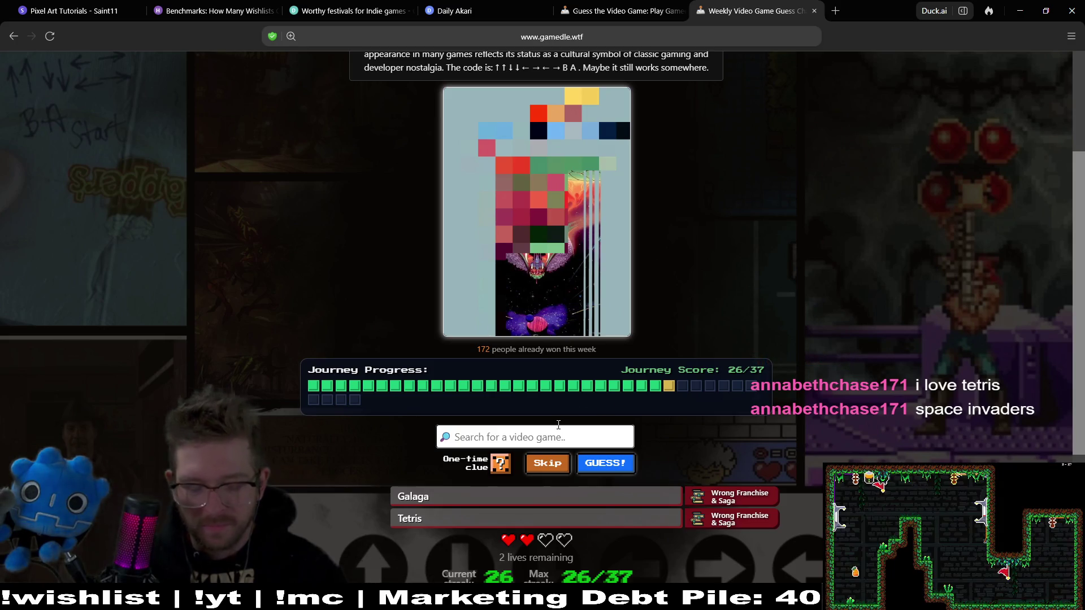
# Guess Space Invaders, then spend the one-time clue to reveal the 1988 'L___ ____e' hint
pyautogui.write('space')
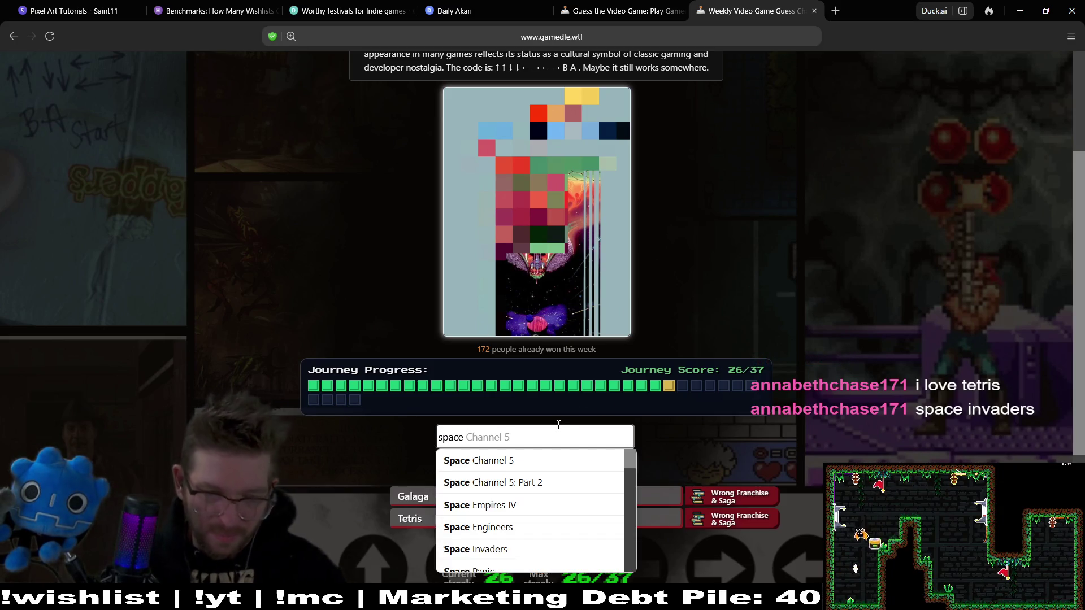
pyautogui.click(538, 548)
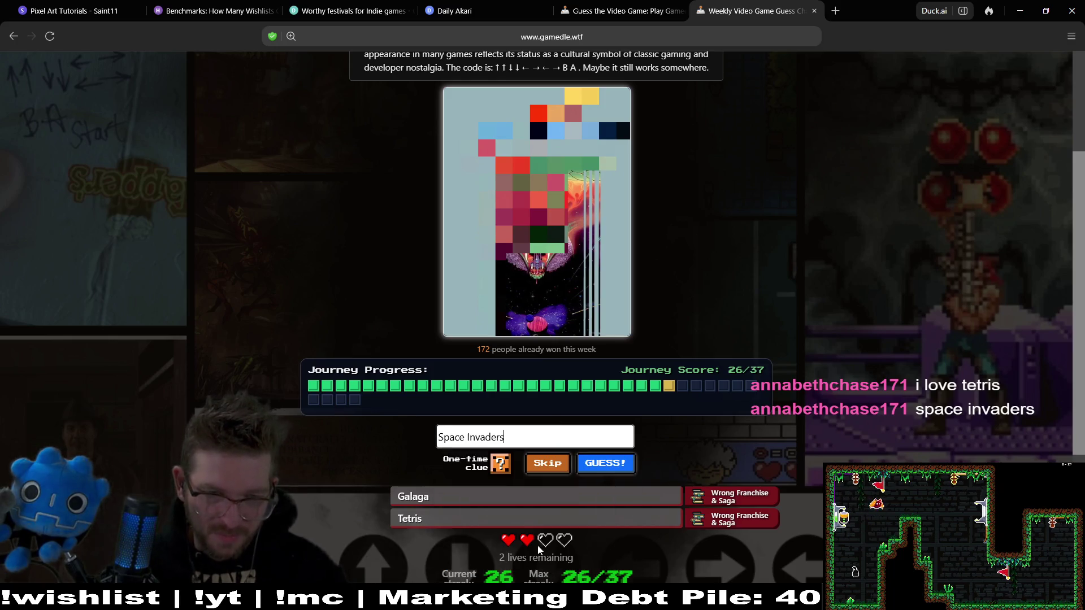
pyautogui.click(598, 470)
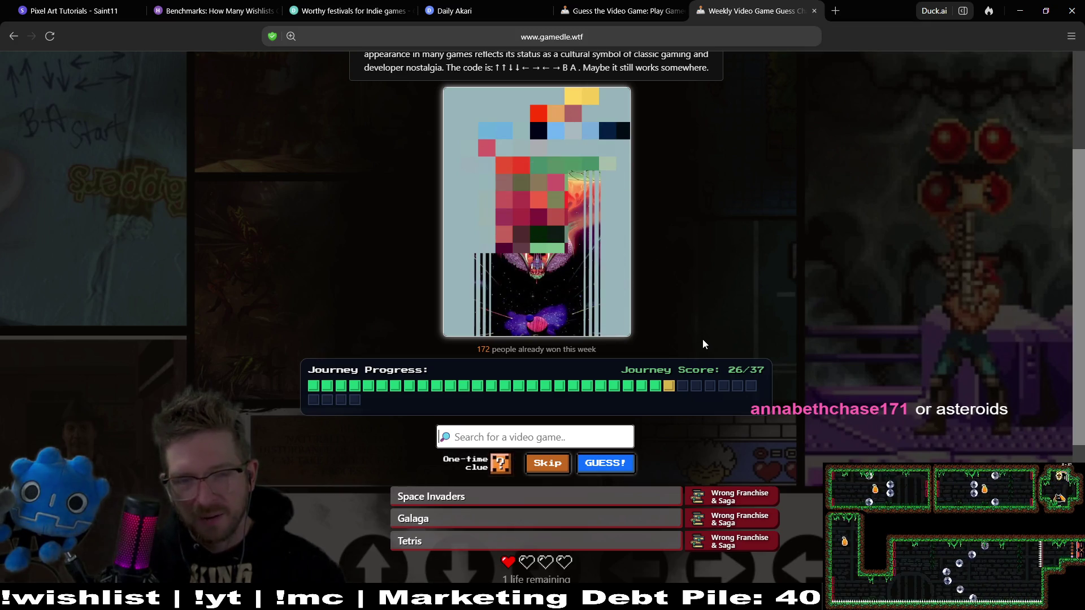
pyautogui.click(506, 464)
pyautogui.click(566, 405)
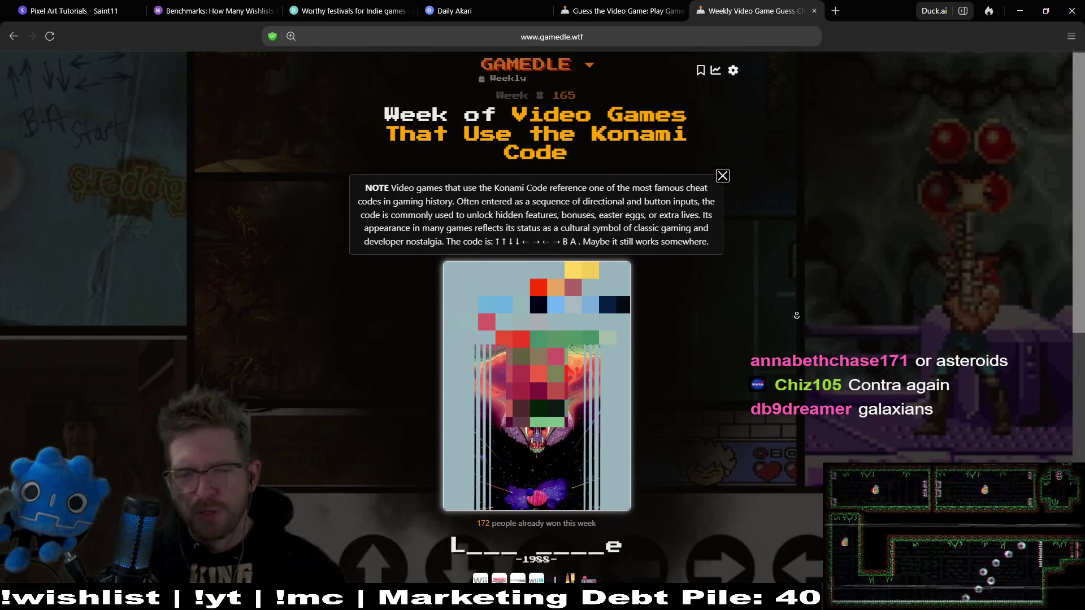
# Submit Galaxian as the final guess, searched with 'galax'
pyautogui.scroll(-2, 795, 281)
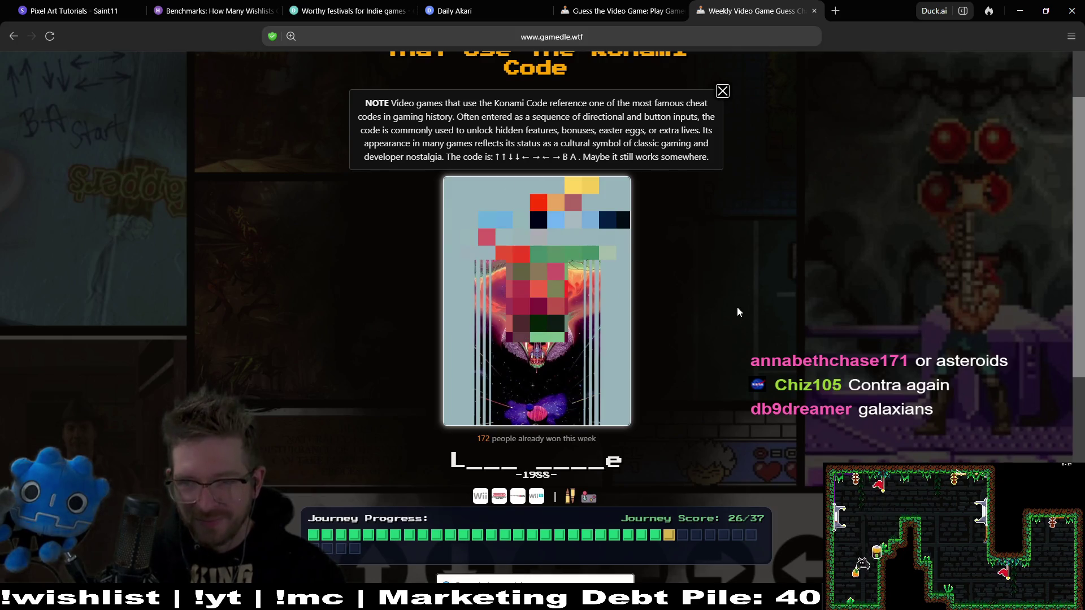
pyautogui.scroll(-2, 737, 346)
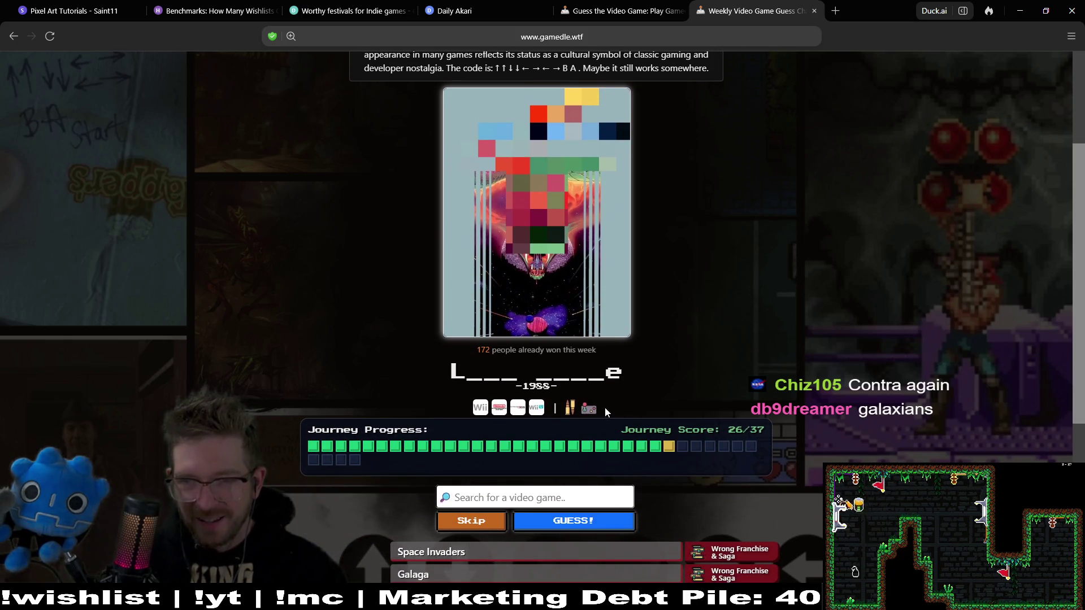
pyautogui.scroll(-4, 588, 334)
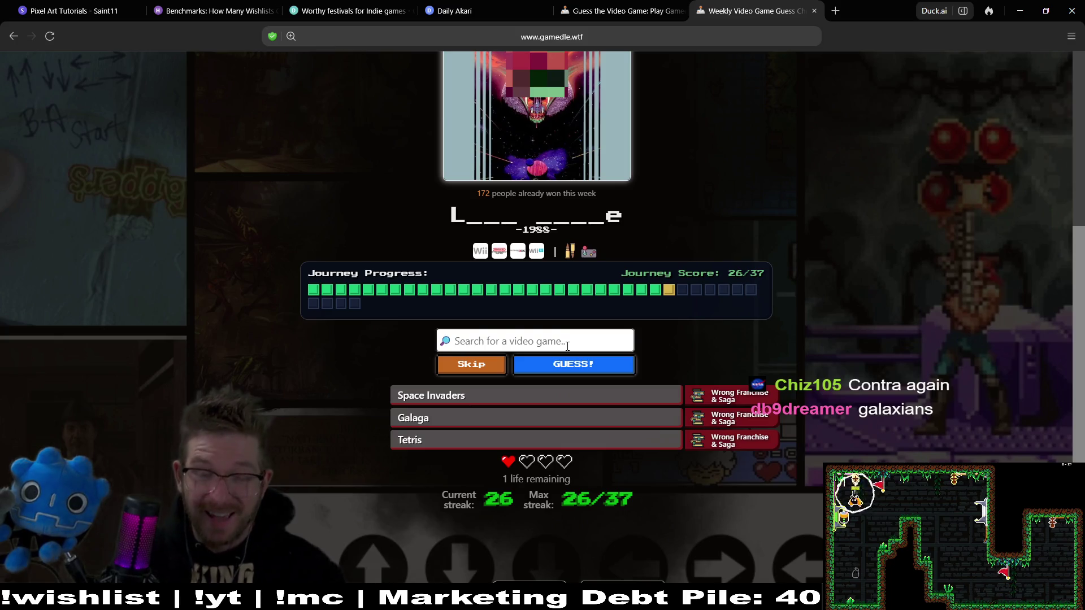
pyautogui.write('galaxi')
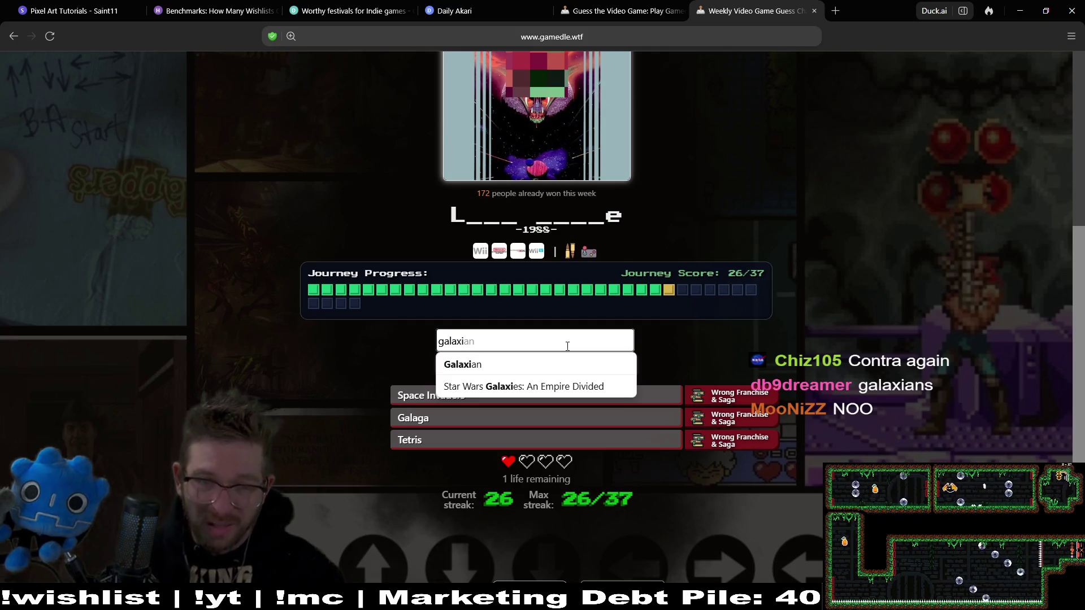
pyautogui.click(528, 364)
pyautogui.click(562, 365)
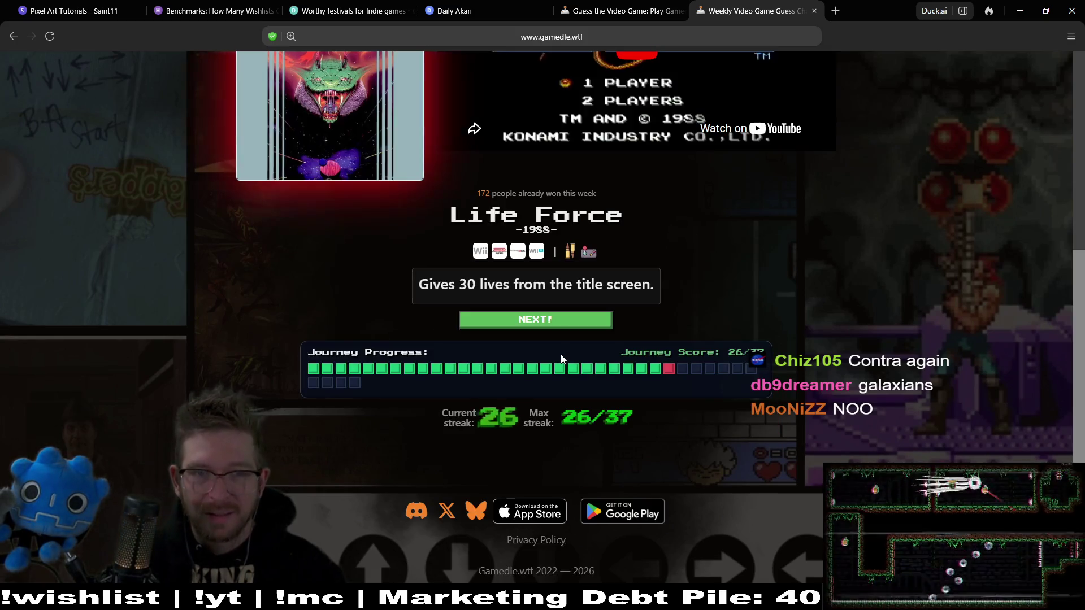
# Play the Life Force gameplay video, seek to about 1:44, pause it, and continue
pyautogui.scroll(3, 835, 273)
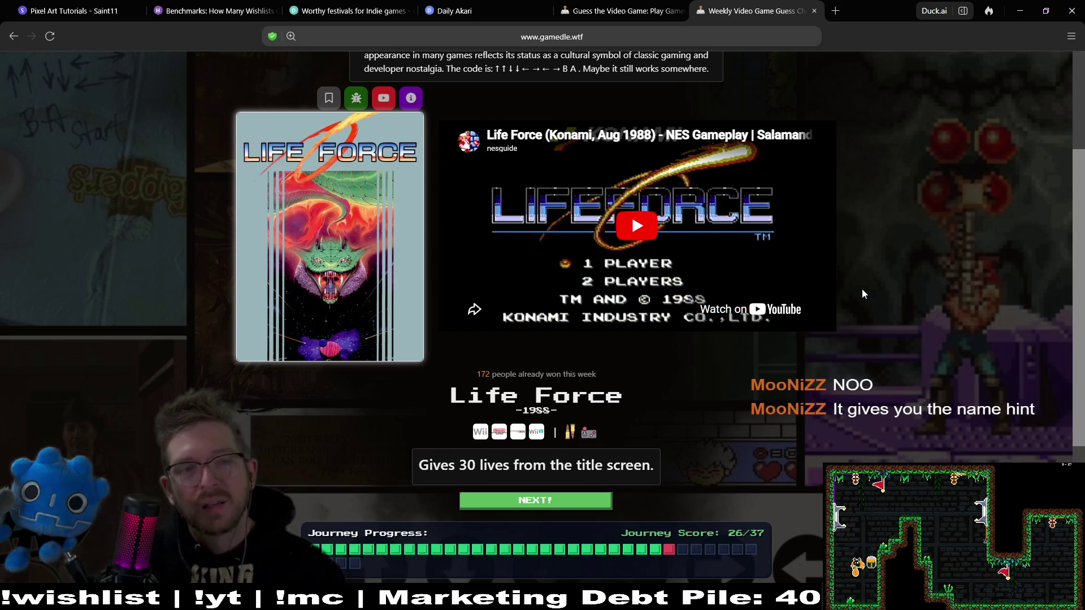
pyautogui.click(632, 228)
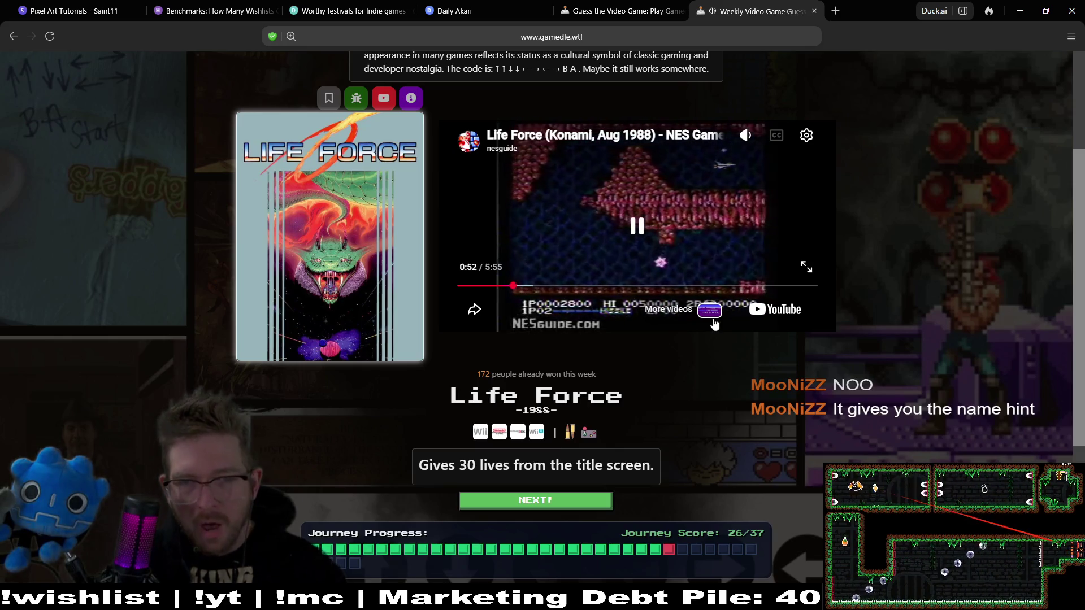
pyautogui.click(564, 286)
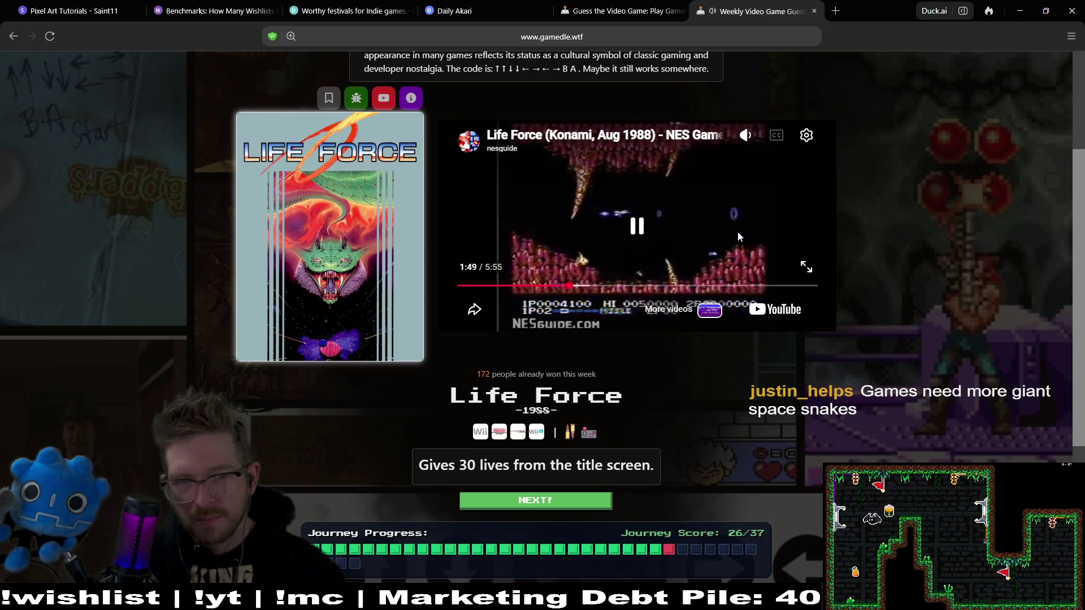
pyautogui.click(738, 231)
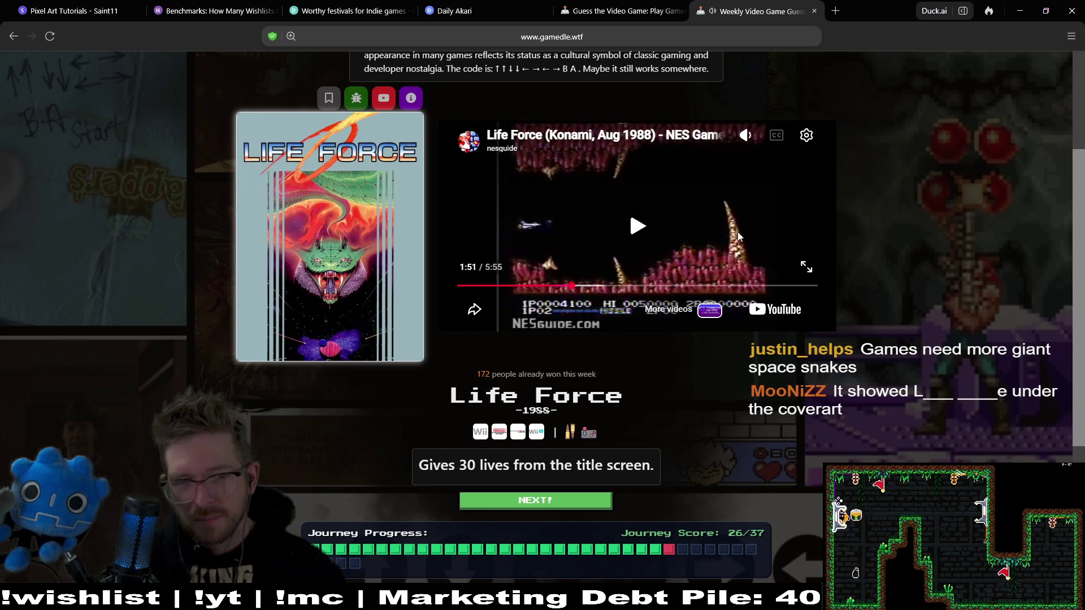
pyautogui.click(570, 511)
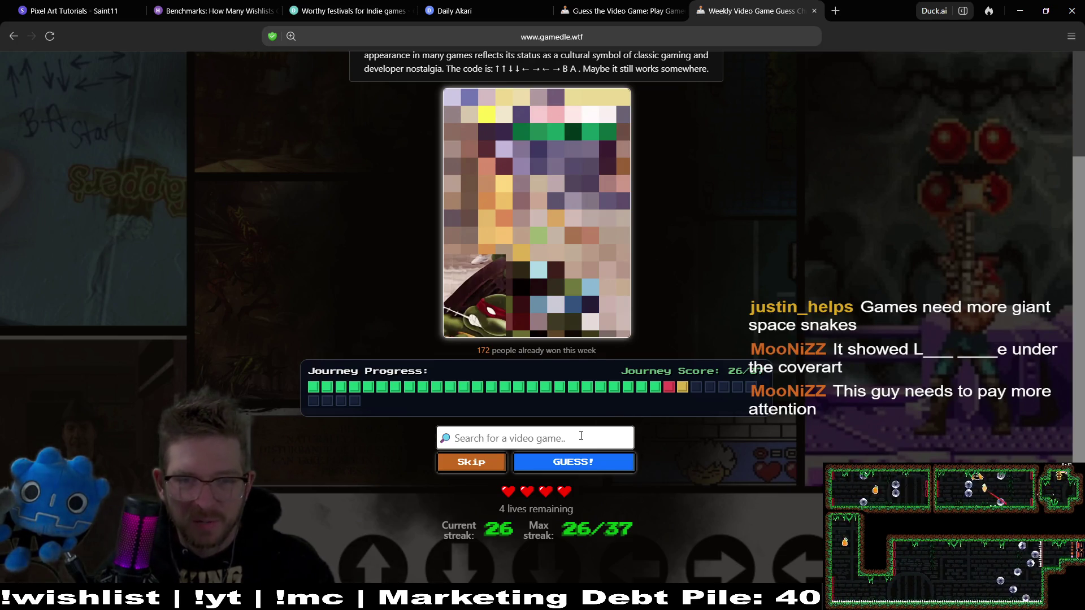
# Guess Teenage Mutant Ninja Turtles correctly and load the next cover
pyautogui.write('teen')
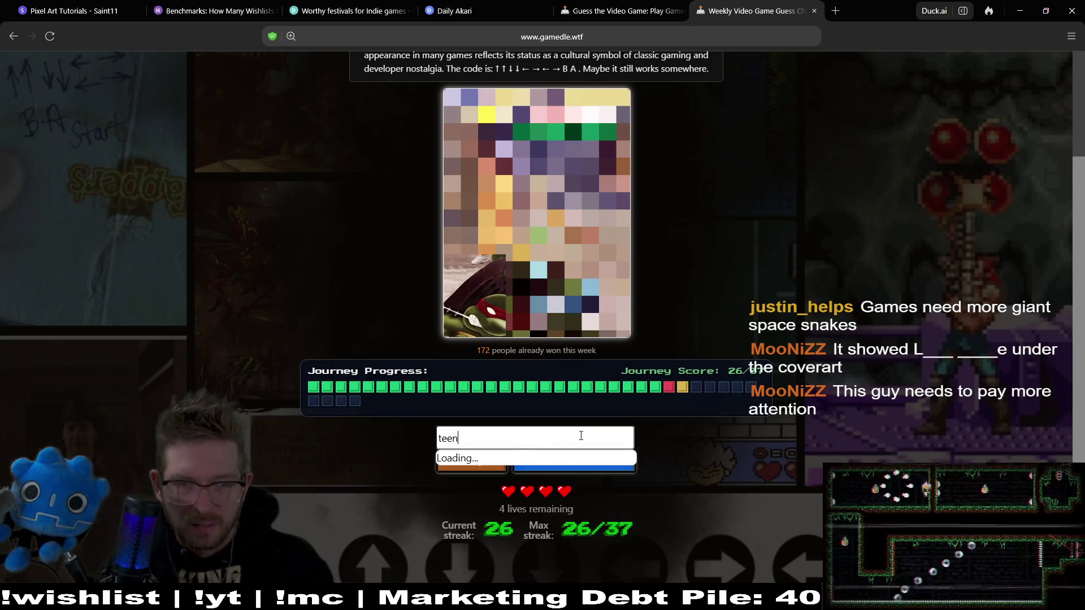
pyautogui.write('age')
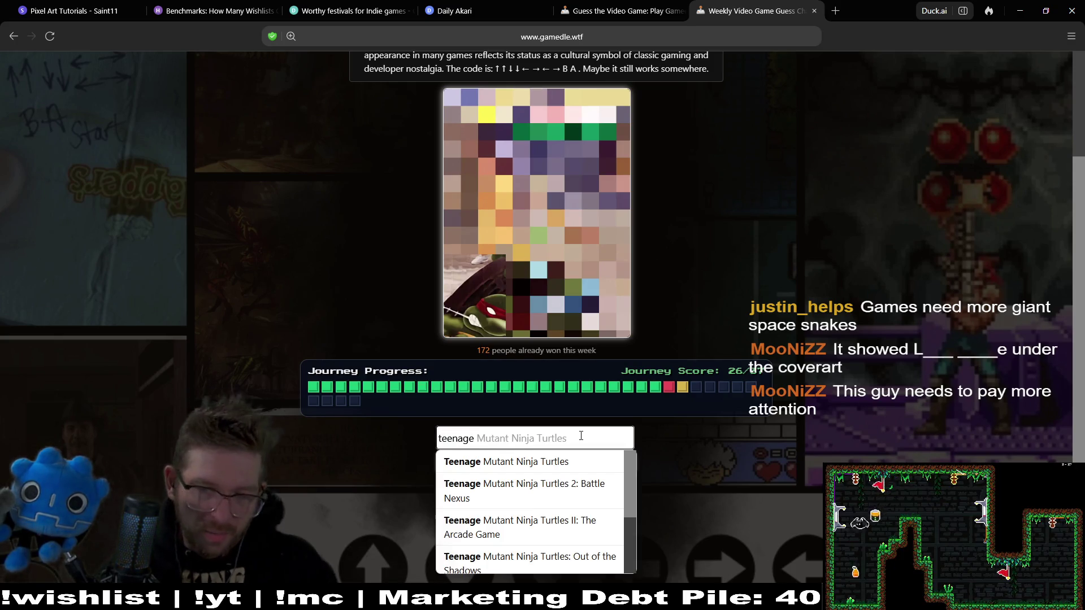
pyautogui.click(619, 461)
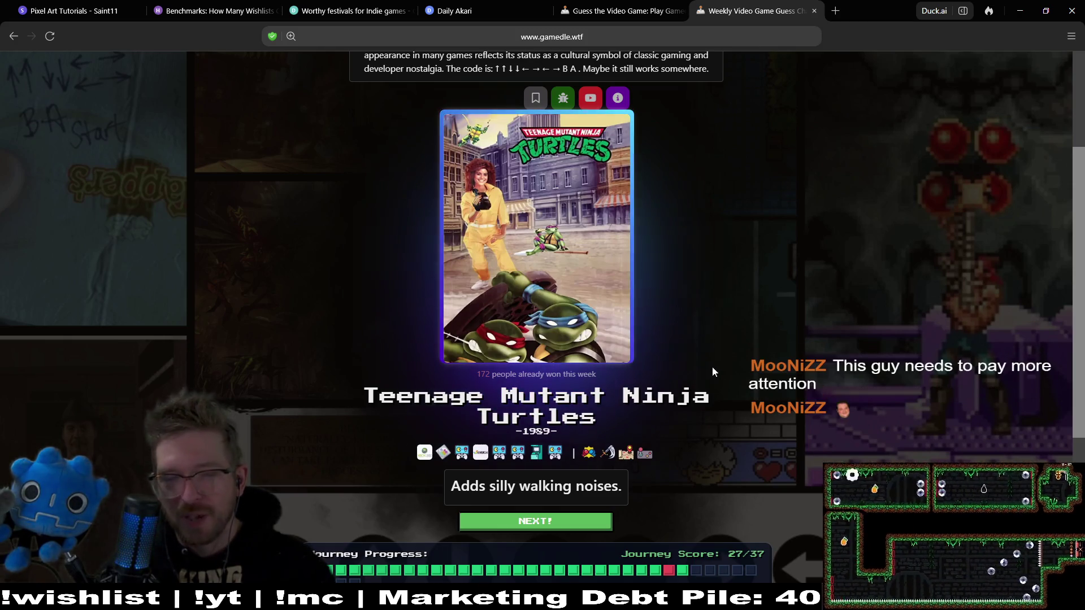
pyautogui.click(605, 523)
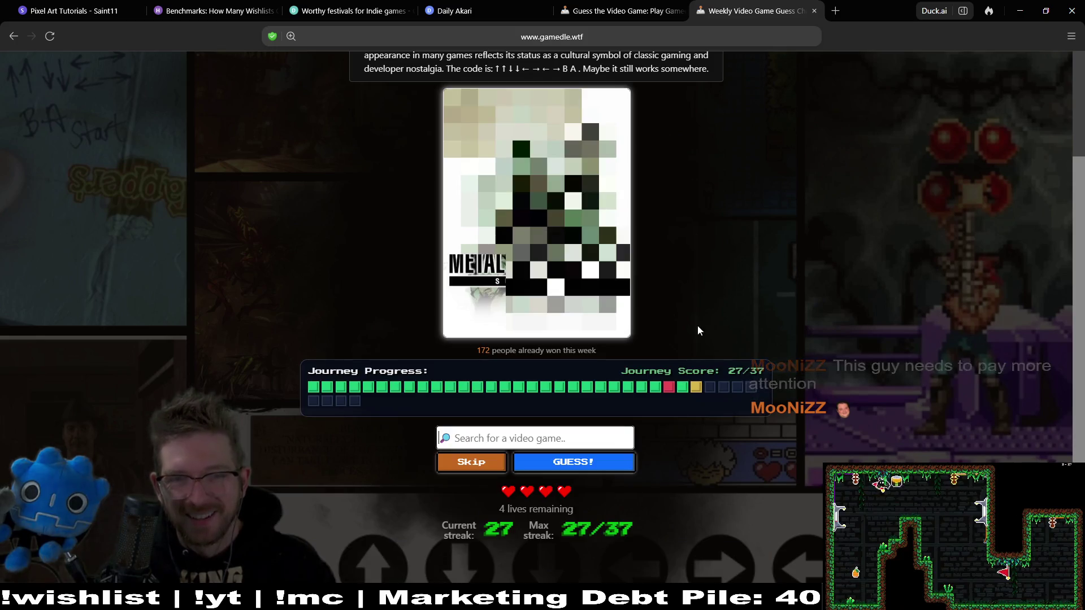
# Guess Metal Gear Solid 2: Substance correctly from 'metal gear solid' and continue
pyautogui.write('m')
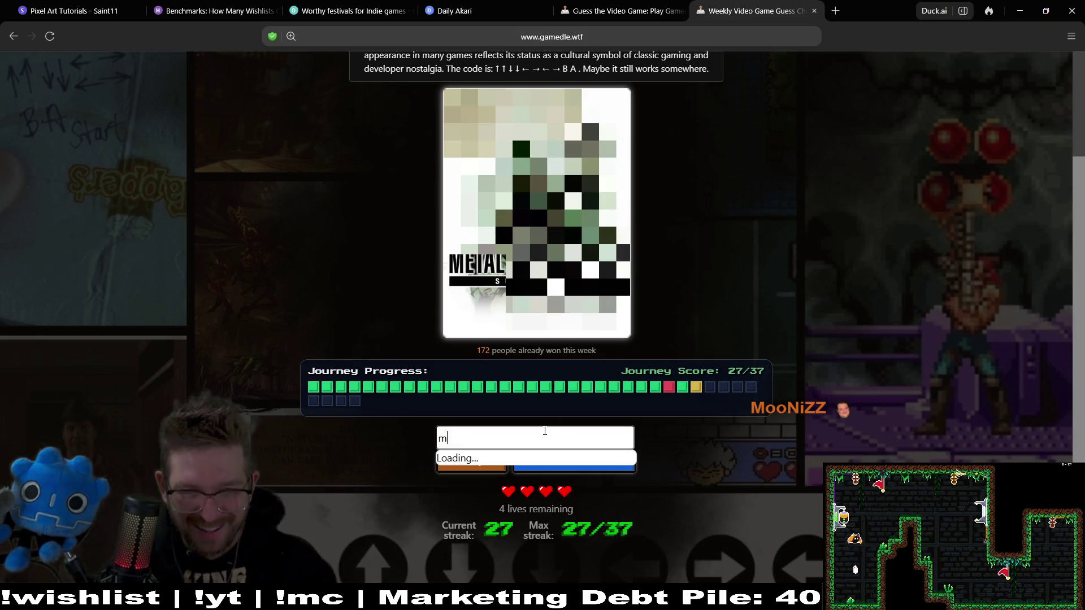
pyautogui.write('etal gear solid')
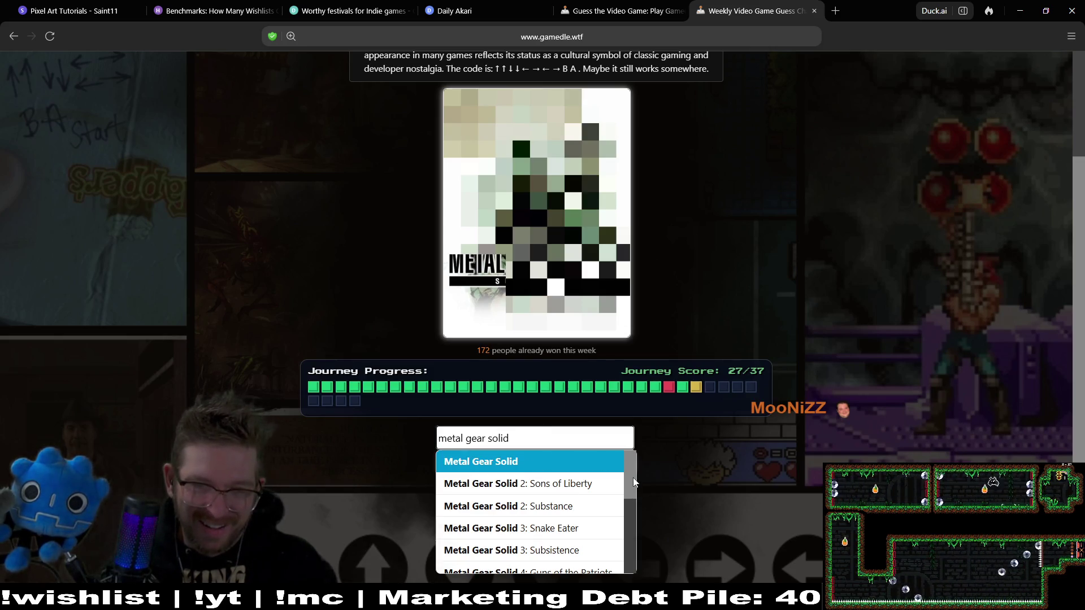
pyautogui.click(571, 512)
pyautogui.click(602, 460)
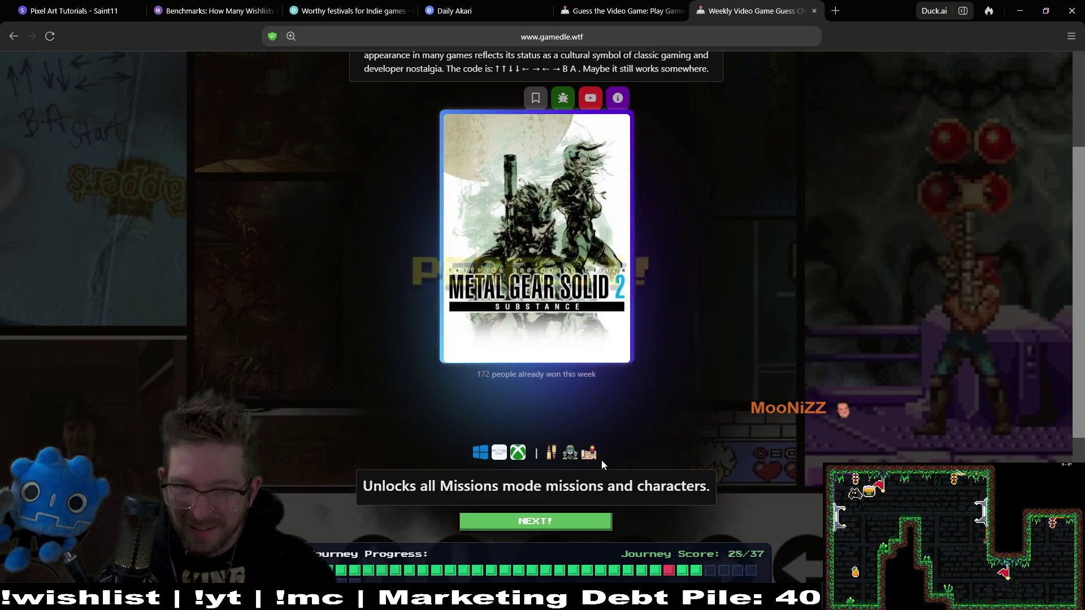
pyautogui.click(567, 520)
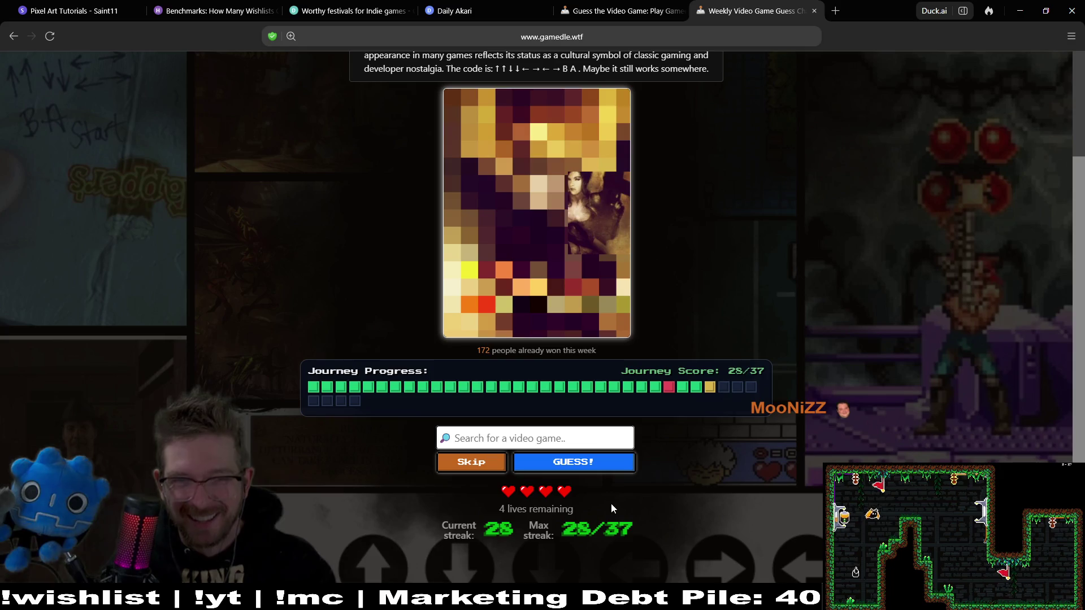
# Search 'castlevania' and submit Castlevania: Lament of Innocence, which misses
pyautogui.click(600, 432)
pyautogui.write('castlevania')
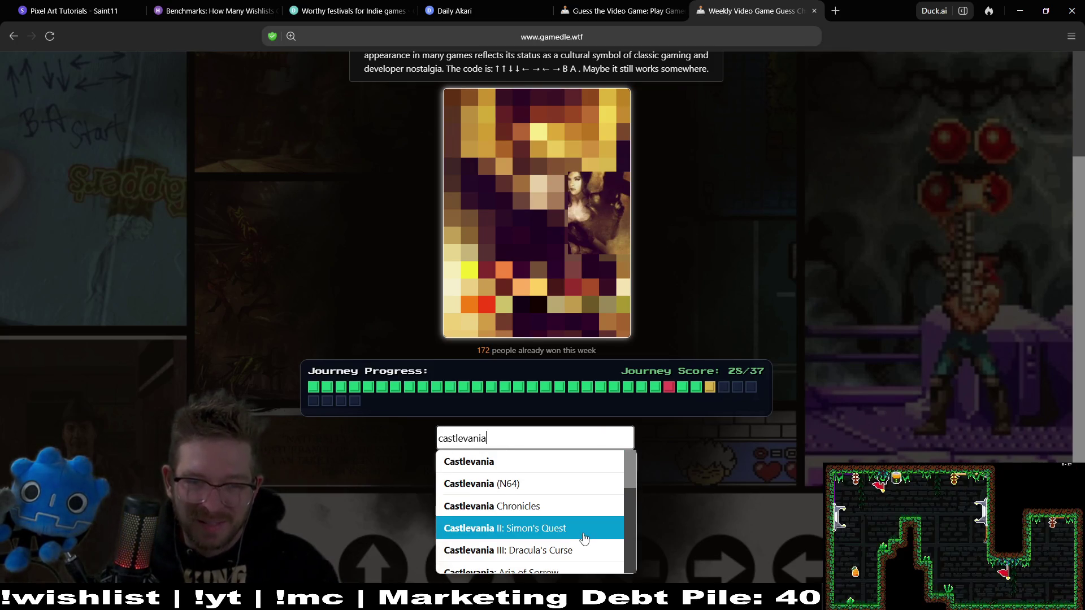
pyautogui.moveTo(632, 480); pyautogui.dragTo(632, 545)
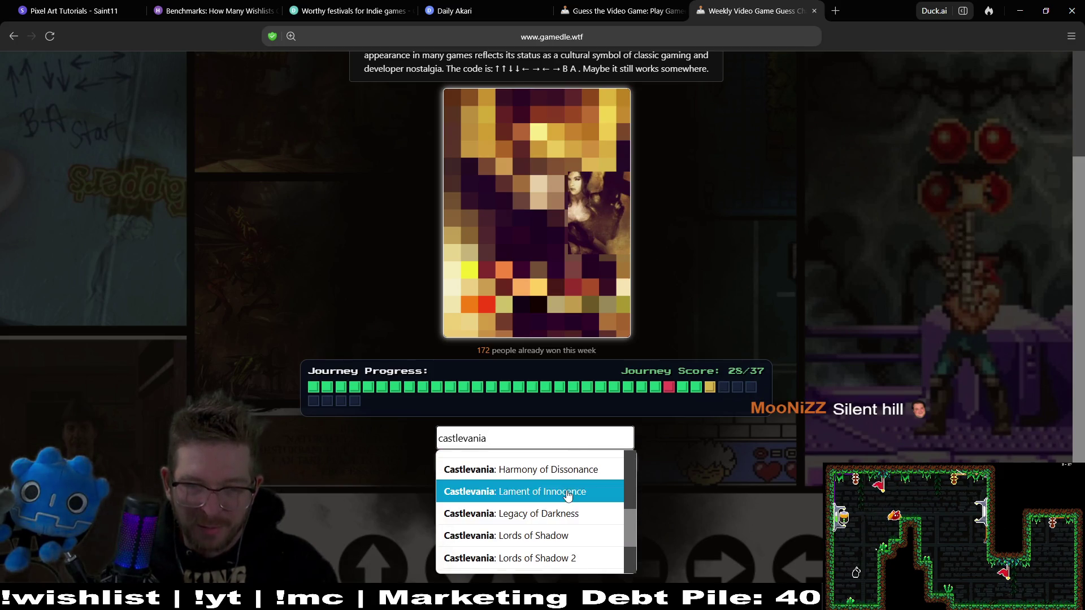
pyautogui.click(595, 480)
pyautogui.click(593, 470)
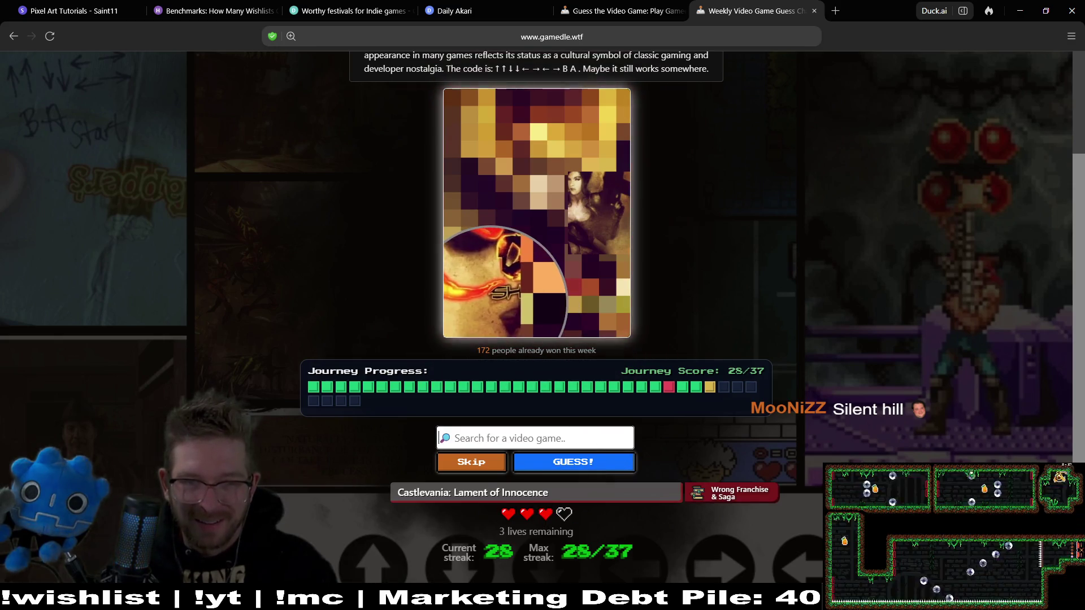
# Guess Contra: Shattered Soldier correctly from the 'contra' suggestions
pyautogui.write('contra')
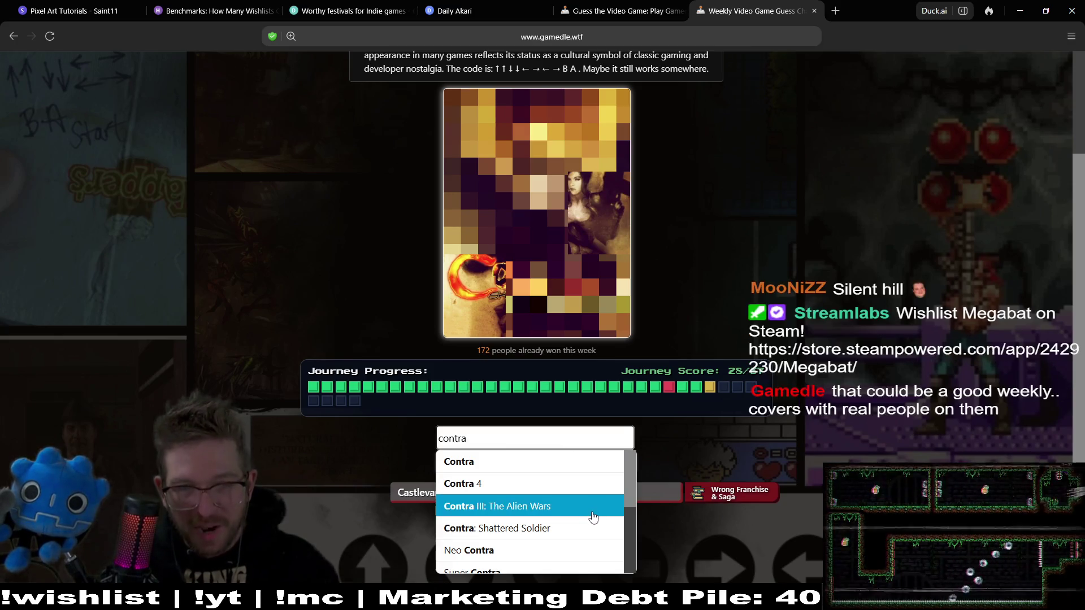
pyautogui.click(597, 528)
pyautogui.click(601, 468)
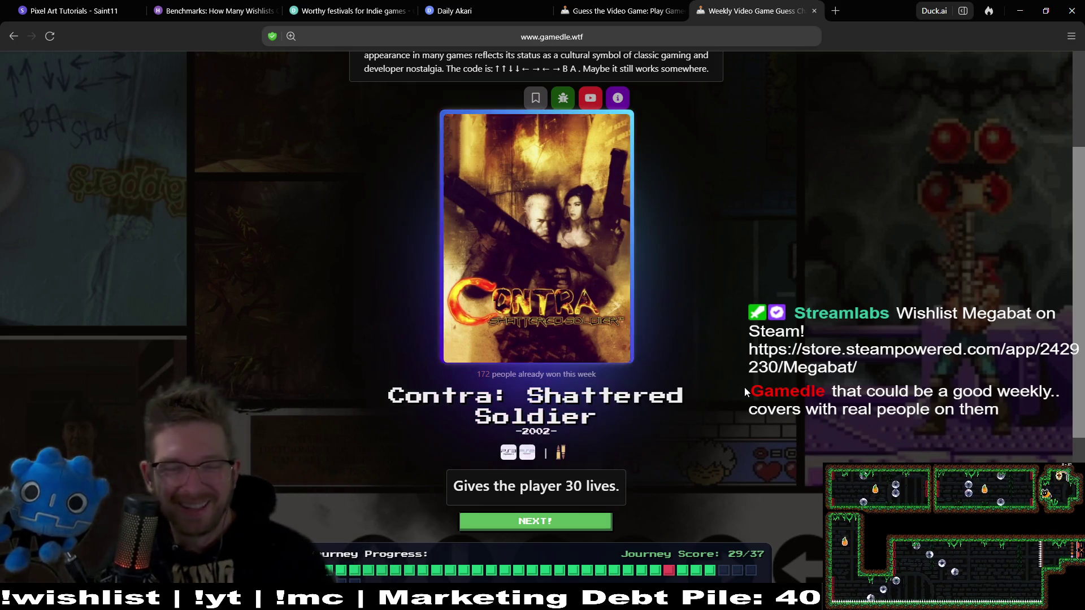
pyautogui.scroll(-1, 757, 336)
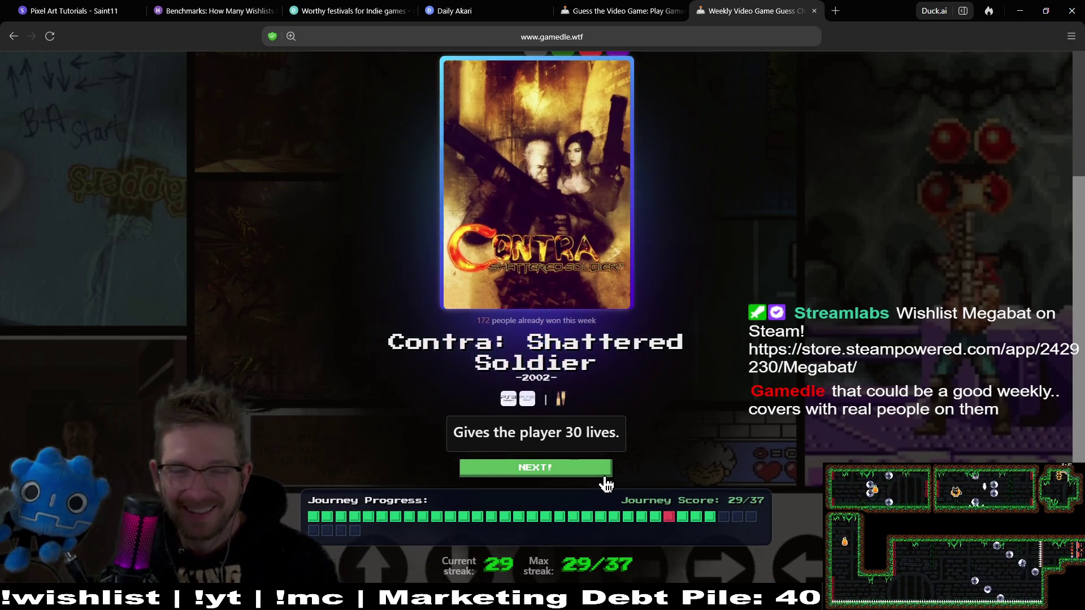
# Load the next cover, search 'contra' and submit Super Contra as the guess
pyautogui.click(594, 465)
pyautogui.scroll(2, 759, 327)
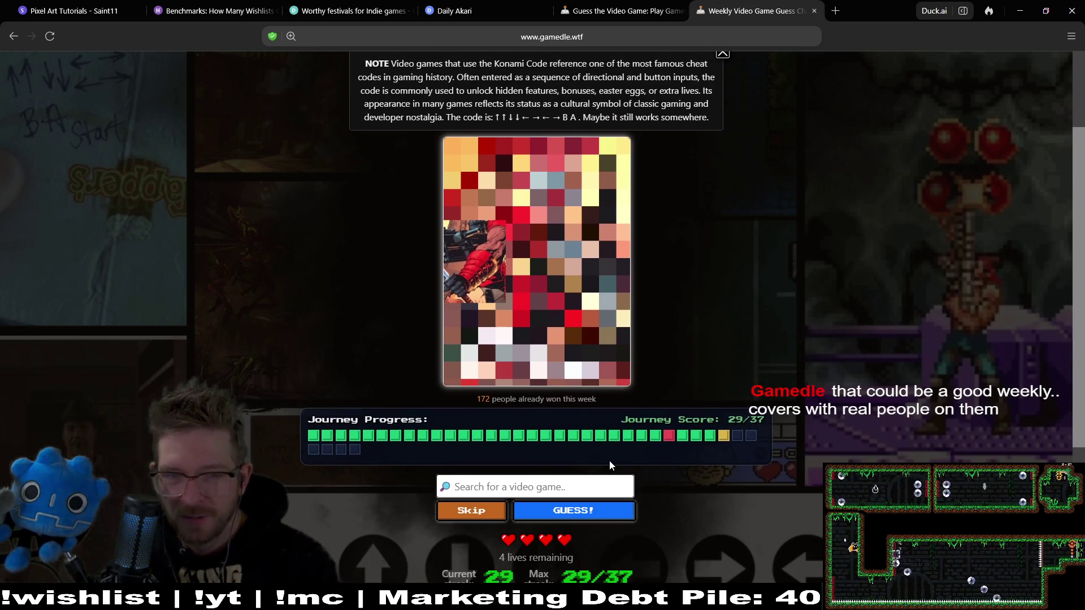
pyautogui.click(561, 484)
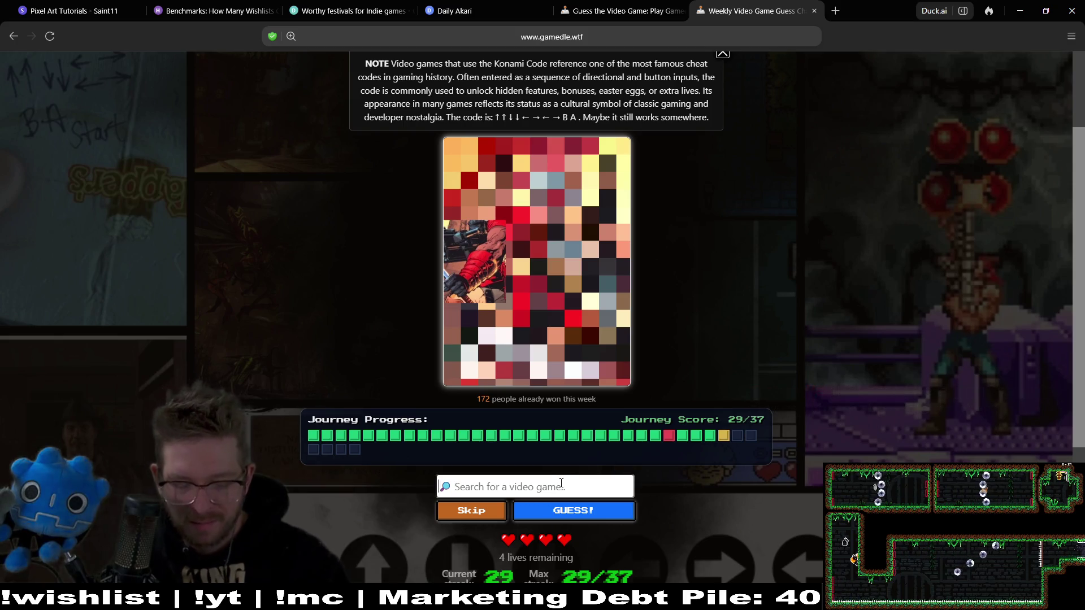
pyautogui.write('contra')
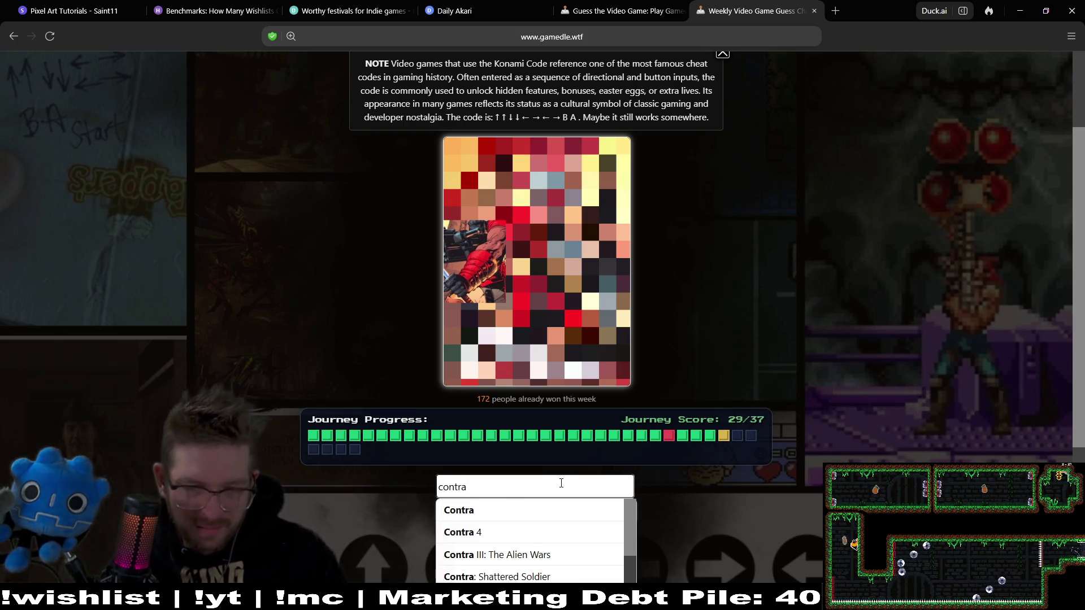
pyautogui.moveTo(631, 517)
pyautogui.mouseDown()
pyautogui.moveTo(632, 569)
pyautogui.moveTo(613, 572)
pyautogui.mouseUp()
pyautogui.click(602, 519)
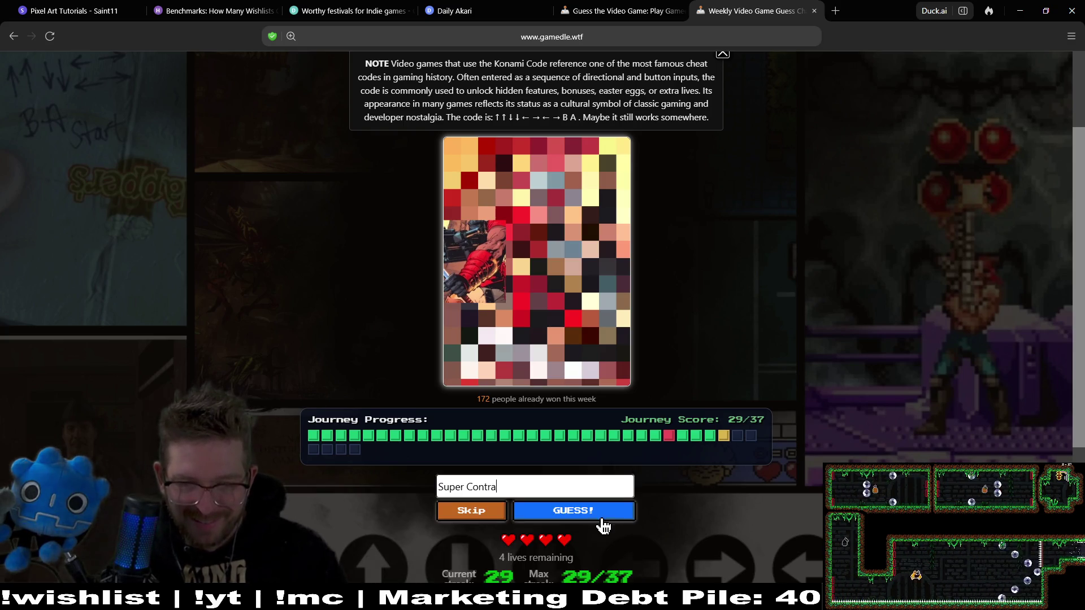
pyautogui.click(602, 518)
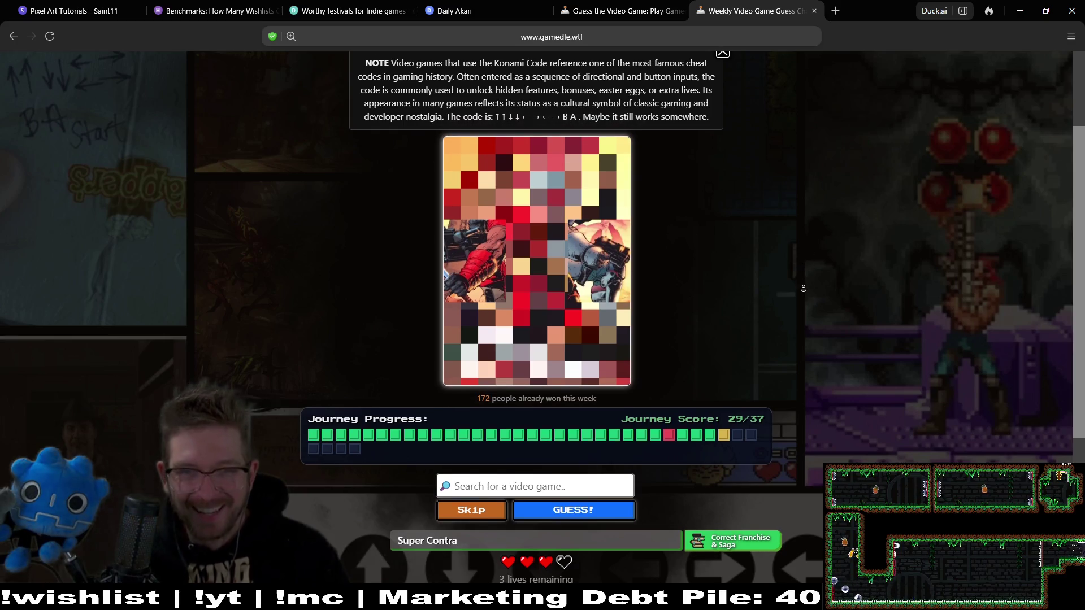
# Search 'contra' again and submit Contra 4 as the guess
pyautogui.scroll(-2, 804, 291)
pyautogui.write('contra')
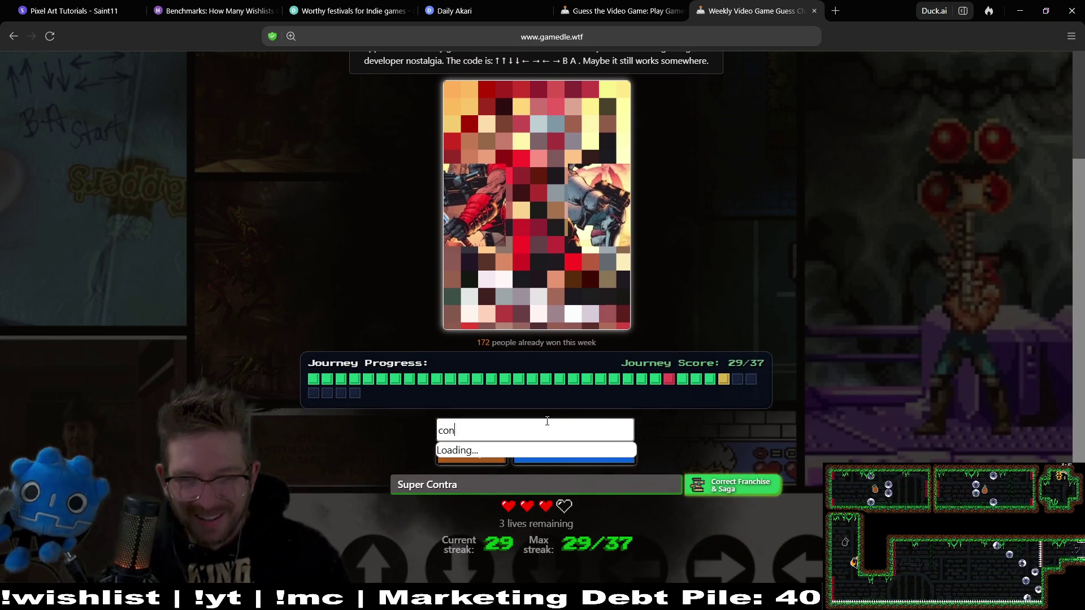
pyautogui.moveTo(629, 483)
pyautogui.mouseDown()
pyautogui.moveTo(638, 541)
pyautogui.moveTo(640, 524)
pyautogui.mouseUp()
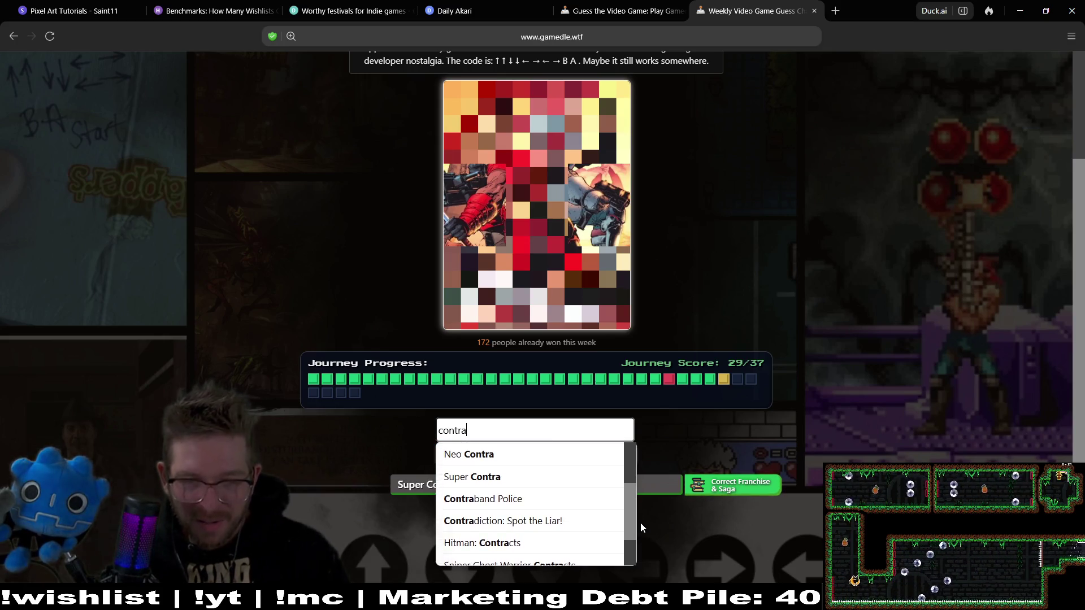
pyautogui.moveTo(632, 469)
pyautogui.mouseDown()
pyautogui.moveTo(633, 537)
pyautogui.moveTo(628, 471)
pyautogui.mouseUp()
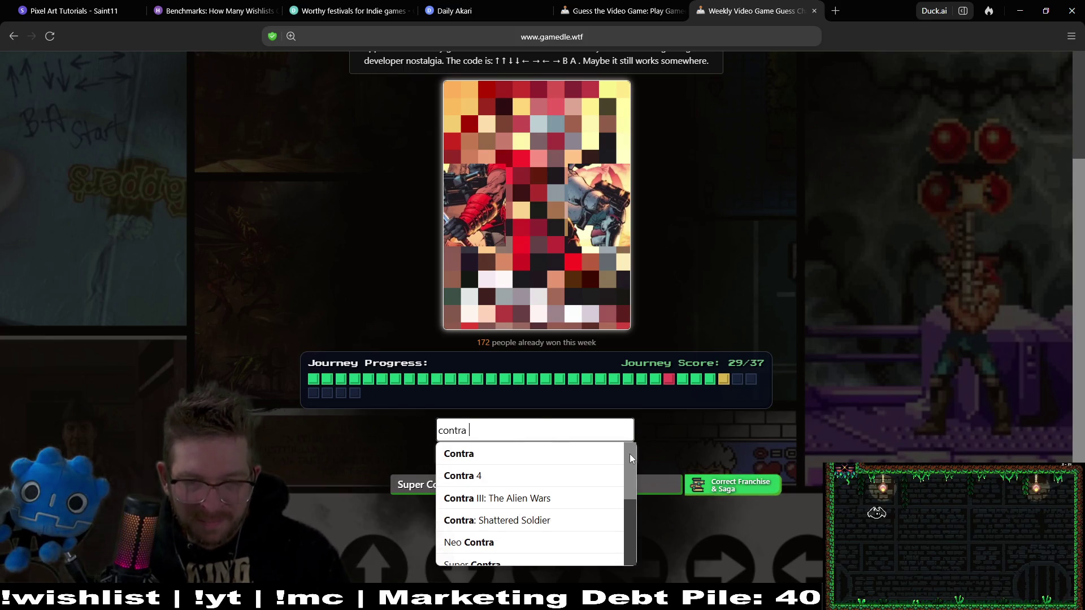
pyautogui.click(594, 480)
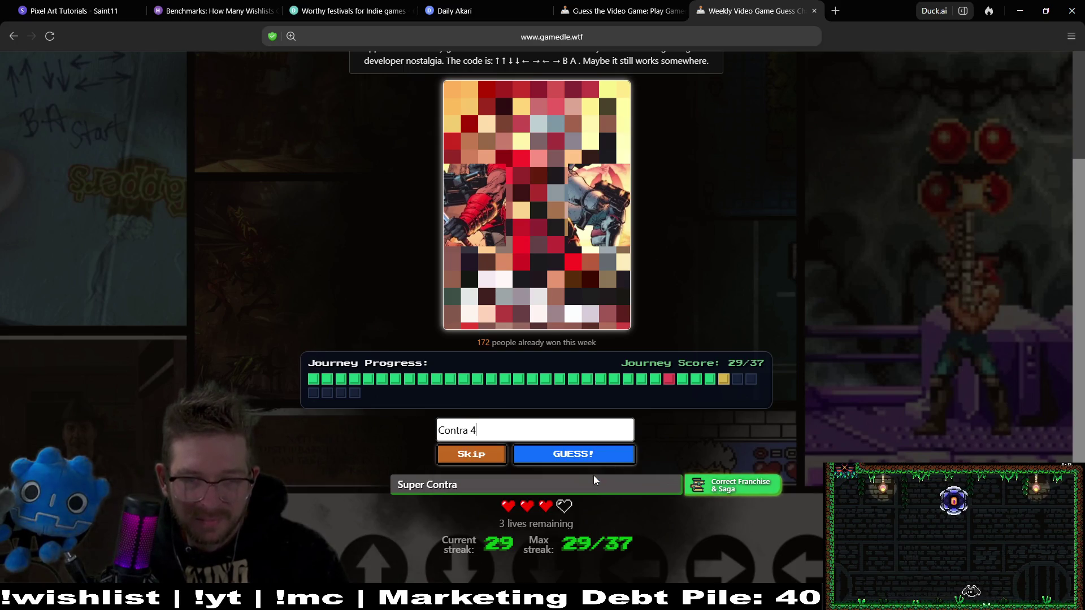
pyautogui.click(602, 456)
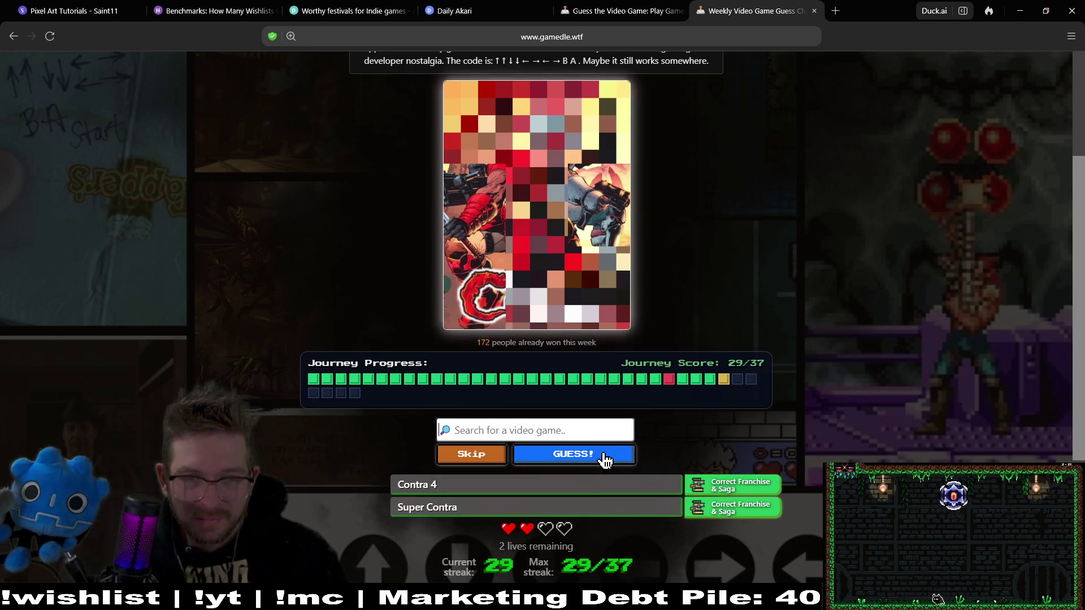
# Submit Contra III: The Alien Wars as the next guess
pyautogui.click(506, 422)
pyautogui.write('contra')
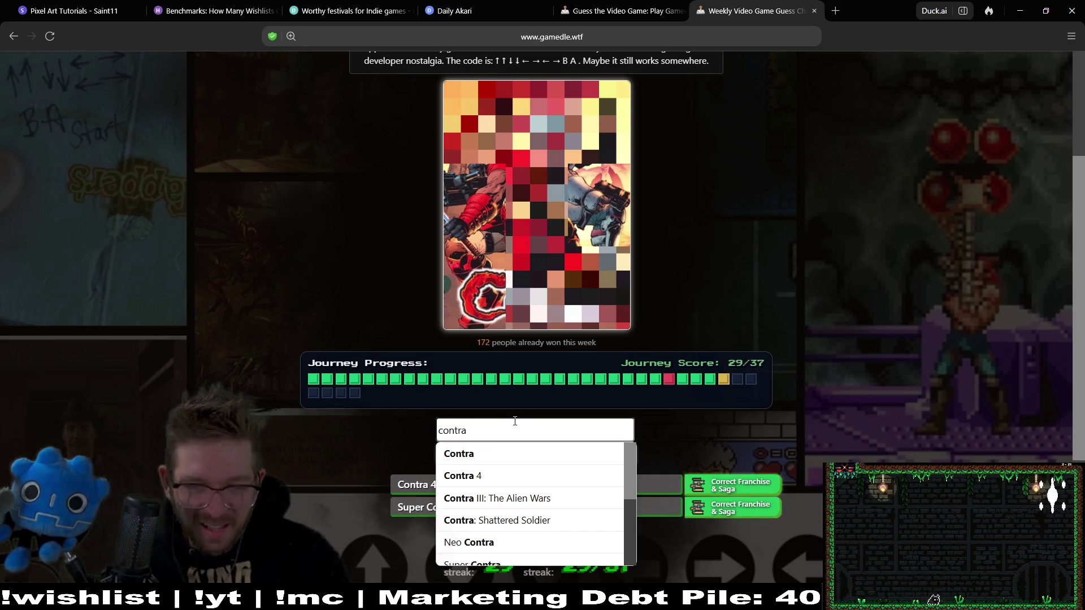
pyautogui.click(569, 500)
pyautogui.click(587, 455)
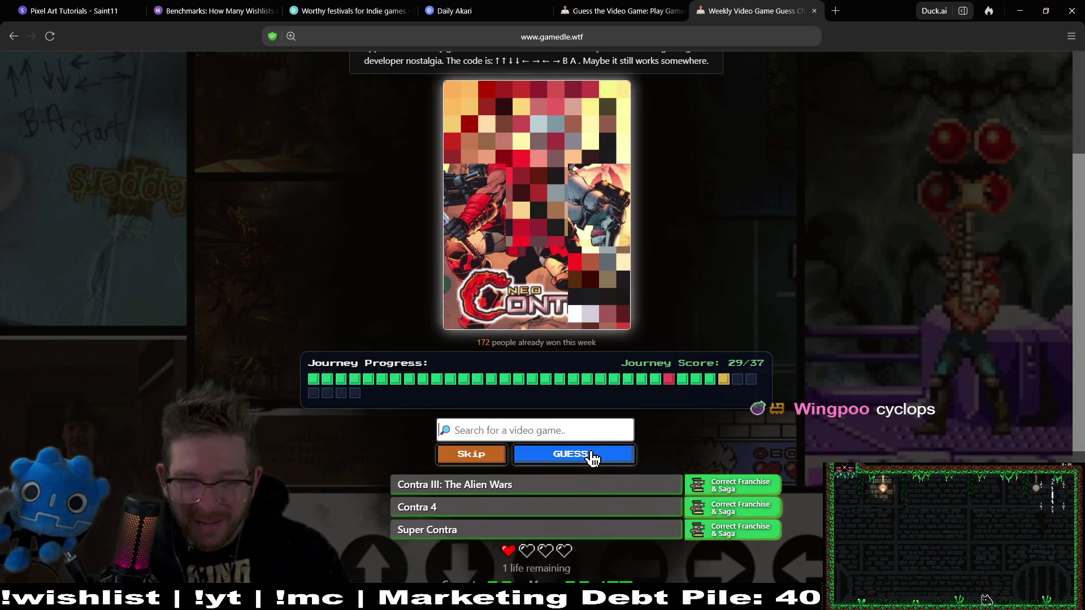
# Guess Neo Contra correctly and move on to the next puzzle
pyautogui.click(588, 423)
pyautogui.write('contra')
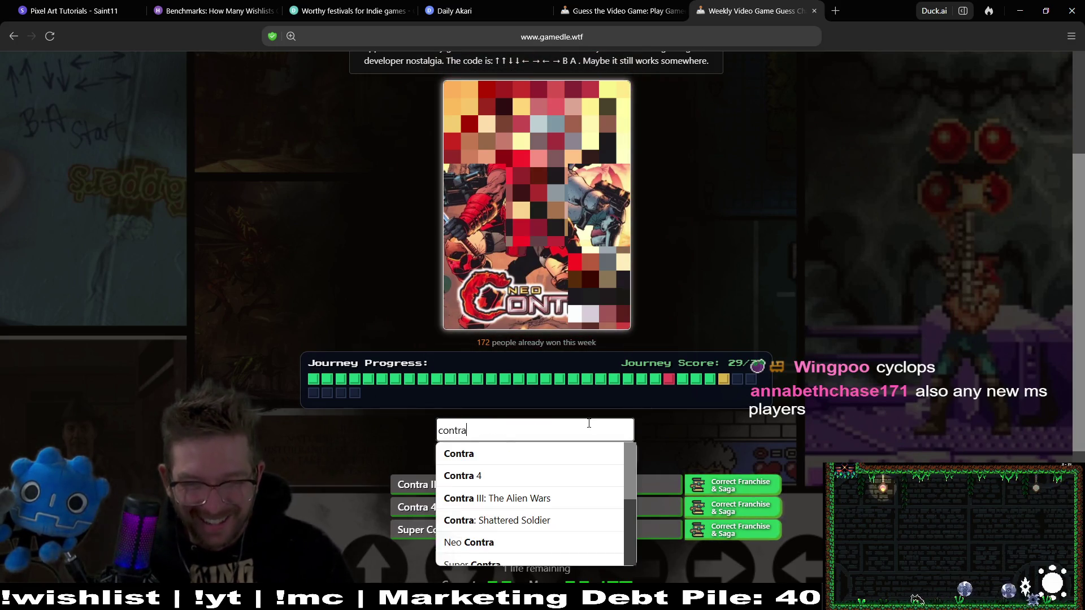
pyautogui.click(547, 543)
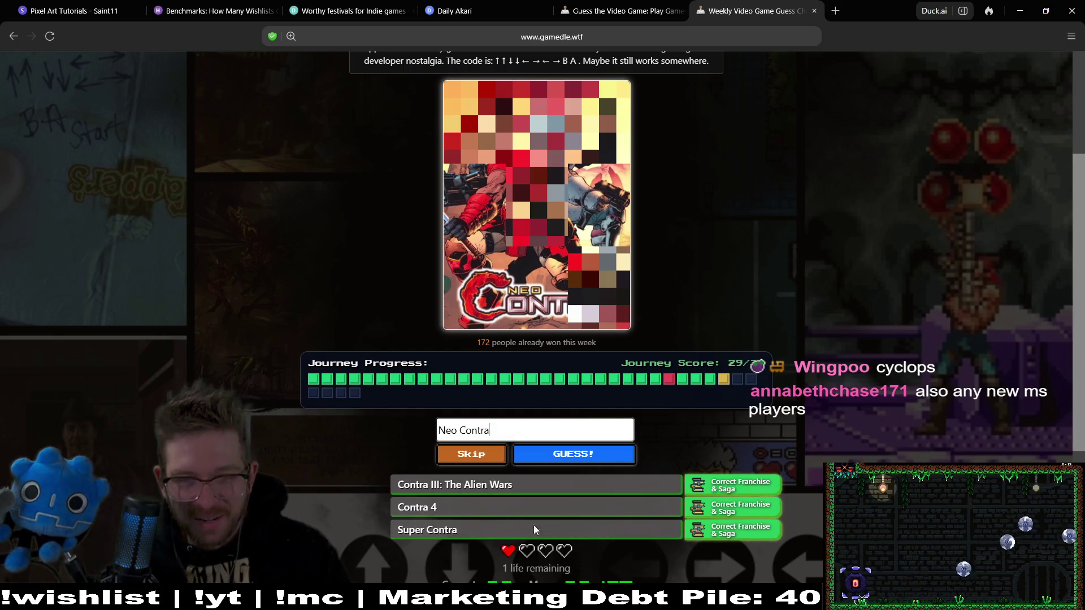
pyautogui.click(558, 453)
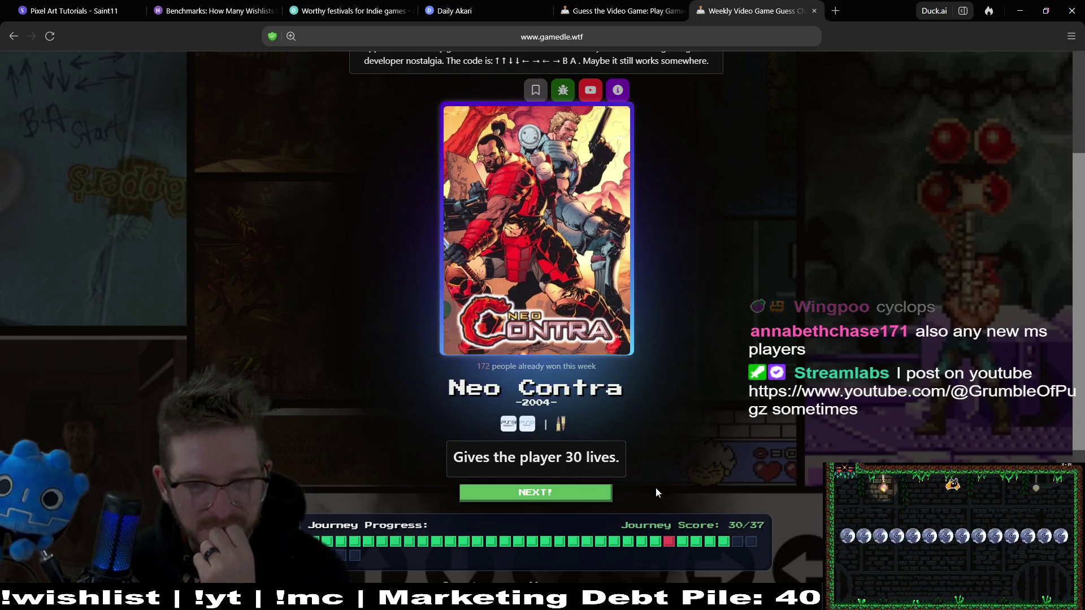
pyautogui.click(563, 494)
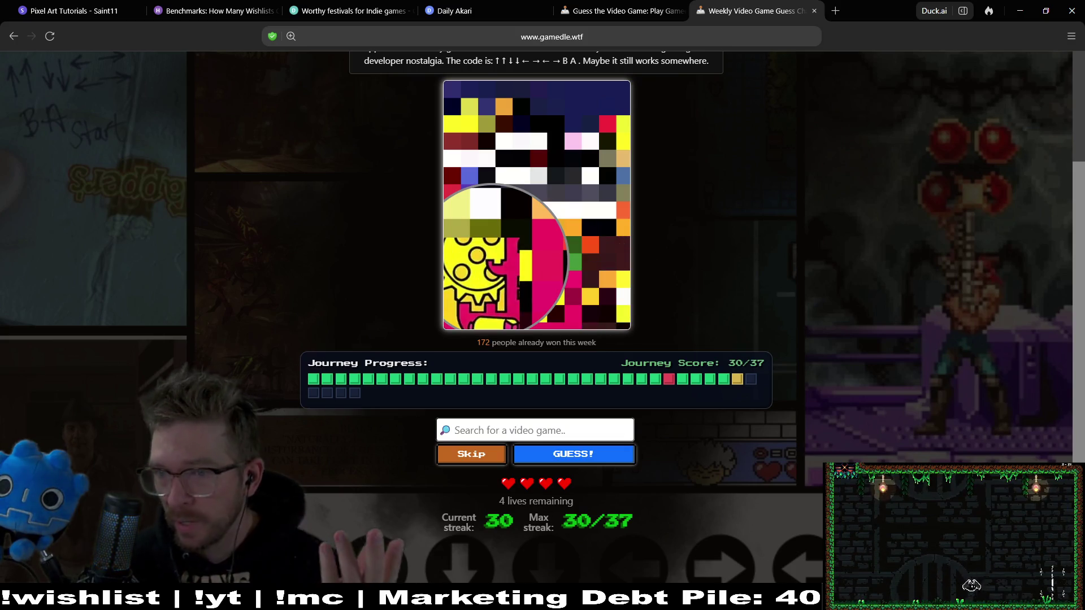
# Skip a turn, then search 'castlevania' and submit Castlevania: Order of Ecclesia
pyautogui.click(471, 456)
pyautogui.click(471, 457)
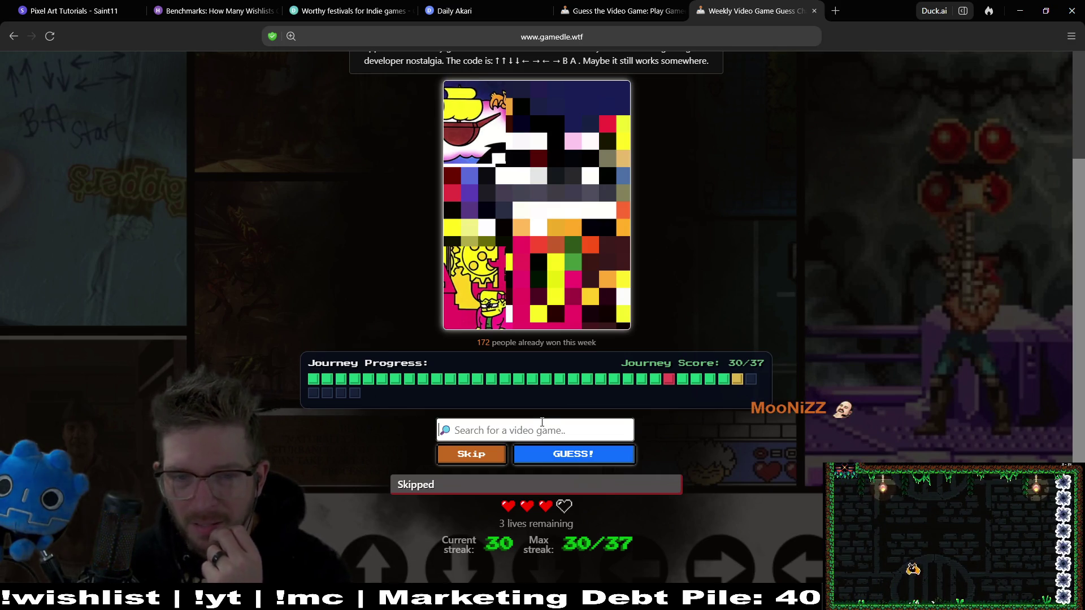
pyautogui.write('cast')
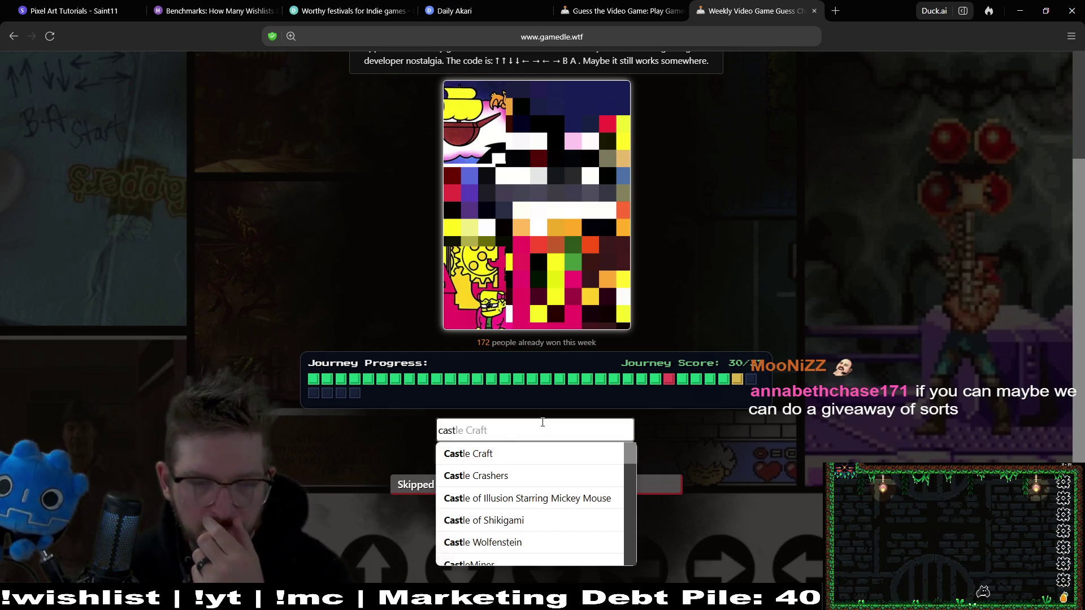
pyautogui.write('levania')
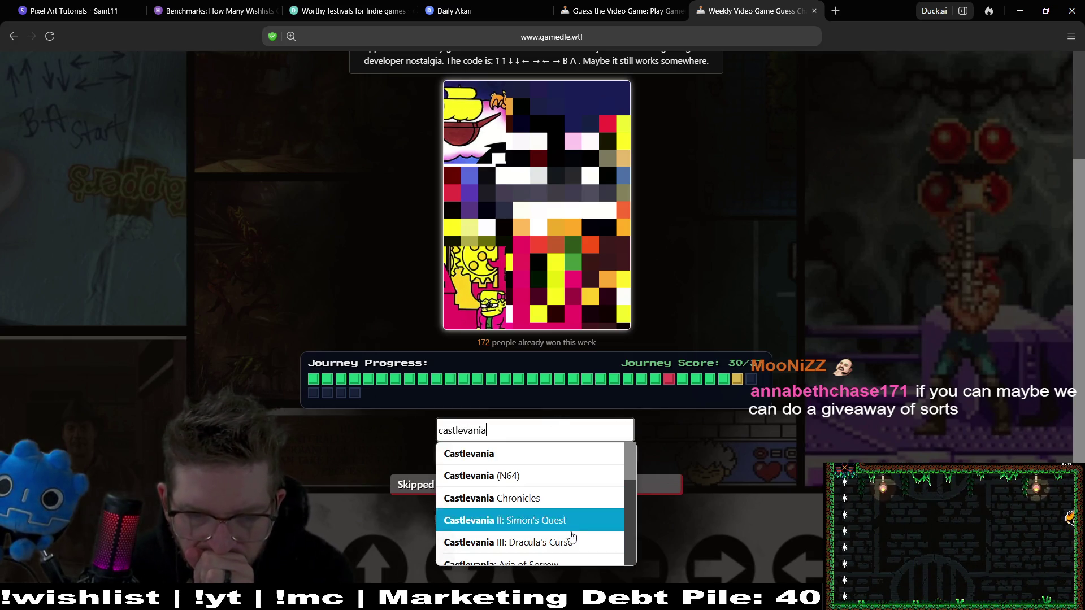
pyautogui.moveTo(635, 469); pyautogui.dragTo(634, 498)
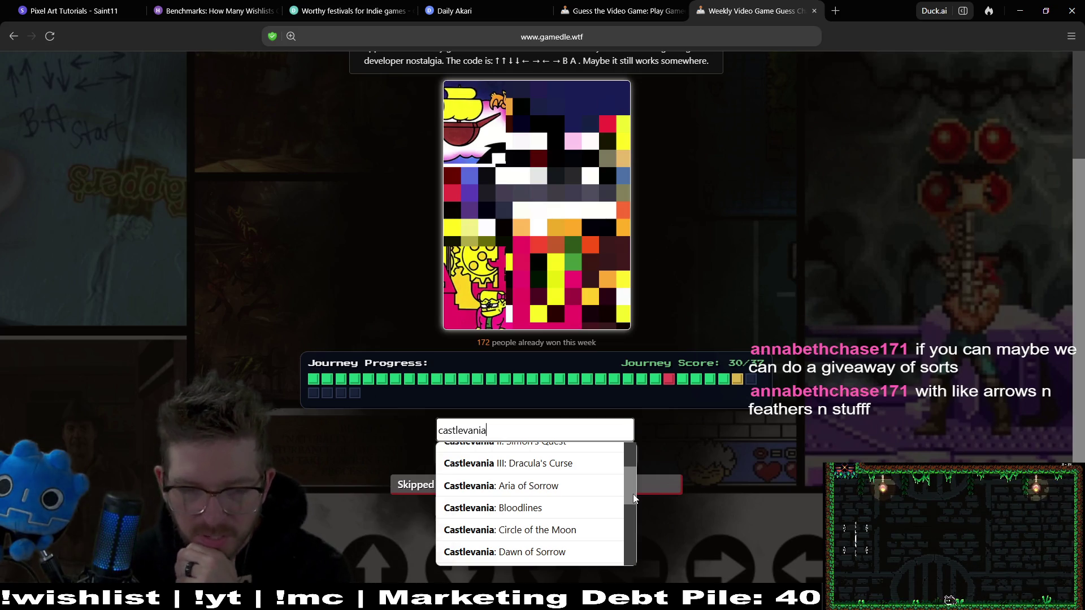
pyautogui.moveTo(633, 493); pyautogui.dragTo(632, 500)
pyautogui.moveTo(634, 530); pyautogui.dragTo(640, 565)
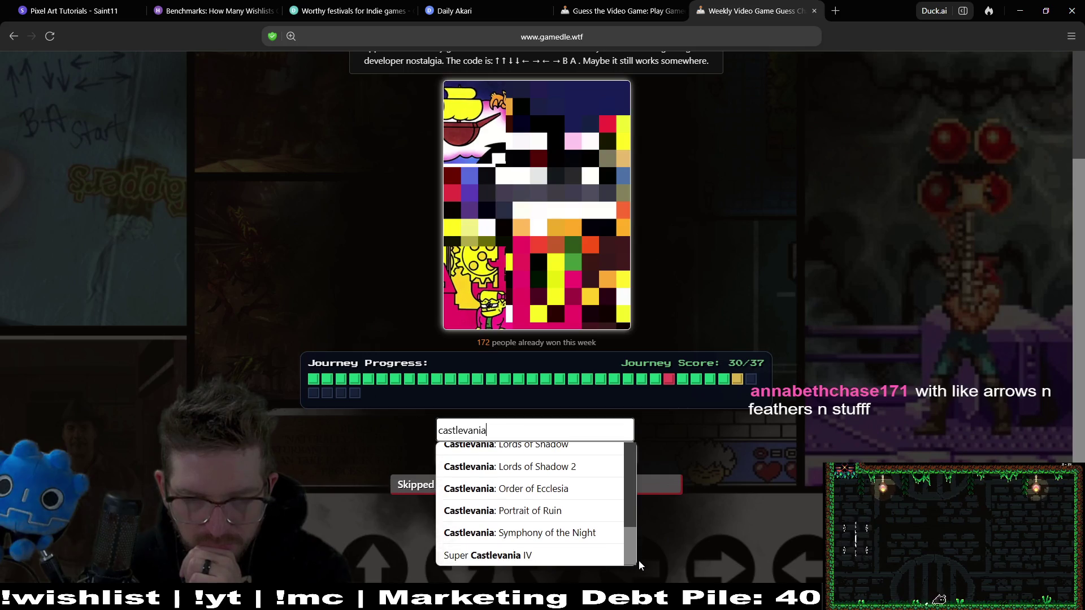
pyautogui.click(593, 488)
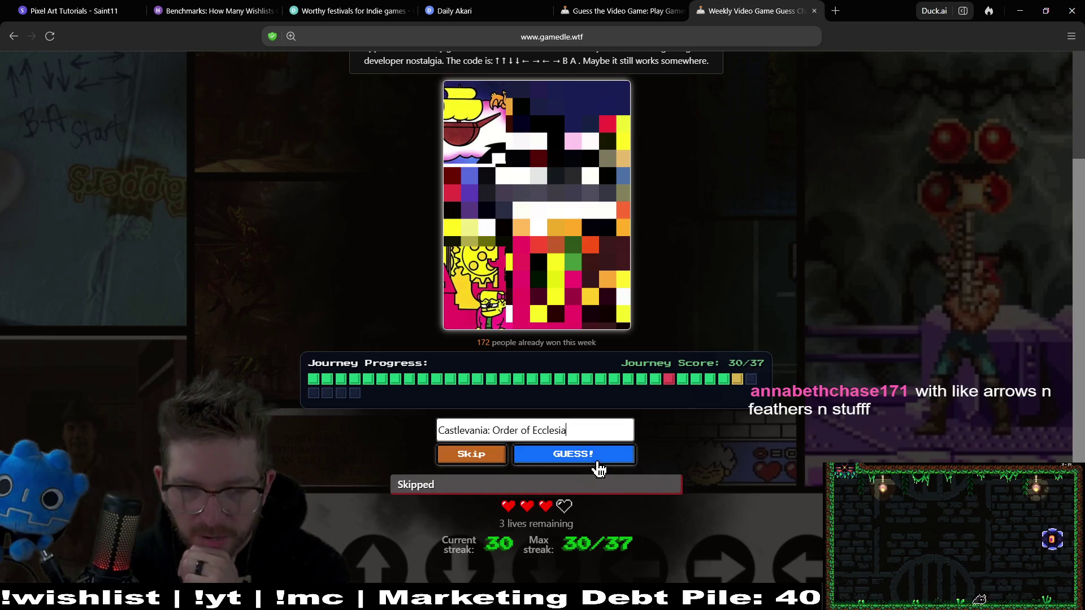
pyautogui.click(593, 455)
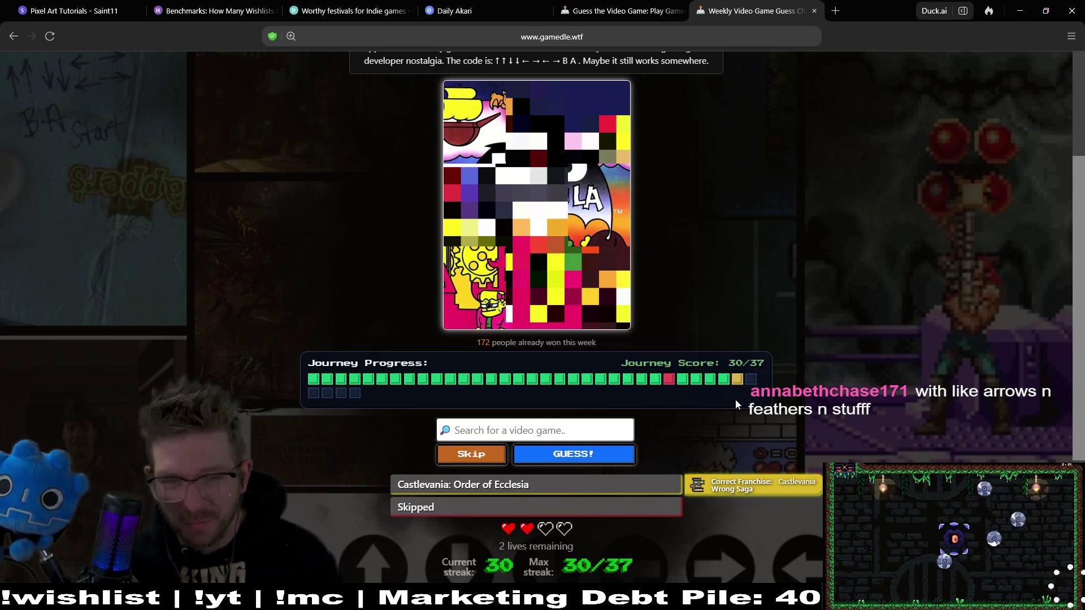
# Search 'castlevania' again and submit Castlevania III: Dracula's Curse as the guess
pyautogui.click(532, 426)
pyautogui.write('castlev')
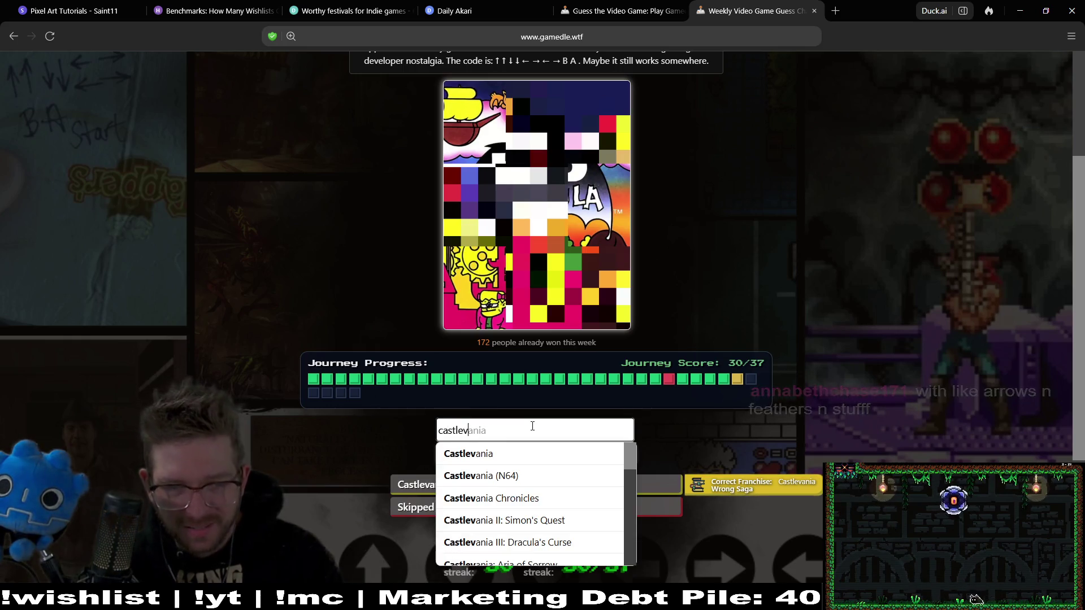
pyautogui.write('ania')
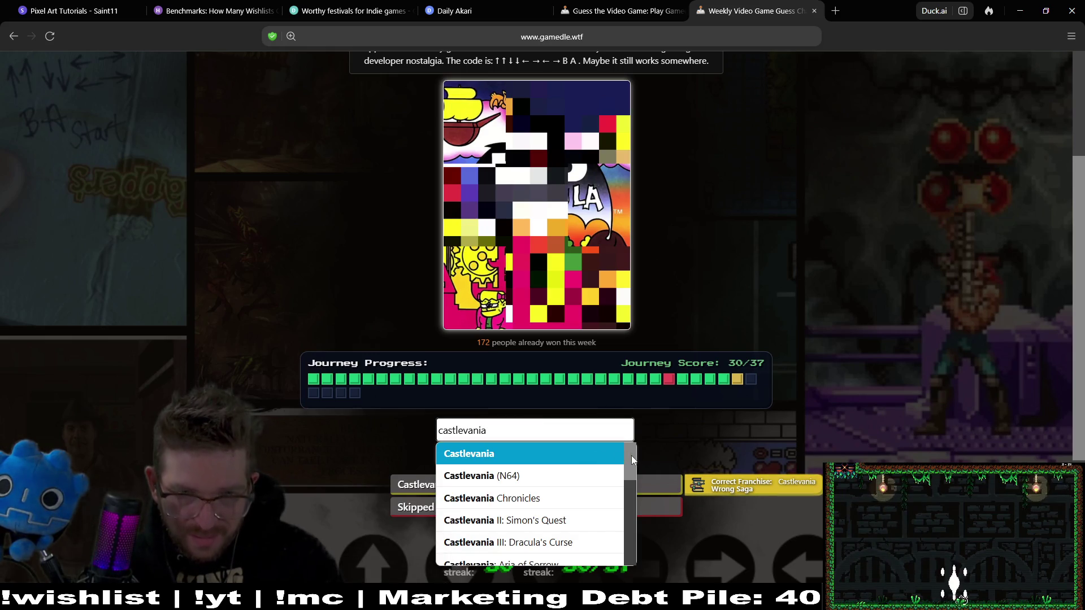
pyautogui.moveTo(631, 456)
pyautogui.mouseDown()
pyautogui.moveTo(634, 555)
pyautogui.moveTo(634, 539)
pyautogui.mouseUp()
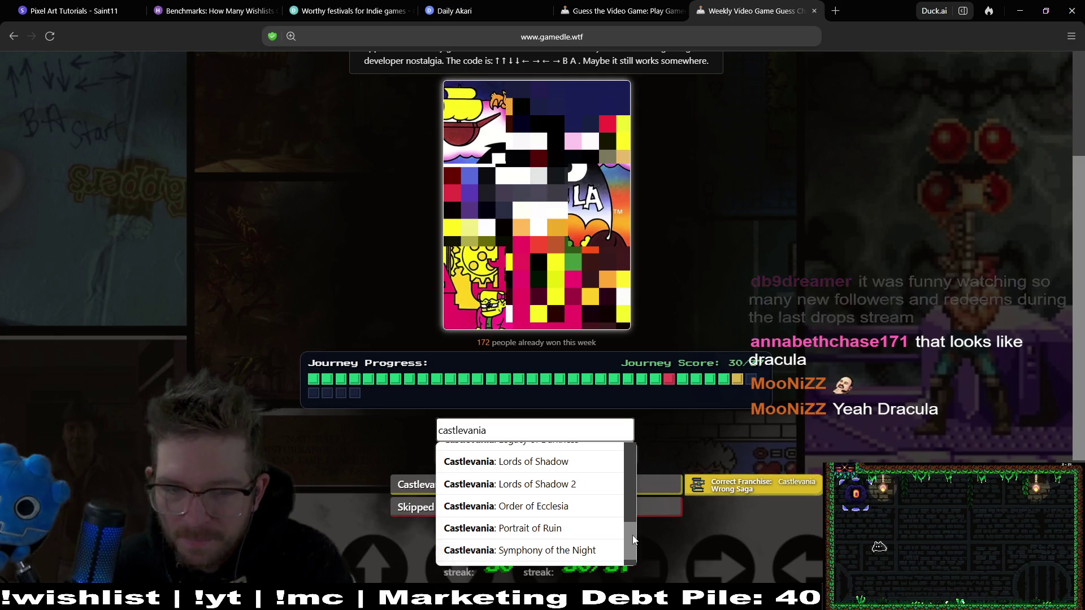
pyautogui.moveTo(635, 538); pyautogui.dragTo(641, 457)
pyautogui.scroll(-1, 616, 485)
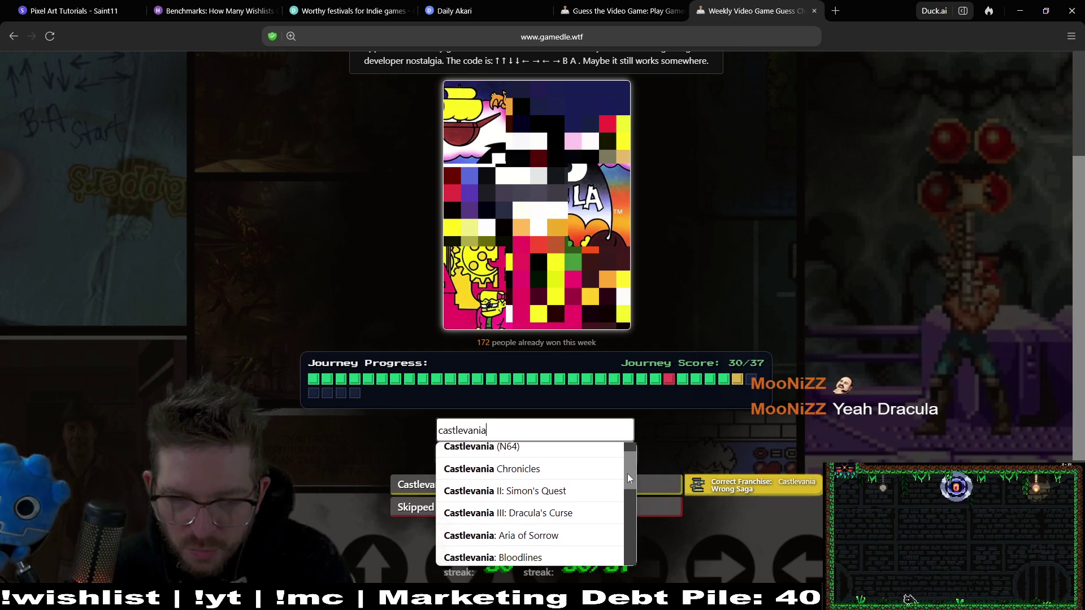
pyautogui.click(584, 513)
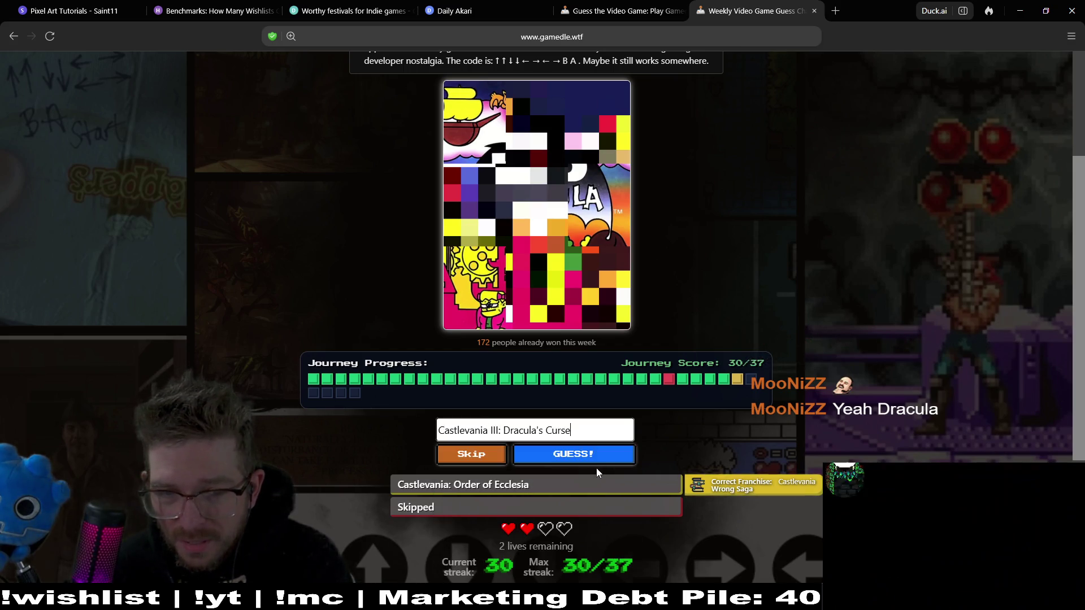
pyautogui.click(590, 456)
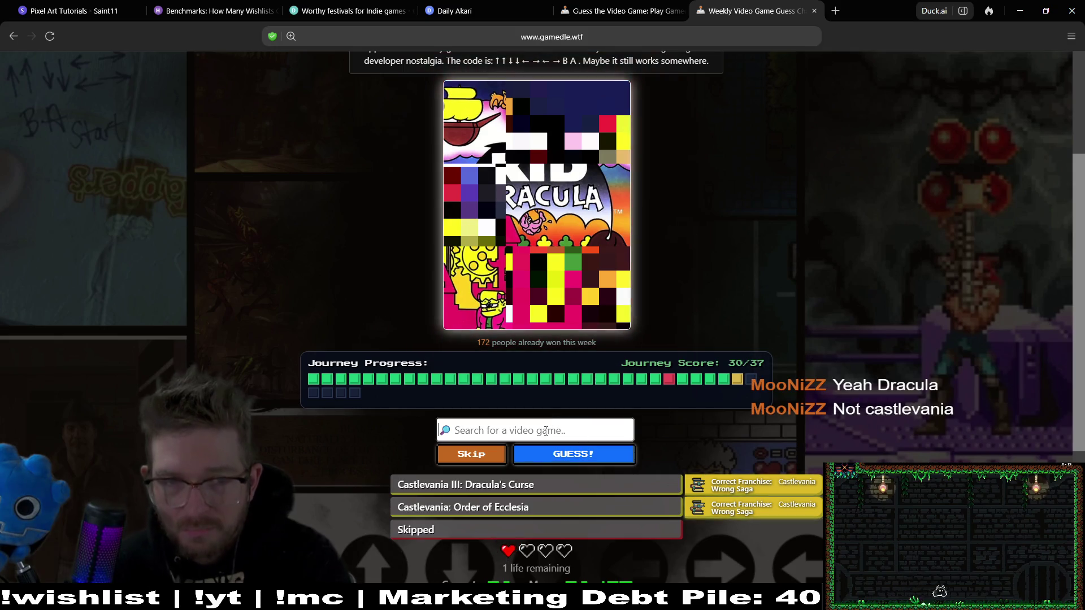
# Guess Kid Dracula correctly from the 'kid' search and load the next cover
pyautogui.click(546, 431)
pyautogui.write('kid')
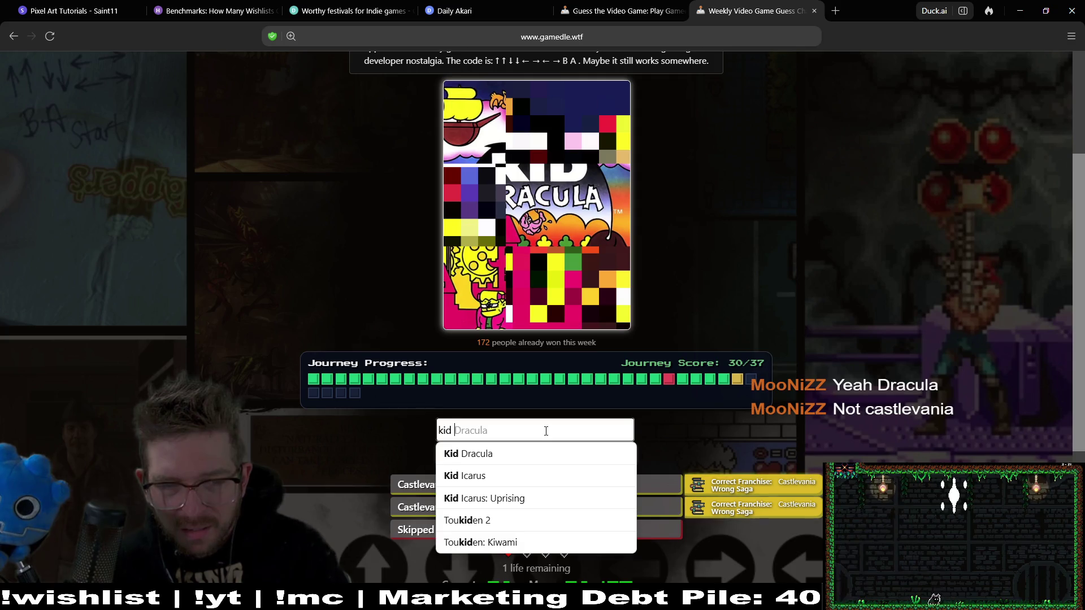
pyautogui.click(538, 452)
pyautogui.click(595, 459)
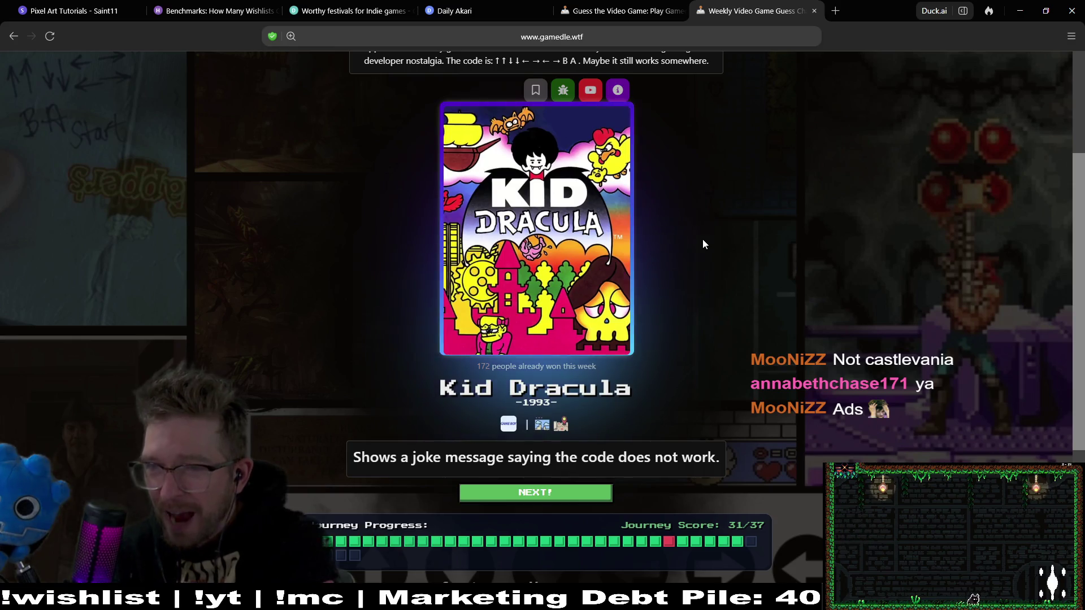
pyautogui.click(589, 493)
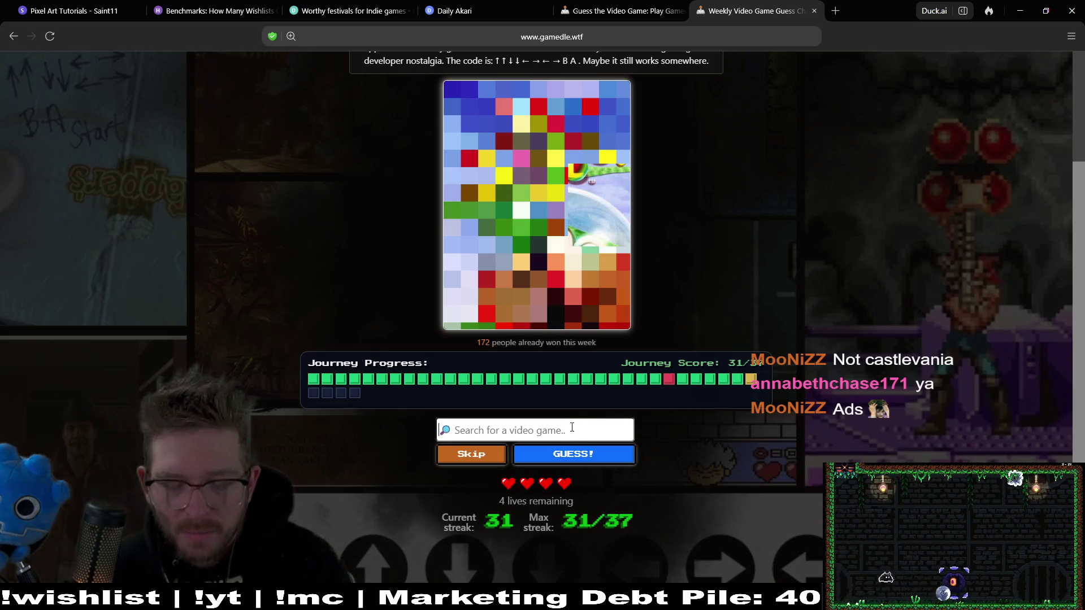
# Search for Super Monkey Ball and submit it as the first guess
pyautogui.write('monkeyball')
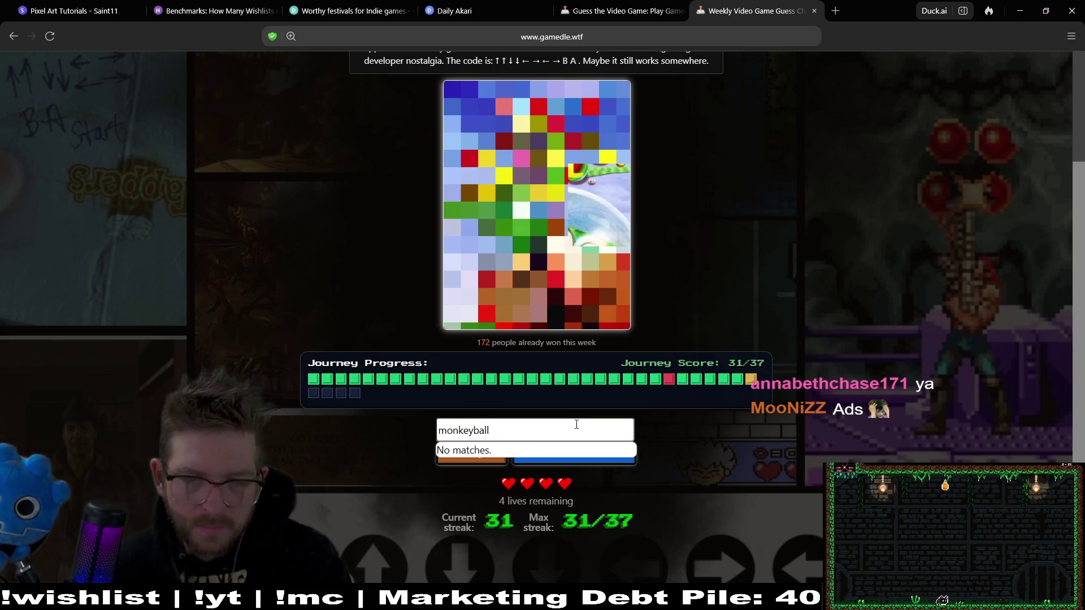
pyautogui.press('BackSpace')
pyautogui.press('BackSpace')
pyautogui.press('BackSpace')
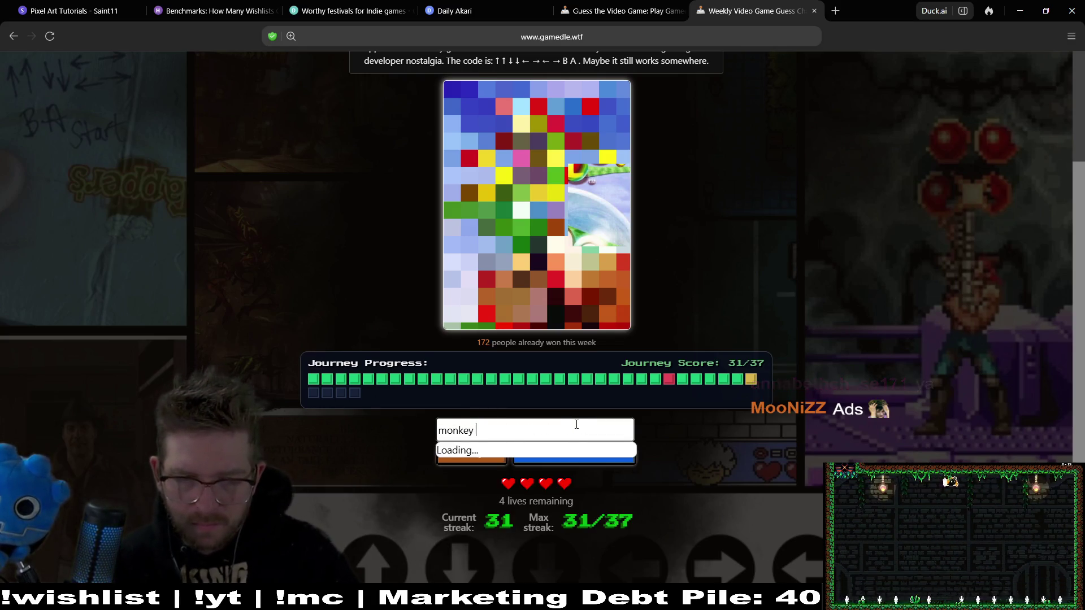
pyautogui.write('ball')
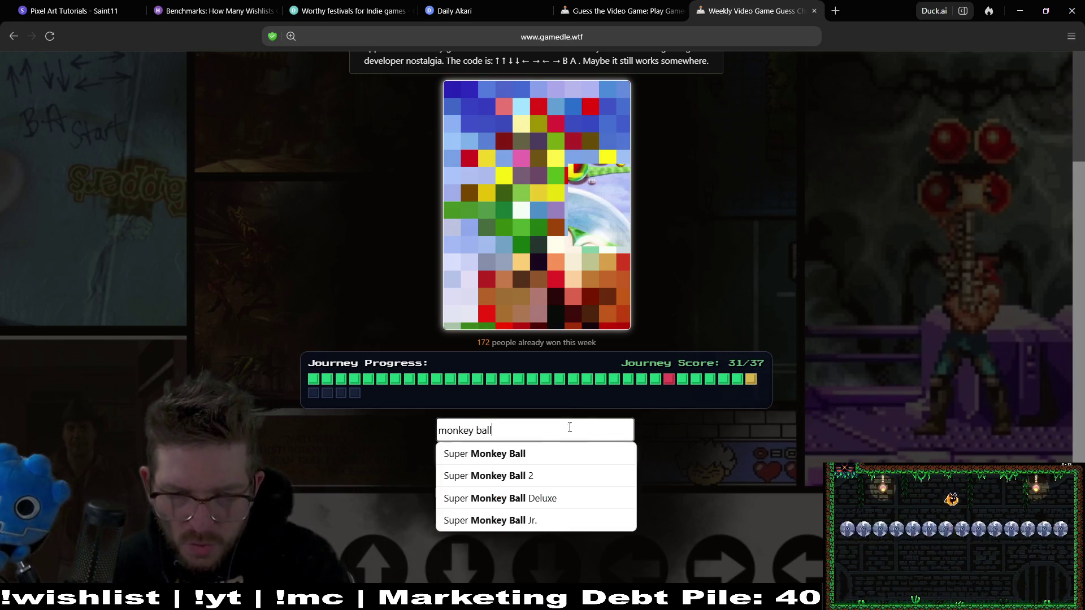
pyautogui.click(576, 454)
pyautogui.click(576, 455)
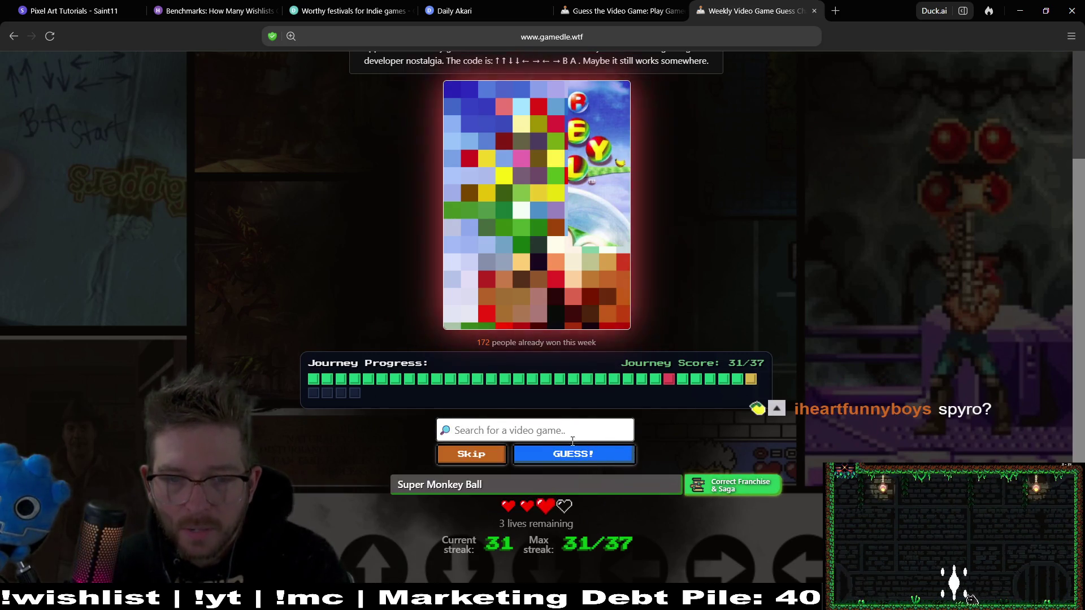
# Submit Super Monkey Ball 2, then Super Monkey Ball Deluxe, as further guesses
pyautogui.write('super monkey ball')
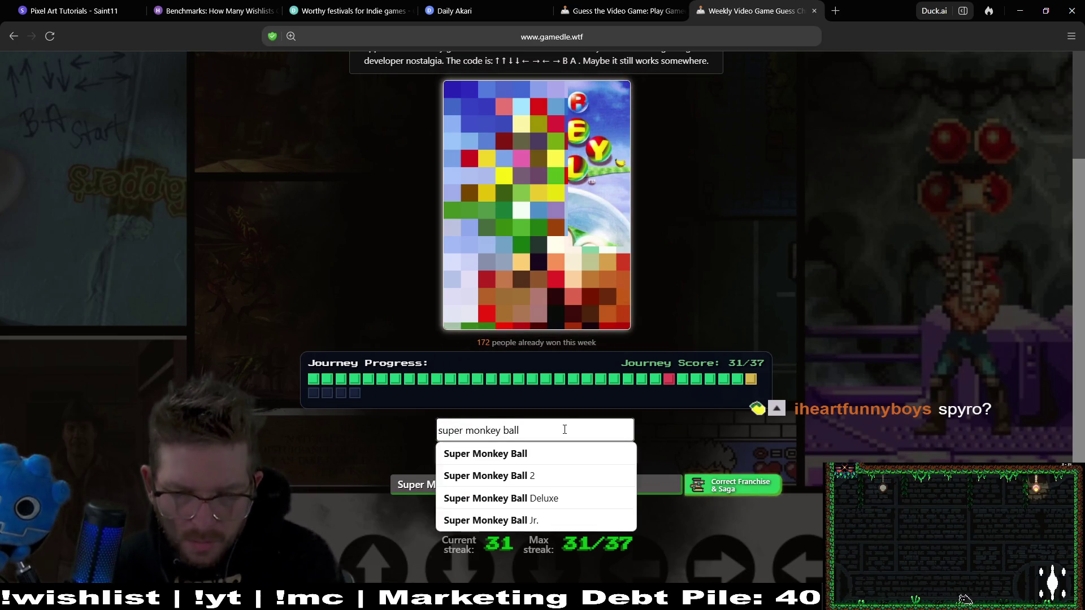
pyautogui.click(565, 476)
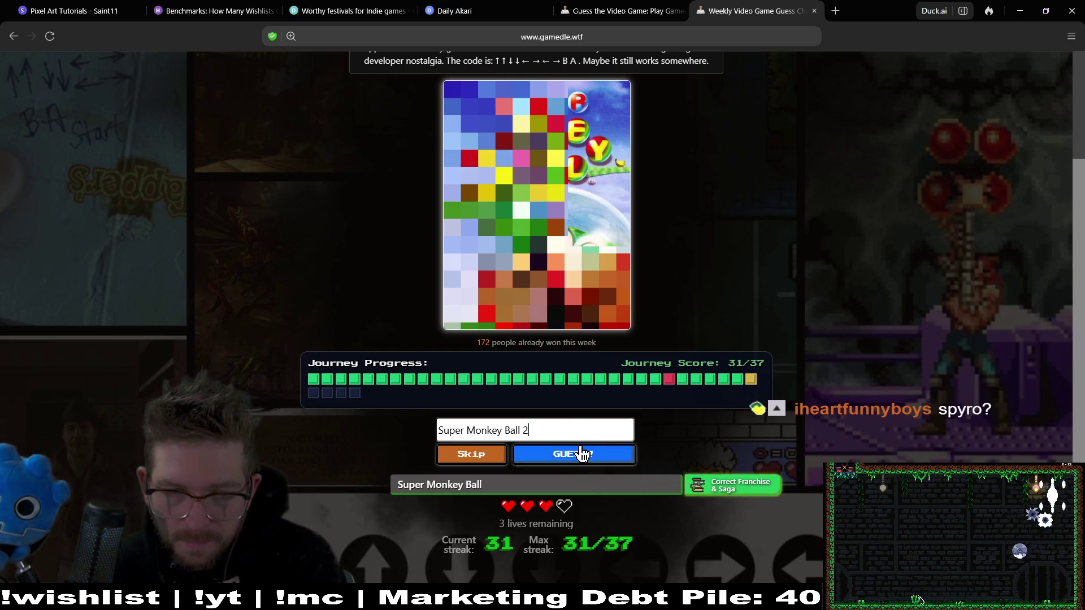
pyautogui.click(582, 454)
pyautogui.click(589, 433)
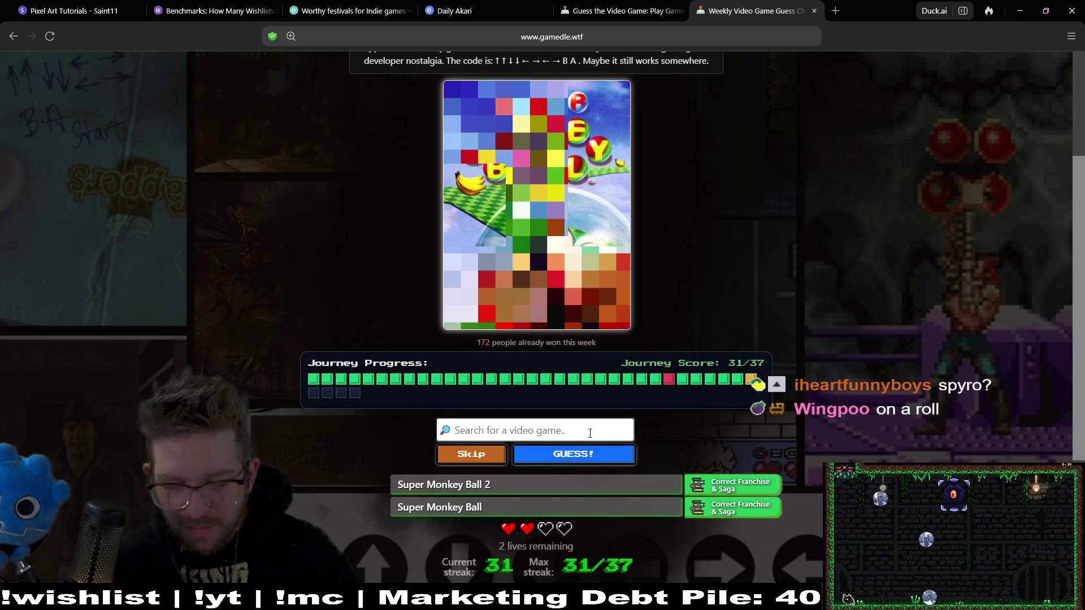
pyautogui.write('super monkey ball')
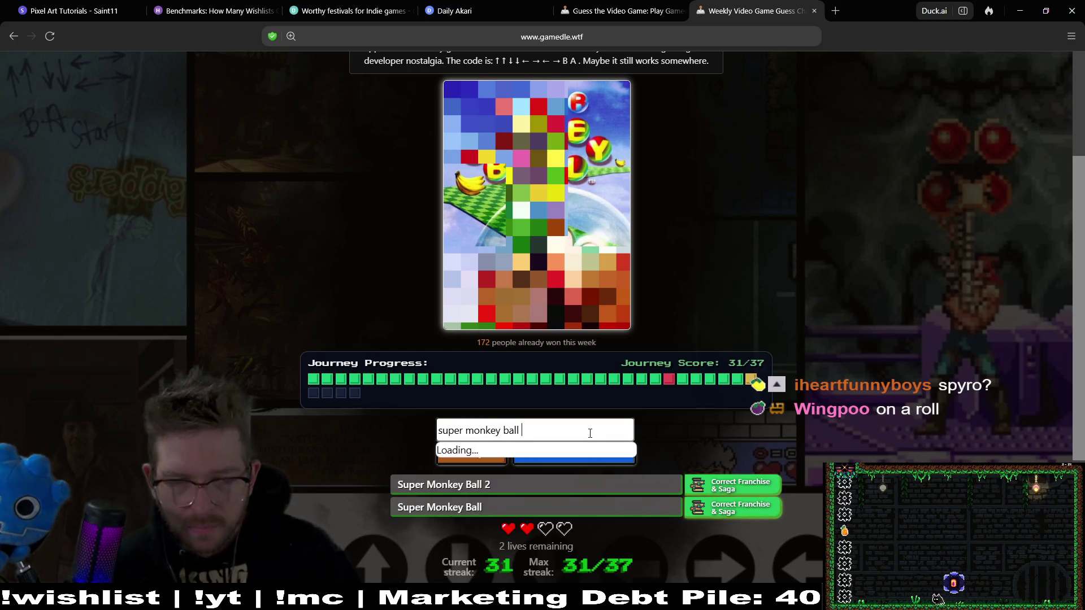
pyautogui.click(552, 497)
pyautogui.click(594, 457)
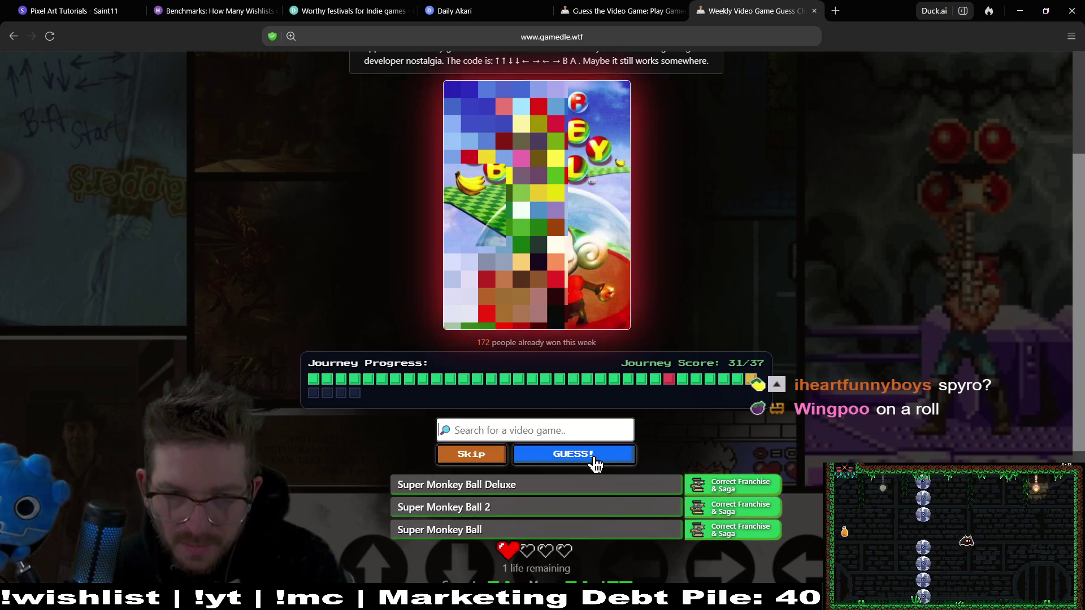
# Guess Super Monkey Ball Jr. correctly from 'super monkey ball' and continue
pyautogui.click(556, 431)
pyautogui.write('super')
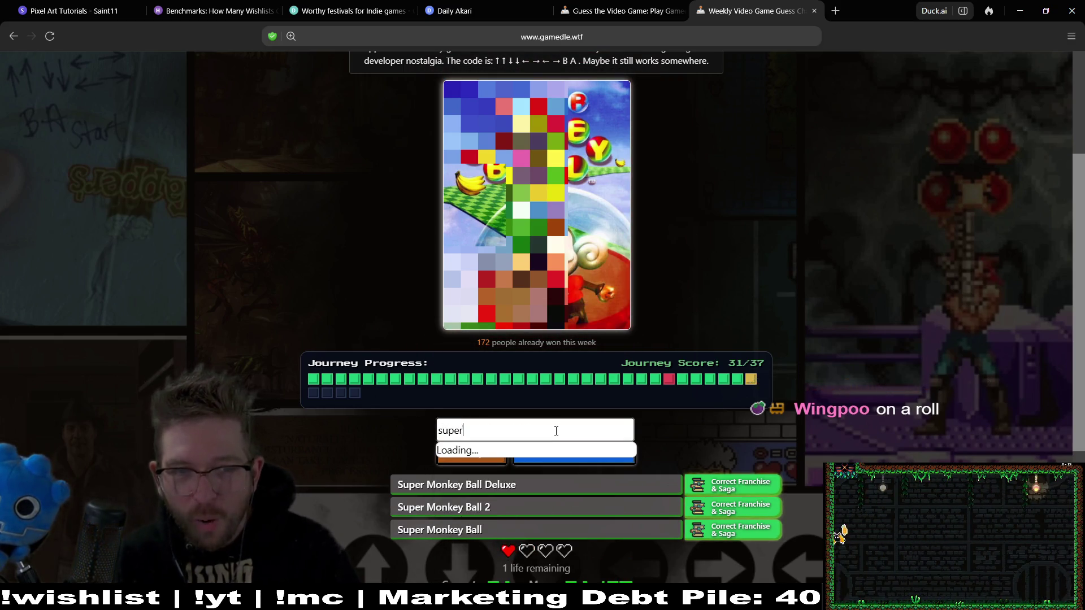
pyautogui.write(' monkey ball')
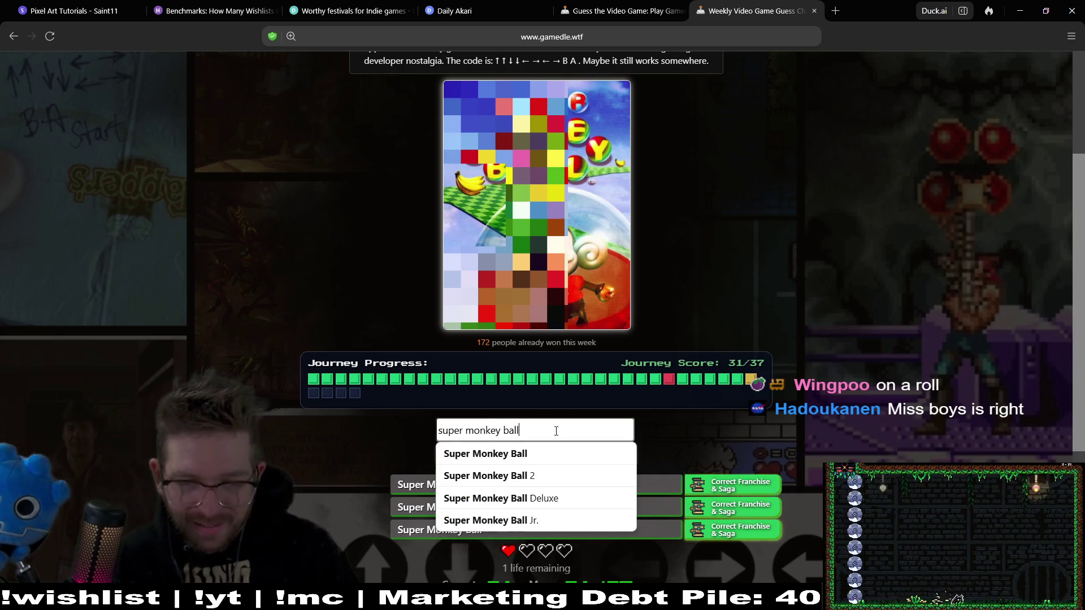
pyautogui.click(596, 519)
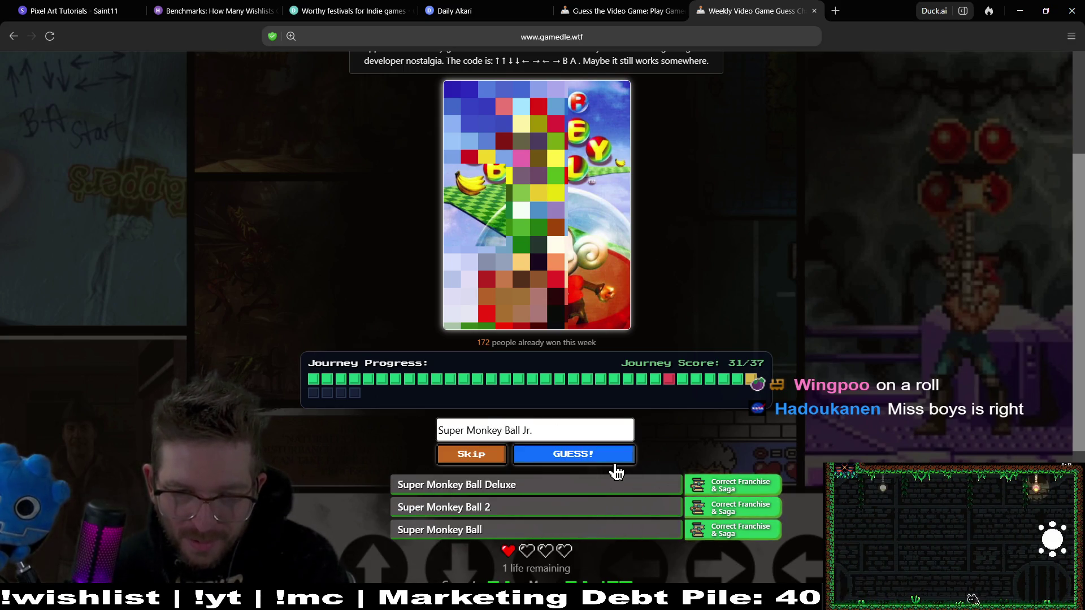
pyautogui.click(615, 462)
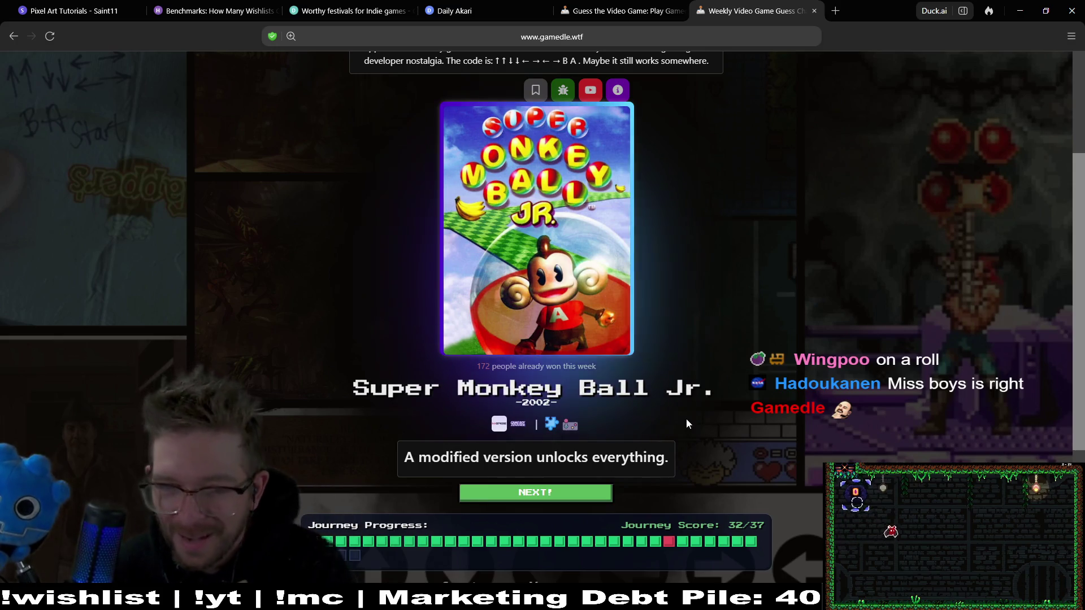
pyautogui.click(514, 496)
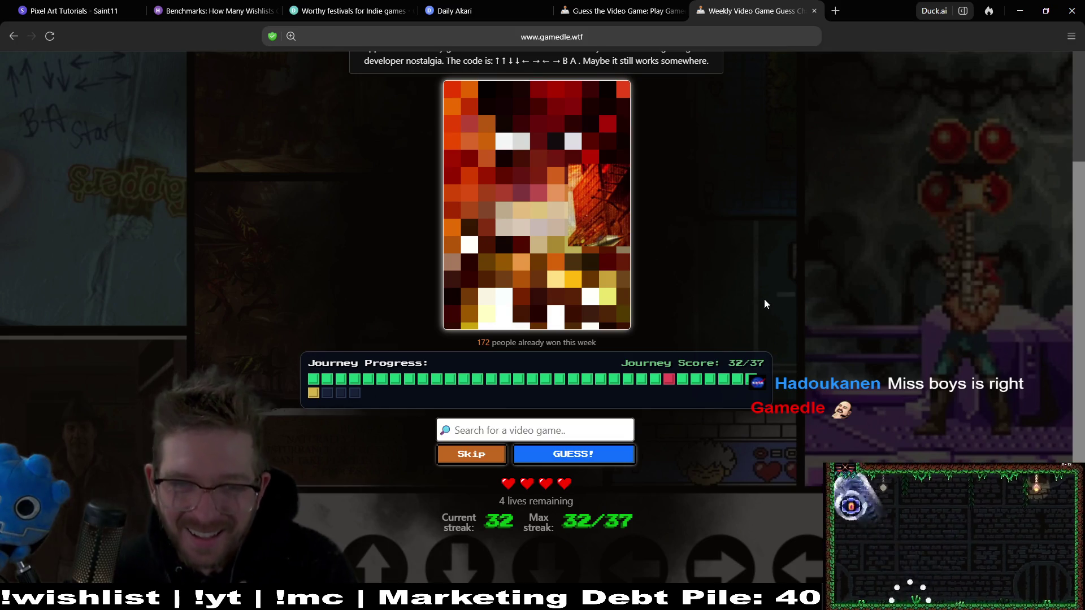
# Guess Silent Hill: The Short Message, then Contra III: The Alien Wars; both are wrong
pyautogui.click(540, 424)
pyautogui.write('silent hill')
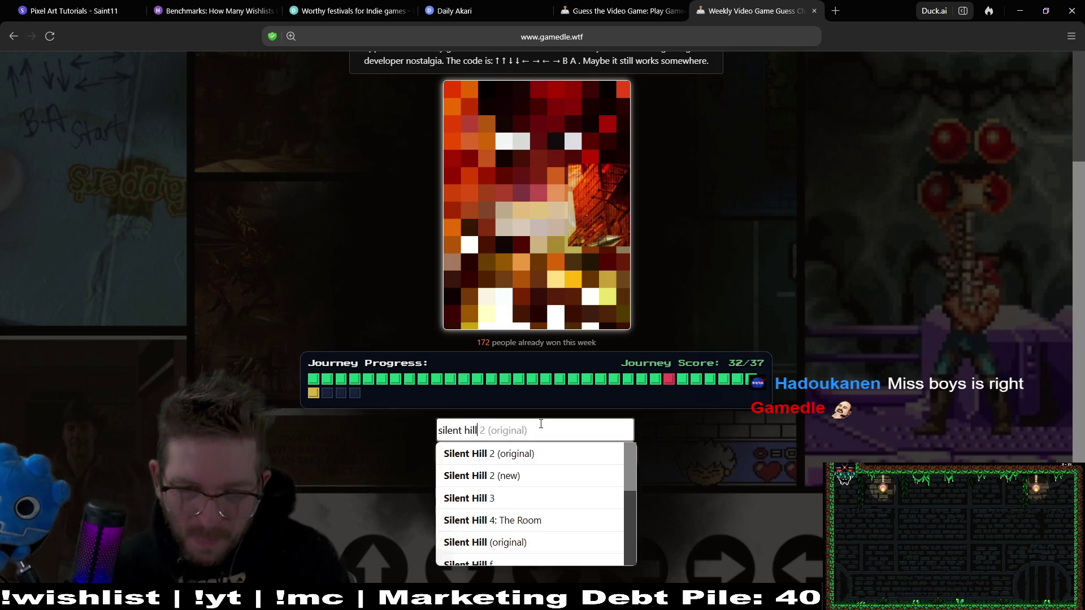
pyautogui.scroll(-3, 548, 555)
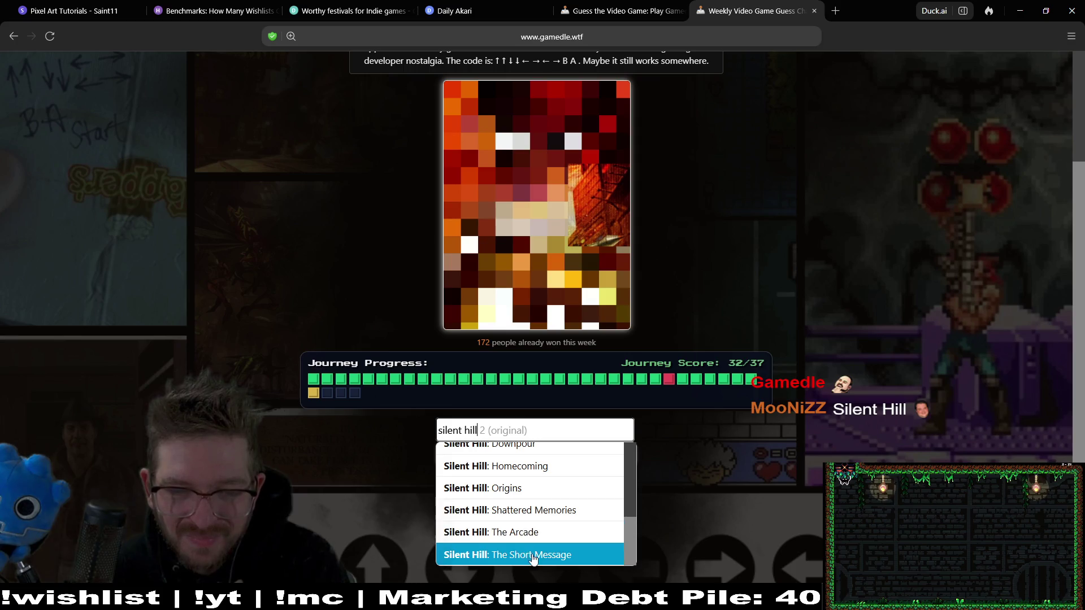
pyautogui.click(532, 554)
pyautogui.click(576, 452)
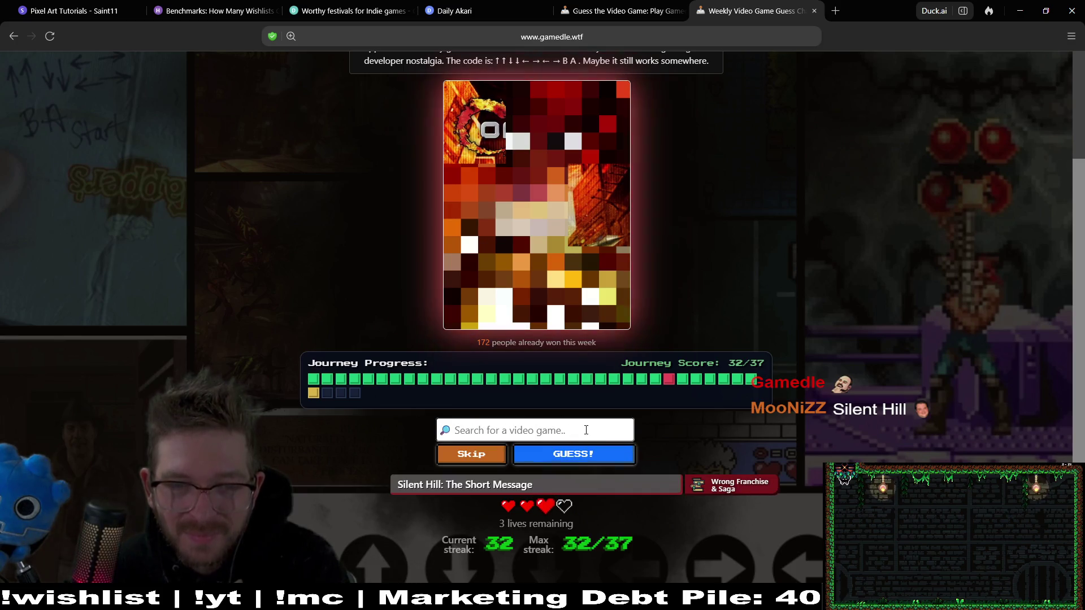
pyautogui.write('contra')
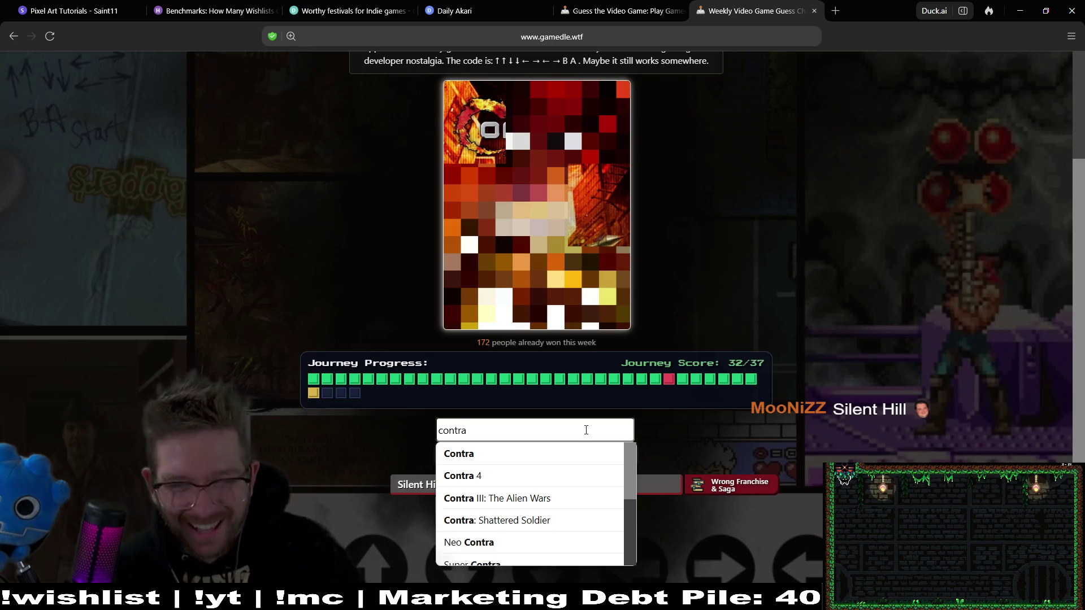
pyautogui.click(577, 497)
pyautogui.click(612, 457)
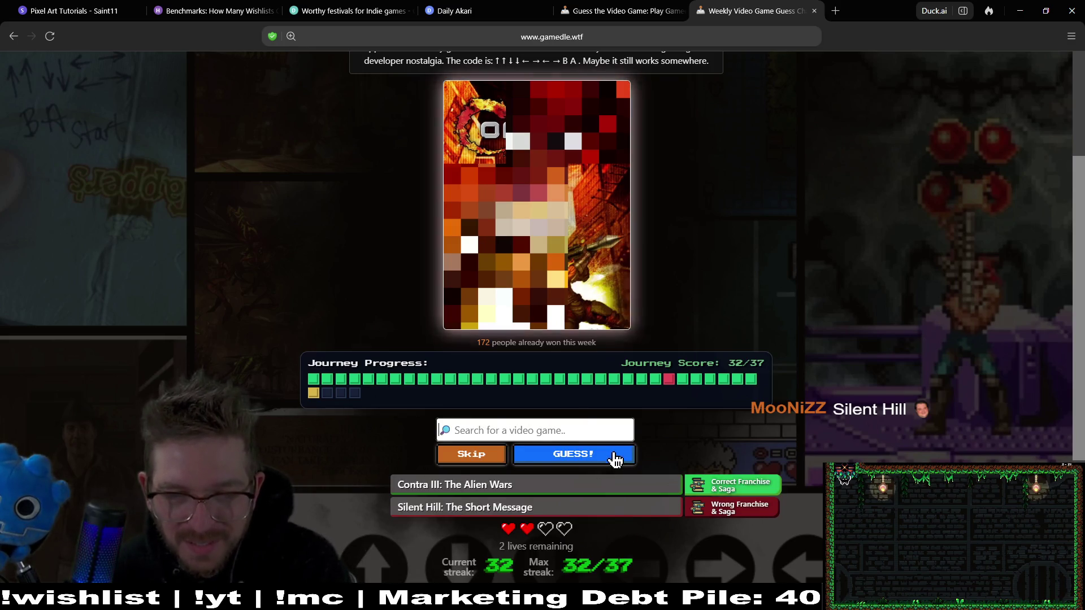
# Guess Contra 4 correctly and load the next cover
pyautogui.write('con')
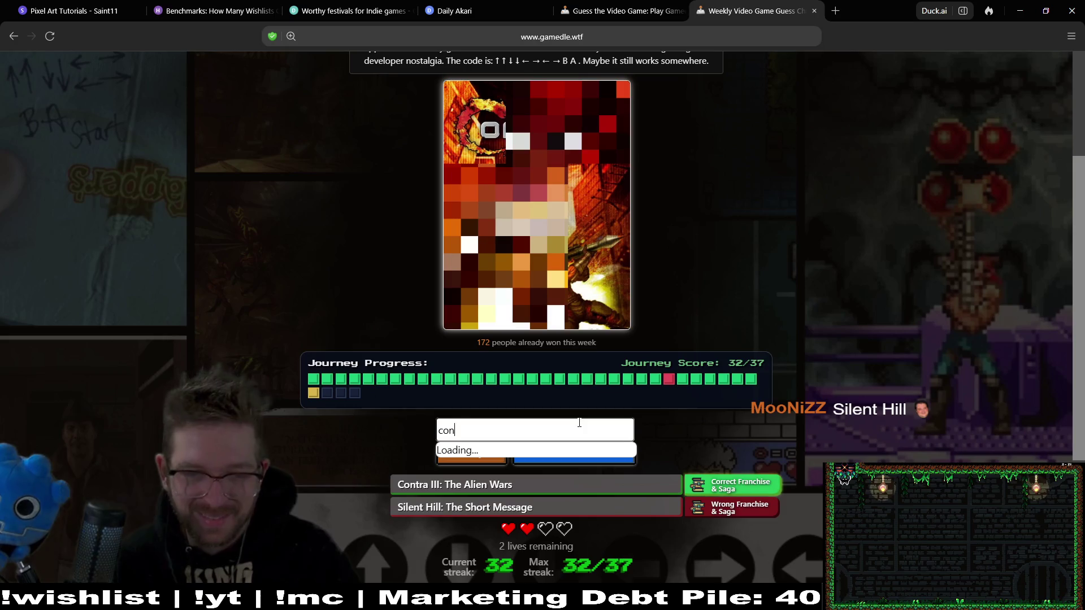
pyautogui.write('tra')
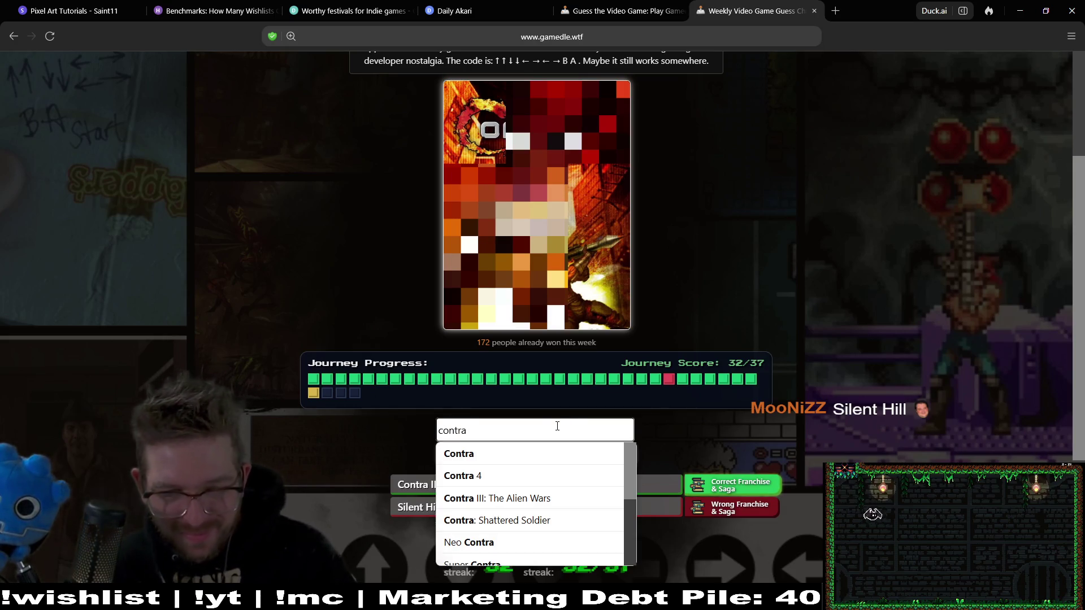
pyautogui.click(599, 480)
pyautogui.click(607, 460)
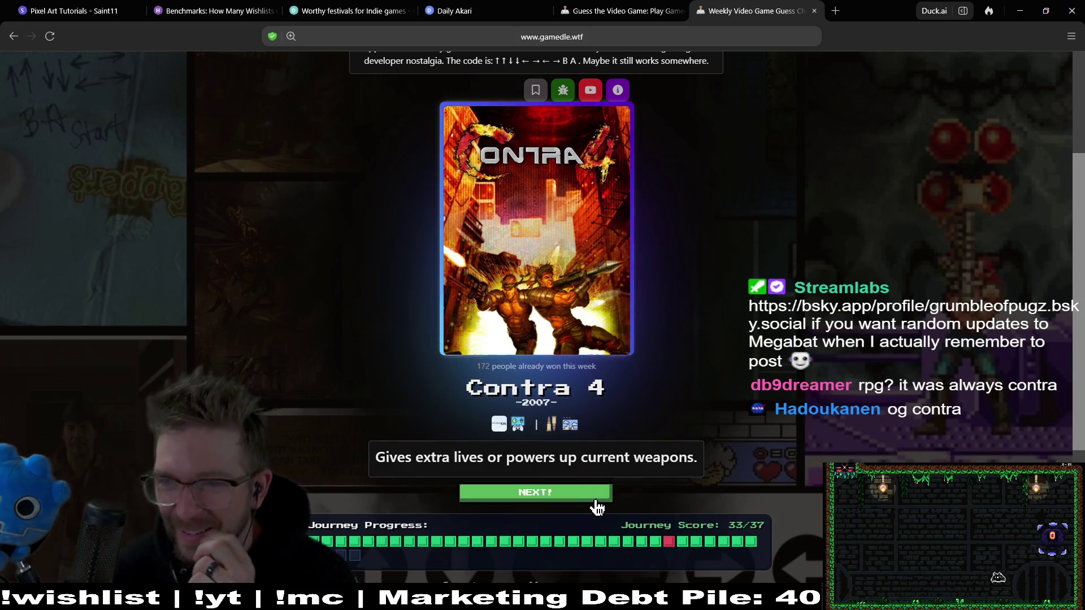
pyautogui.press('Return')
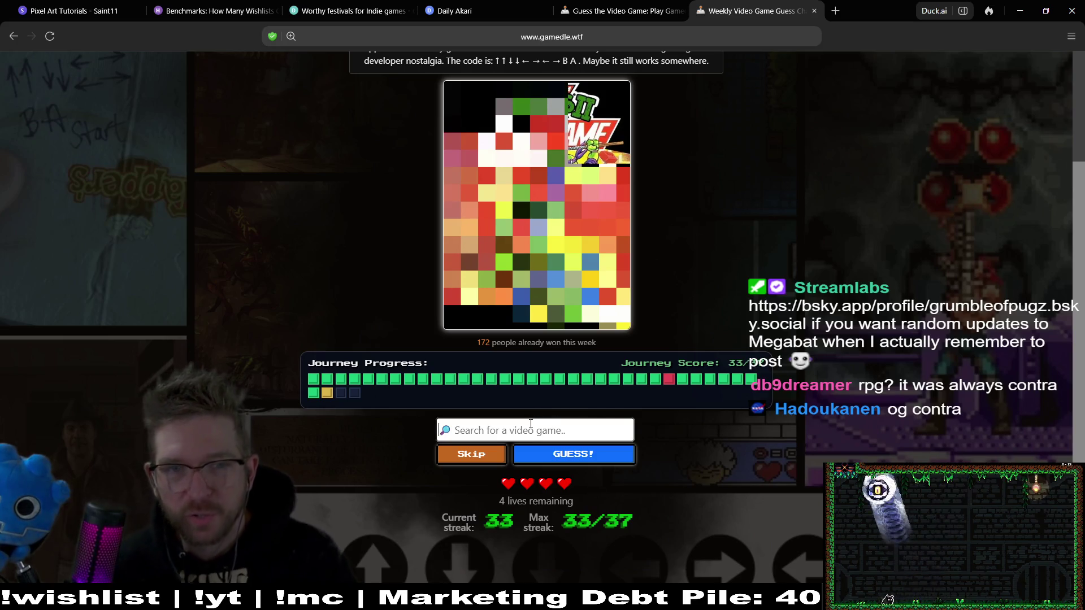
# Guess Teenage Mutant Ninja Turtles 2: Battle Nexus, which is marked wrong
pyautogui.write('teenage mu')
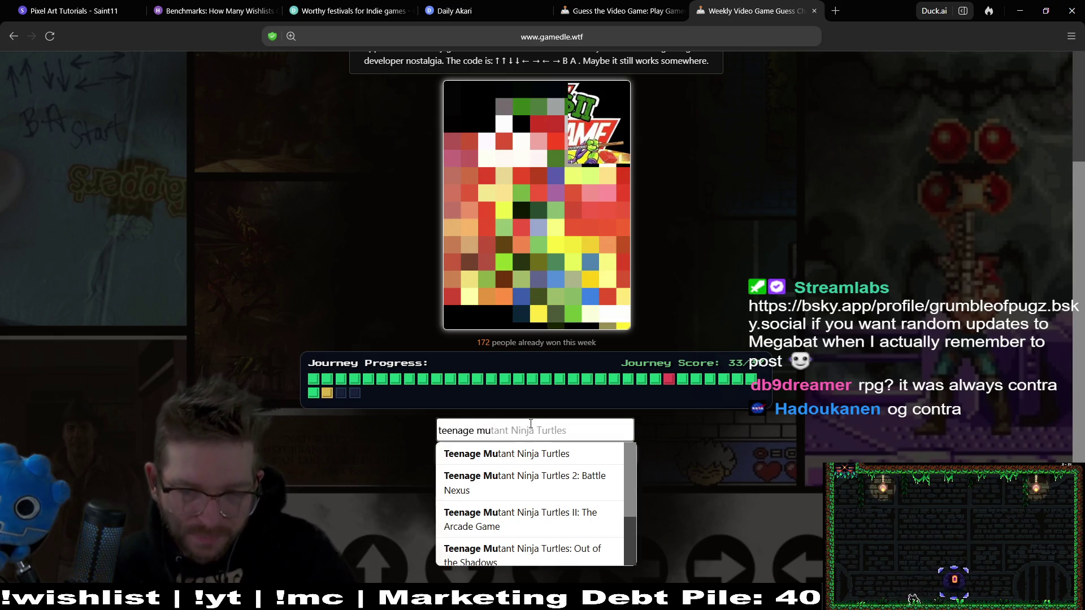
pyautogui.click(535, 481)
pyautogui.click(586, 459)
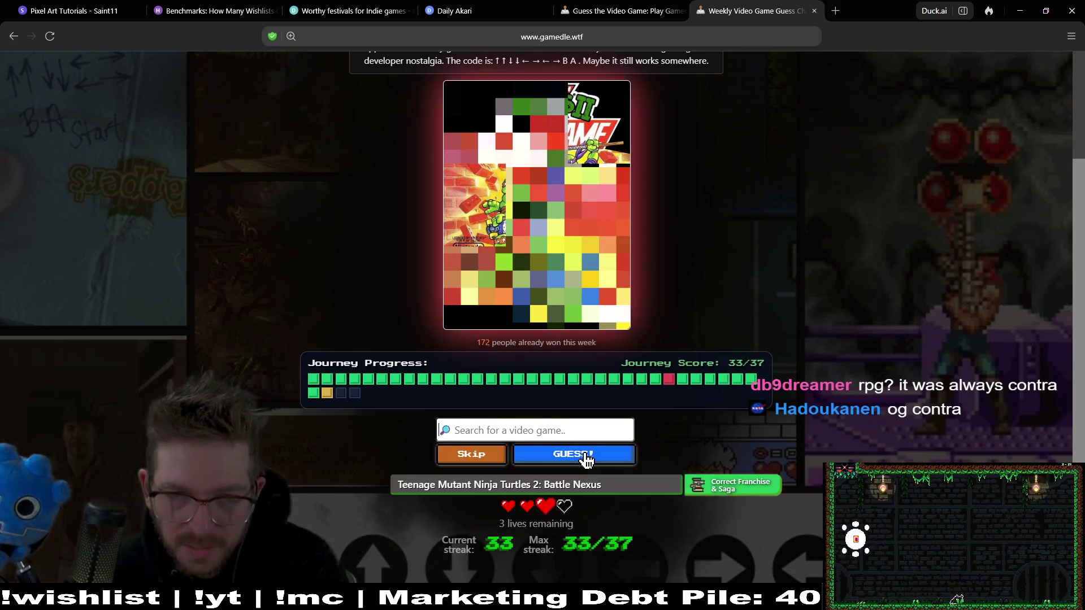
# Search 'teenage' and correctly guess Teenage Mutant Ninja Turtles II: The Arcade Game, then load the next cover
pyautogui.click(554, 429)
pyautogui.write('ten')
pyautogui.press('BackSpace')
pyautogui.write('enage')
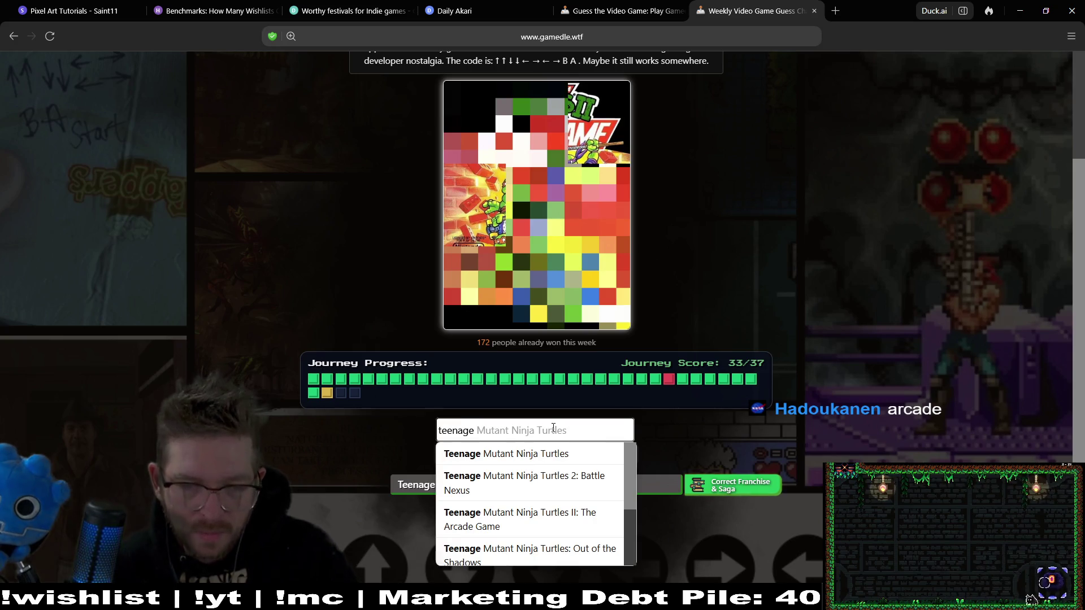
pyautogui.click(608, 518)
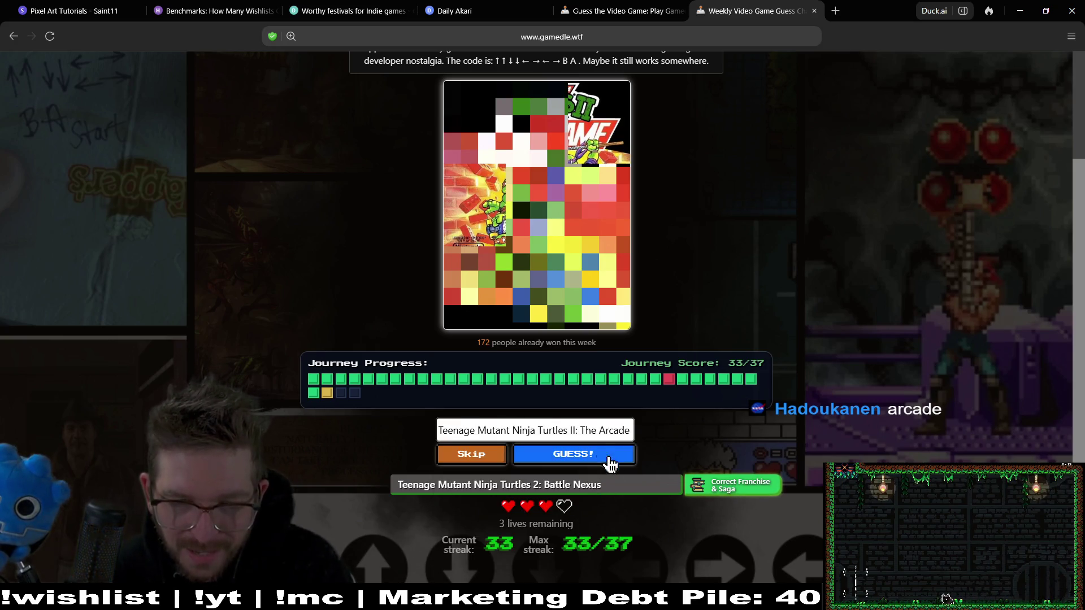
pyautogui.click(600, 462)
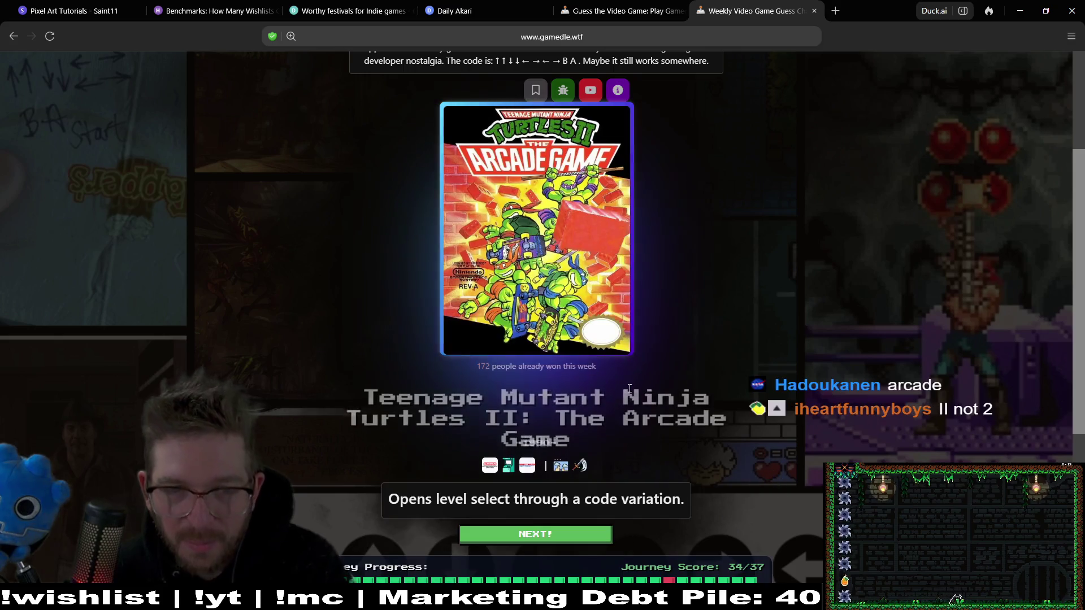
pyautogui.click(581, 534)
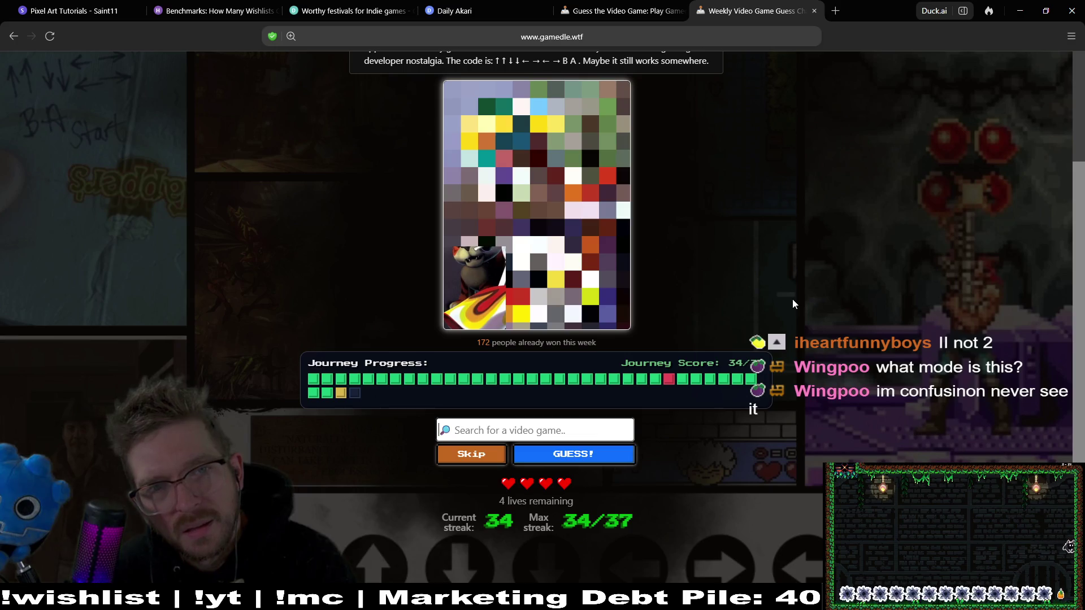
# Submit Frogger as the guess for the pixelated cover
pyautogui.scroll(2, 797, 242)
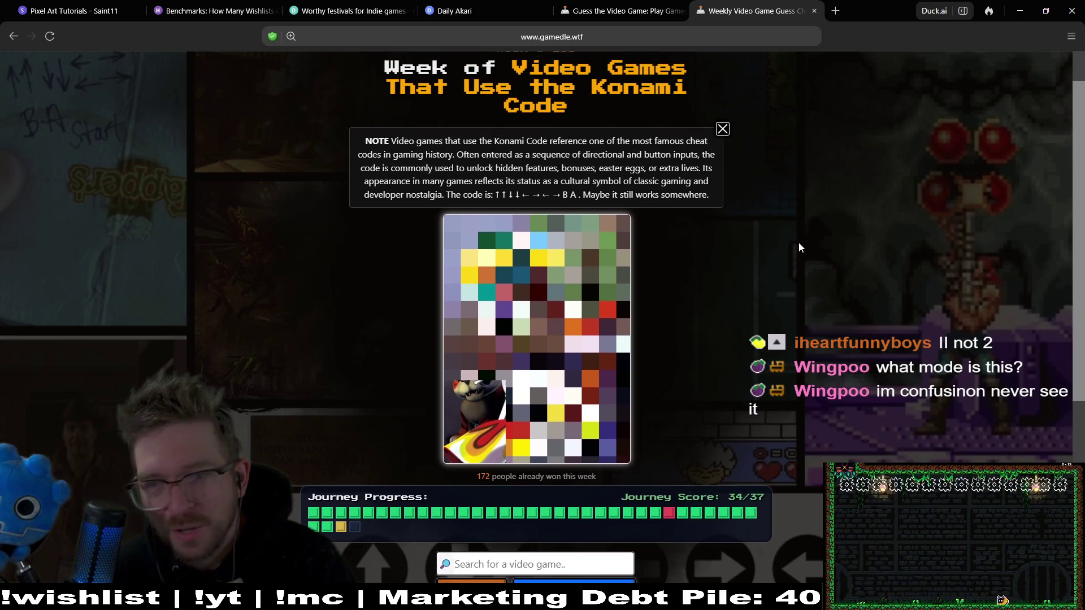
pyautogui.scroll(-1, 800, 251)
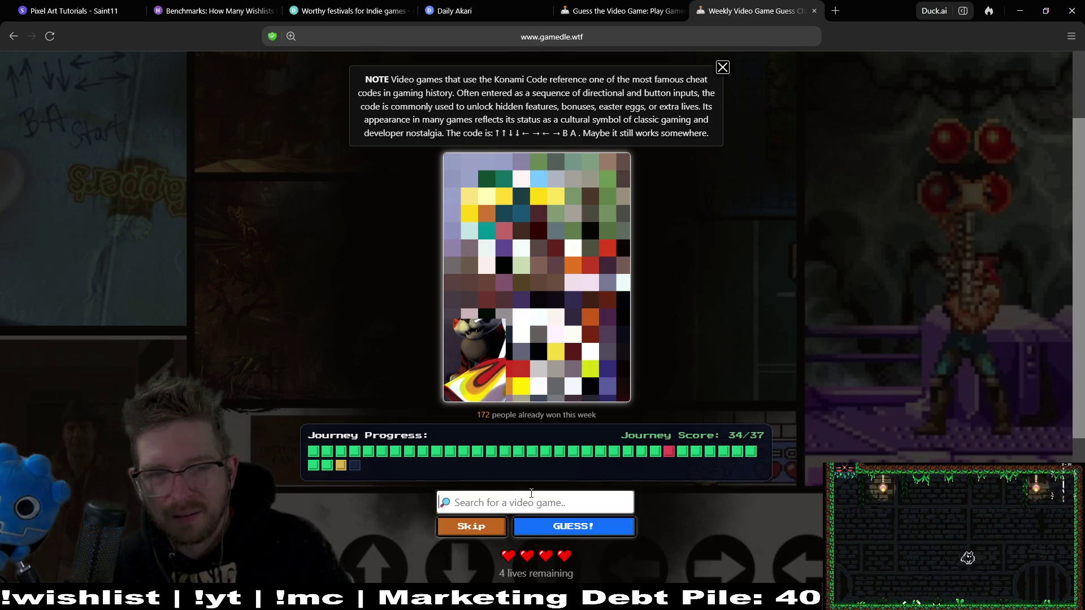
pyautogui.write('frogger')
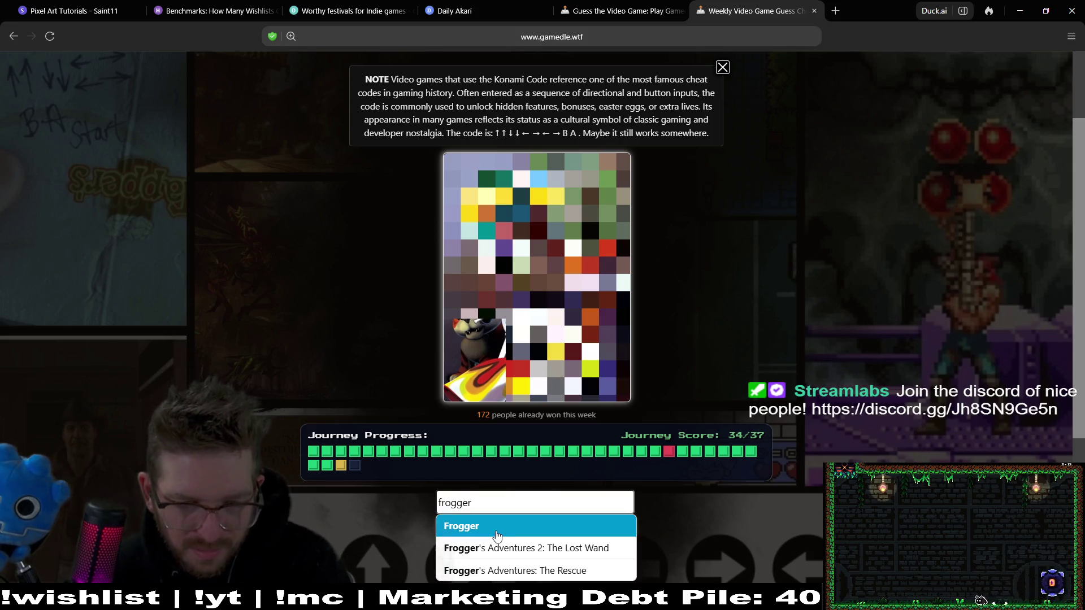
pyautogui.click(554, 517)
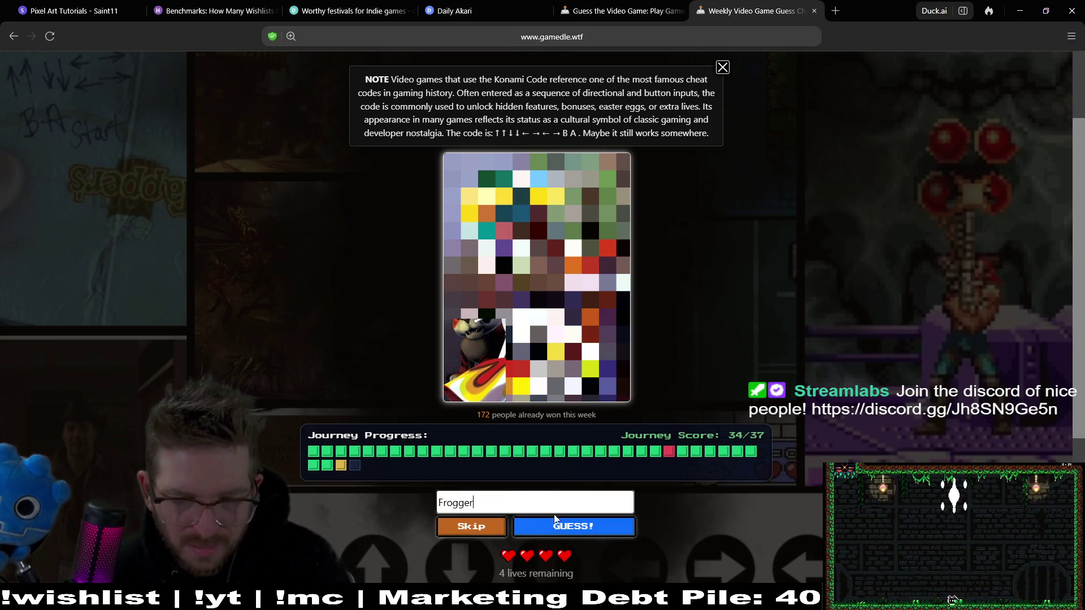
pyautogui.click(561, 526)
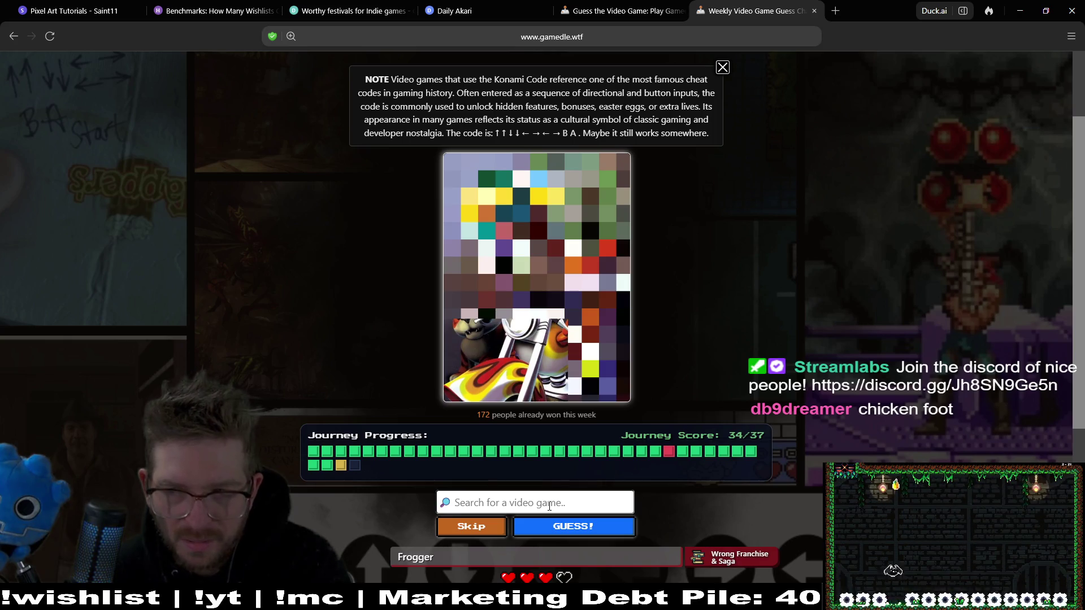
# Search 'chicken', then dismiss the suggestion list without guessing
pyautogui.write('chick')
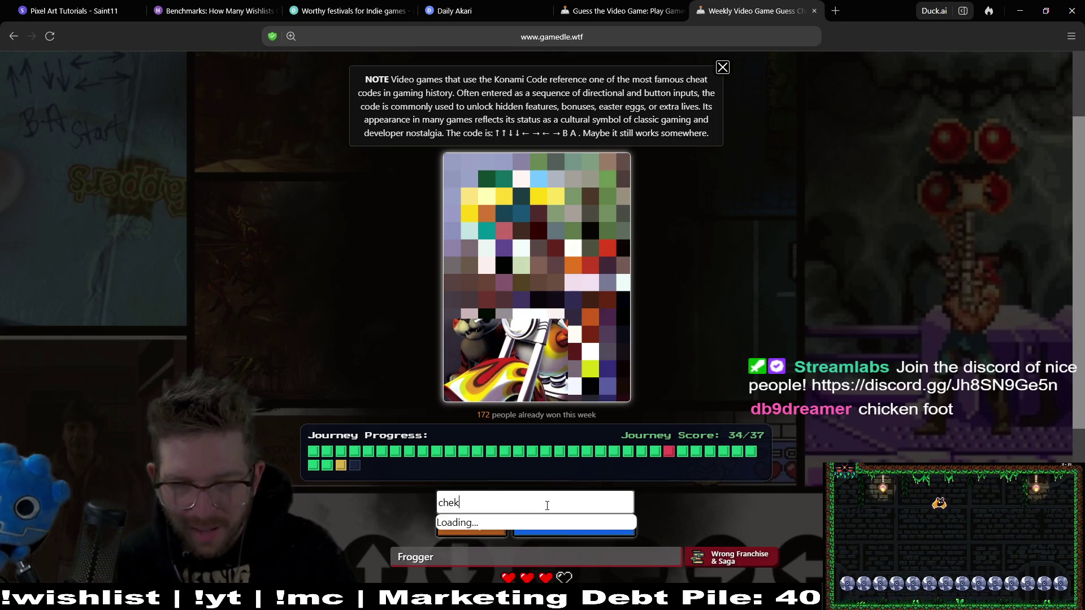
pyautogui.write('en')
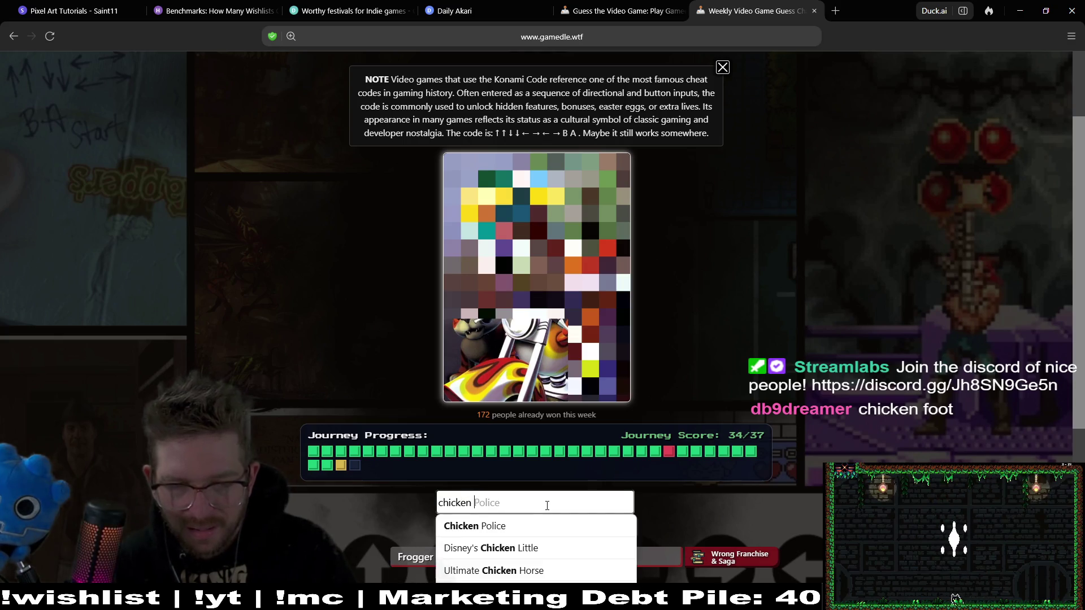
pyautogui.scroll(-4, 560, 514)
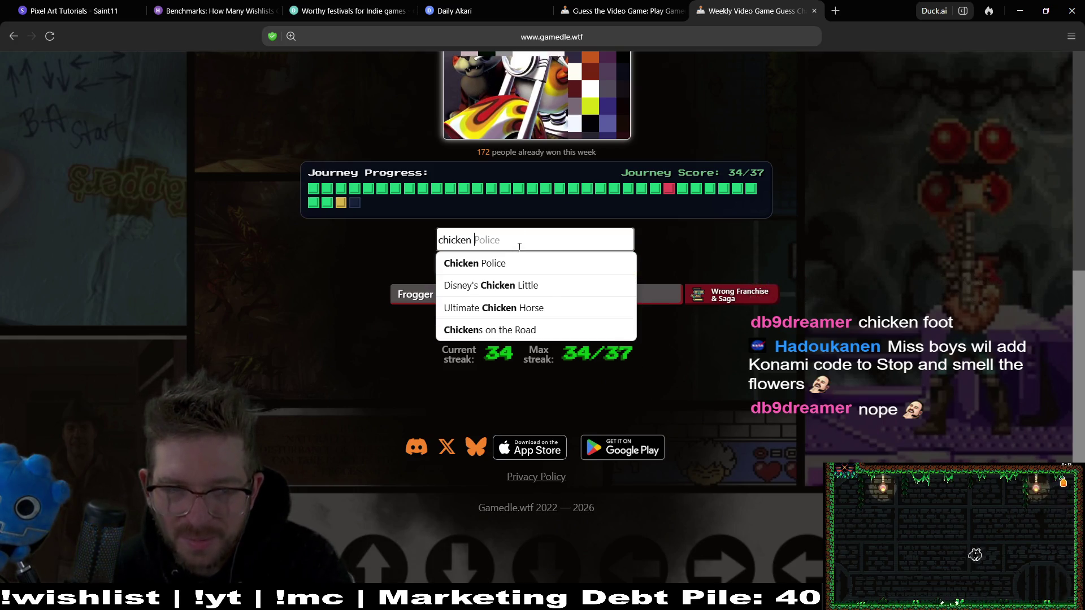
pyautogui.click(347, 225)
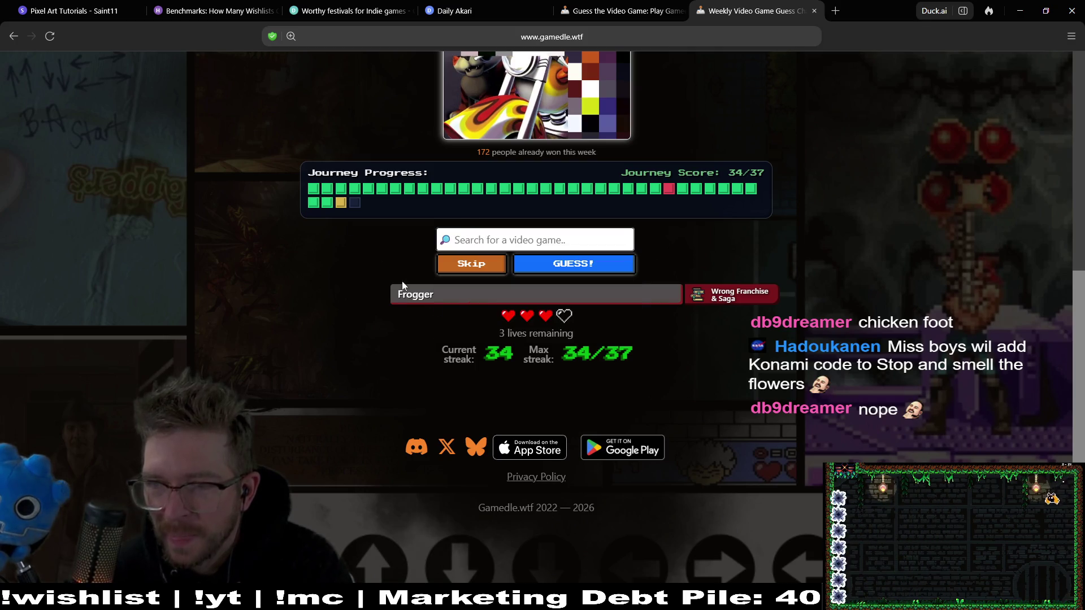
pyautogui.scroll(2, 614, 336)
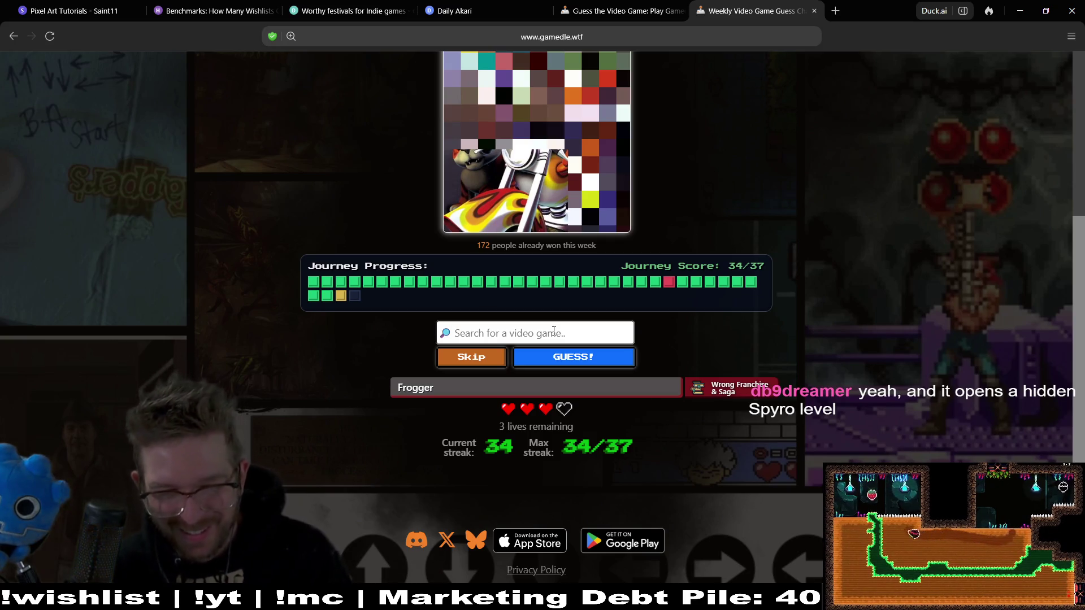
# Search 'crash' and submit Crash Bandicoot: Warped as the guess
pyautogui.write('Sp')
pyautogui.press('BackSpace')
pyautogui.press('BackSpace')
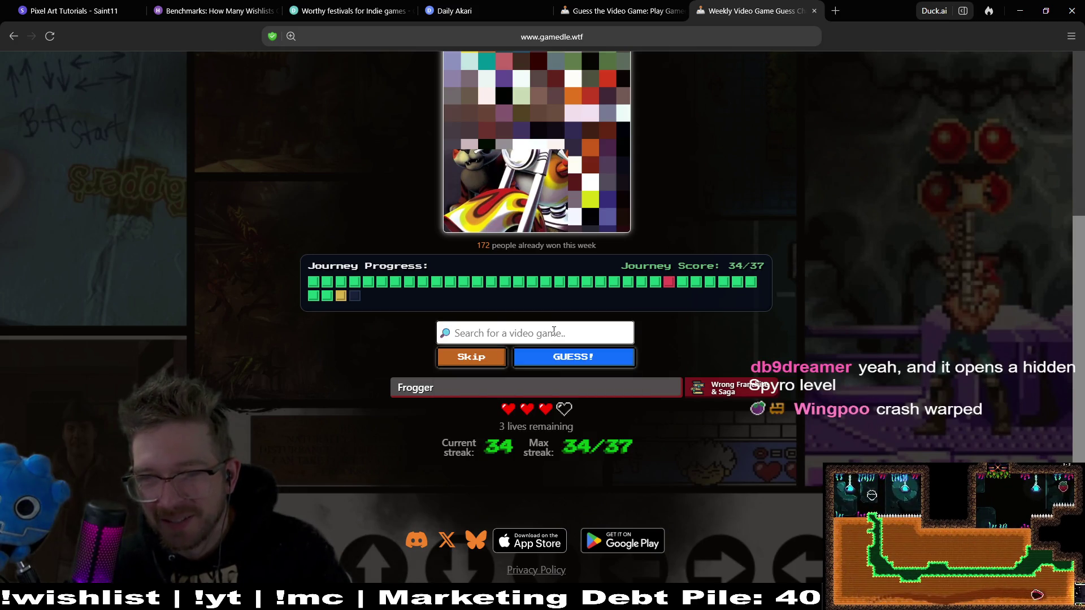
pyautogui.write('crash')
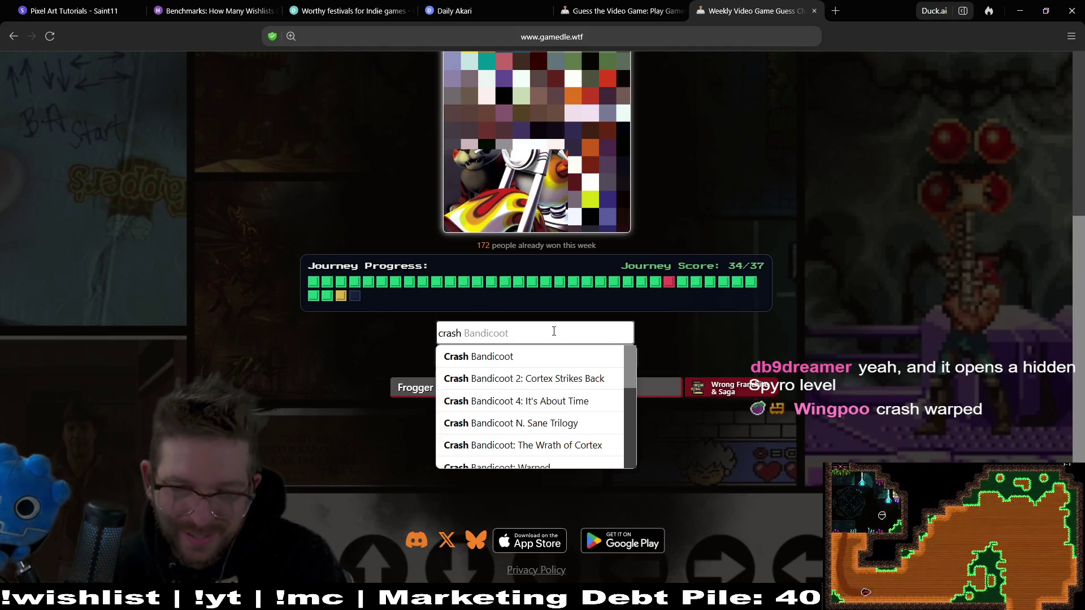
pyautogui.scroll(-1, 543, 461)
pyautogui.click(543, 456)
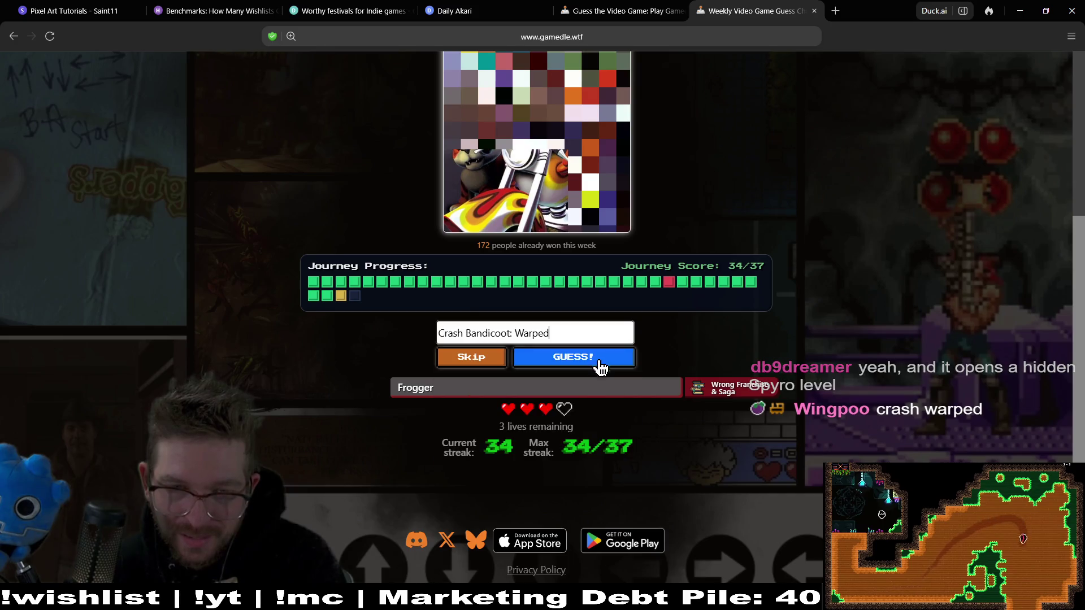
pyautogui.click(598, 365)
pyautogui.middleClick(725, 297)
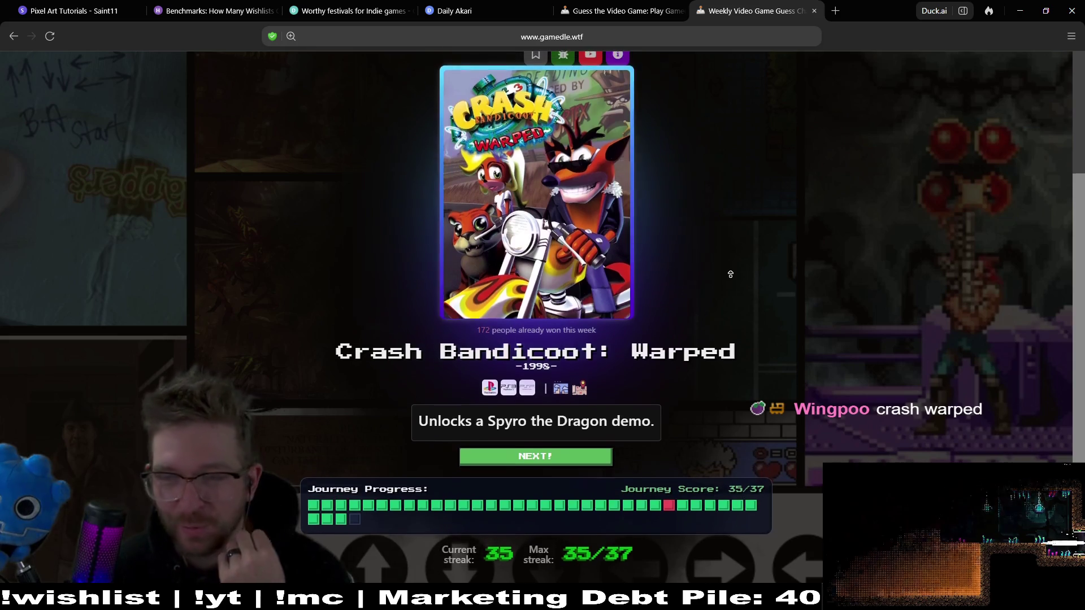
# On the next cover, search 'teenage mutant' and guess Turtles in Time
pyautogui.click(730, 276)
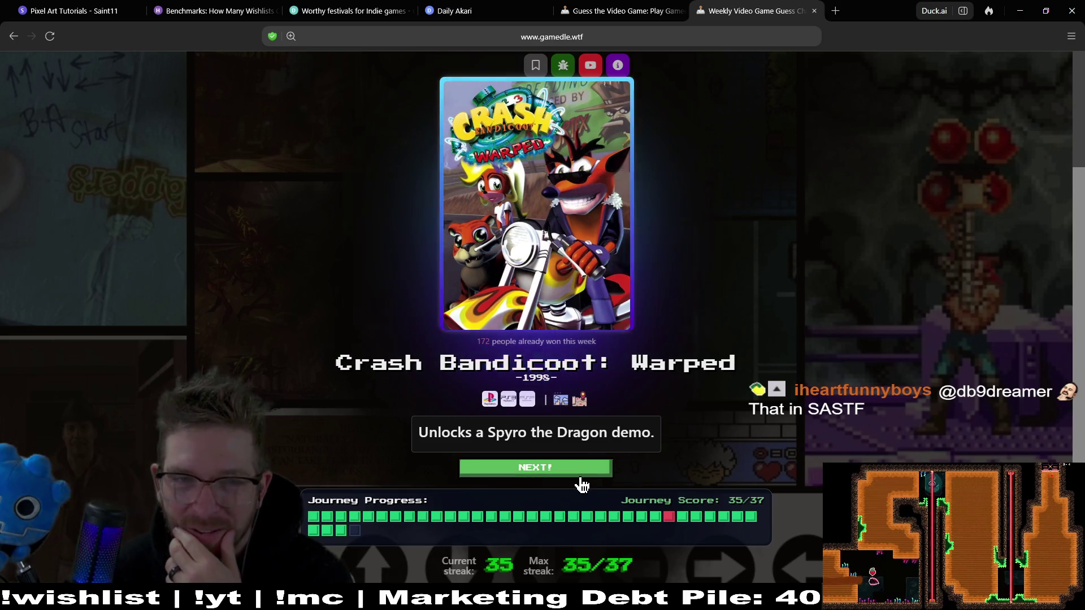
pyautogui.click(581, 475)
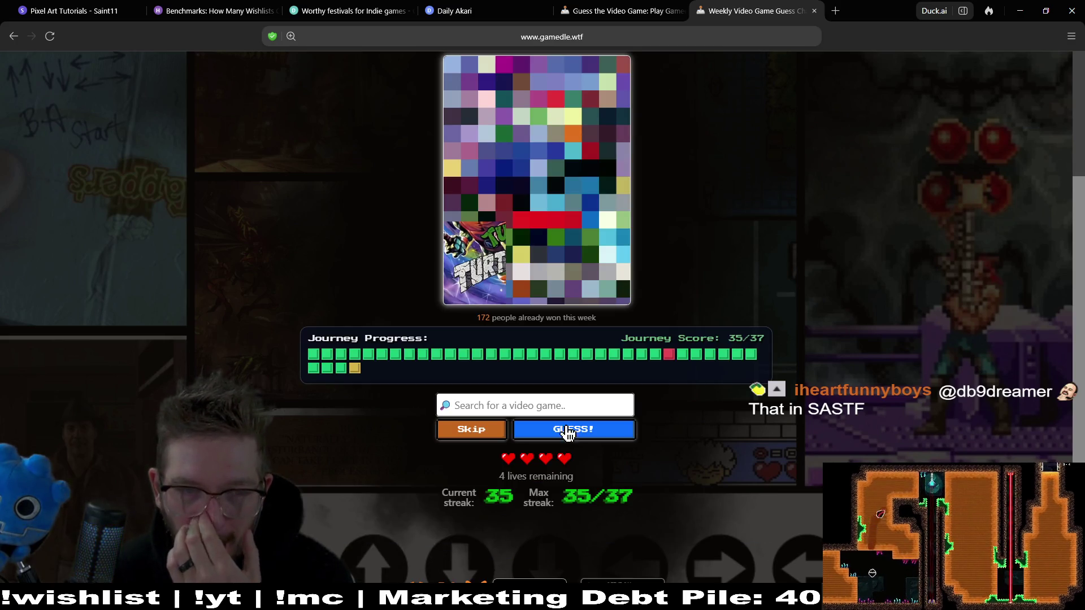
pyautogui.click(541, 403)
pyautogui.write('tenn')
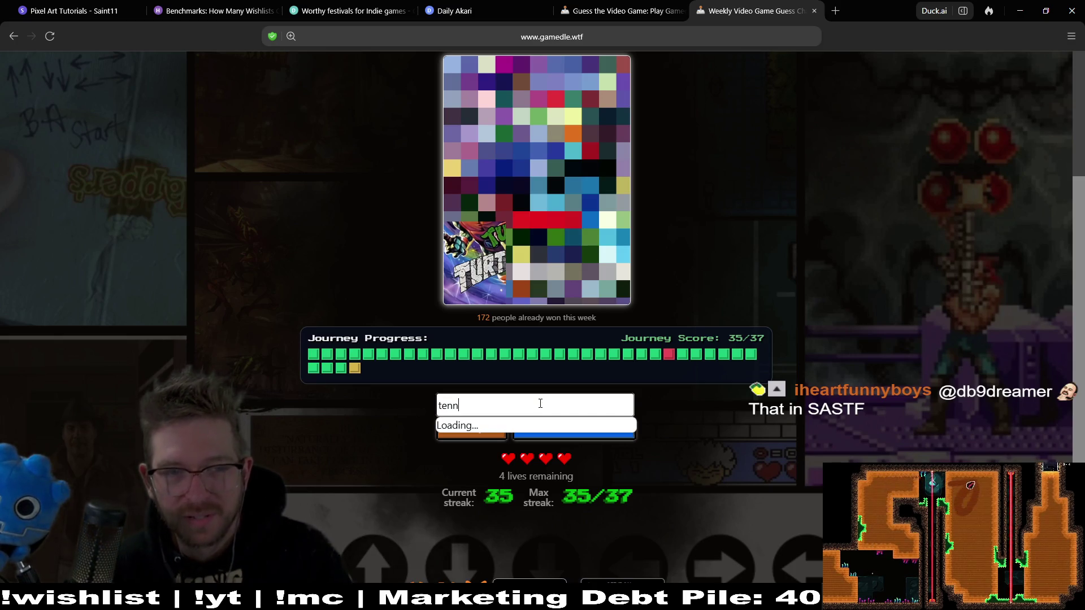
pyautogui.press('BackSpace')
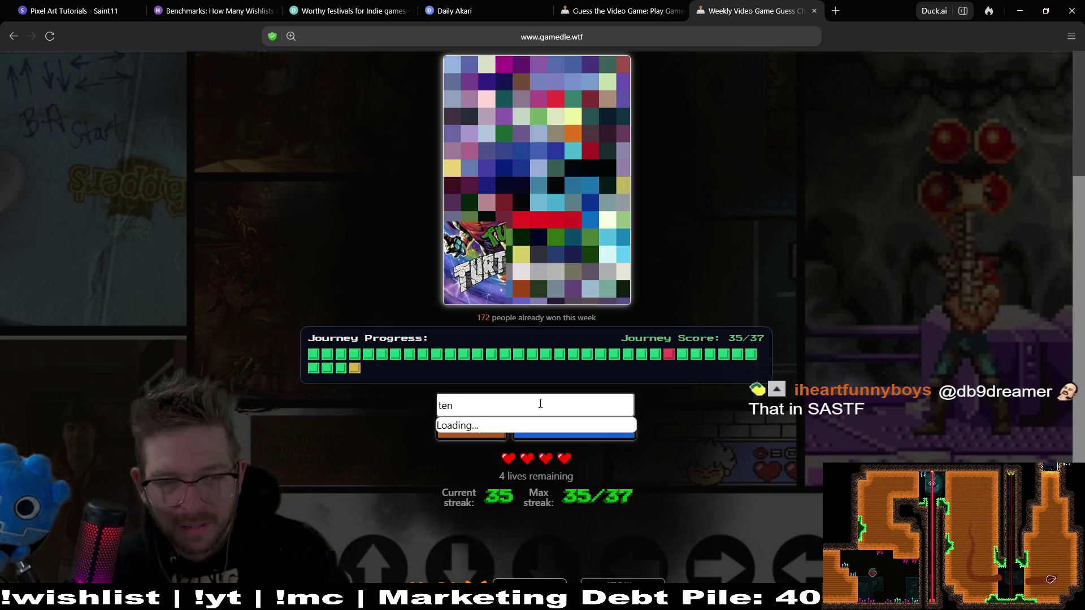
pyautogui.write('age mutant')
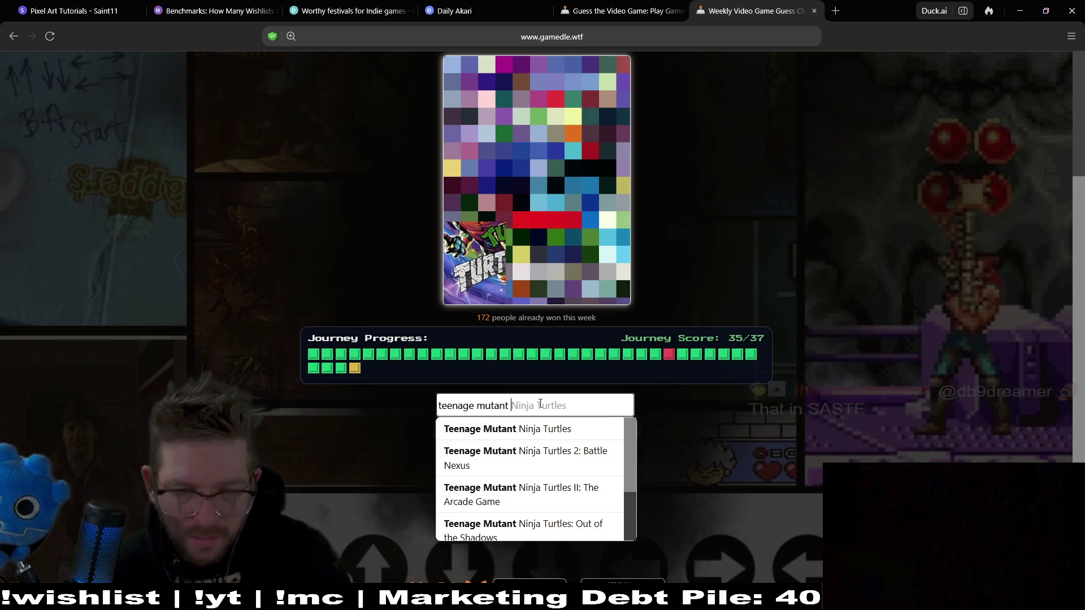
pyautogui.moveTo(626, 452); pyautogui.dragTo(632, 497)
pyautogui.click(592, 525)
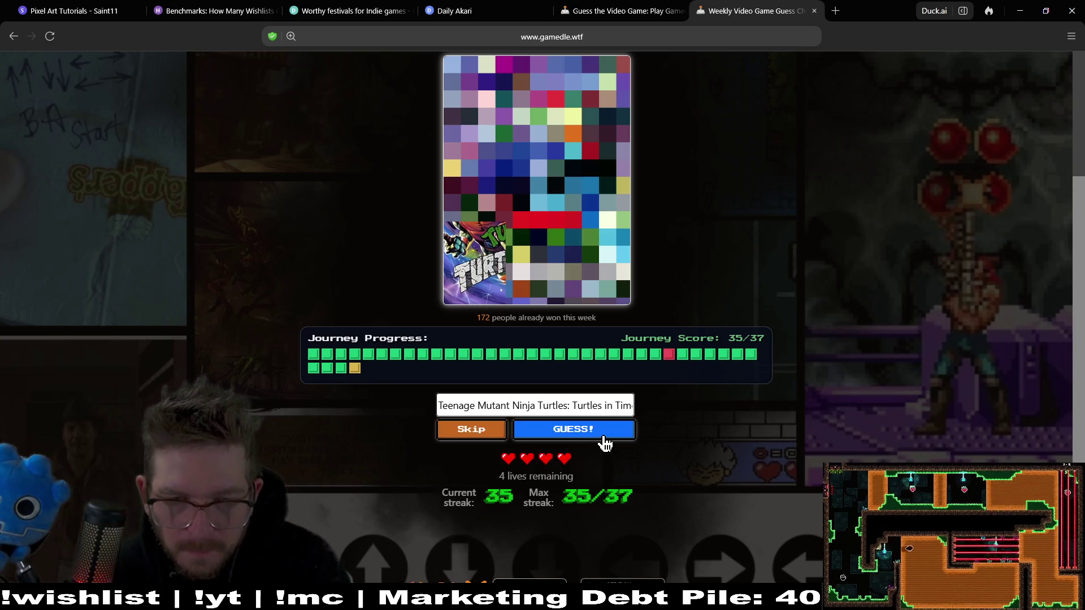
pyautogui.click(602, 433)
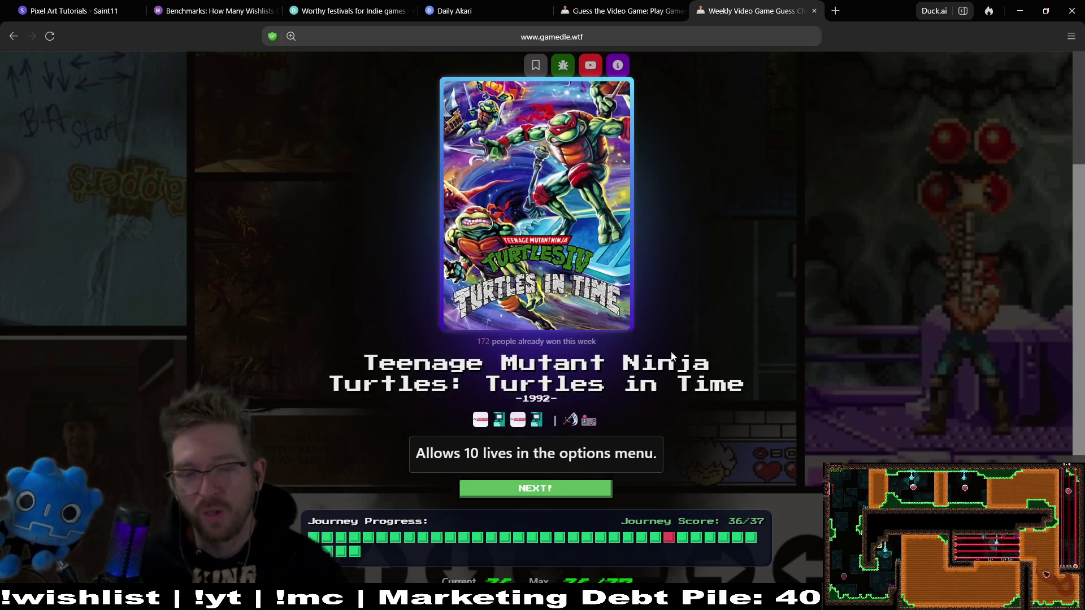
# Advance the journey, close the Gamedle tab and return to the Godot editor
pyautogui.click(670, 538)
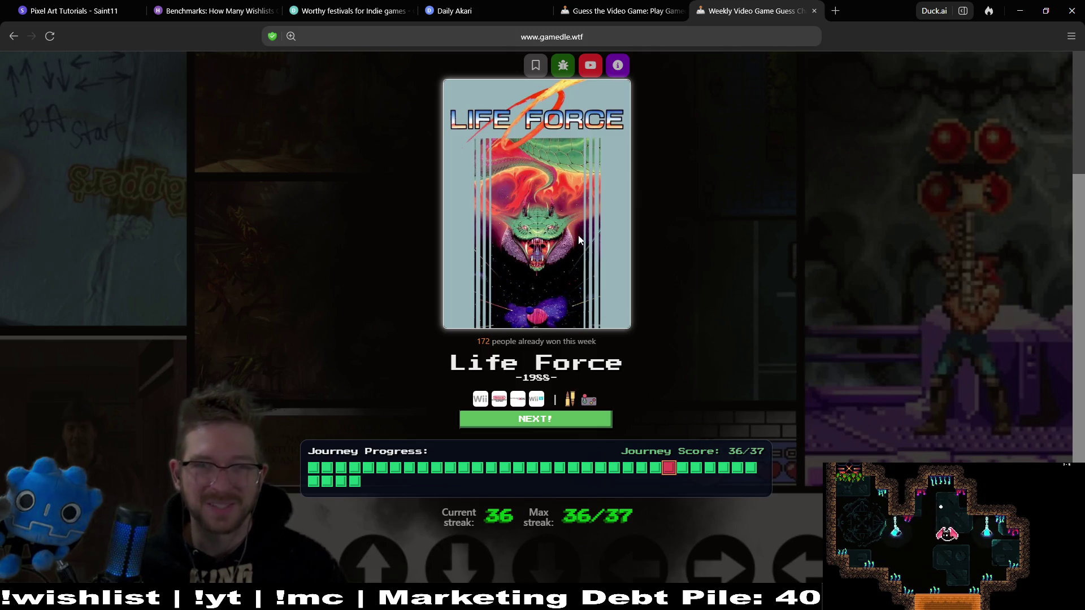
pyautogui.middleClick(757, 5)
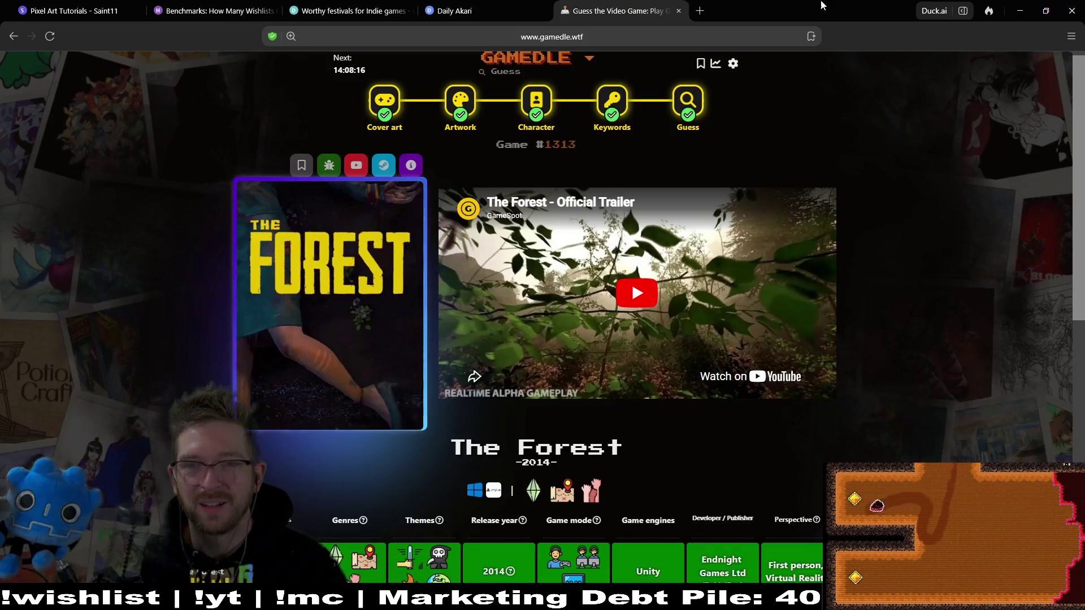
pyautogui.click(1020, 10)
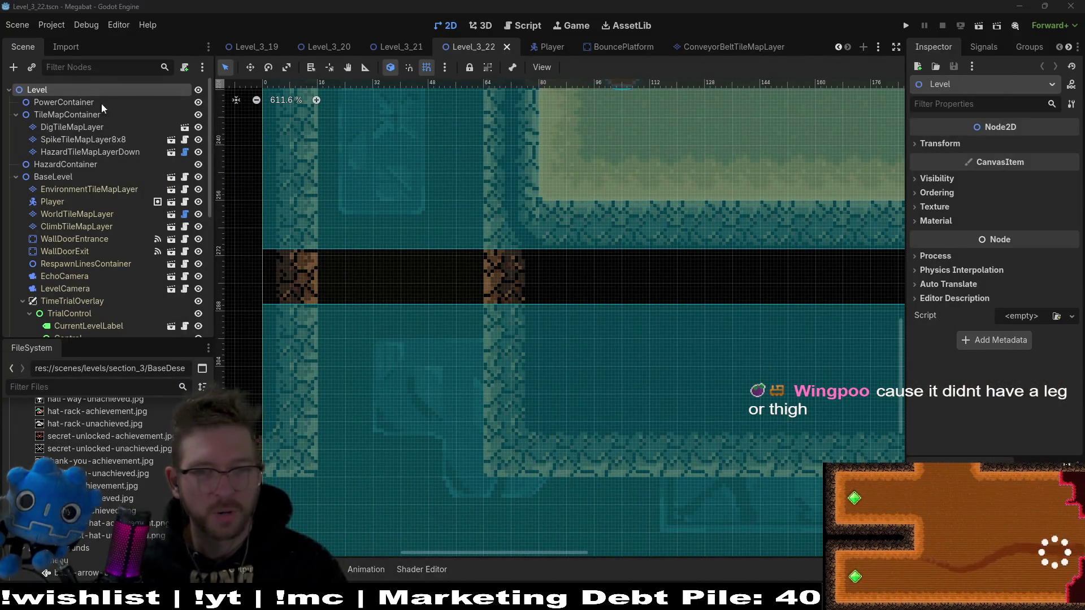
pyautogui.scroll(-3, 640, 204)
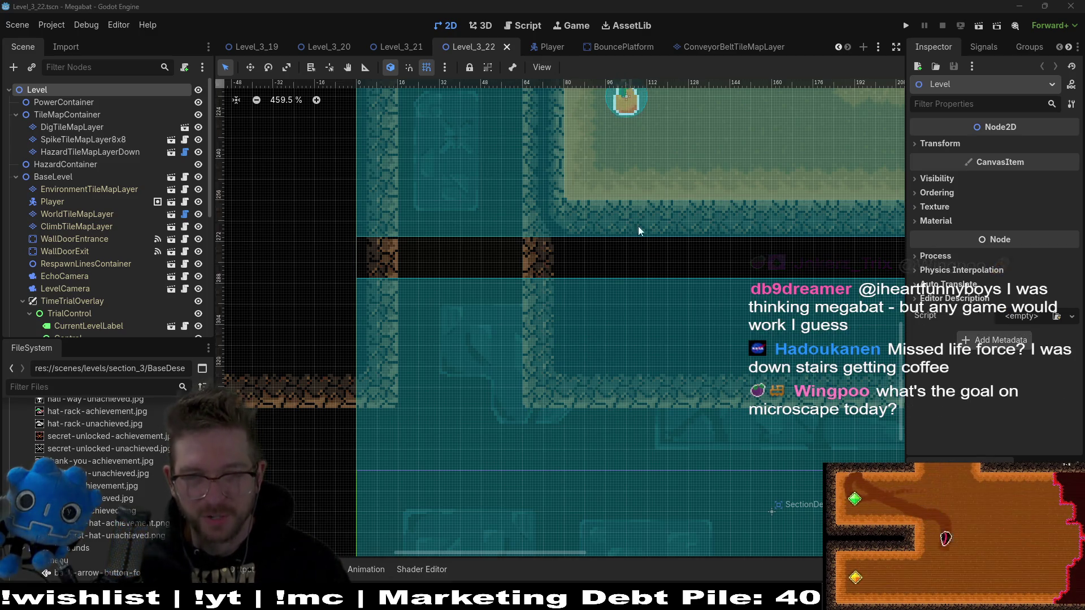
pyautogui.scroll(-3, 655, 217)
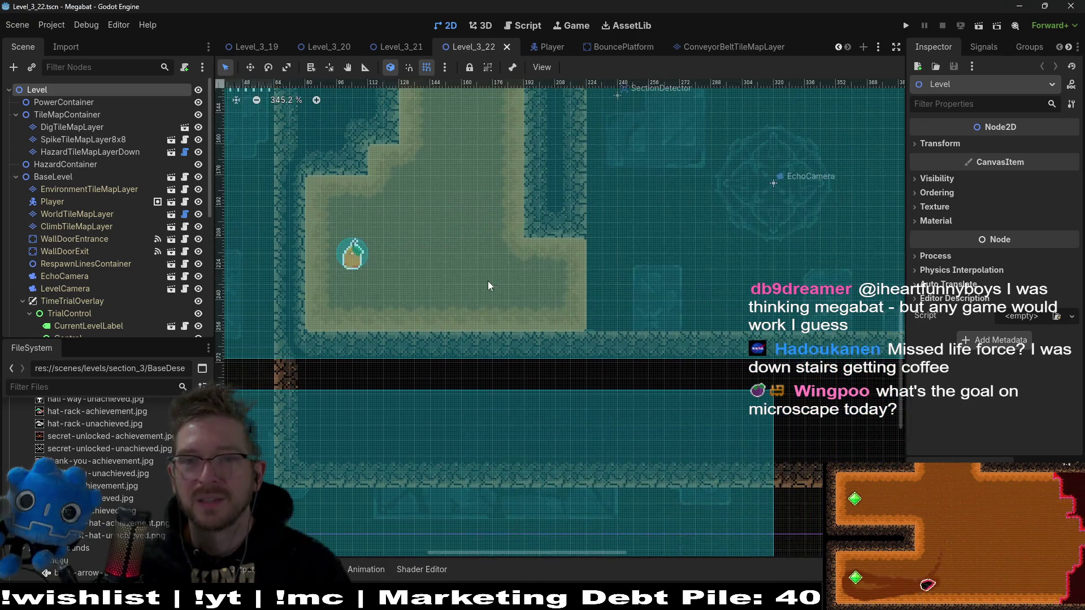
pyautogui.click(639, 223)
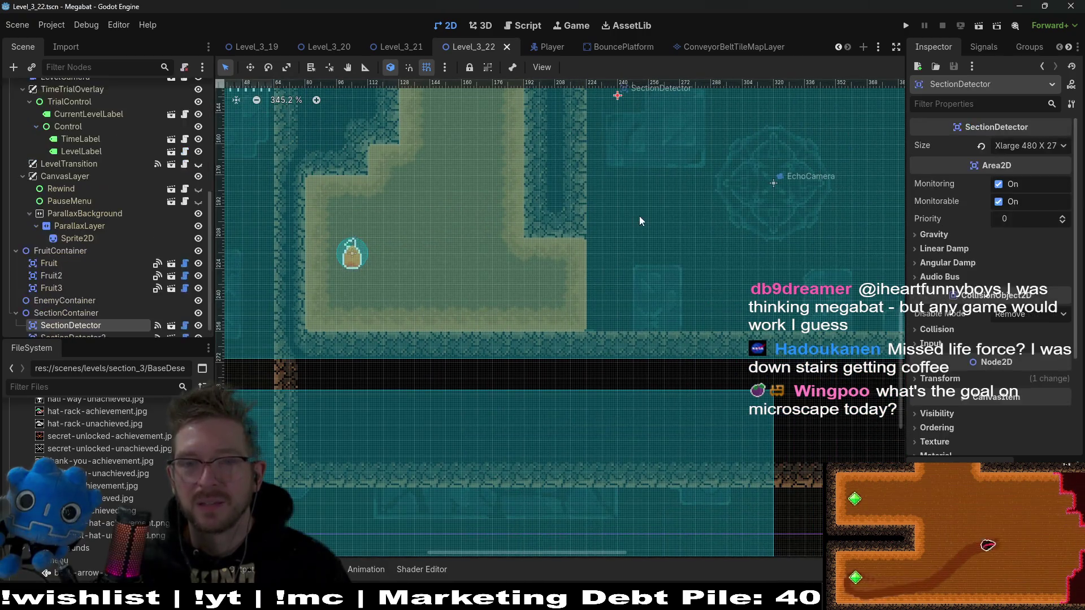
pyautogui.scroll(-1, 590, 271)
pyautogui.scroll(-8, 608, 269)
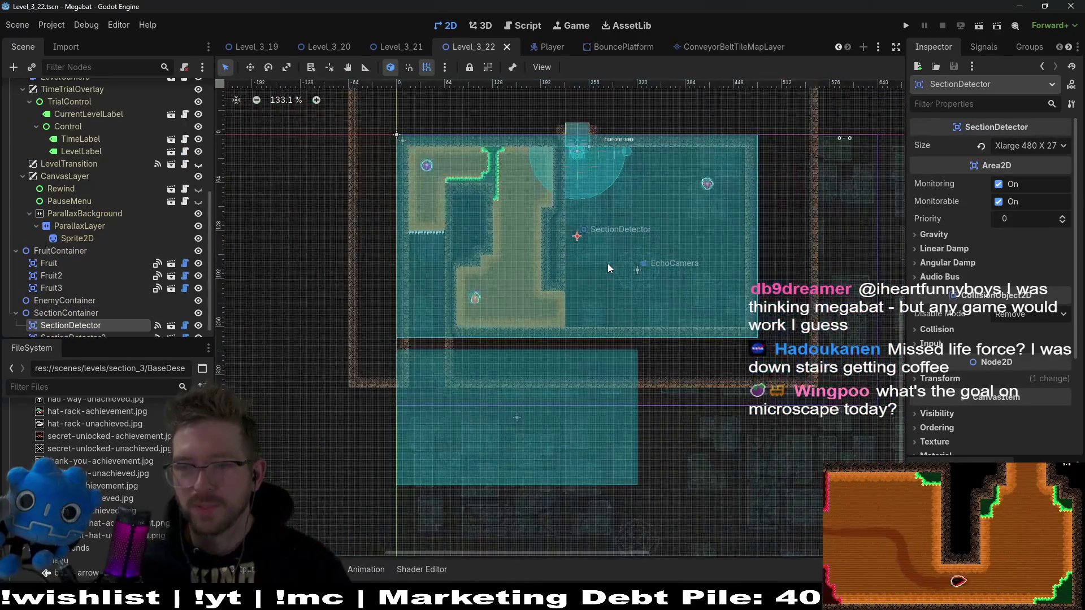
pyautogui.scroll(3, 583, 281)
pyautogui.moveTo(544, 600)
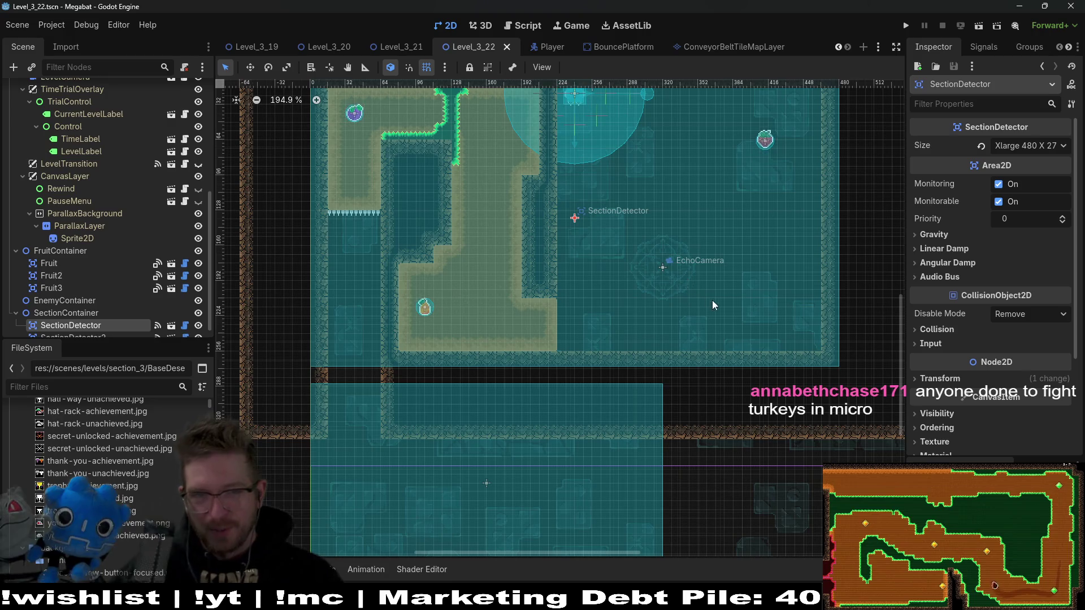
pyautogui.moveTo(604, 180); pyautogui.dragTo(593, 239)
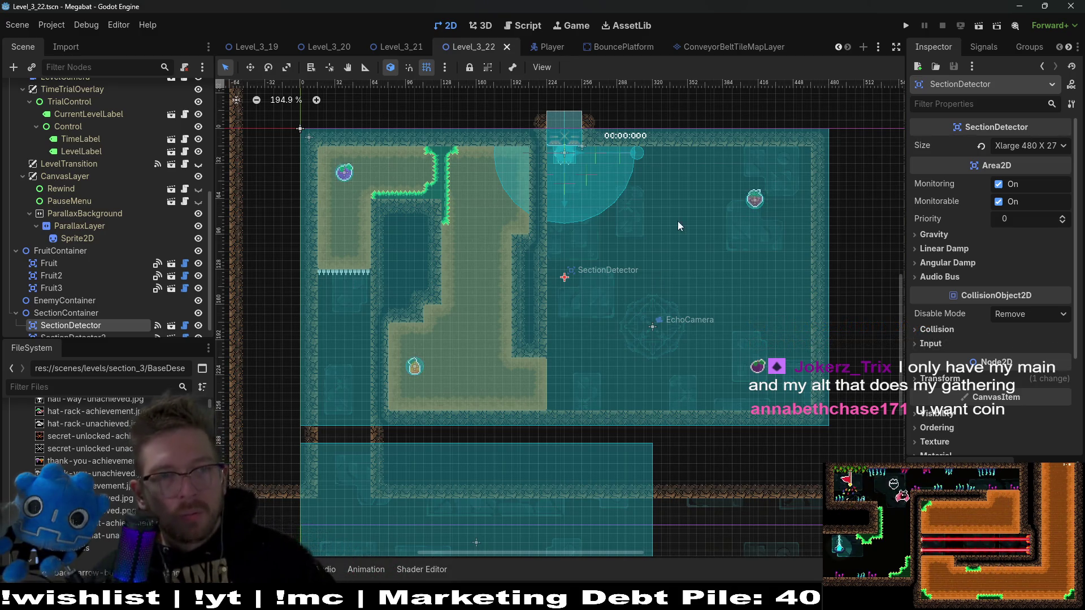
# Switch to the Level_3_21 scene to compare its layout
pyautogui.click(399, 46)
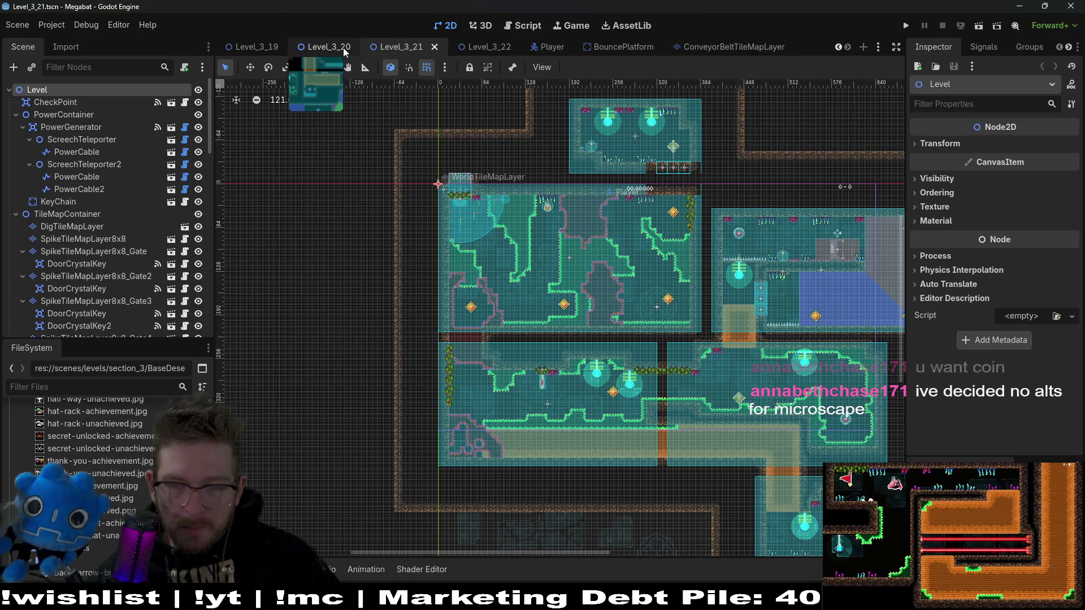
# Switch back to the Level_3_22 scene, then close its tab
pyautogui.click(479, 45)
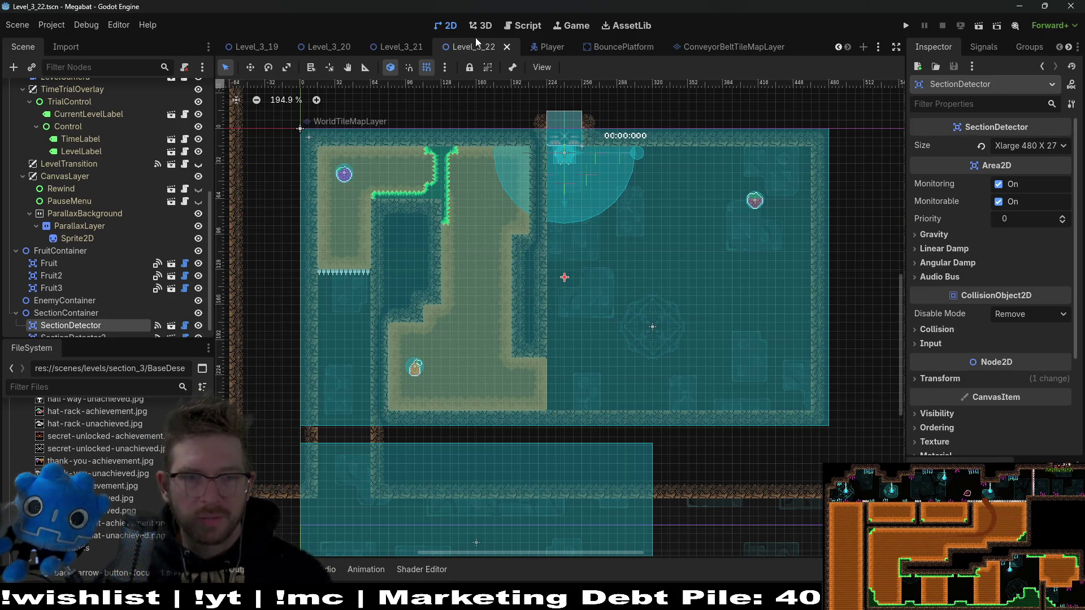
pyautogui.middleClick(468, 50)
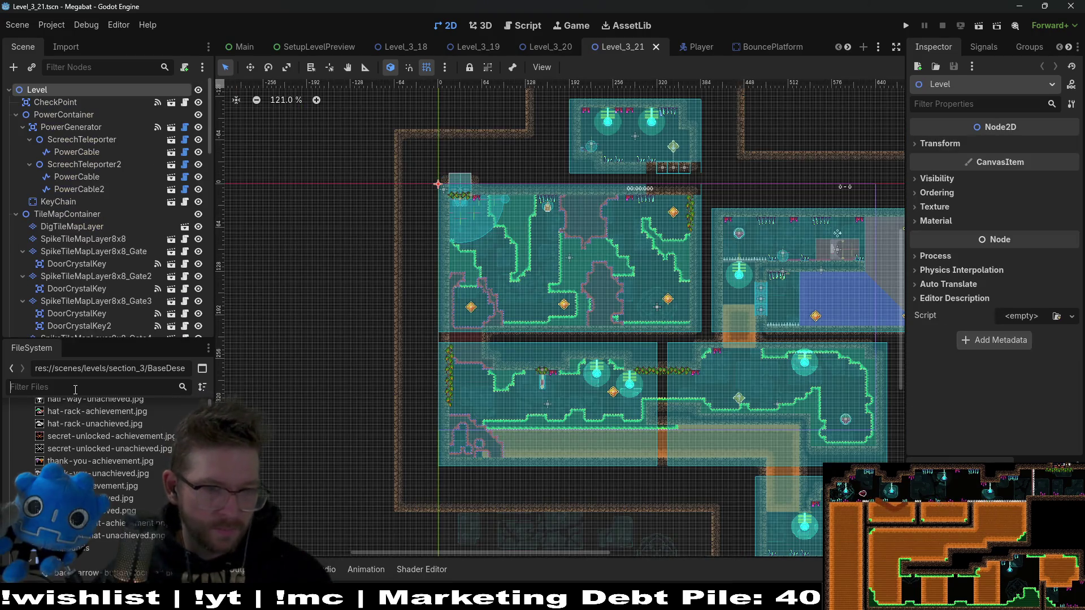
# Find the old Level_3_22.tscn in FileSystem and delete it
pyautogui.write('level_3_')
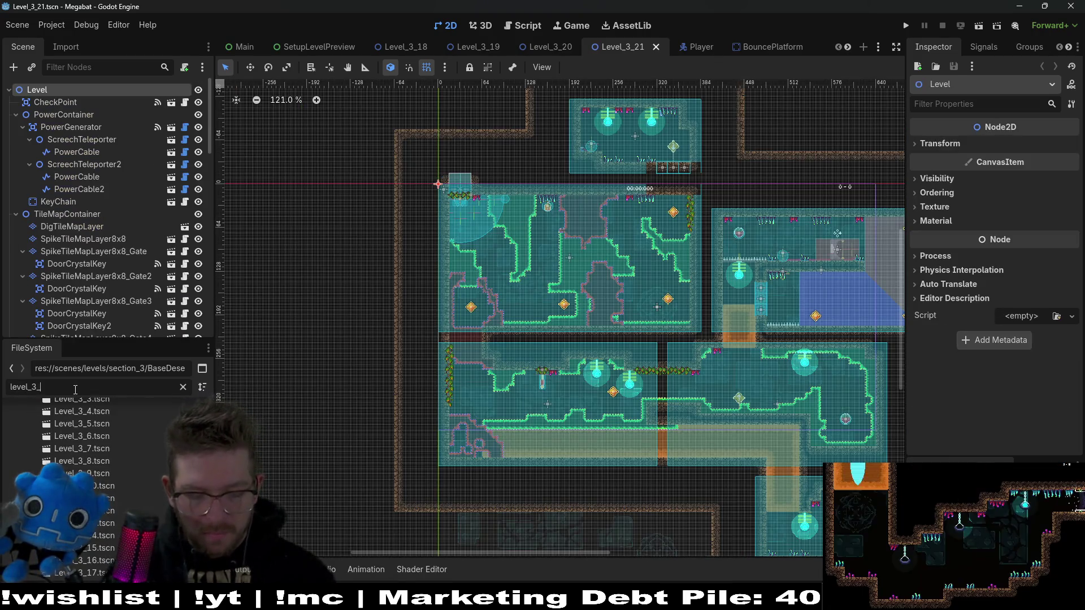
pyautogui.write('22')
pyautogui.click(105, 472)
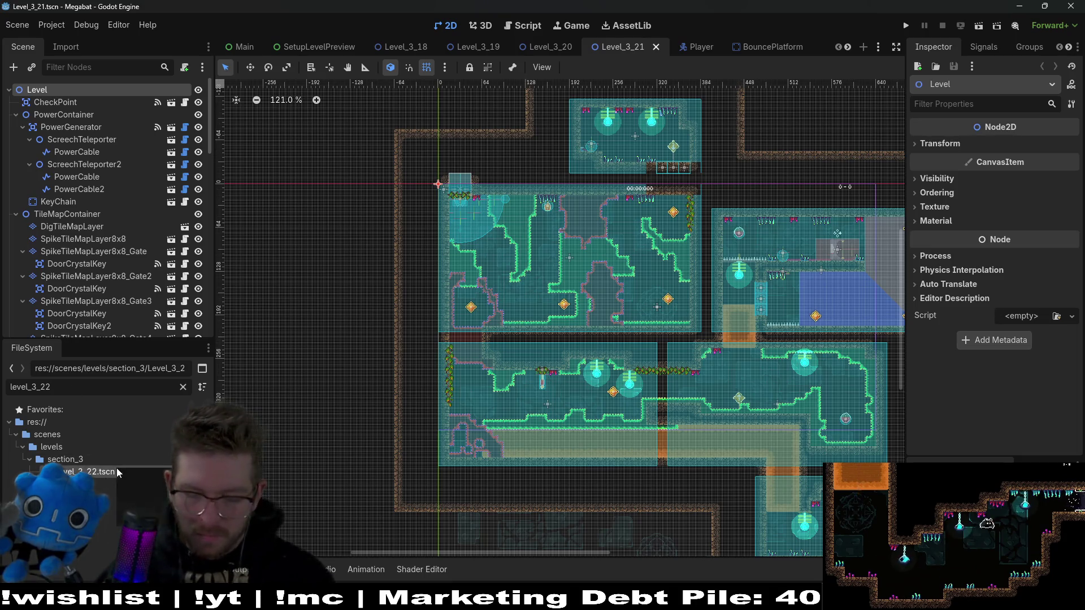
pyautogui.press('Delete')
pyautogui.press('Return')
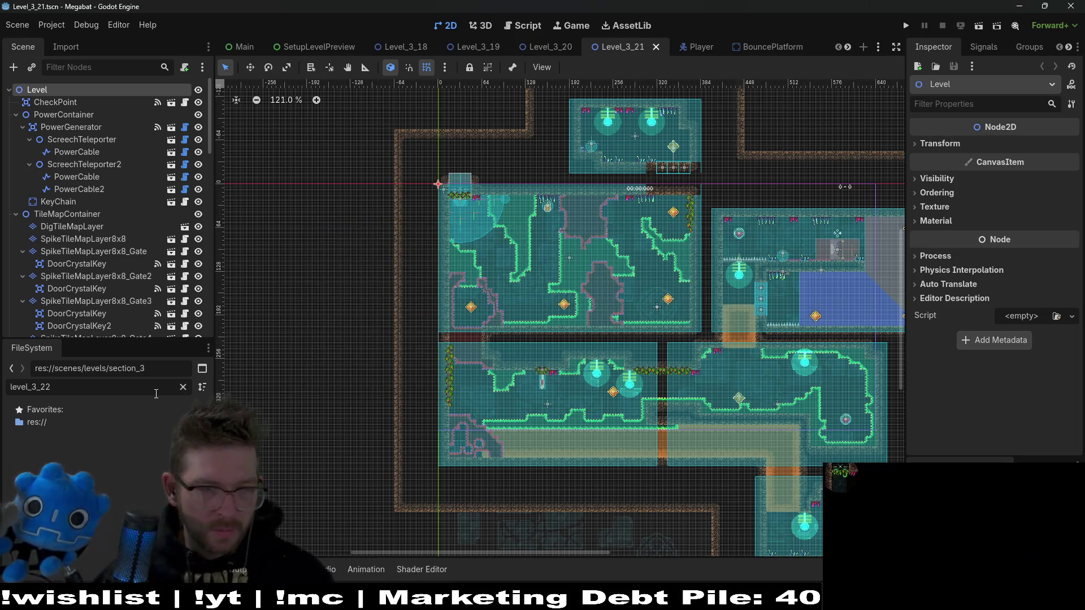
# Open BaseDesert.tscn and duplicate it as Level_3_22.tscn
pyautogui.click(183, 387)
pyautogui.write('bas')
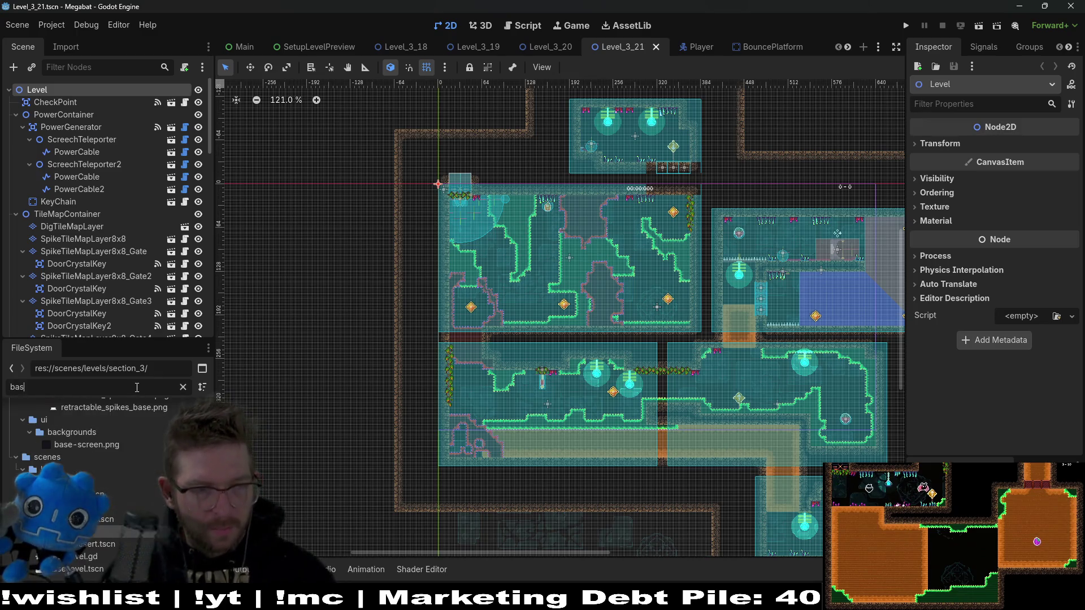
pyautogui.write('edeser')
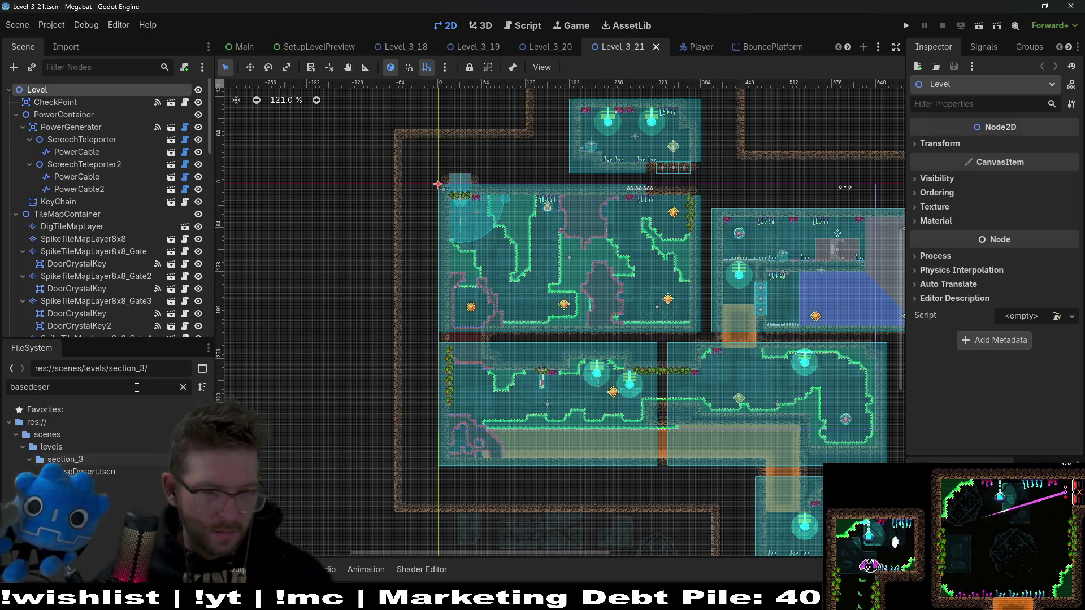
pyautogui.doubleClick(93, 473)
pyautogui.rightClick(94, 474)
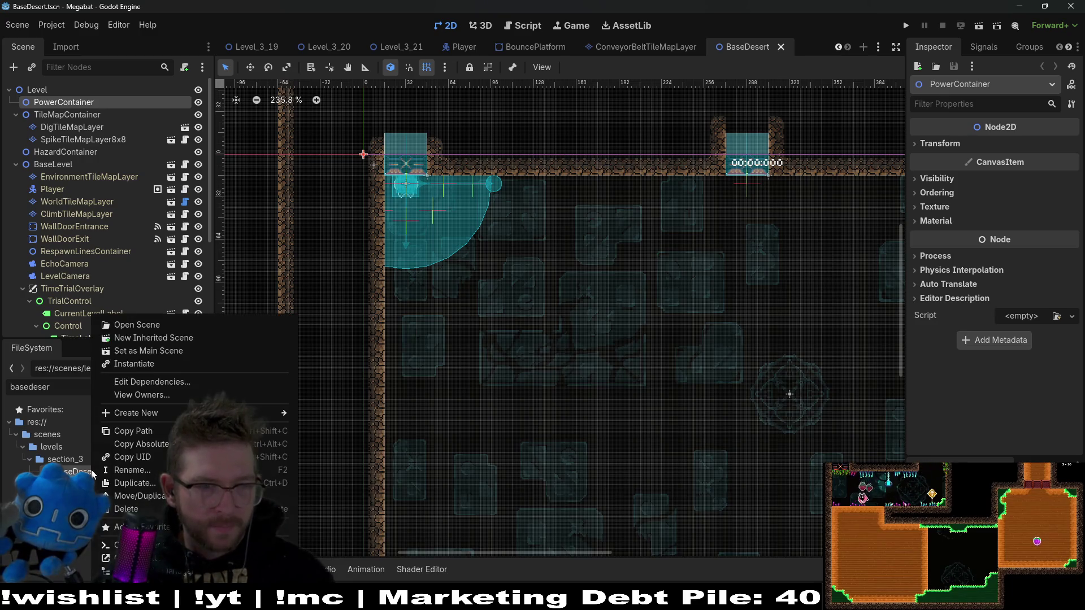
pyautogui.click(125, 483)
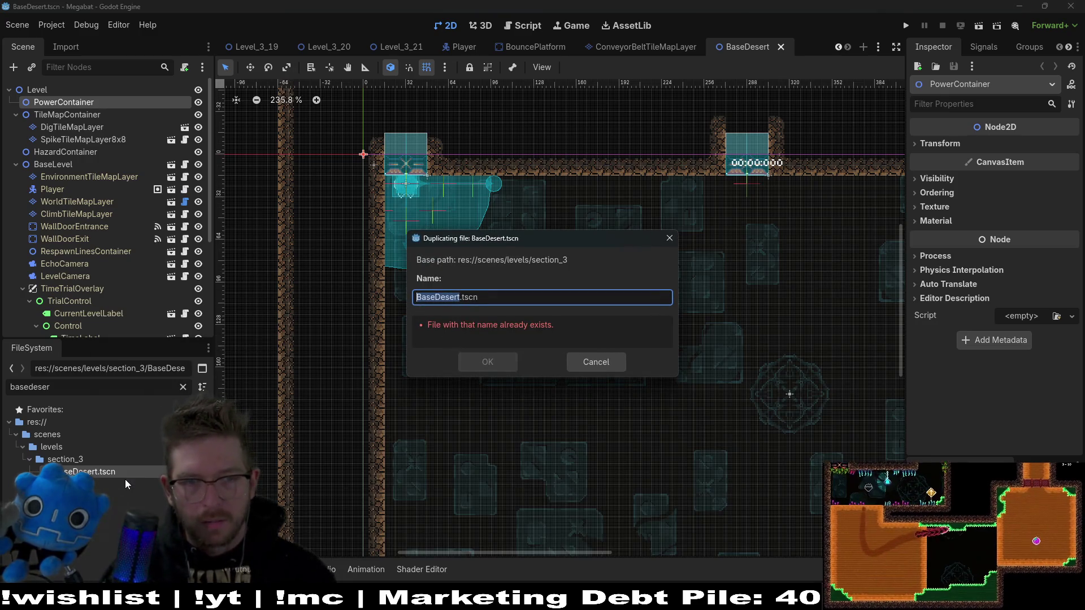
pyautogui.write('Level_3_22')
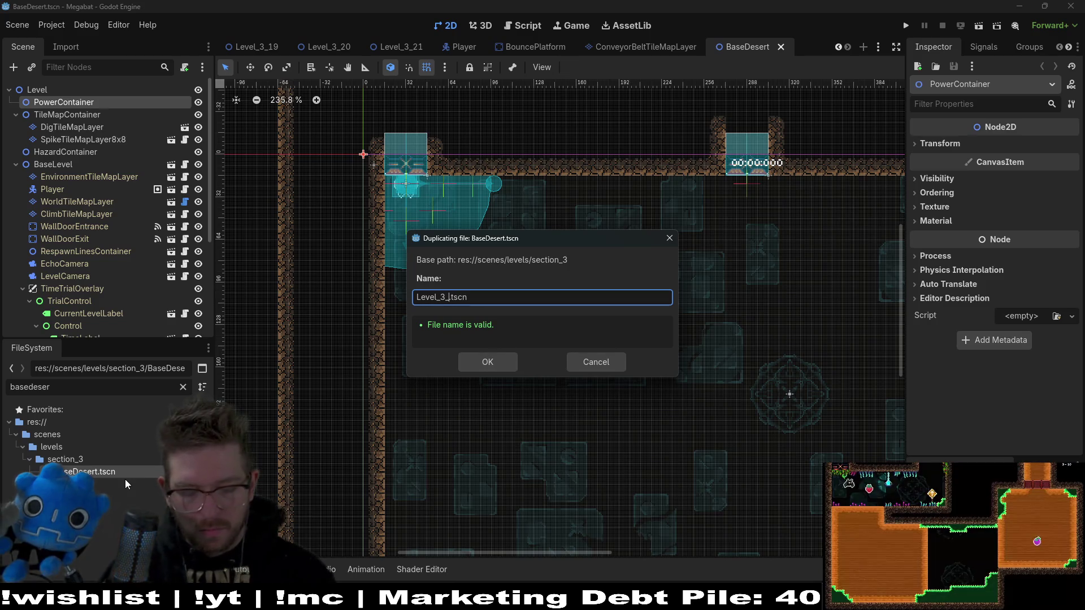
pyautogui.press('Return')
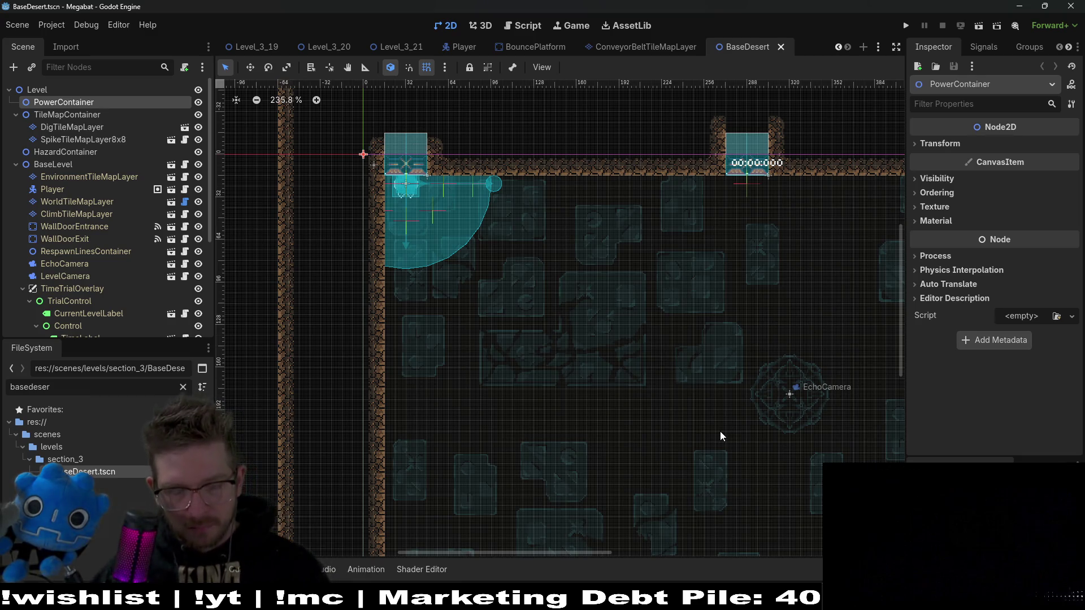
# Close the BaseDesert scene and quick-open the Level_3_22 scene
pyautogui.moveTo(494, 599)
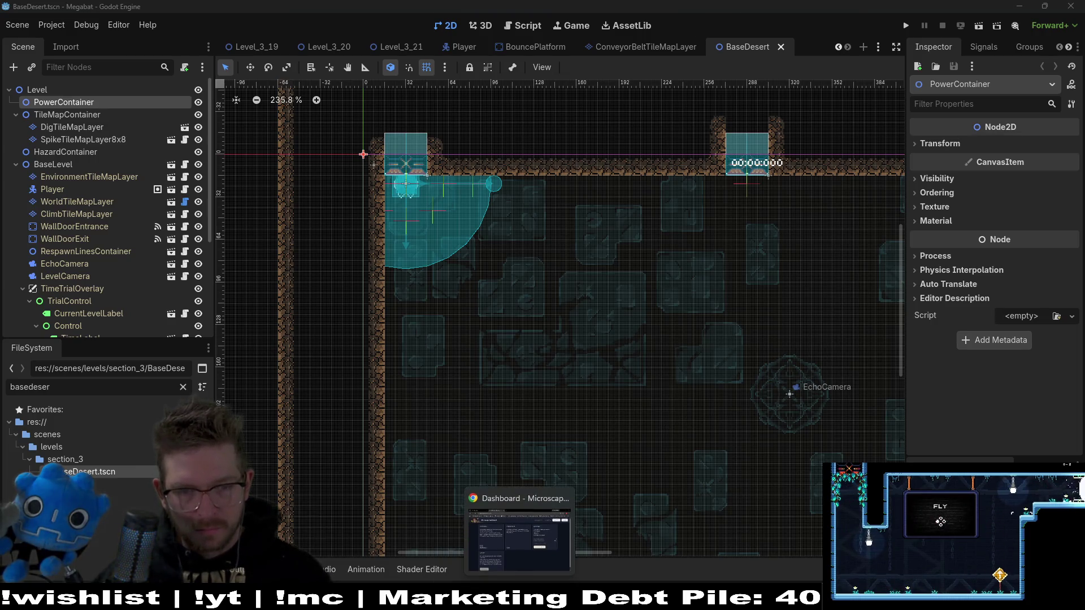
pyautogui.moveTo(544, 602)
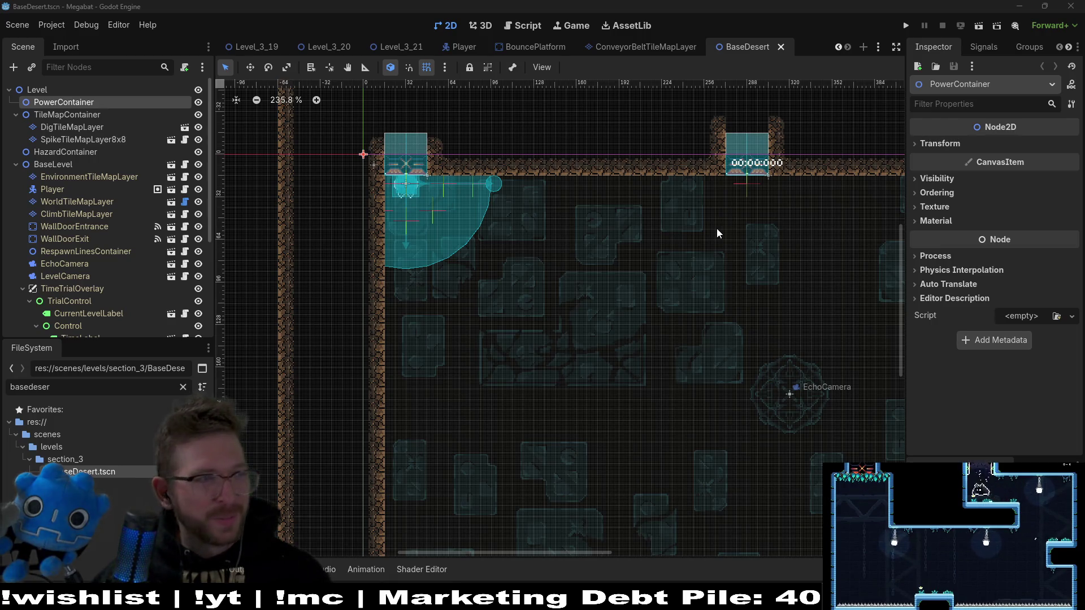
pyautogui.scroll(-2, 636, 283)
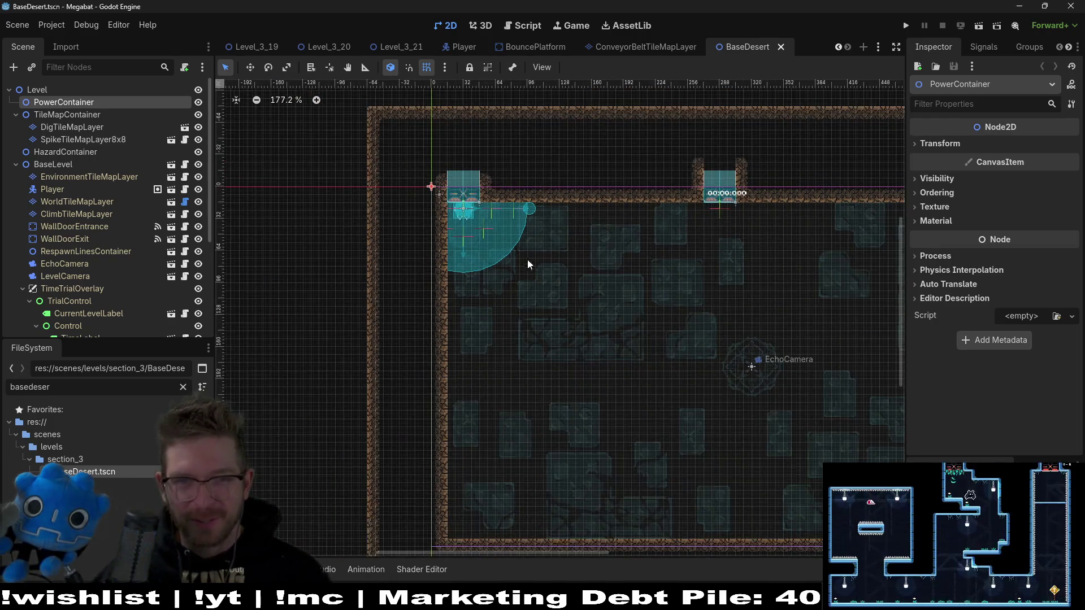
pyautogui.scroll(-2, 699, 190)
pyautogui.hscroll(3, 700, 190)
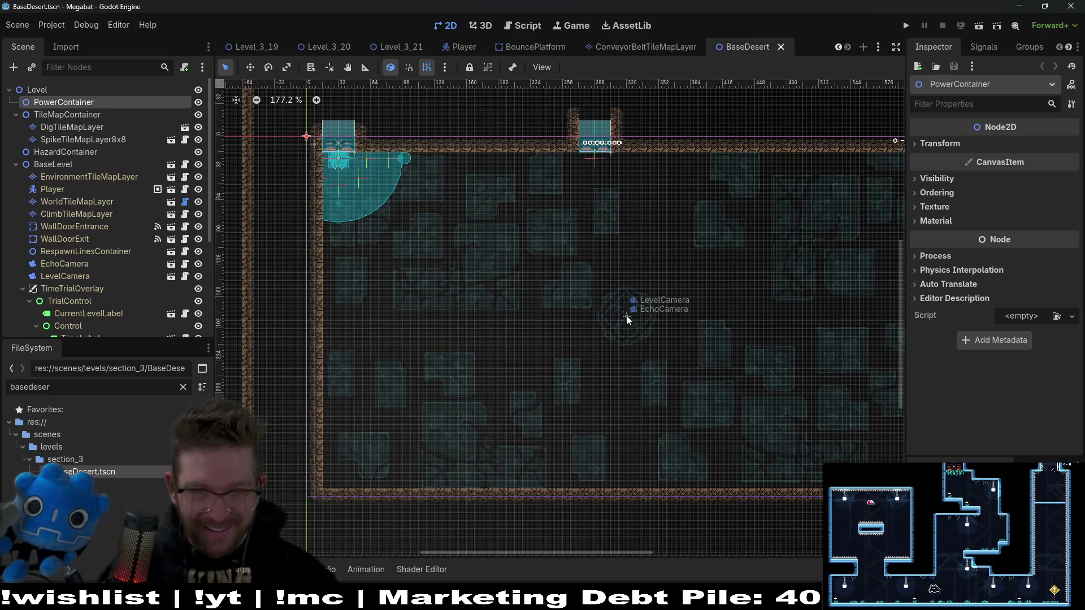
pyautogui.click(780, 47)
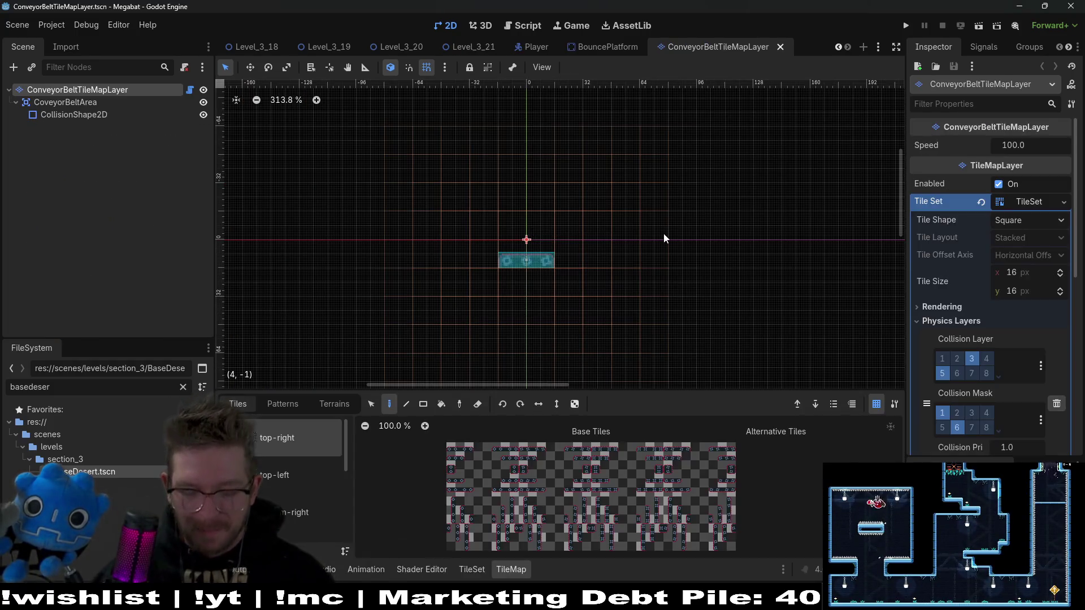
pyautogui.hotkey('shift', 'alt', 'o')
pyautogui.write('level_3')
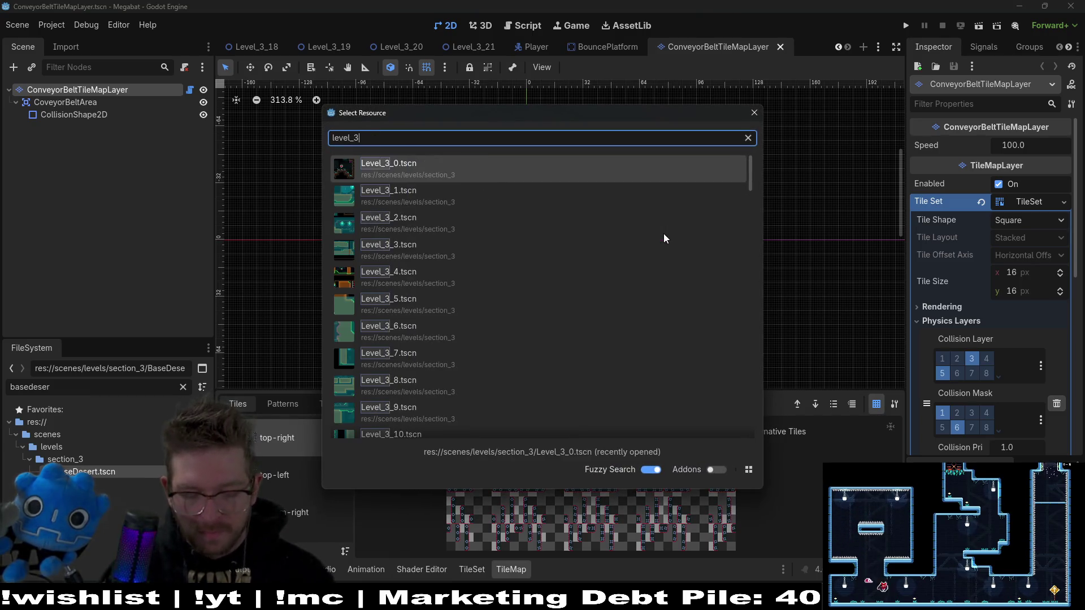
pyautogui.write('_22')
pyautogui.click(454, 171)
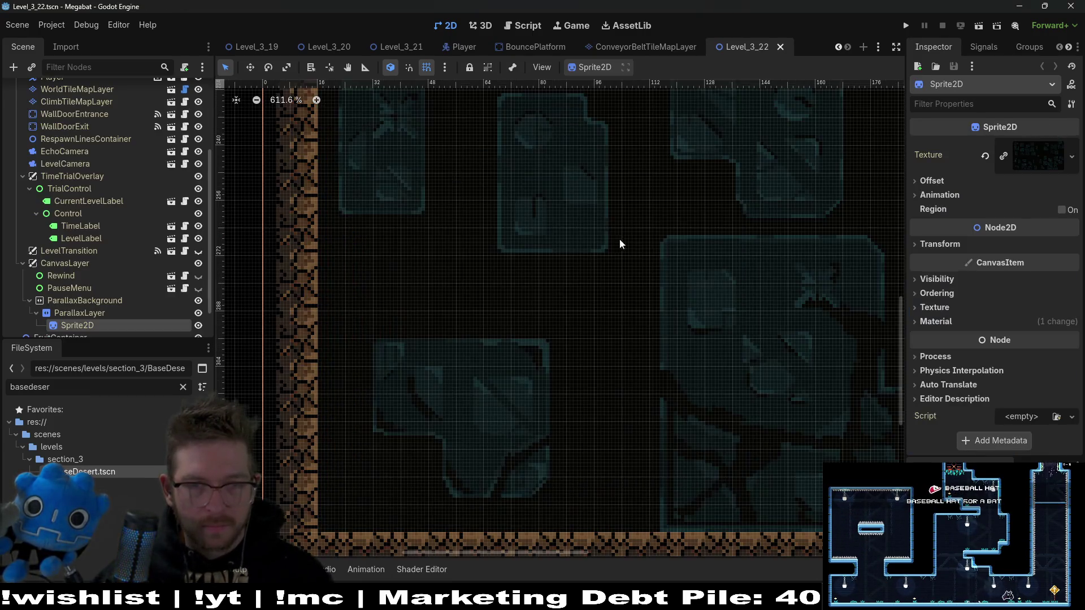
# Paint a DESERT terrain tile beside the exit on WorldTileMapLayer
pyautogui.scroll(5, 617, 233)
pyautogui.hscroll(5, 670, 208)
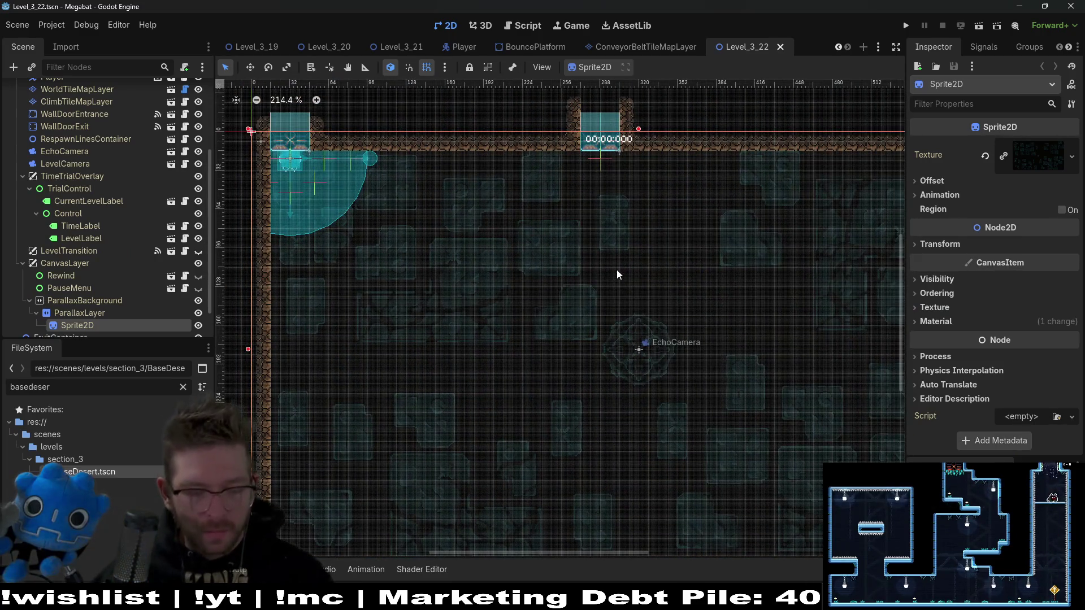
pyautogui.scroll(-2, 617, 273)
pyautogui.scroll(5, 64, 203)
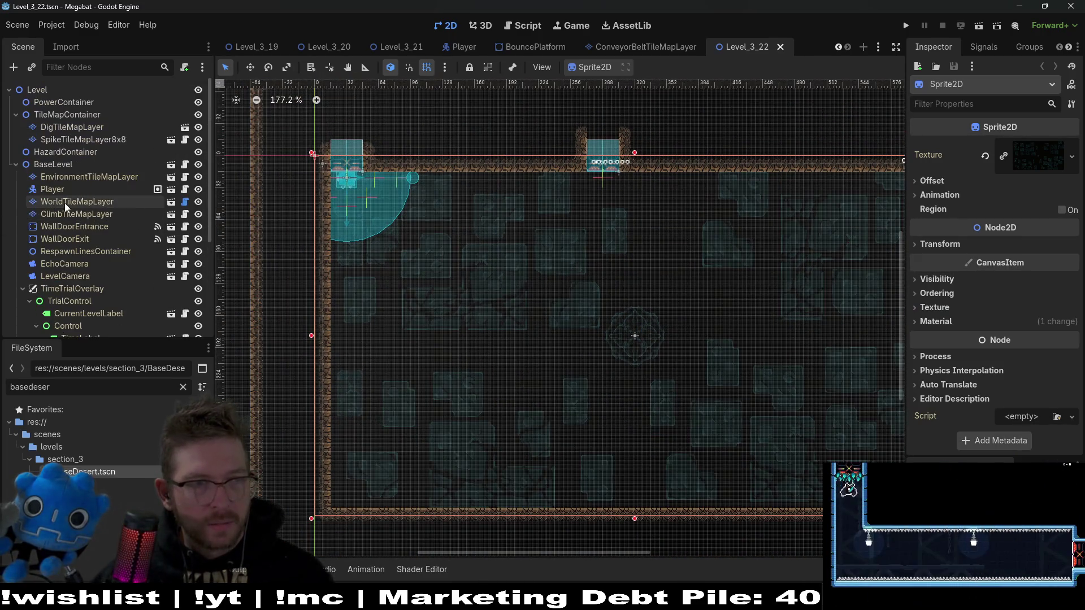
pyautogui.click(69, 203)
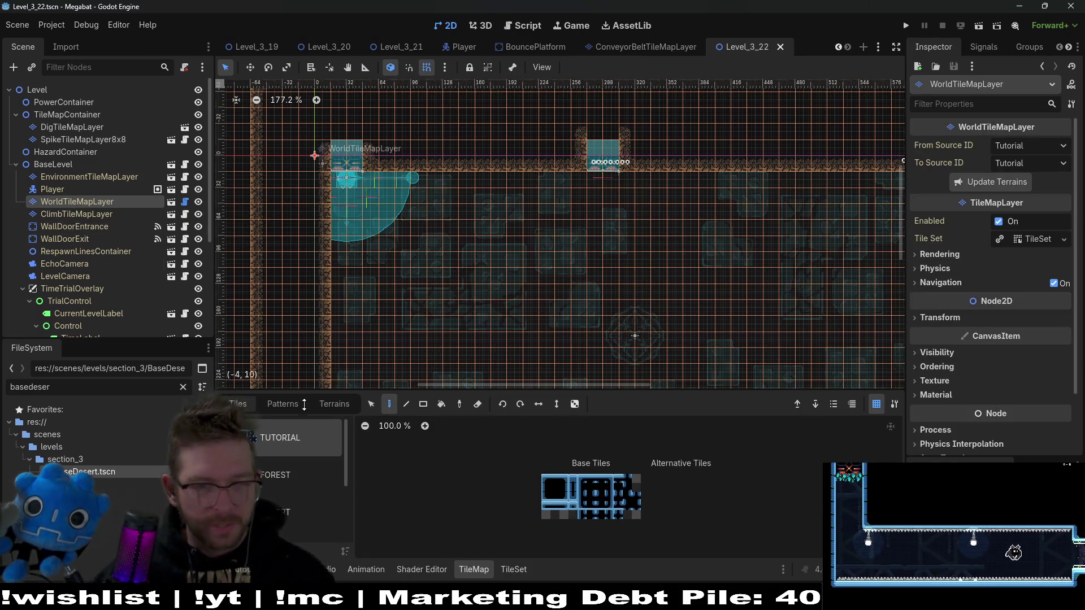
pyautogui.click(336, 404)
pyautogui.click(282, 462)
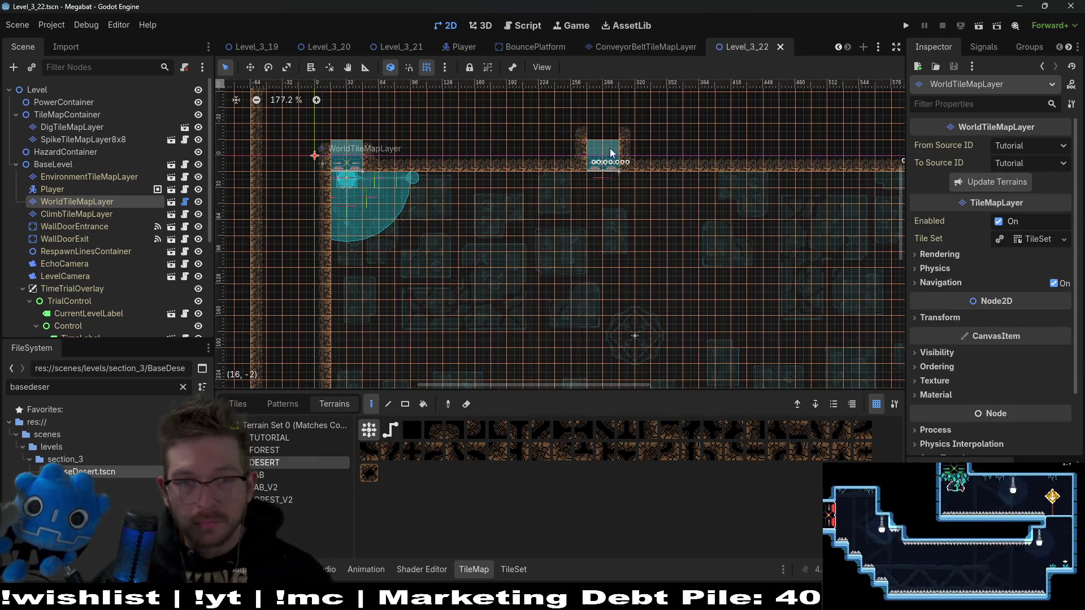
pyautogui.click(595, 162)
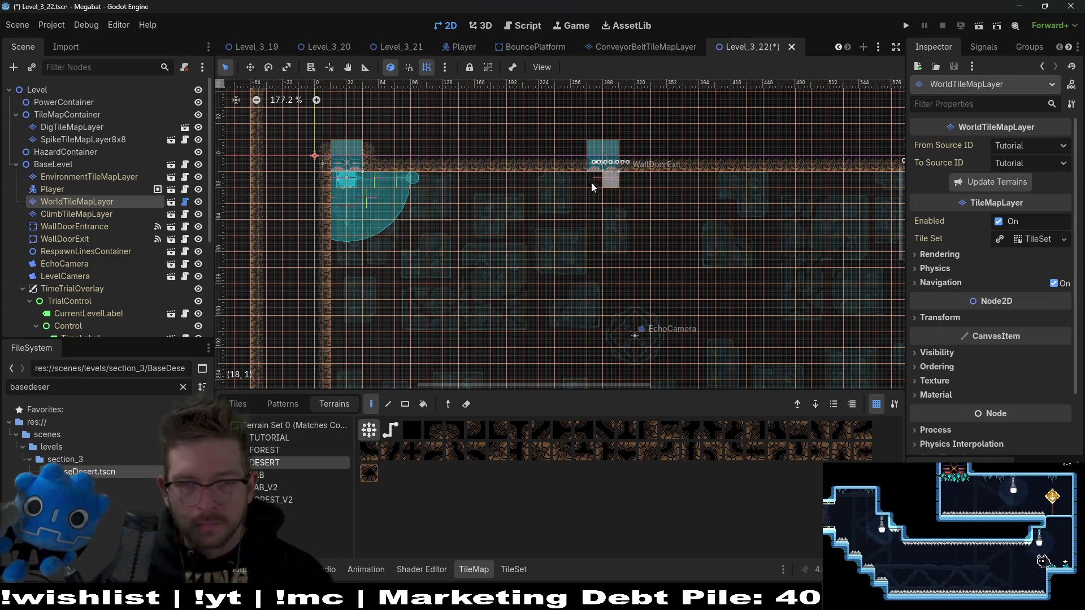
# Move the WallDoorExit node up above the level
pyautogui.click(64, 239)
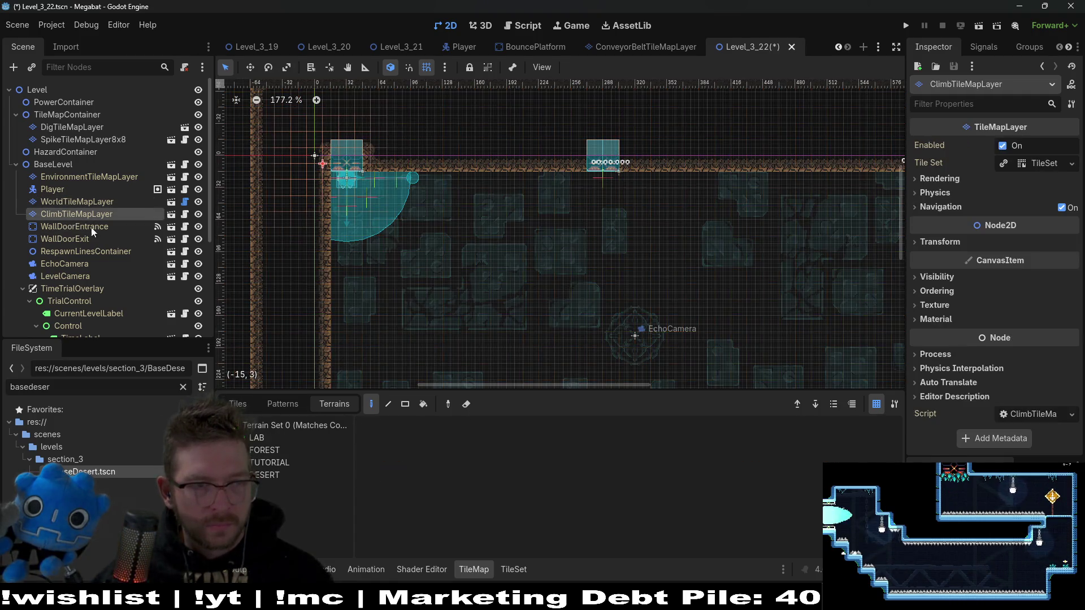
pyautogui.press('w')
pyautogui.scroll(-5, 515, 351)
pyautogui.moveTo(443, 301); pyautogui.dragTo(491, 323)
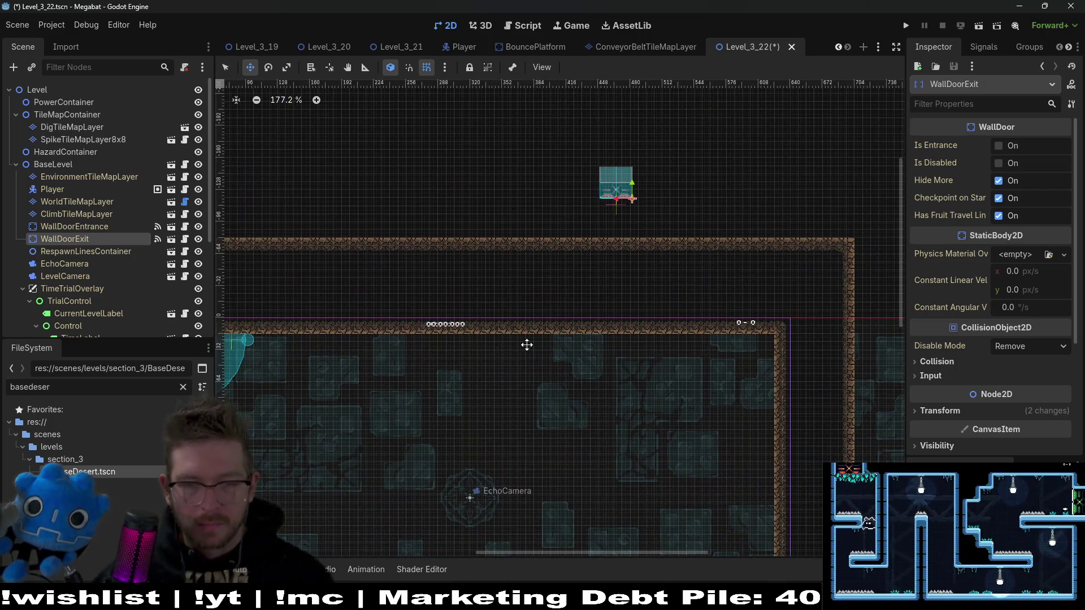
pyautogui.scroll(-3, 567, 347)
pyautogui.hscroll(-3, 582, 333)
pyautogui.scroll(-5, 100, 293)
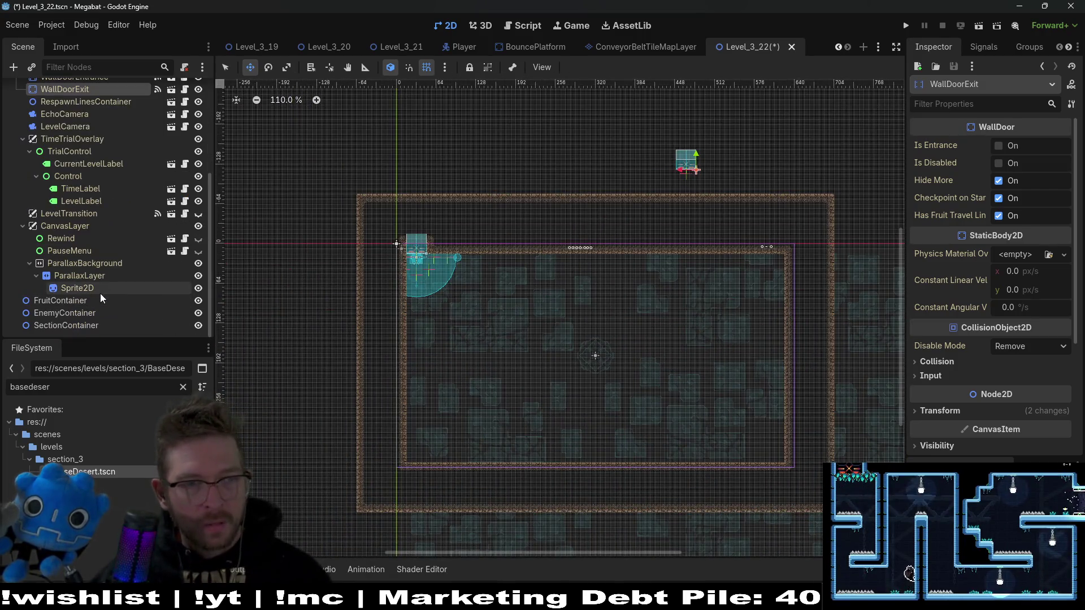
pyautogui.click(70, 323)
# Instantiate SectionDetector.tscn under SectionContainer, size it Xxlarge and move it into the level
pyautogui.rightClick(71, 323)
pyautogui.click(134, 312)
pyautogui.write('section')
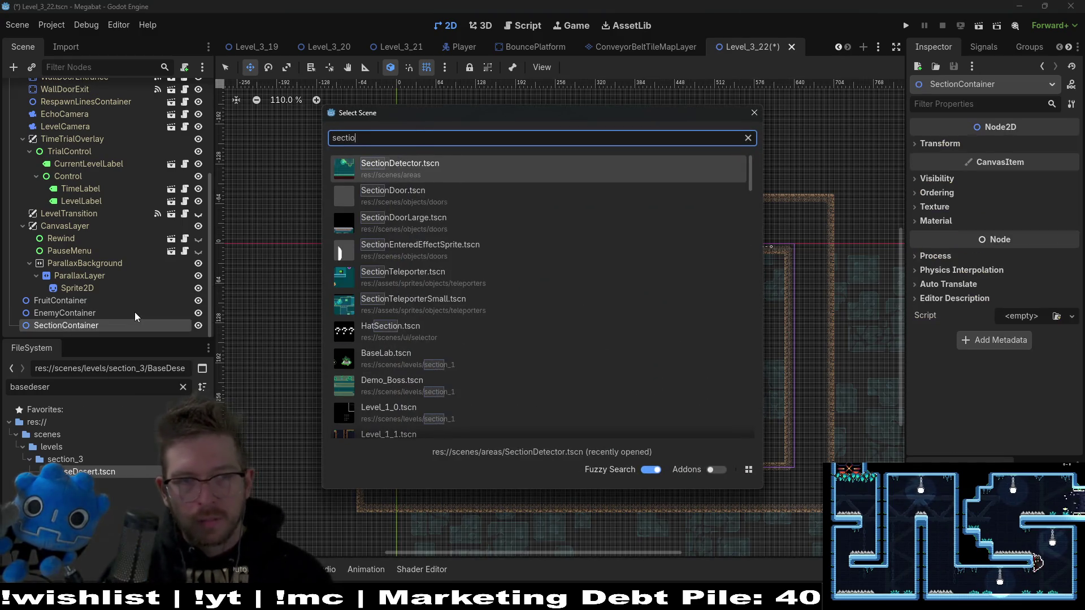
pyautogui.press('Return')
pyautogui.click(1030, 145)
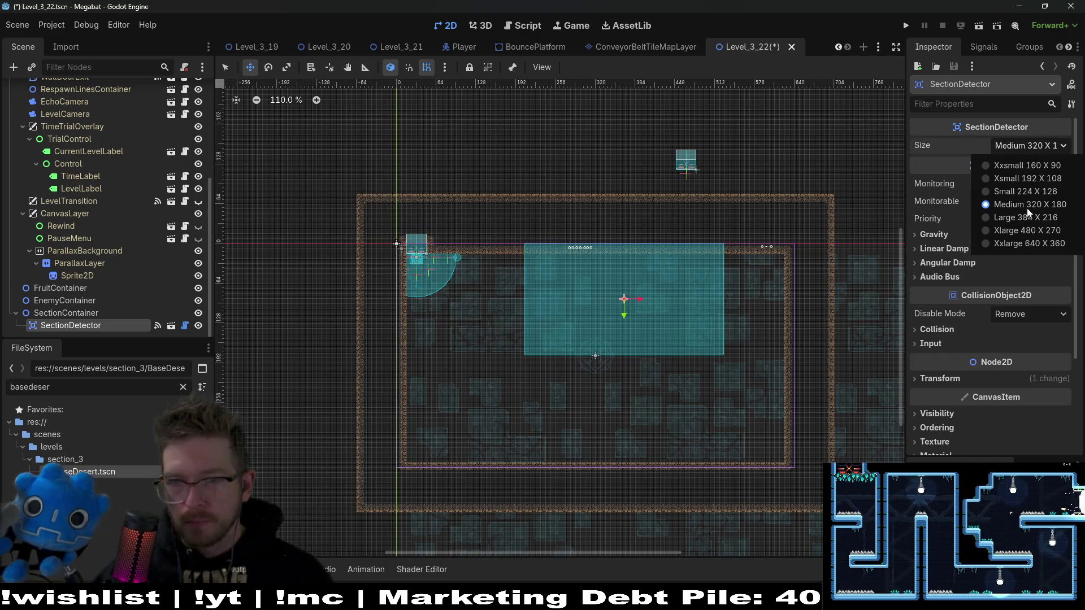
pyautogui.click(1026, 243)
pyautogui.moveTo(641, 293)
pyautogui.mouseDown()
pyautogui.moveTo(599, 353)
pyautogui.moveTo(618, 352)
pyautogui.mouseUp()
# Try the Xlarge 480 X 270 size and nudge the detector toward the level origin
pyautogui.click(1022, 148)
pyautogui.click(1021, 229)
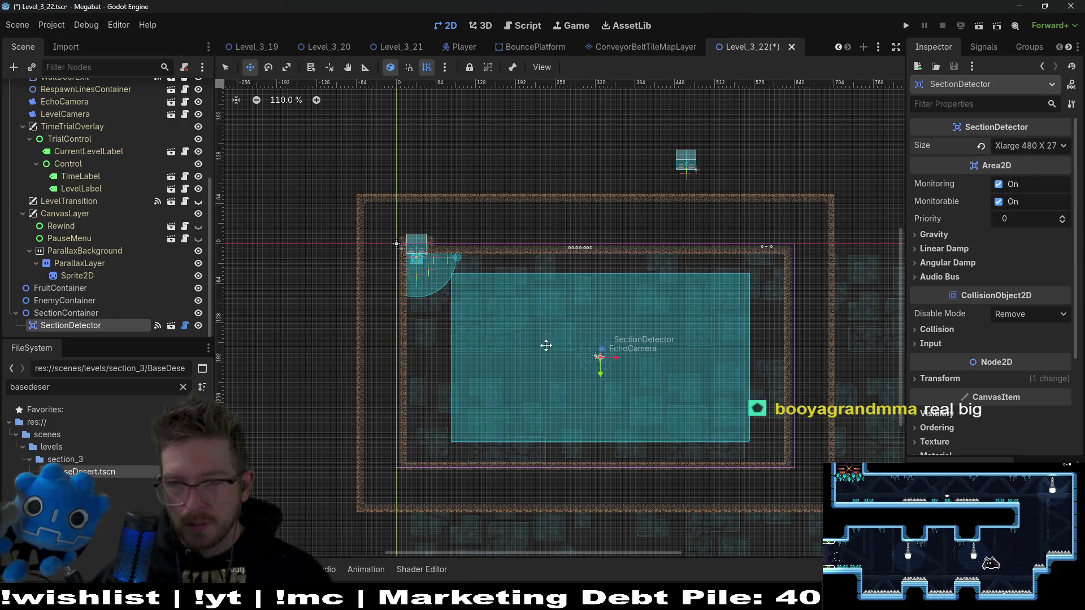
pyautogui.scroll(5, 521, 339)
pyautogui.moveTo(654, 370); pyautogui.dragTo(618, 326)
pyautogui.press('Down')
pyautogui.press('Left')
pyautogui.press('Left')
pyautogui.scroll(-4, 614, 328)
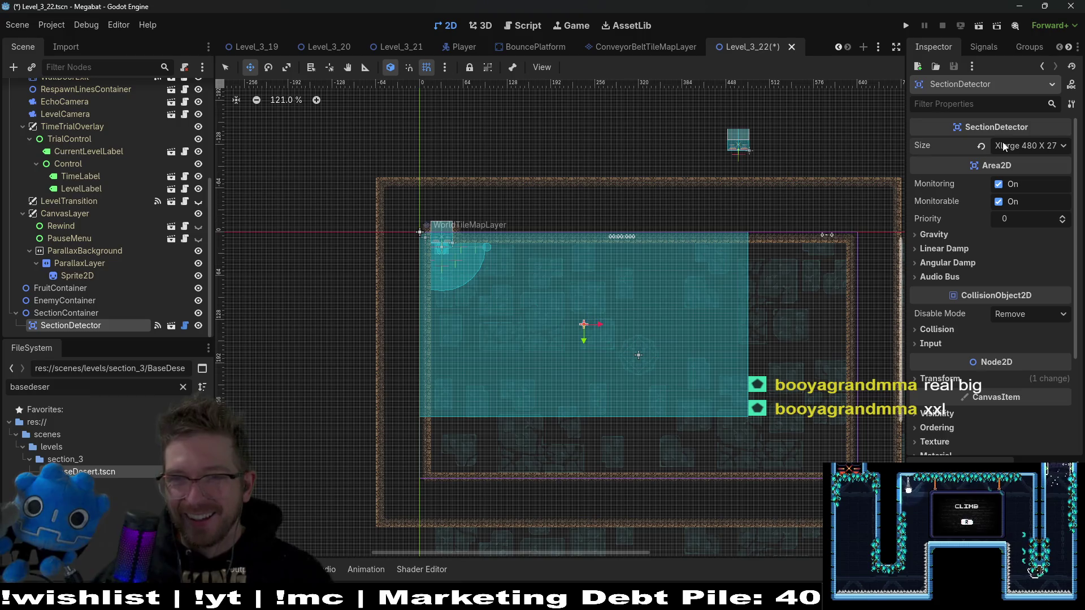
# Reset the detector to Xxlarge 640 X 360 and snap its corner to the level's top-left
pyautogui.click(1029, 145)
pyautogui.click(1003, 242)
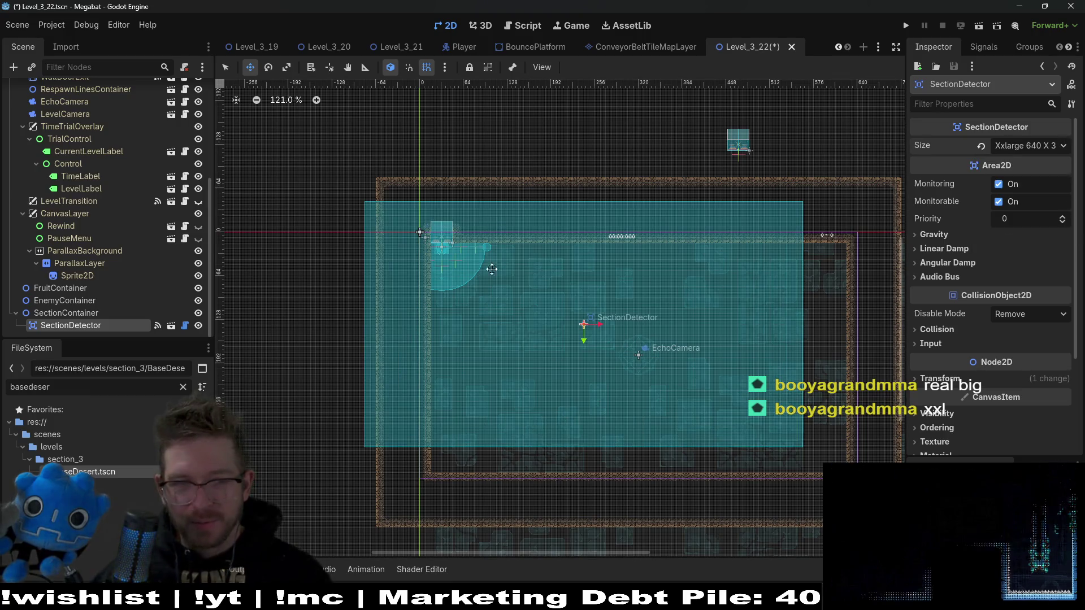
pyautogui.moveTo(521, 278); pyautogui.dragTo(555, 302)
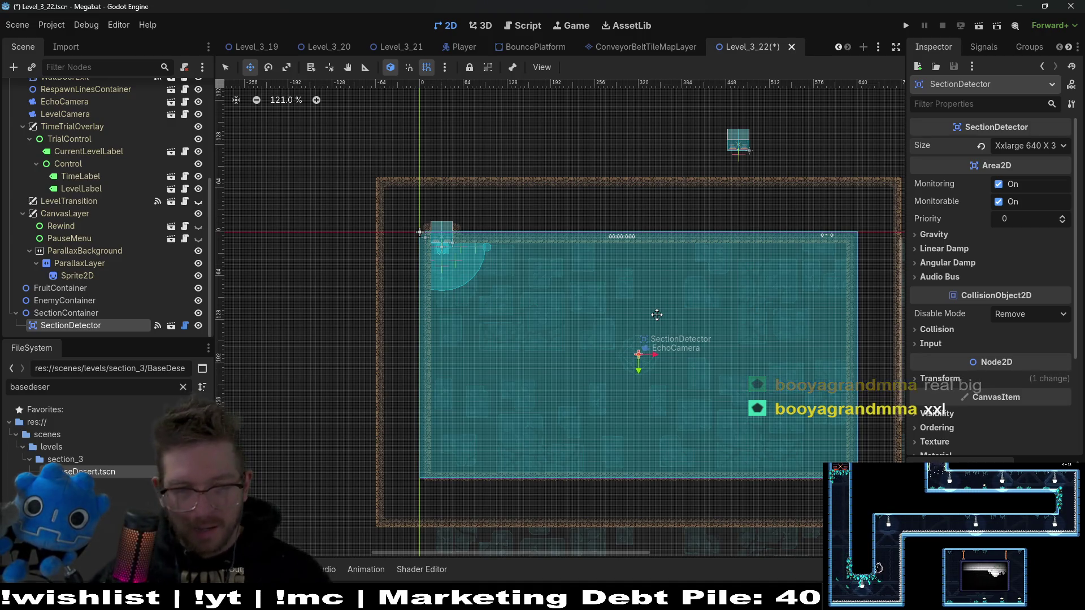
pyautogui.scroll(5, 446, 236)
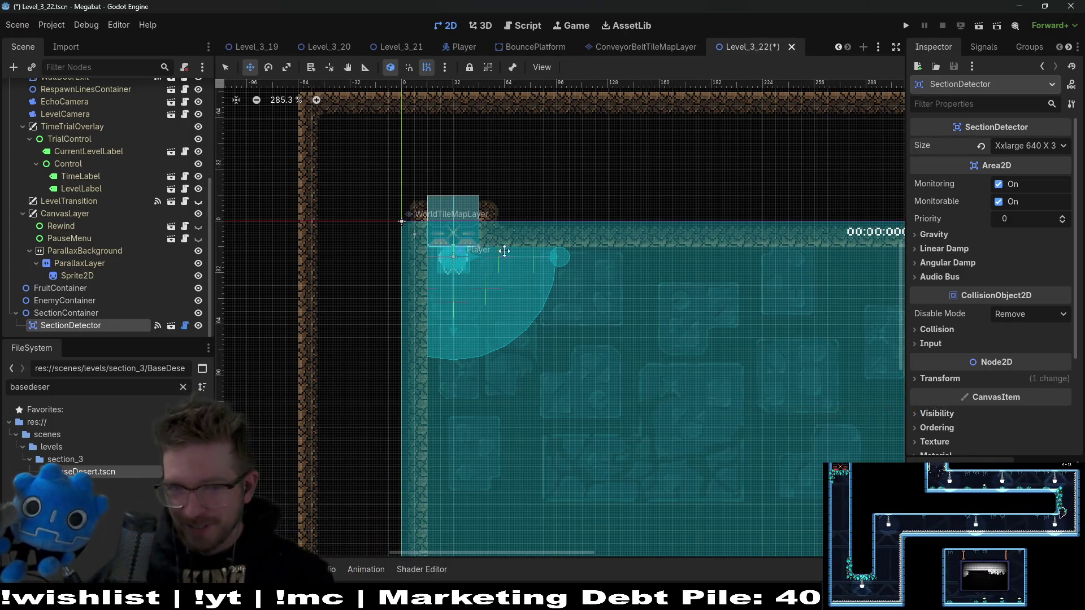
pyautogui.scroll(-5, 504, 251)
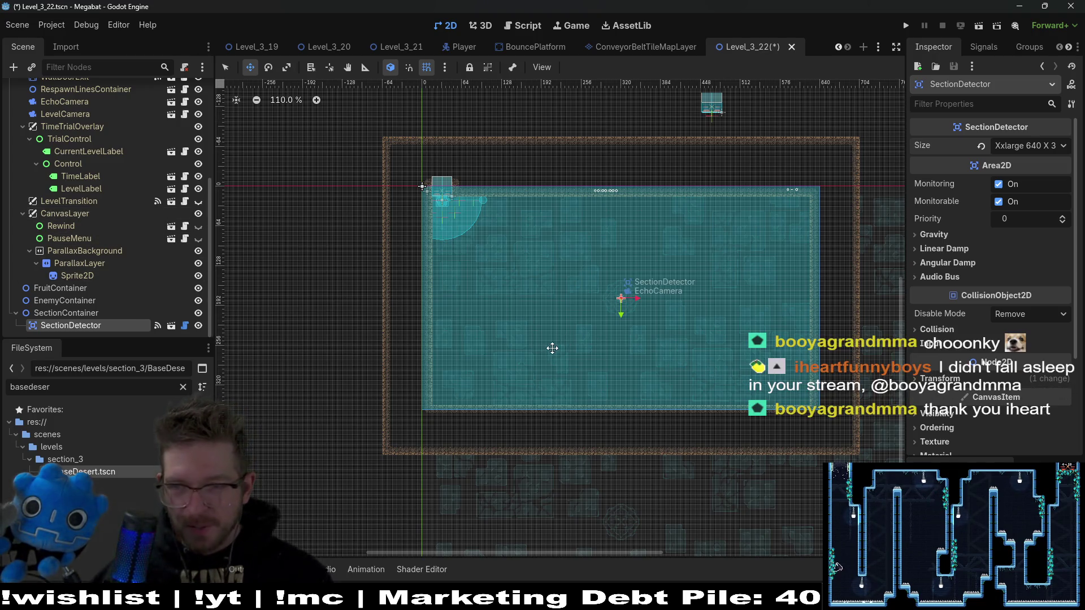
pyautogui.scroll(5, 116, 222)
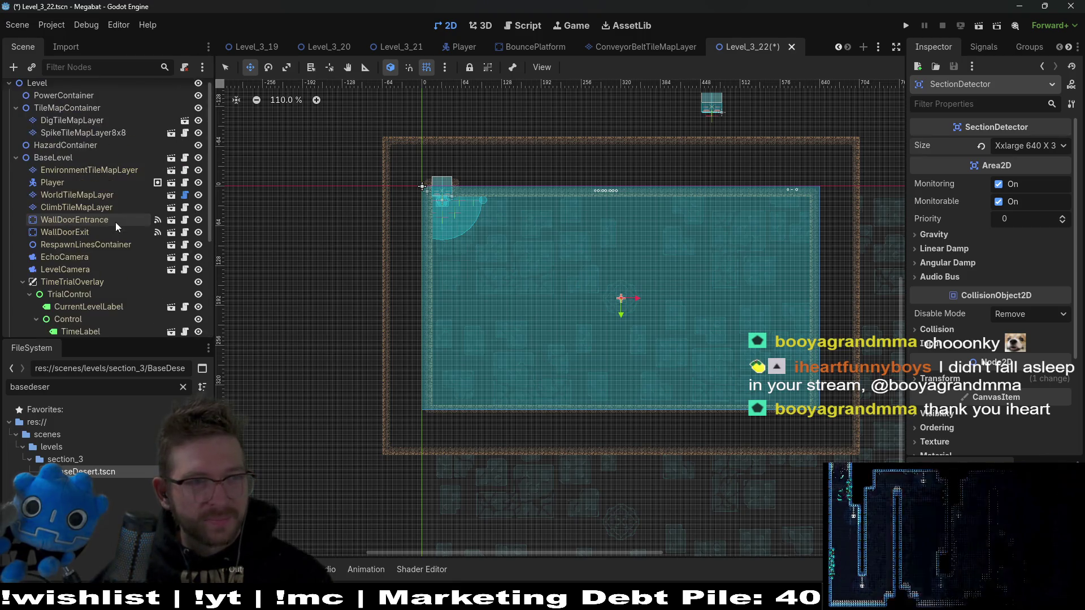
pyautogui.click(89, 199)
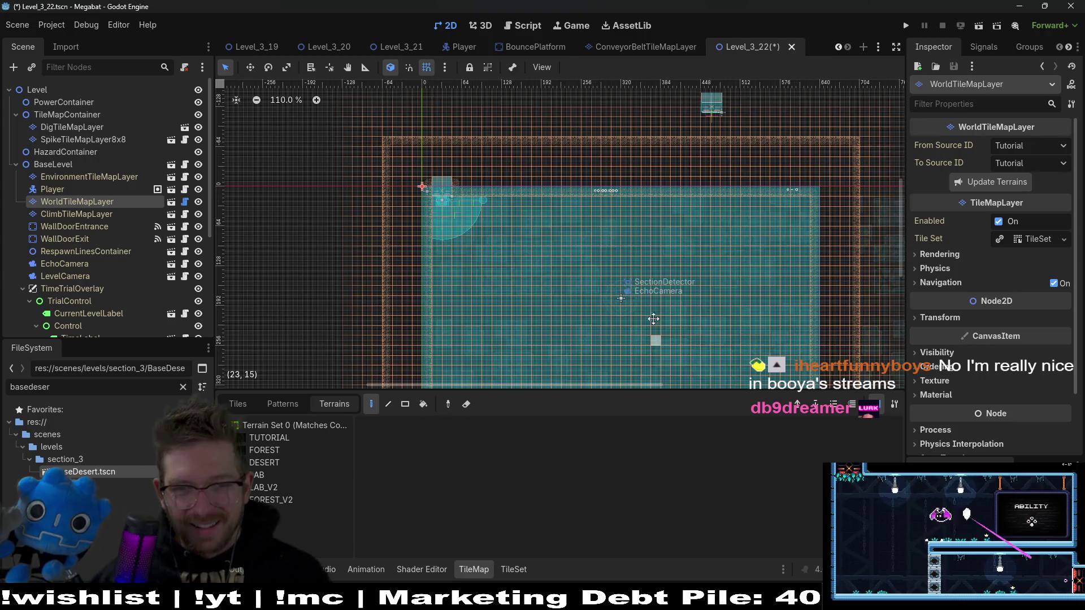
# Select WorldTileMapLayer and switch terrain painting to the Rectangle tool
pyautogui.scroll(-3, 775, 334)
pyautogui.click(80, 221)
pyautogui.click(90, 204)
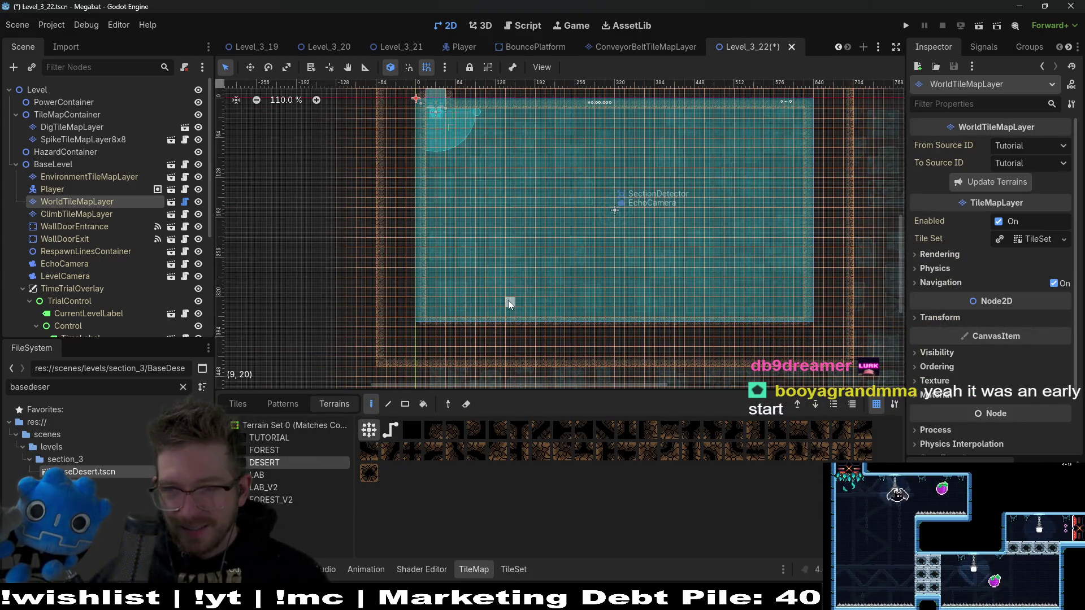
pyautogui.click(408, 402)
pyautogui.scroll(3, 580, 209)
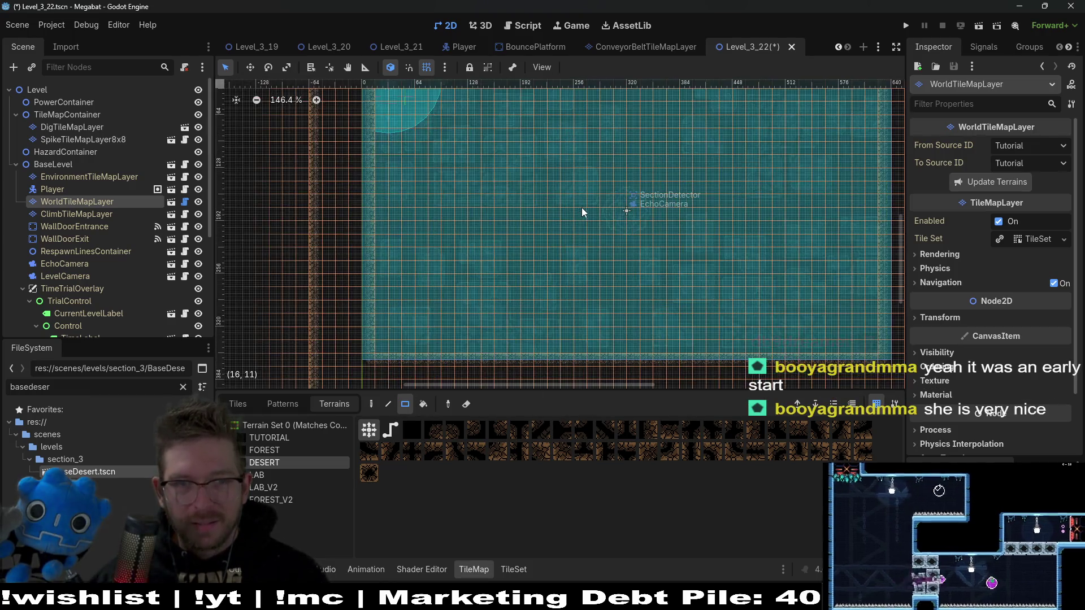
pyautogui.scroll(2, 581, 208)
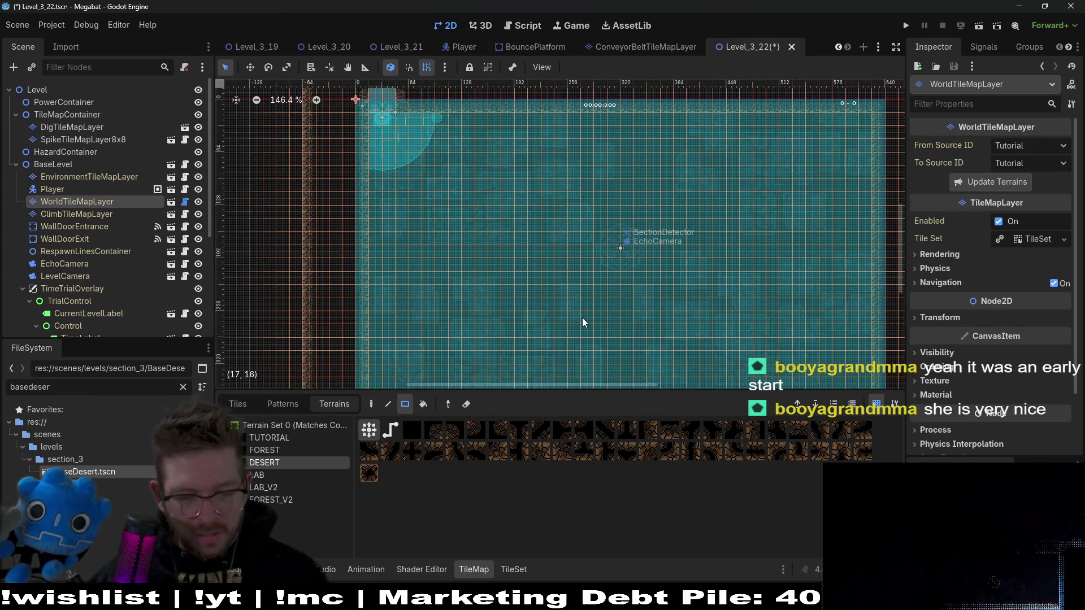
pyautogui.scroll(3, 594, 315)
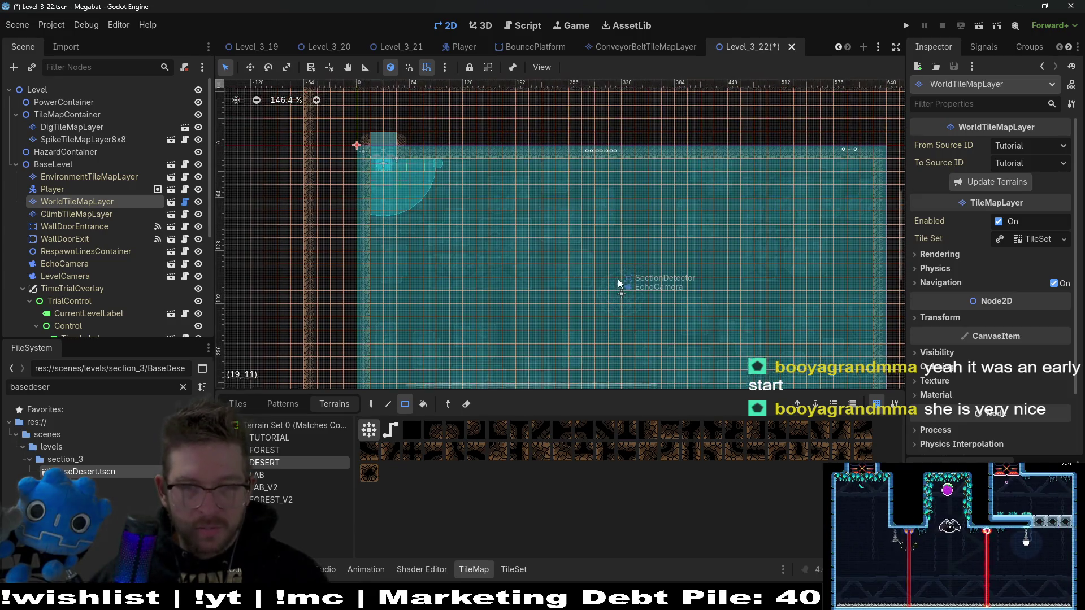
pyautogui.scroll(-5, 636, 320)
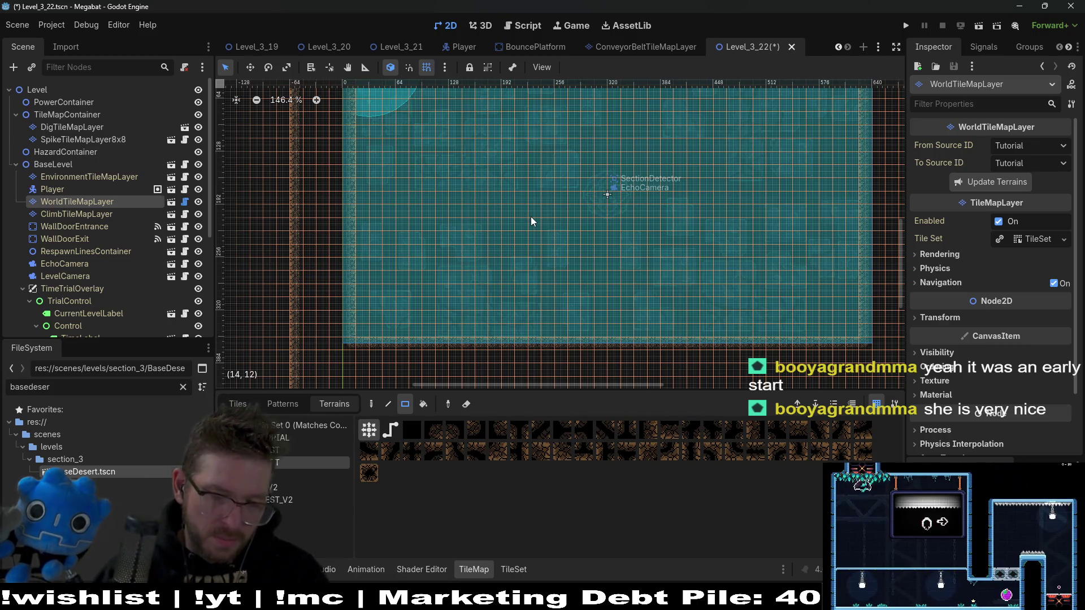
pyautogui.click(95, 127)
# Pick Sand terrain and paint an L-shaped sand mass from two rectangles at the lower left
pyautogui.click(266, 443)
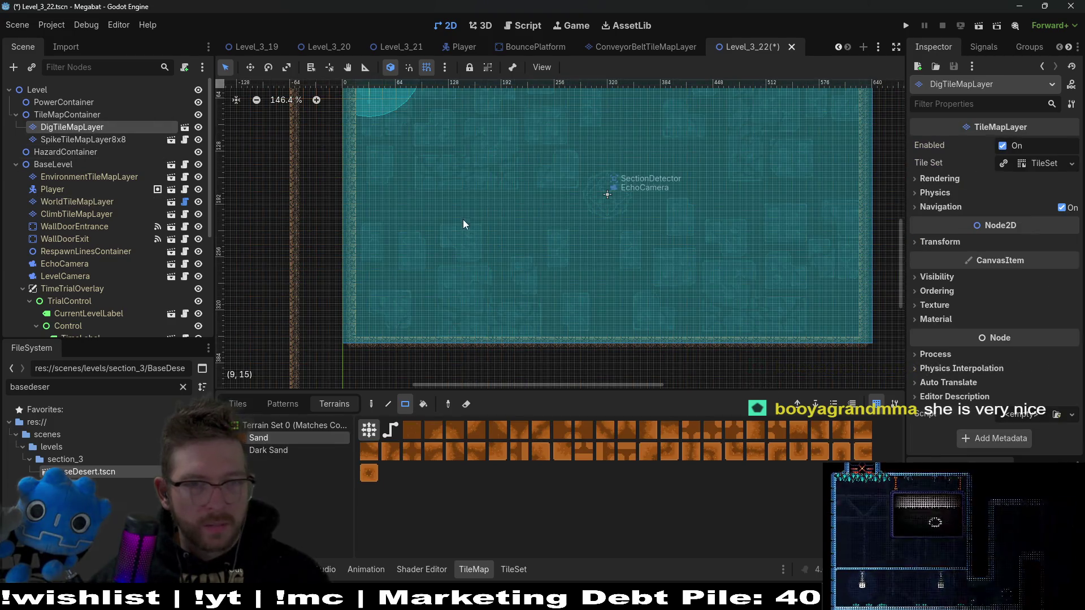
pyautogui.scroll(2, 446, 254)
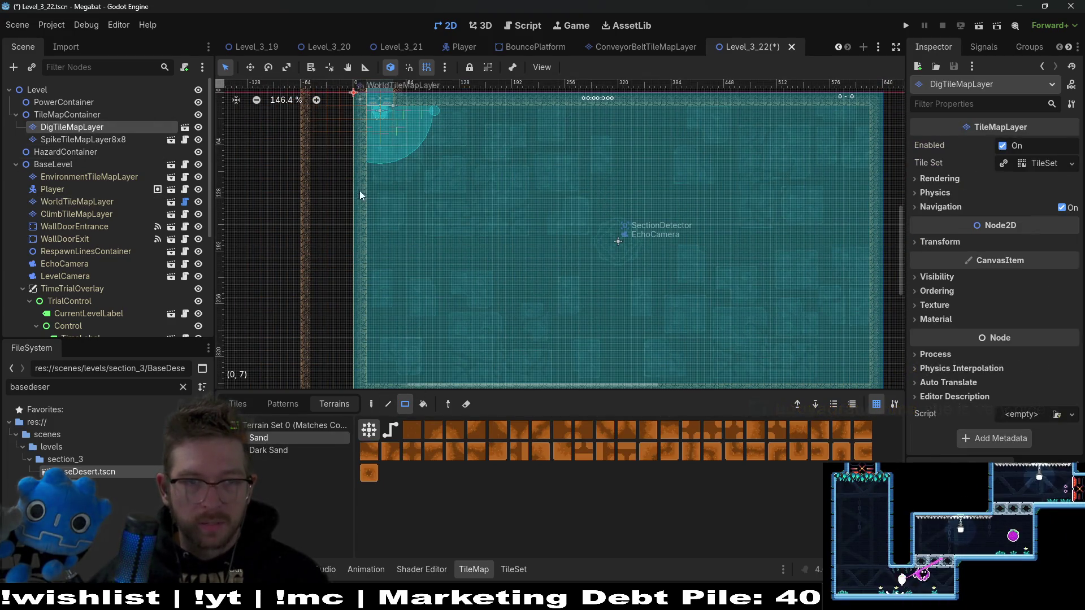
pyautogui.moveTo(371, 211)
pyautogui.mouseDown()
pyautogui.moveTo(495, 331)
pyautogui.moveTo(466, 368)
pyautogui.moveTo(474, 375)
pyautogui.moveTo(452, 371)
pyautogui.moveTo(459, 304)
pyautogui.moveTo(456, 381)
pyautogui.mouseUp()
pyautogui.moveTo(372, 191); pyautogui.dragTo(446, 251)
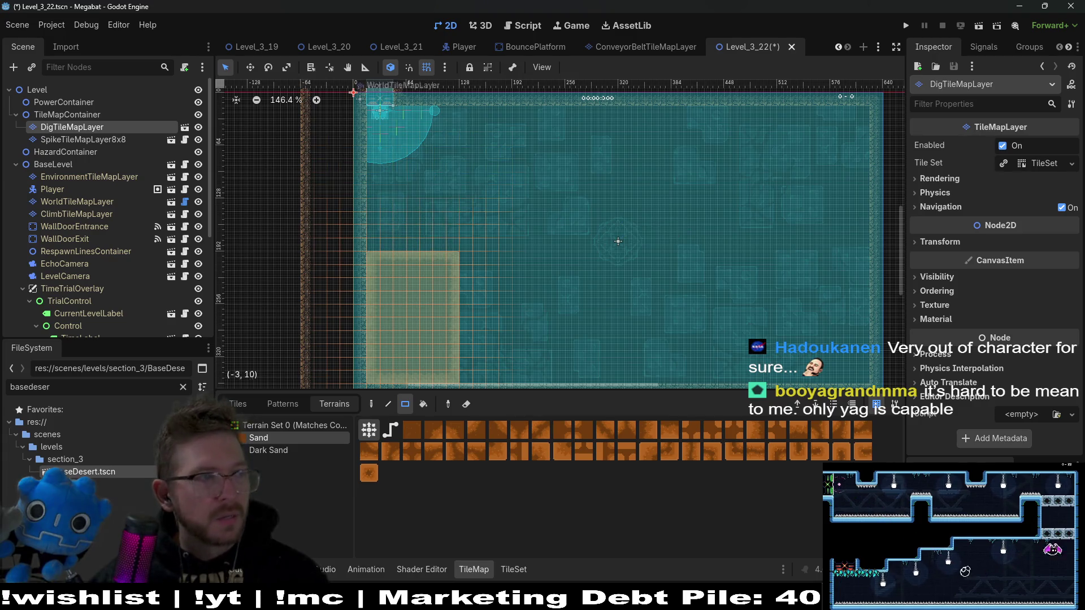
pyautogui.scroll(-2, 488, 306)
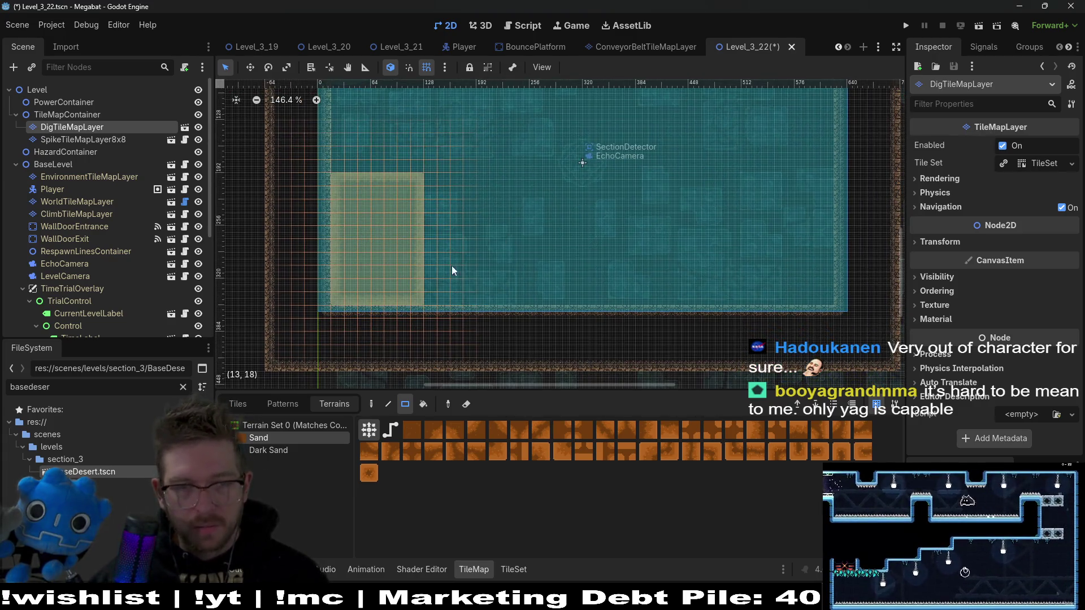
# Paint the hooked Sand mass on the right, including a wide band along the bottom
pyautogui.moveTo(507, 280); pyautogui.dragTo(612, 296)
pyautogui.scroll(2, 612, 295)
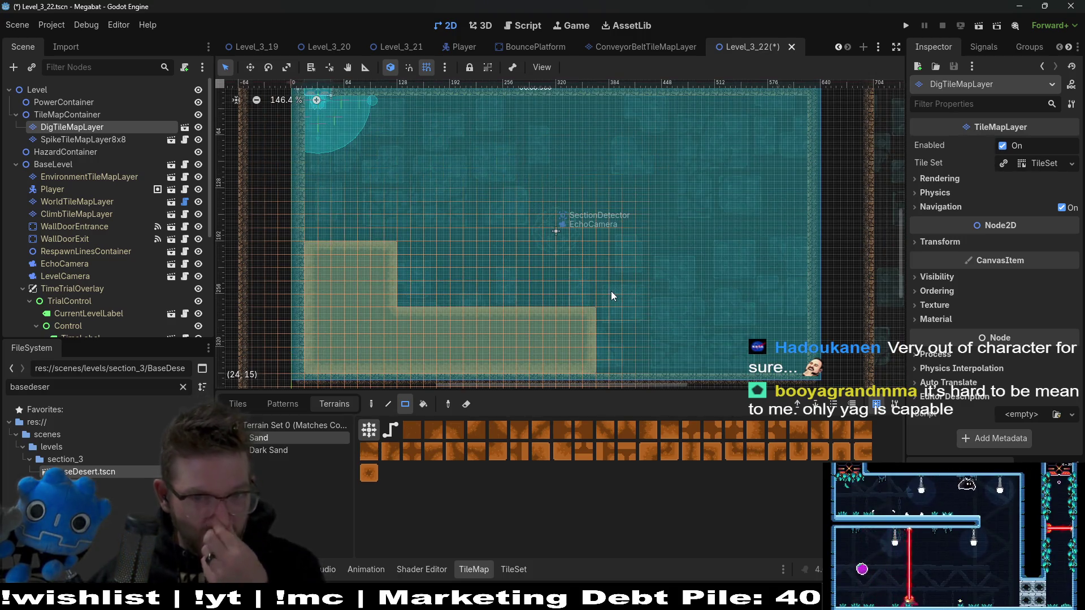
pyautogui.hscroll(1, 633, 267)
pyautogui.moveTo(610, 223)
pyautogui.mouseDown()
pyautogui.moveTo(797, 275)
pyautogui.moveTo(788, 337)
pyautogui.mouseUp()
pyautogui.scroll(-1, 644, 291)
pyautogui.scroll(2, 689, 324)
pyautogui.hscroll(-4, 637, 305)
pyautogui.scroll(-5, 141, 263)
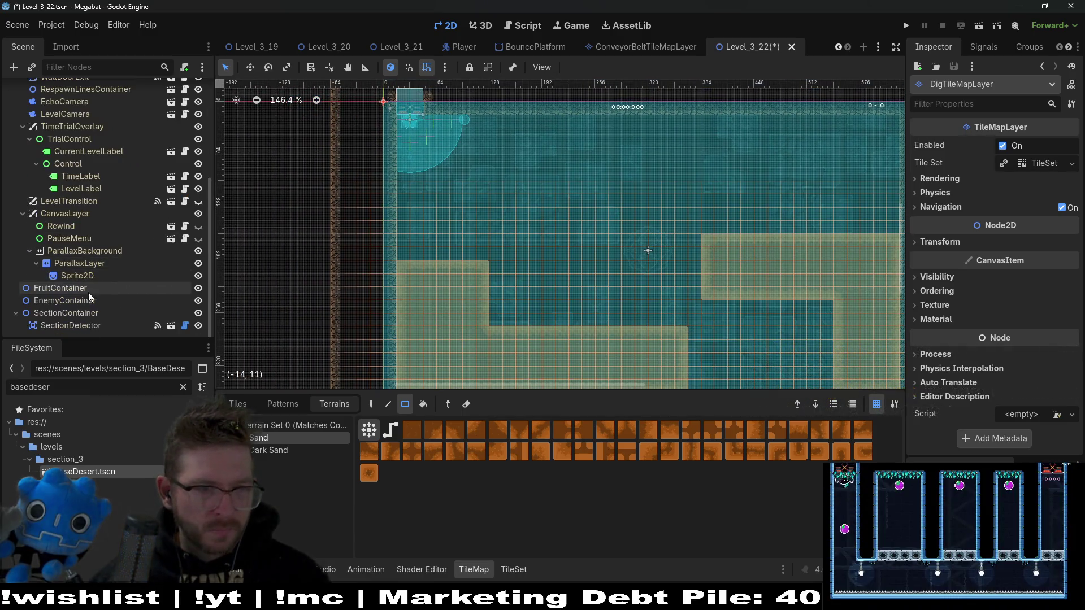
pyautogui.click(71, 289)
pyautogui.rightClick(63, 297)
# Instantiate BouncePlatform.tscn as a child scene under EnemyContainer
pyautogui.click(105, 311)
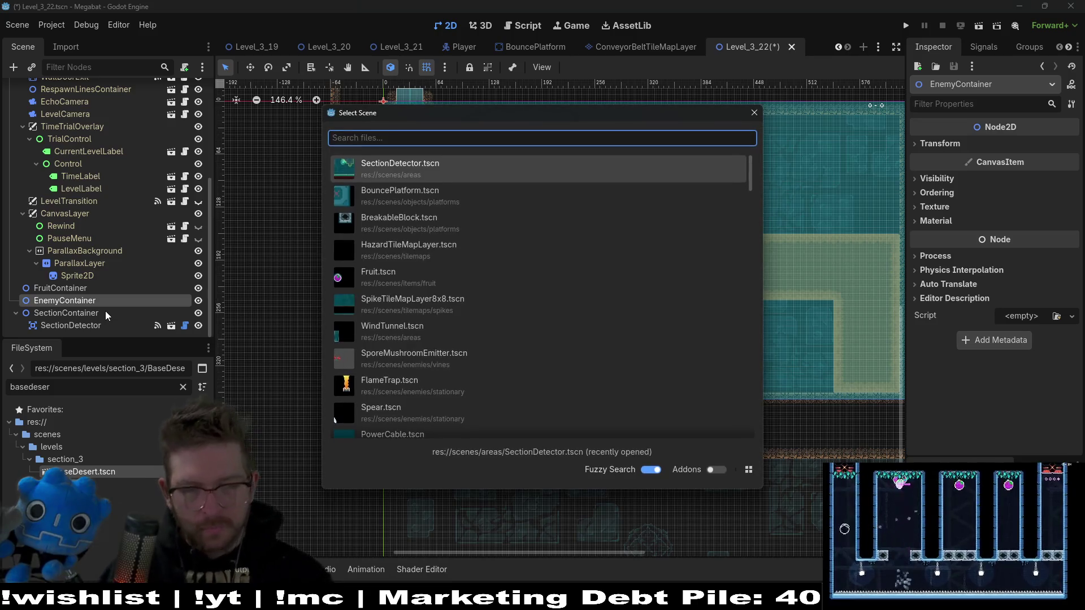
pyautogui.write('br')
pyautogui.press('BackSpace')
pyautogui.press('BackSpace')
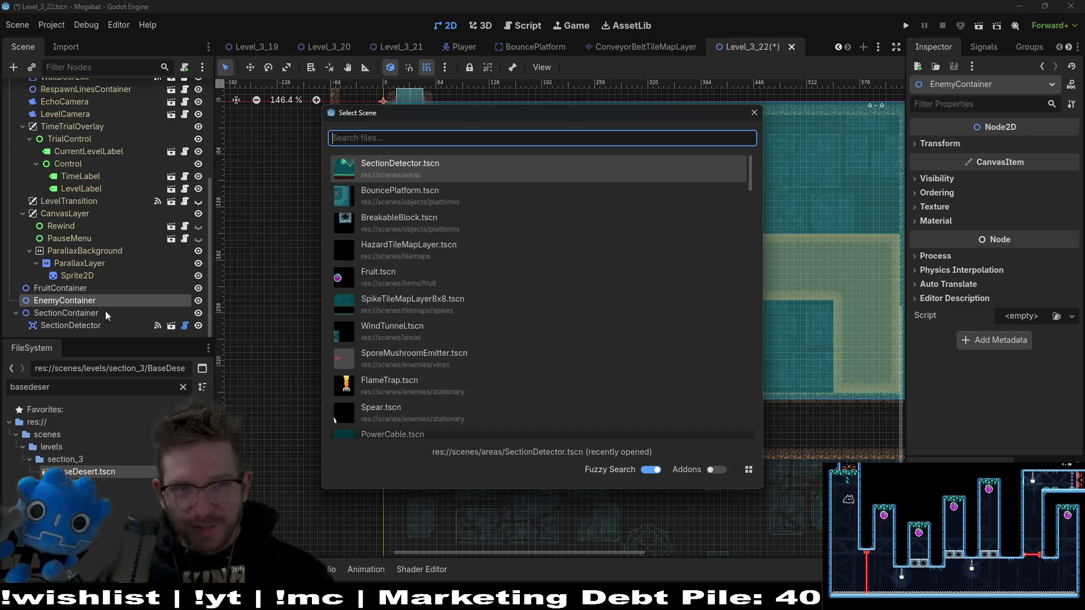
pyautogui.press('Down')
pyautogui.press('Return')
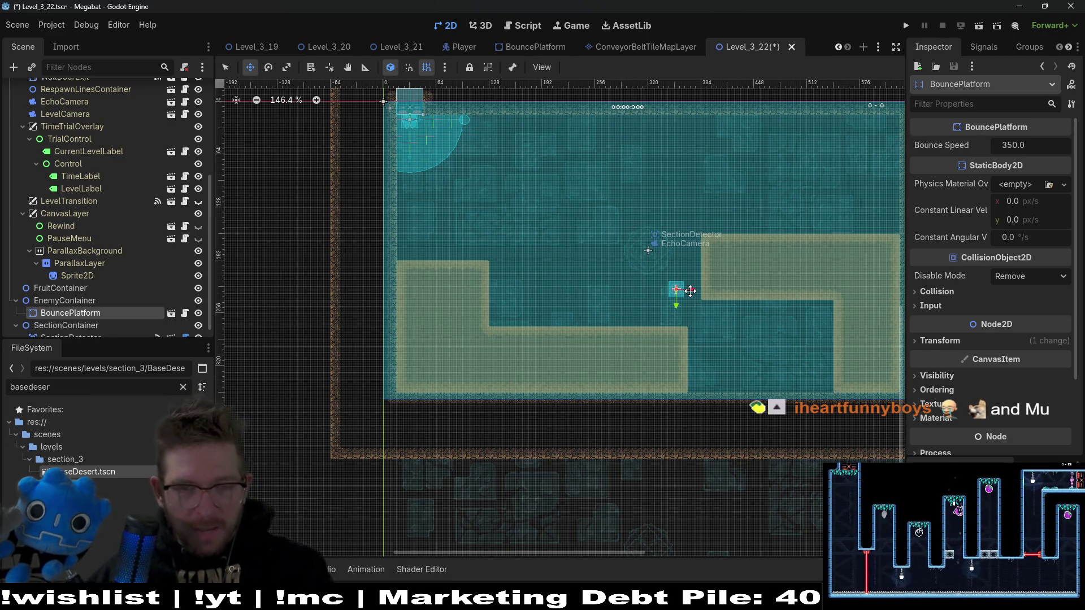
# Place the bounce platform beside the right sand block and stack two copies above it
pyautogui.scroll(5, 690, 291)
pyautogui.moveTo(684, 305); pyautogui.dragTo(727, 342)
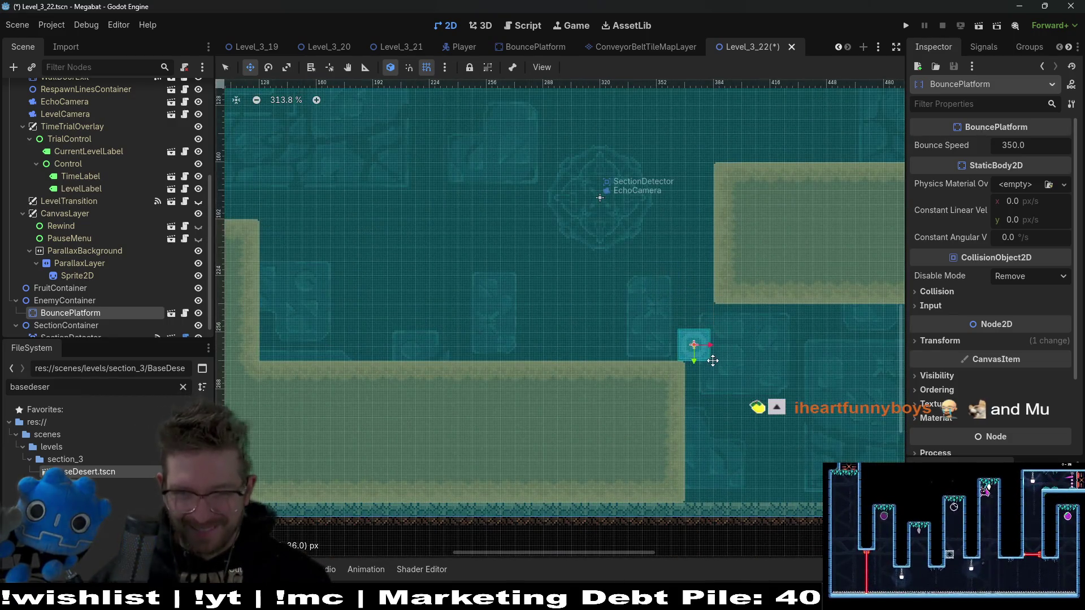
pyautogui.scroll(3, 716, 361)
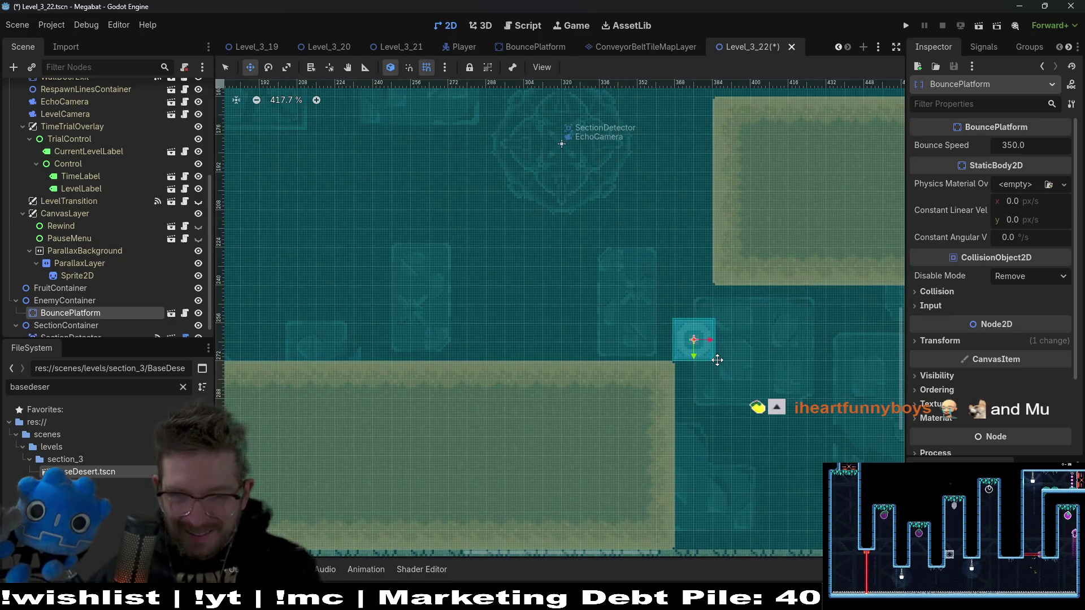
pyautogui.hotkey('ctrl', 'd')
pyautogui.press('Up')
pyautogui.press('Up')
pyautogui.press('Up')
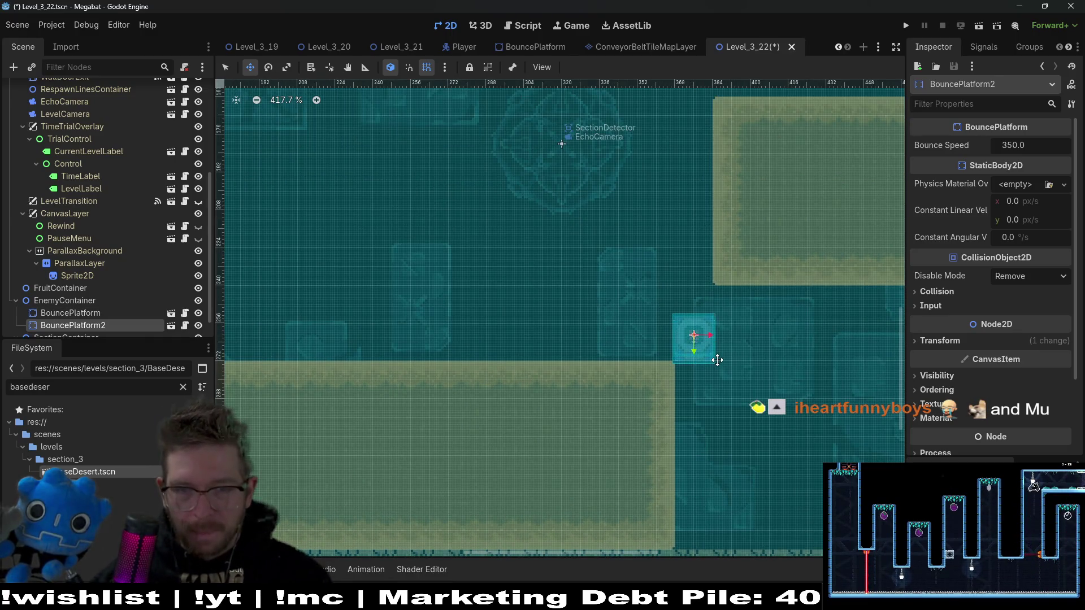
pyautogui.hotkey('ctrl', 'd')
pyautogui.press('Up')
pyautogui.press('Up')
pyautogui.press('Up')
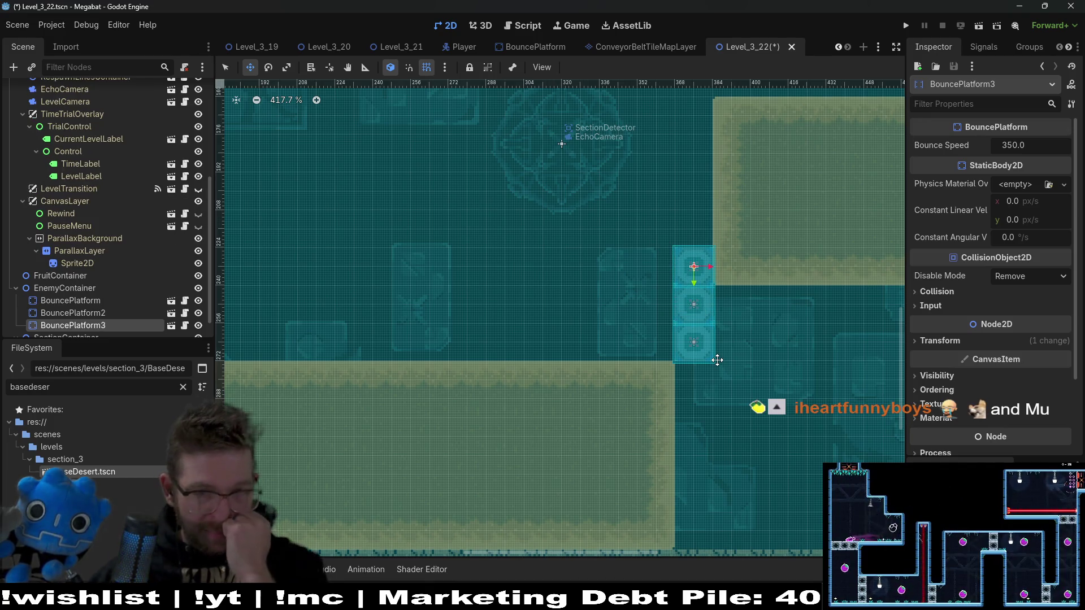
# Duplicate the three-platform column and move the copy up and to the left
pyautogui.keyDown('shift'); pyautogui.click(71, 301); pyautogui.keyUp('shift')
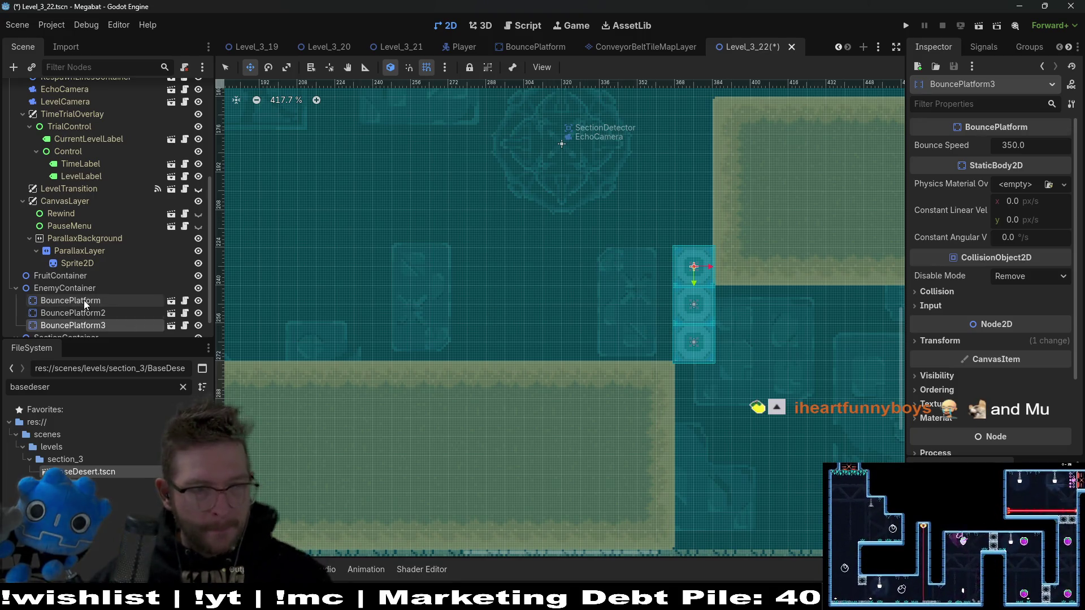
pyautogui.hotkey('ctrl', 'd')
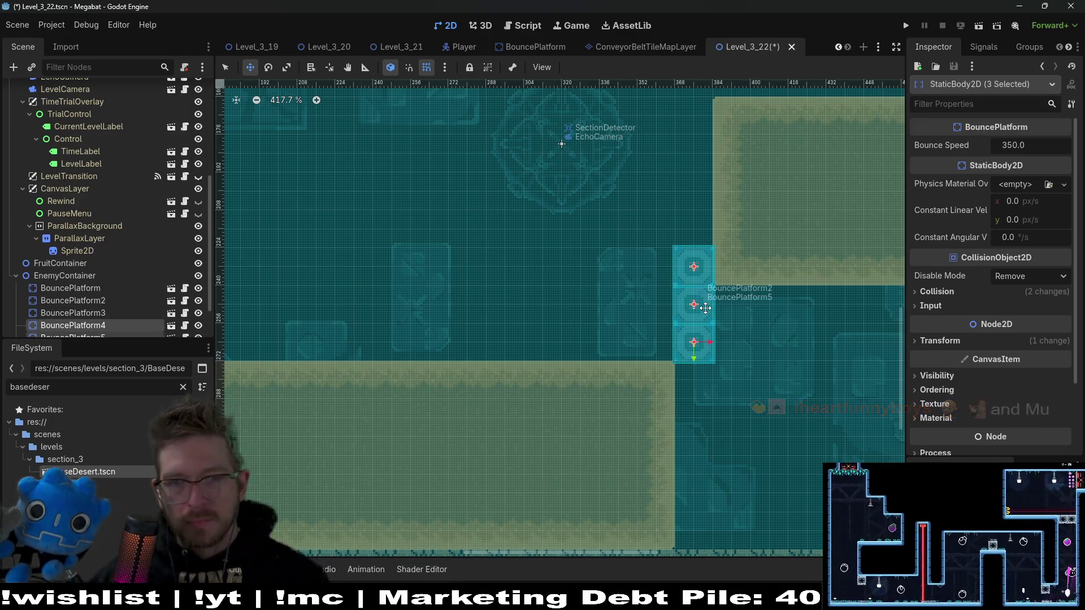
pyautogui.moveTo(696, 305); pyautogui.dragTo(566, 173)
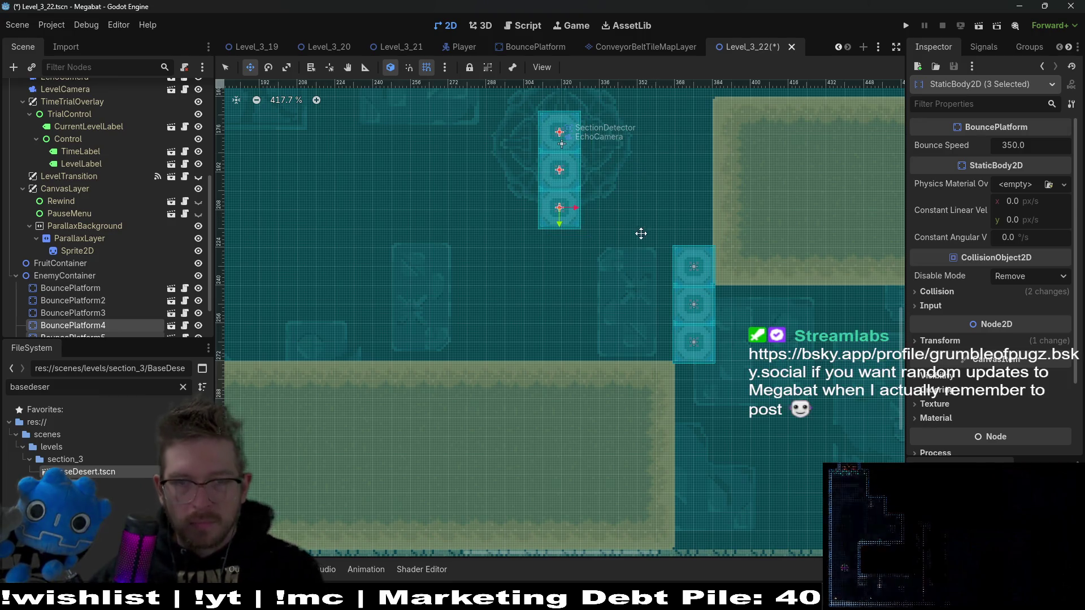
pyautogui.scroll(2, 575, 237)
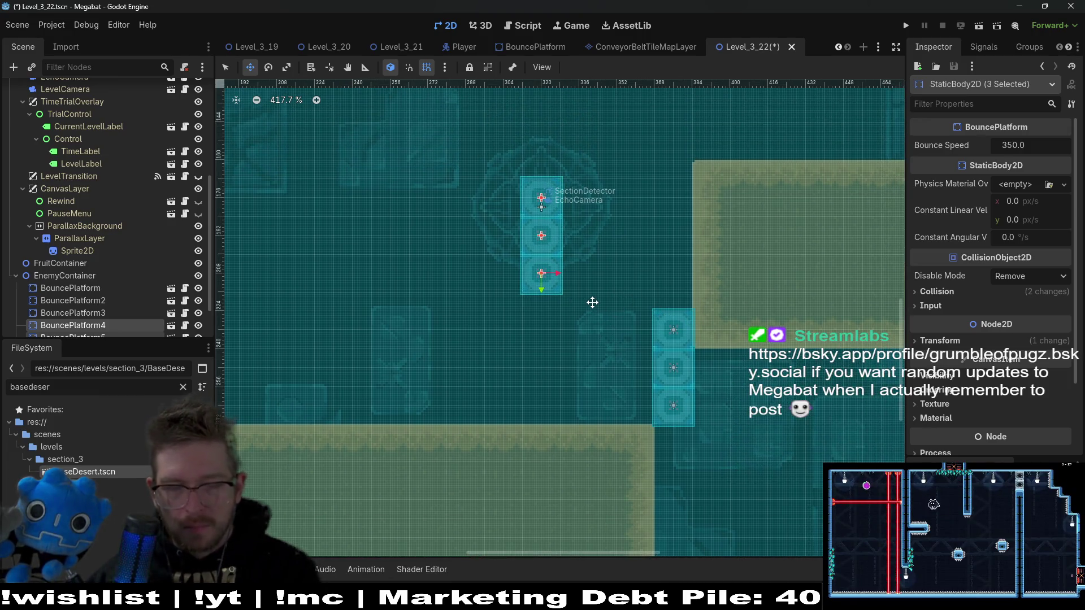
pyautogui.scroll(-4, 593, 302)
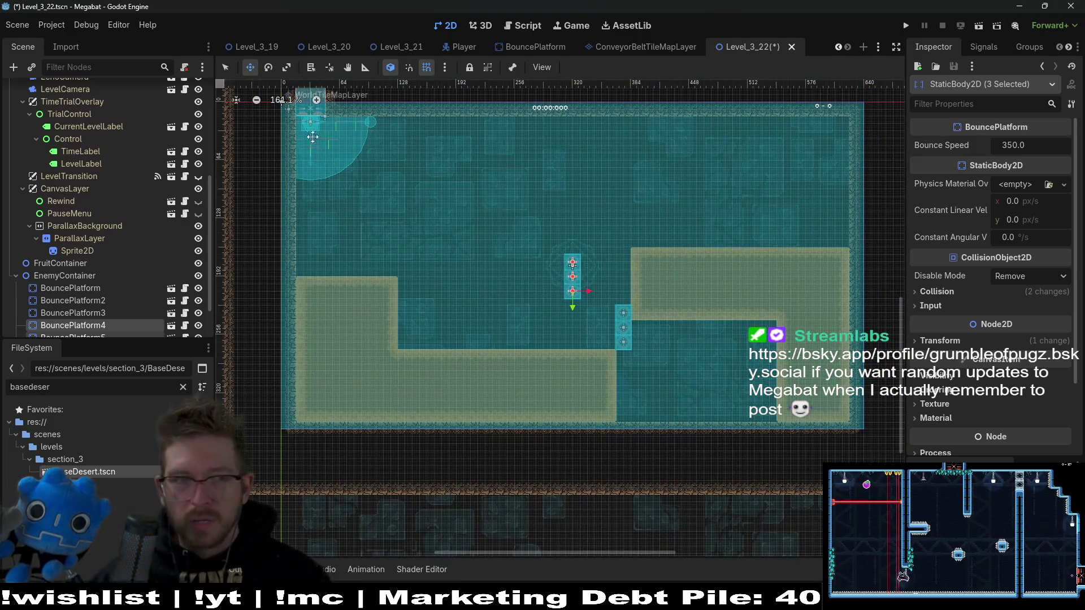
pyautogui.scroll(2, 49, 266)
# Instantiate Fruit.tscn under FruitContainer and move it to the upper left area
pyautogui.click(60, 201)
pyautogui.rightClick(60, 213)
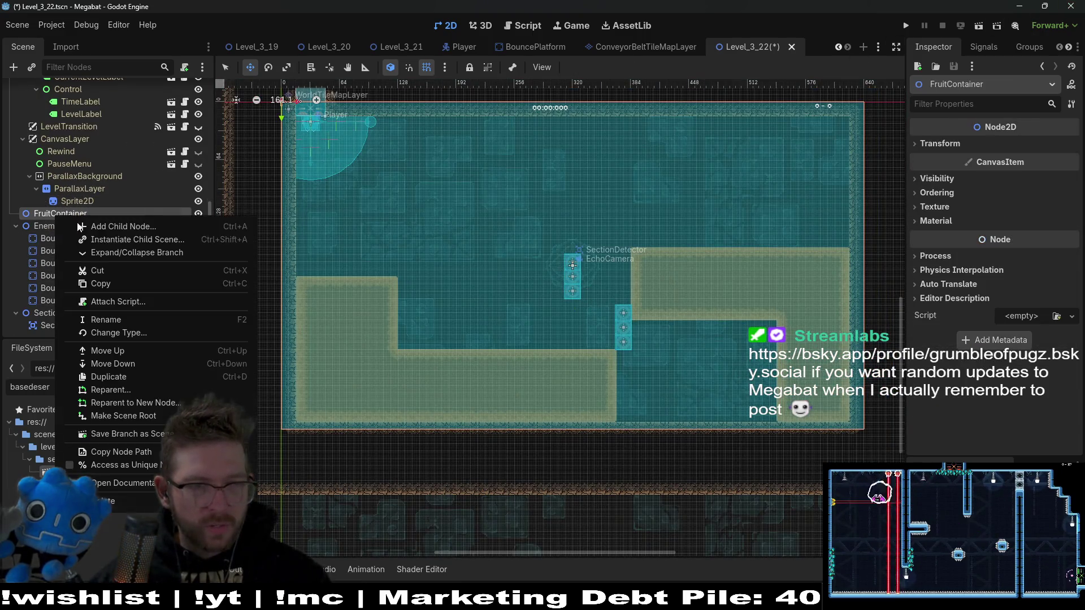
pyautogui.click(122, 239)
pyautogui.write('b')
pyautogui.press('BackSpace')
pyautogui.write('fruit')
pyautogui.press('Return')
pyautogui.moveTo(325, 150)
pyautogui.mouseDown()
pyautogui.moveTo(431, 230)
pyautogui.moveTo(467, 235)
pyautogui.mouseUp()
# Make the fruit a Dig type, duplicate it to its right, and run the scene with F6
pyautogui.click(1012, 146)
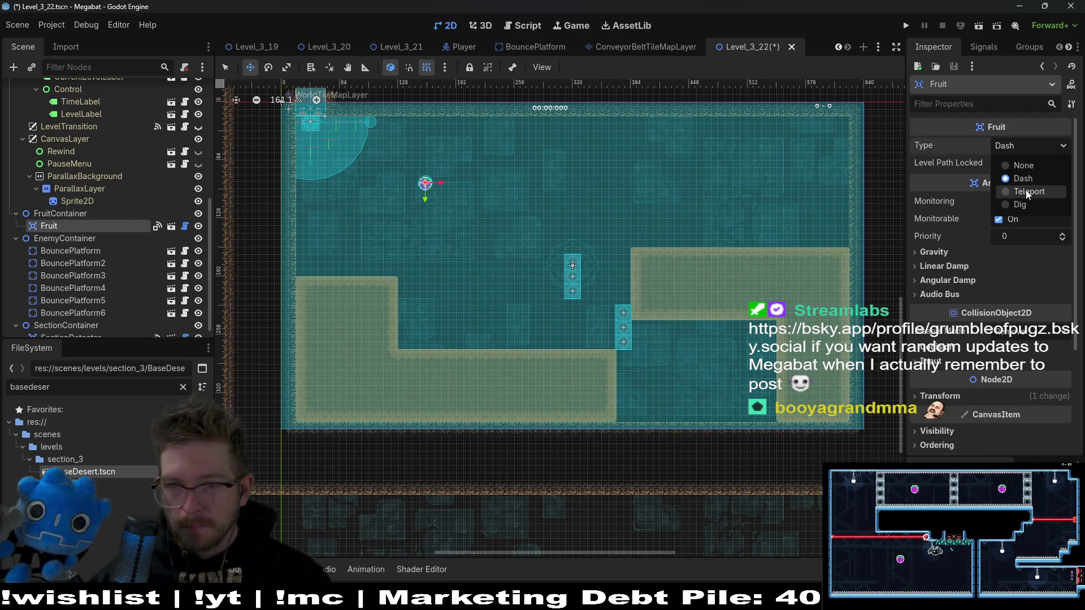
pyautogui.click(1027, 192)
pyautogui.click(1020, 145)
pyautogui.click(1016, 207)
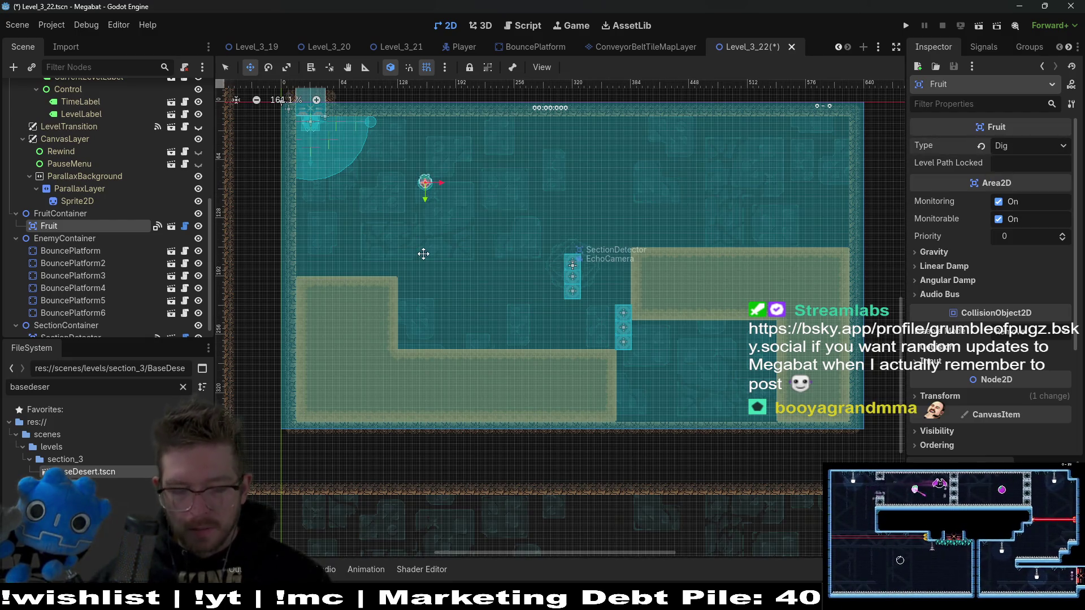
pyautogui.hotkey('ctrl', 'd')
pyautogui.moveTo(501, 190); pyautogui.dragTo(572, 189)
pyautogui.press('F6')
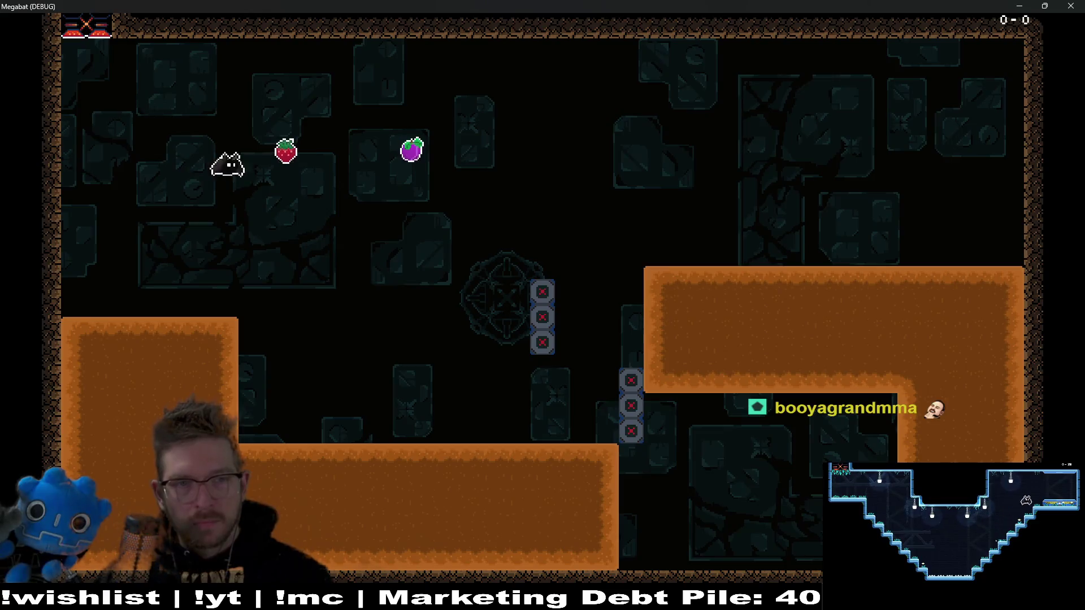
# Collect the Dig fruit, burrow back and forth through the sand, then quit with F8
pyautogui.press('Left')
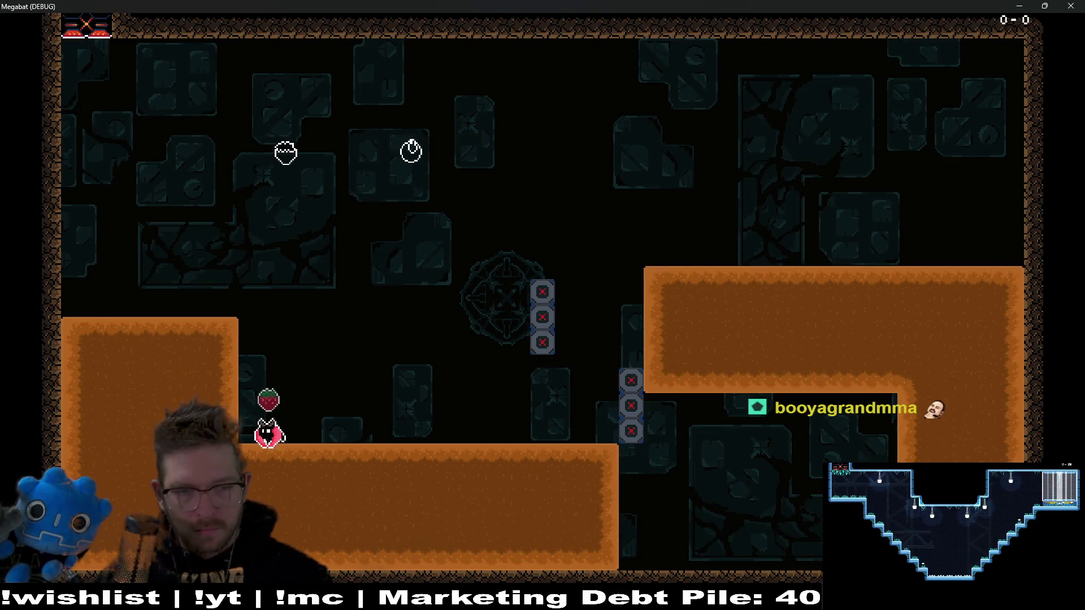
pyautogui.press('Down')
pyautogui.press('Right')
pyautogui.press('Up')
pyautogui.press('Left')
pyautogui.press('Down')
pyautogui.press('Right')
pyautogui.press('Up')
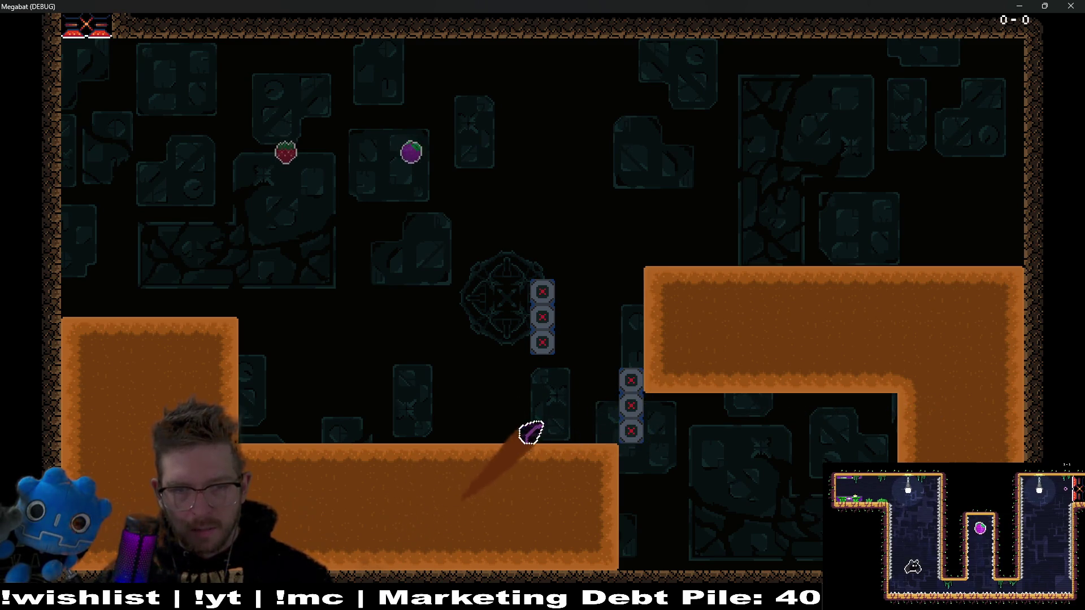
pyautogui.press('Left')
pyautogui.press('Down')
pyautogui.press('Right')
pyautogui.press('Up')
pyautogui.press('Left')
pyautogui.press('Down')
pyautogui.press('Right')
pyautogui.press('Up')
pyautogui.press('Left')
pyautogui.press('Down')
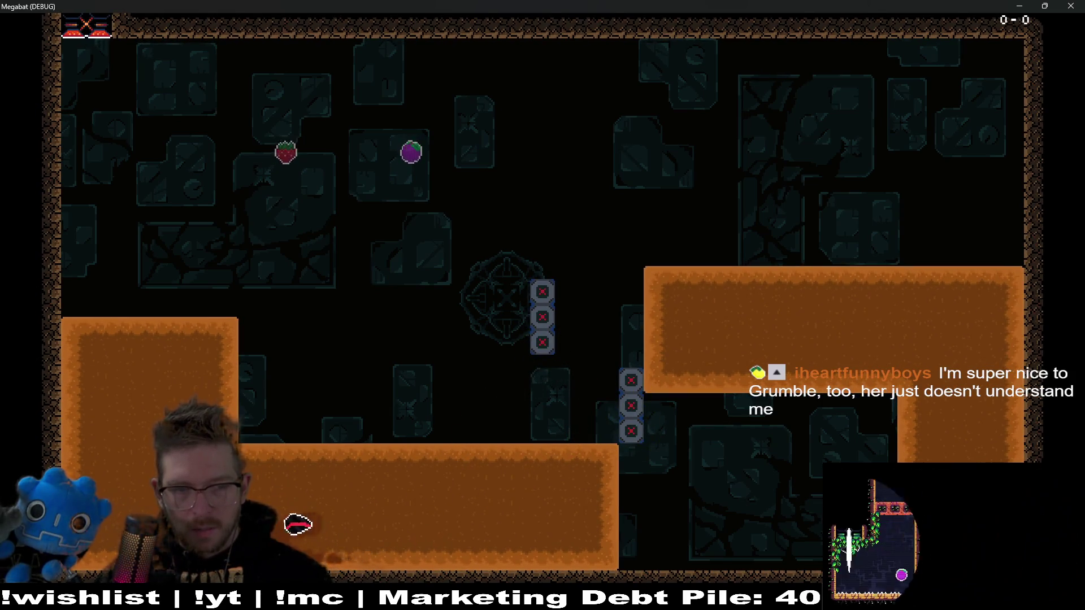
pyautogui.press('Right')
pyautogui.press('Up')
pyautogui.press('Left')
pyautogui.press('Down')
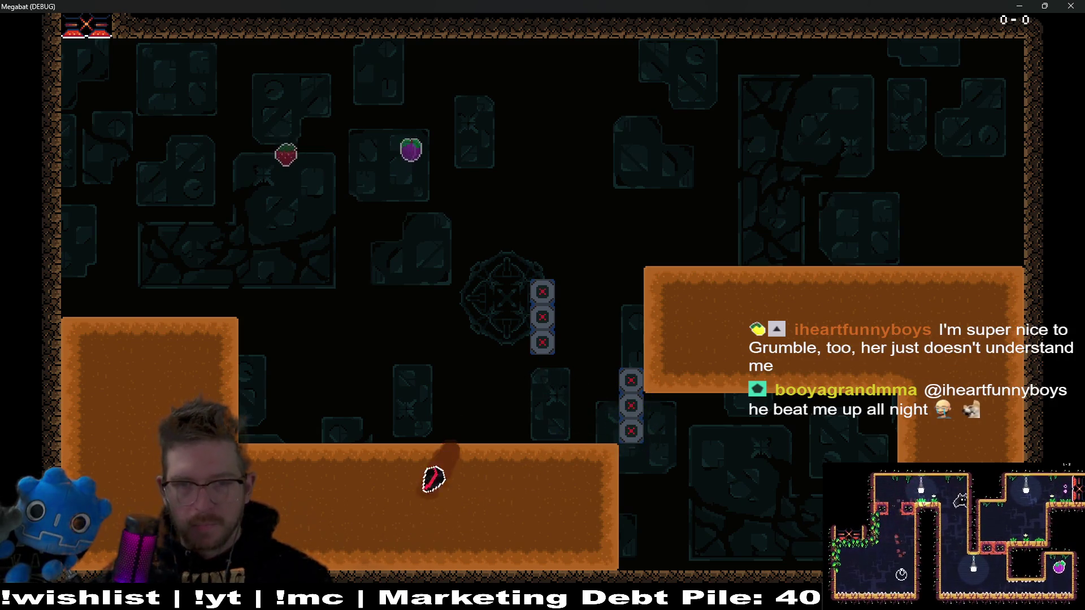
pyautogui.press('F8')
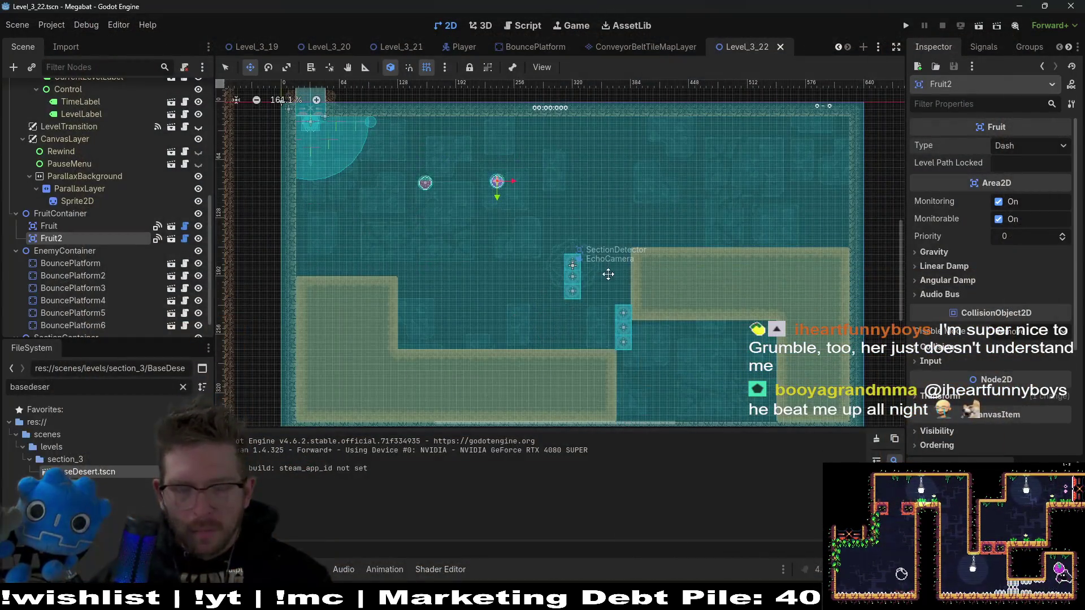
# Nudge BouncePlatform4 through 6 down one step and run the current scene
pyautogui.scroll(4, 608, 274)
pyautogui.scroll(-3, 648, 251)
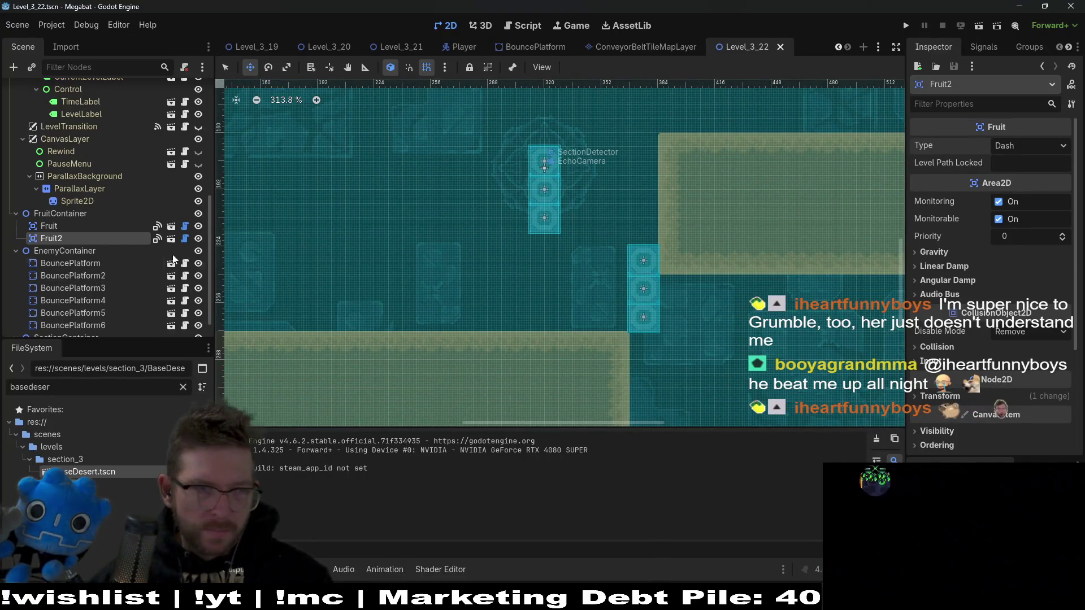
pyautogui.click(94, 302)
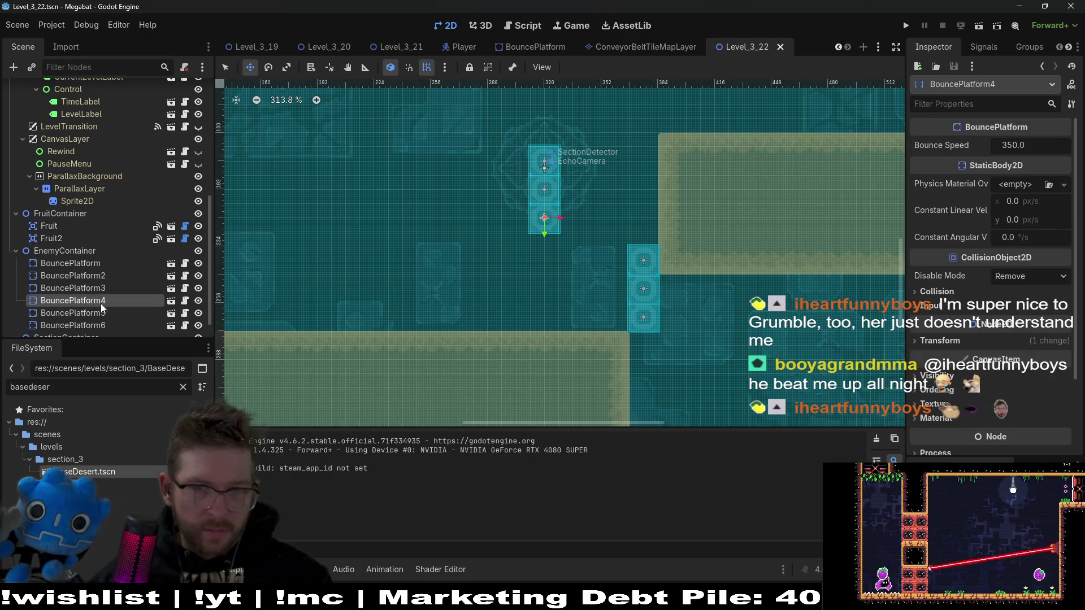
pyautogui.keyDown('shift'); pyautogui.click(110, 325); pyautogui.keyUp('shift')
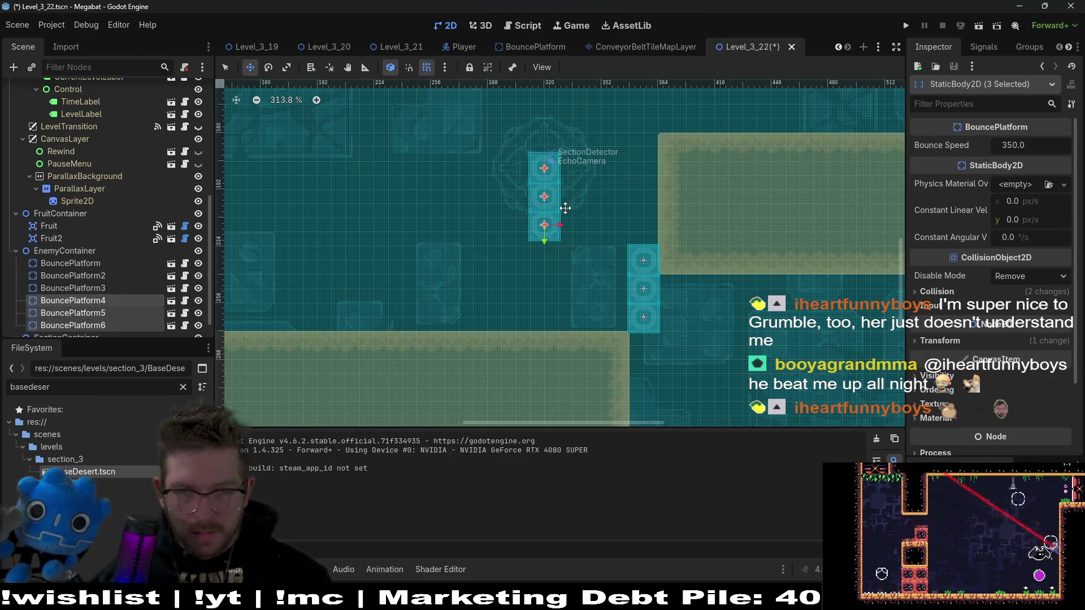
pyautogui.press('Down')
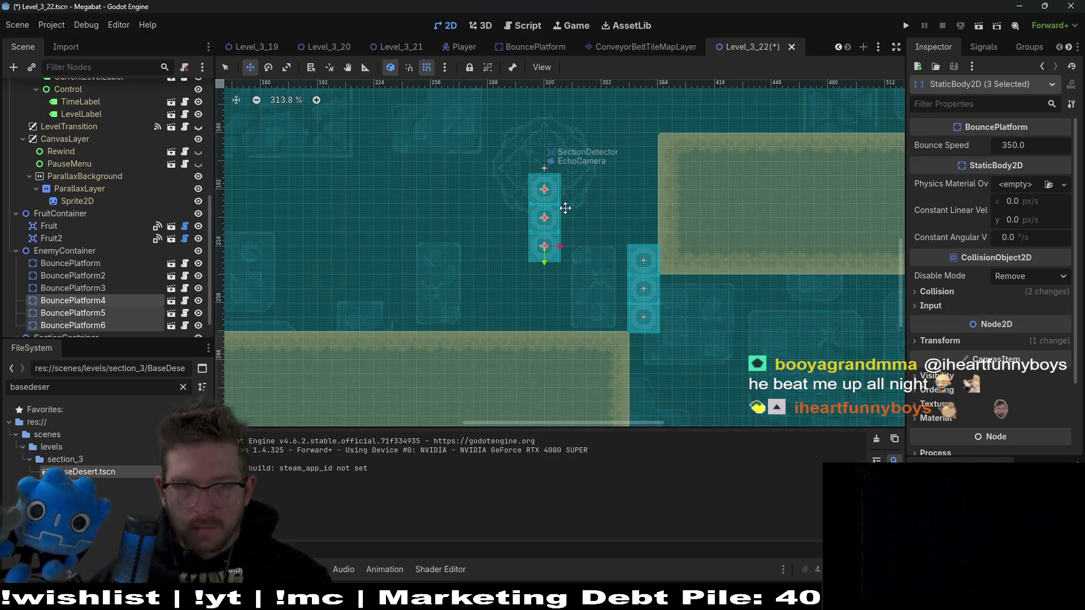
pyautogui.click(979, 28)
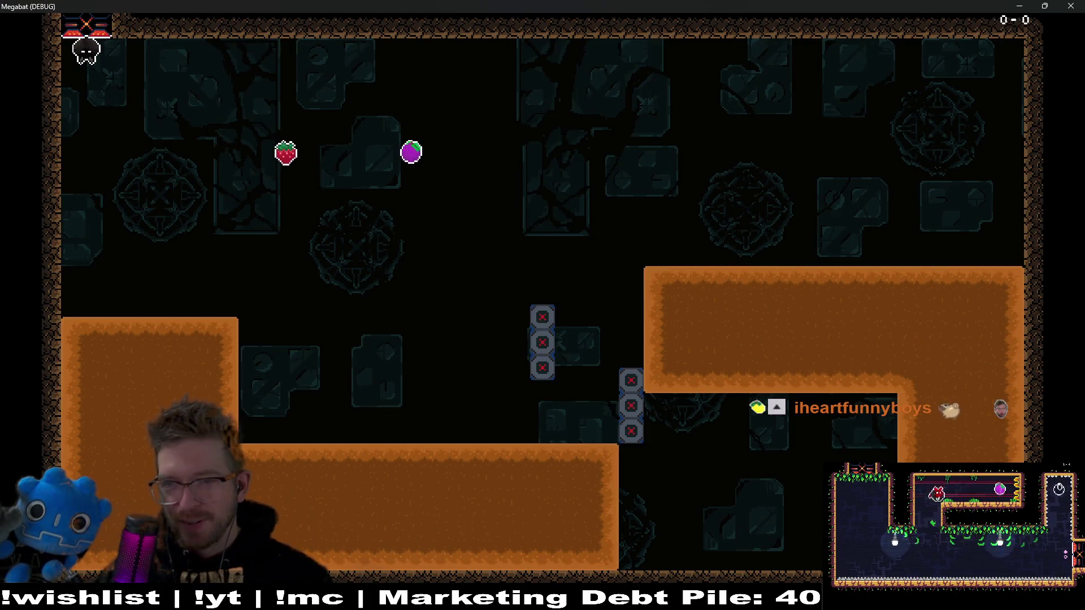
# Fly right for the strawberry, drop toward the sand and bounce off the platform columns
pyautogui.press('Right')
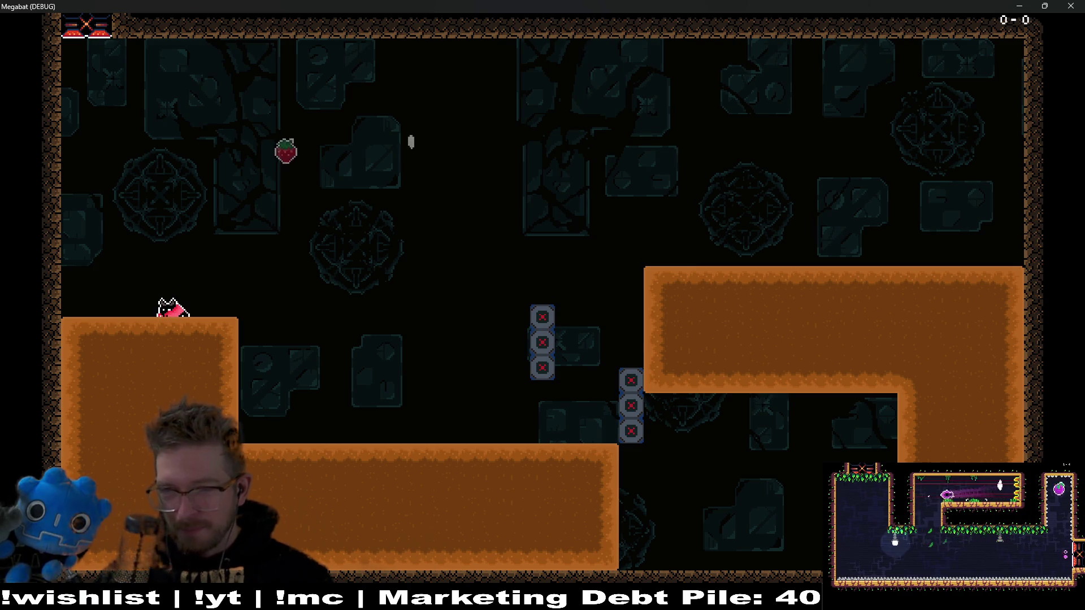
pyautogui.press('Right')
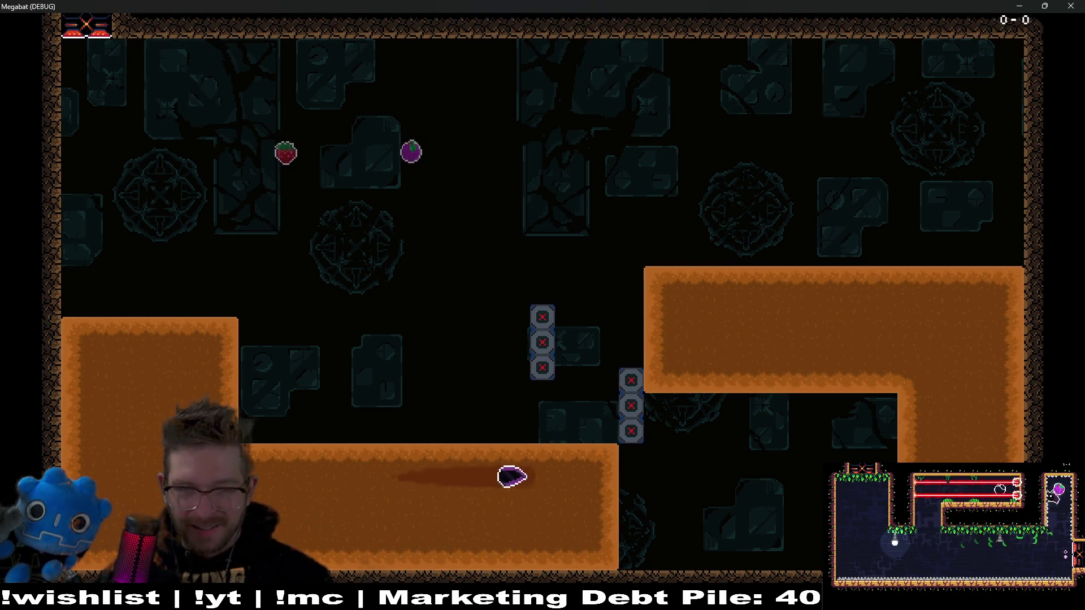
pyautogui.press('Down')
pyautogui.press('Right')
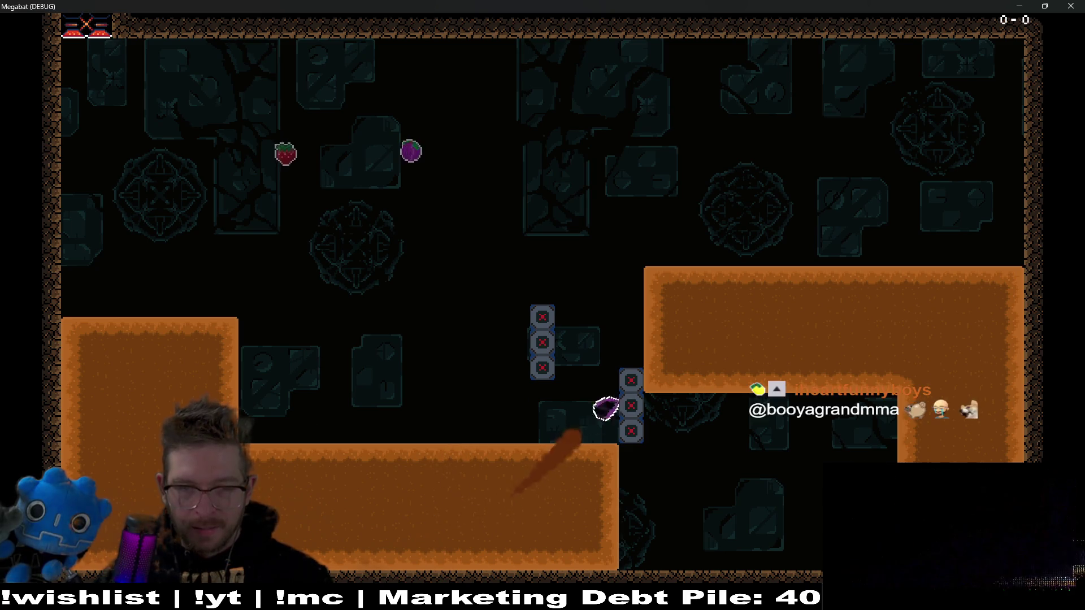
pyautogui.press('Right')
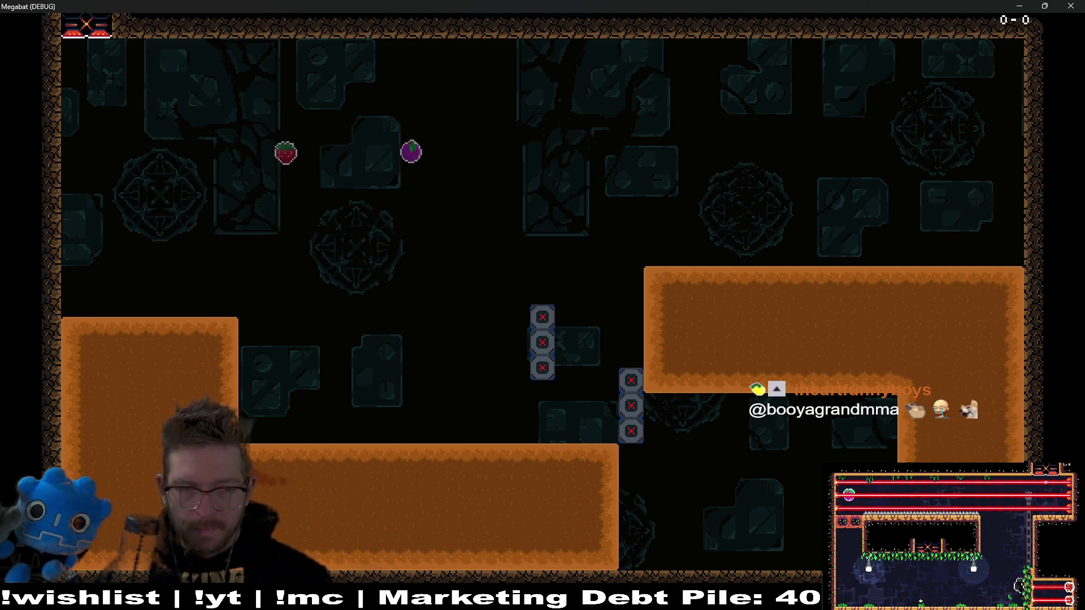
pyautogui.press('Up')
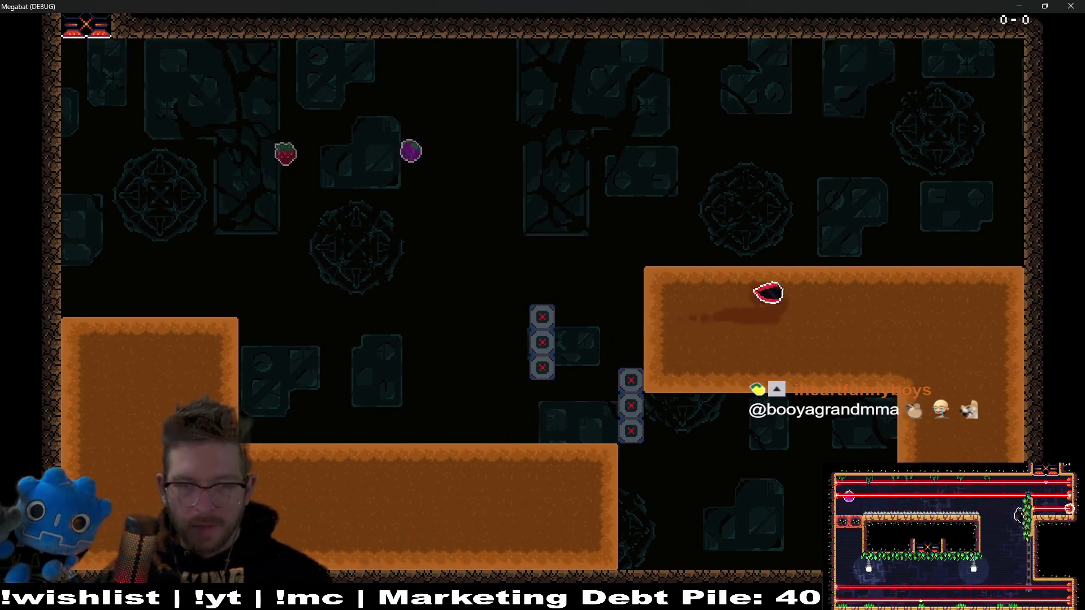
# Collect the remaining fruits, dig through the right sand block, then close the game window
pyautogui.press('Left')
pyautogui.press('Down')
pyautogui.press('Right')
pyautogui.press('Up')
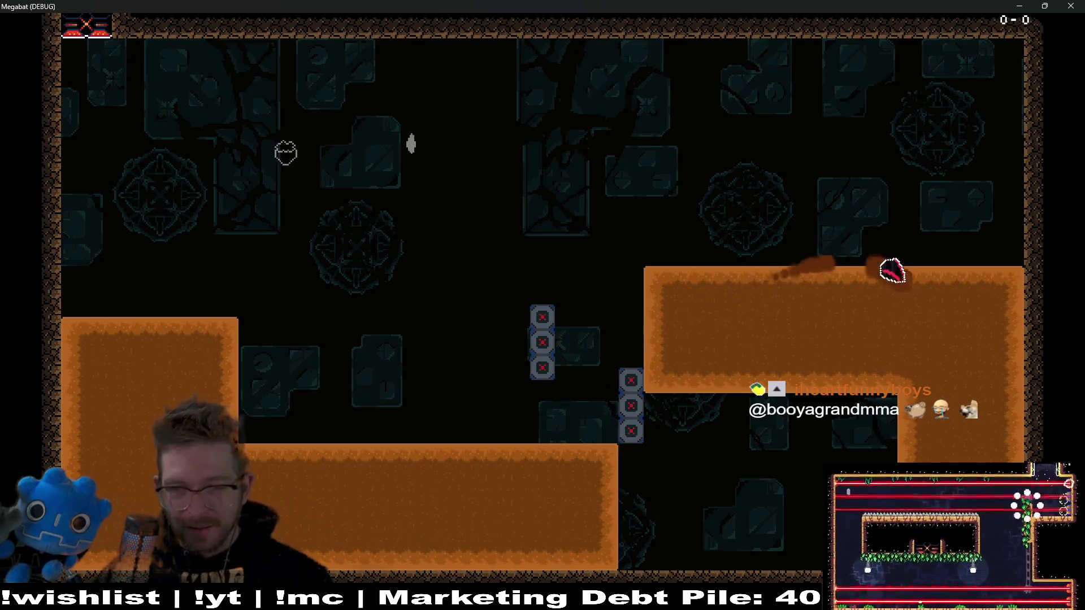
pyautogui.press('Down')
pyautogui.press('Left')
pyautogui.press('Right')
pyautogui.press('Up')
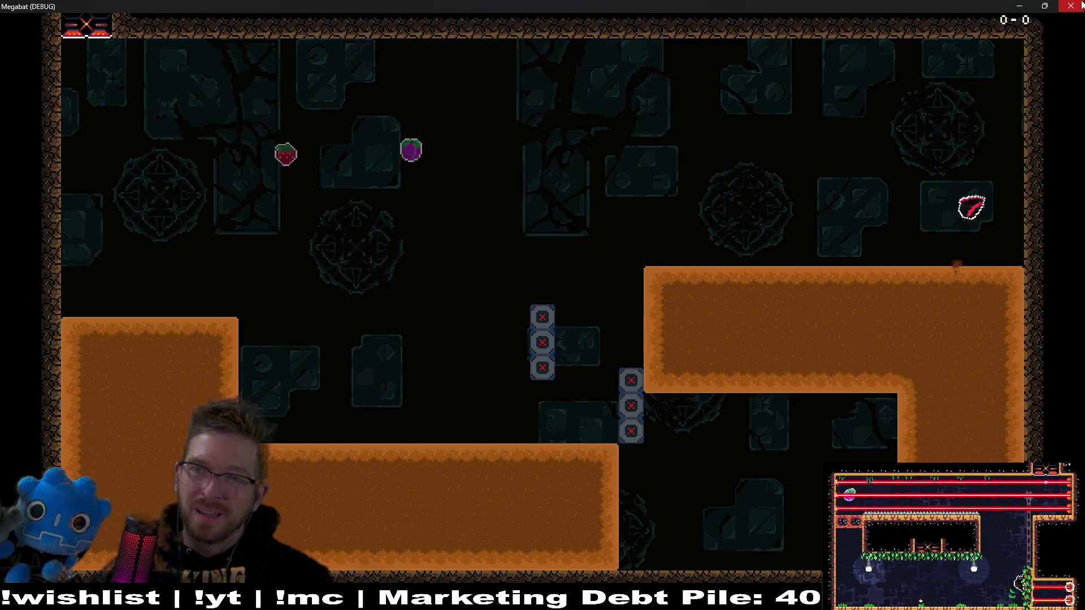
pyautogui.click(1081, 4)
# Move BouncePlatform4 onto the top of the right column, making it four tall
pyautogui.scroll(-1, 107, 328)
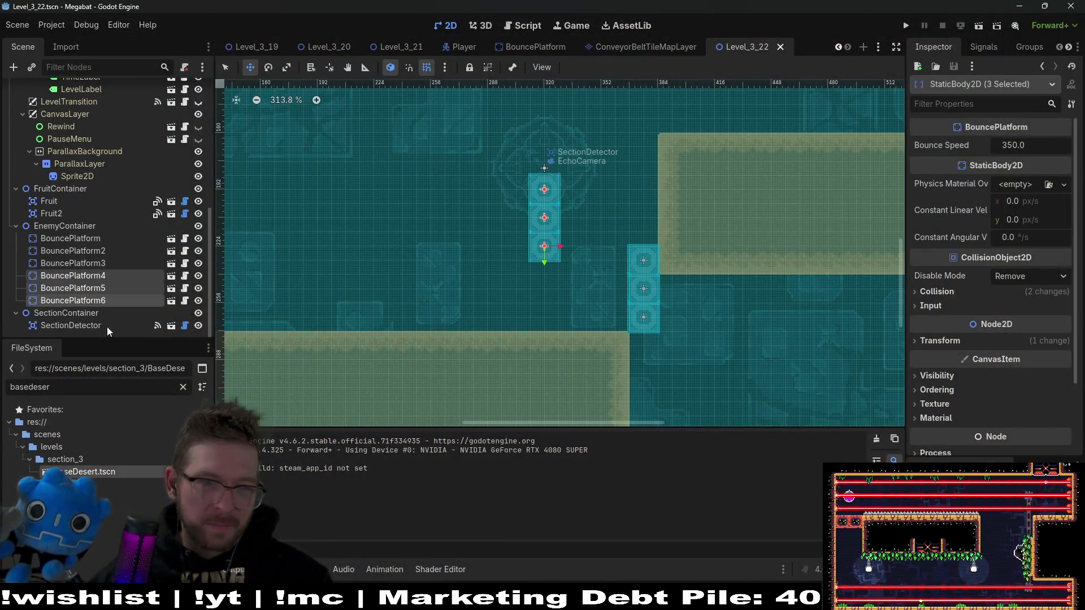
pyautogui.click(104, 300)
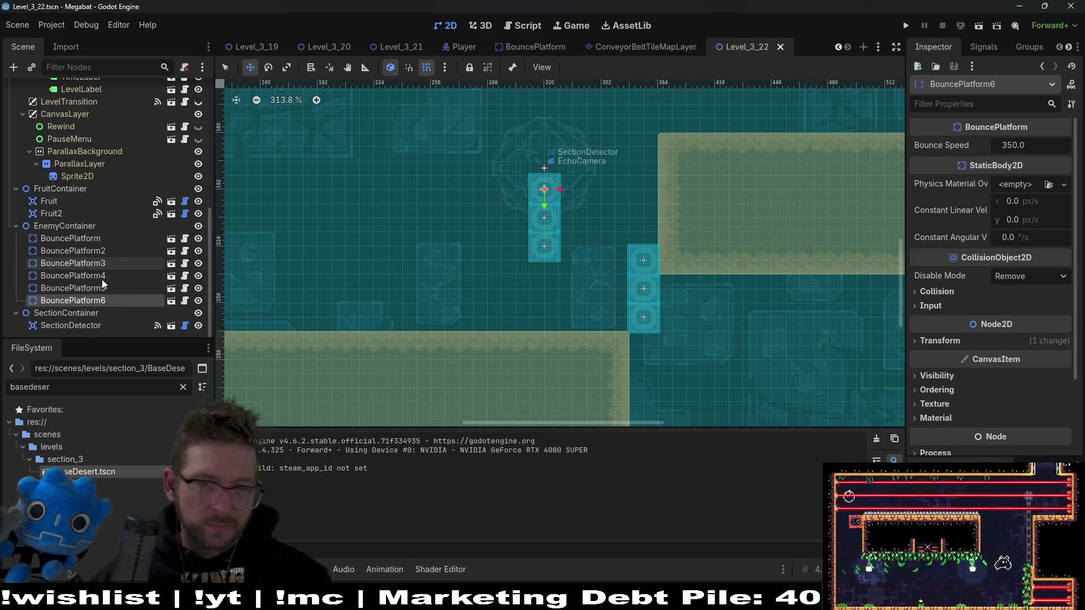
pyautogui.click(101, 279)
pyautogui.moveTo(543, 258); pyautogui.dragTo(639, 237)
pyautogui.press('Down')
pyautogui.press('Down')
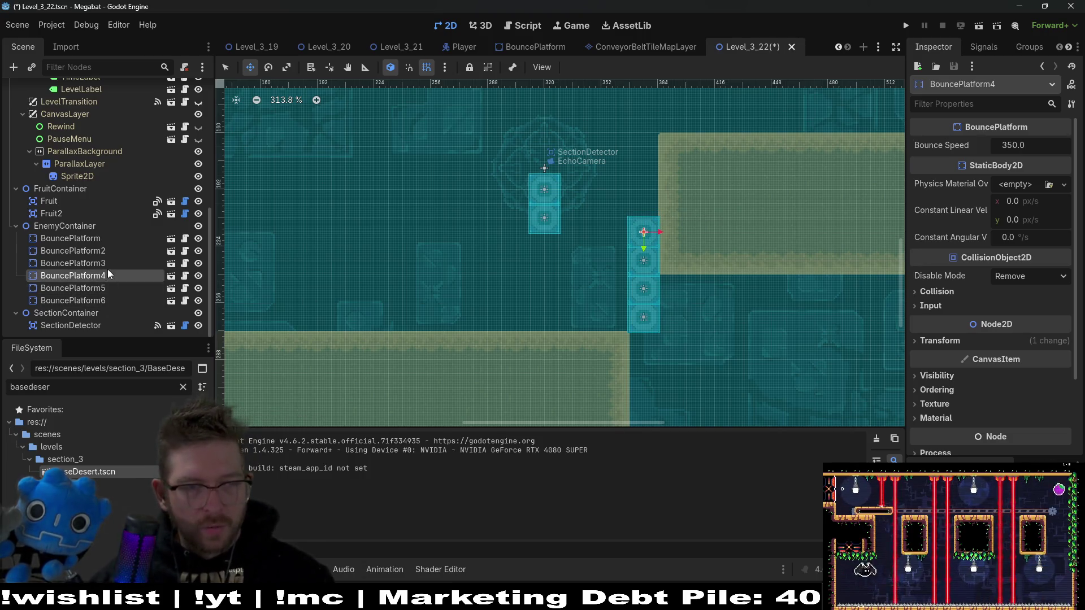
# Duplicate BouncePlatform5 as BouncePlatform7 atop the left column, then run the current scene
pyautogui.click(103, 296)
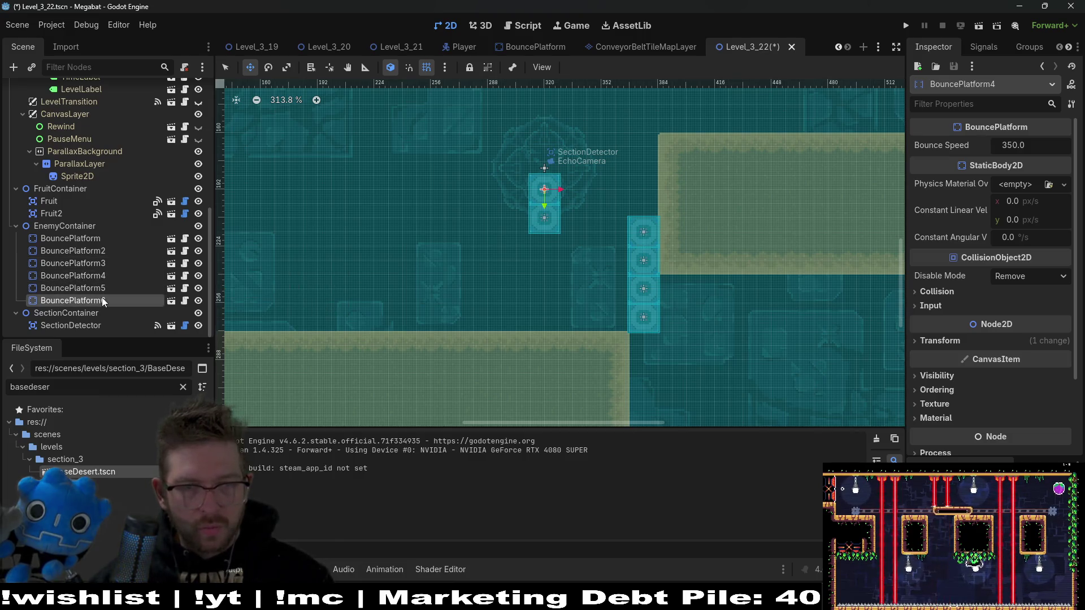
pyautogui.keyDown('shift'); pyautogui.click(107, 289); pyautogui.keyUp('shift')
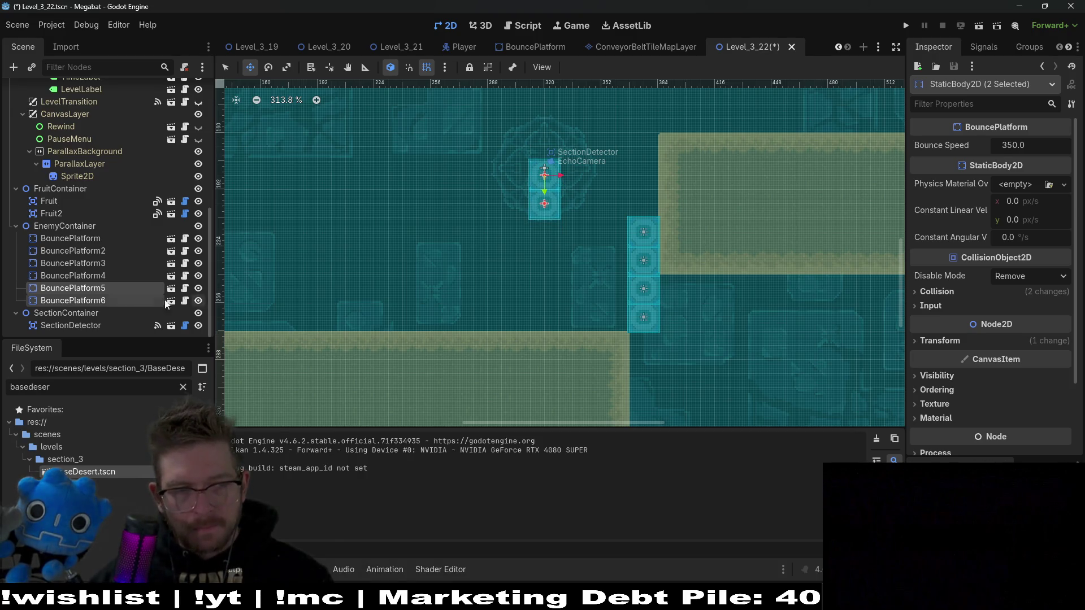
pyautogui.click(79, 300)
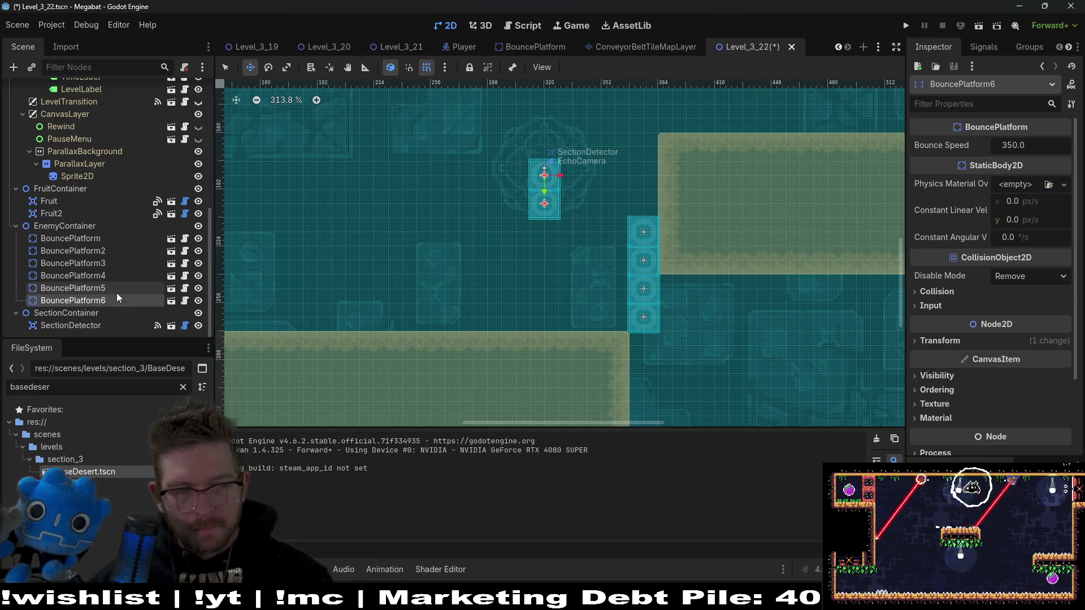
pyautogui.click(87, 290)
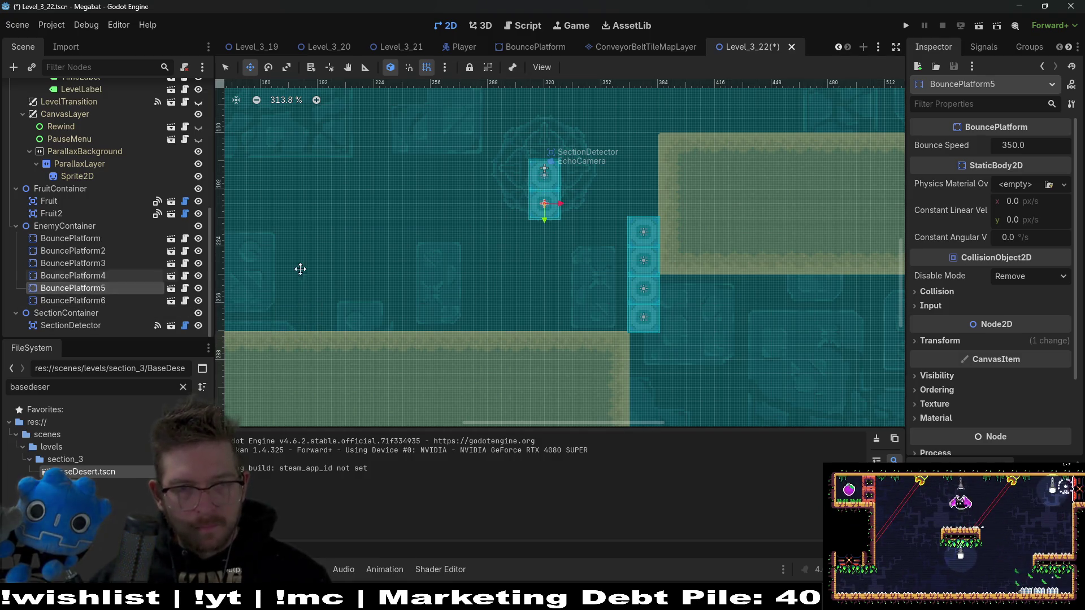
pyautogui.hotkey('ctrl', 'd')
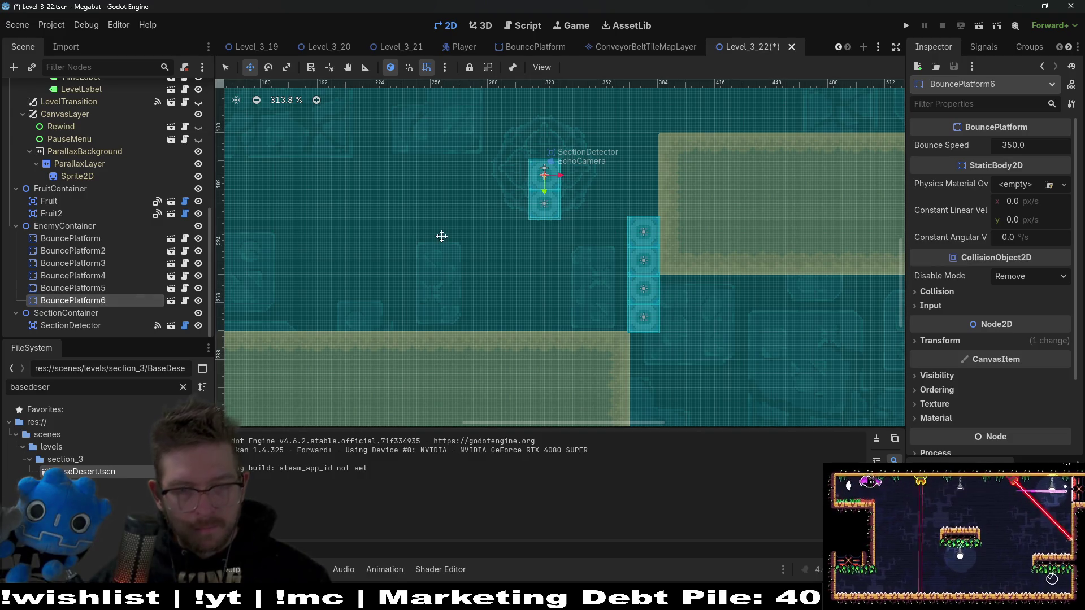
pyautogui.press('Up')
pyautogui.press('Up')
pyautogui.press('Up')
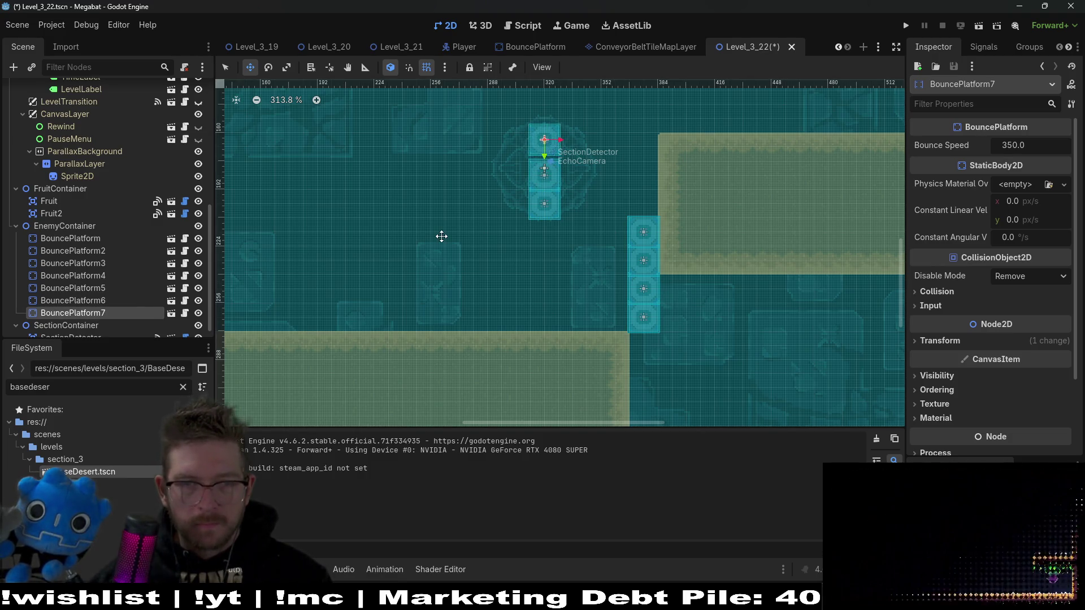
pyautogui.press('Down')
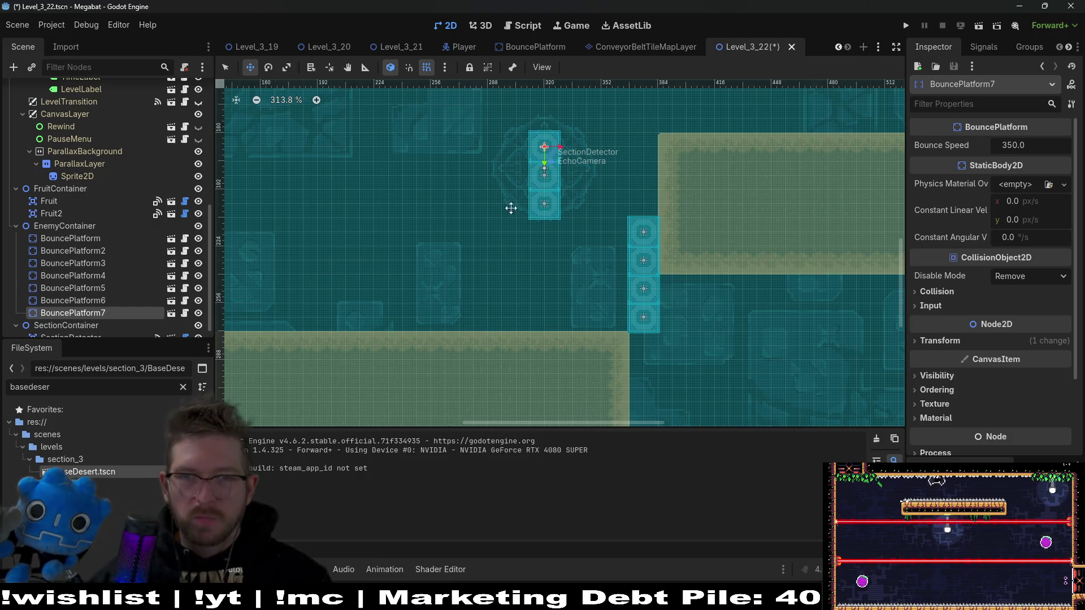
pyautogui.click(981, 24)
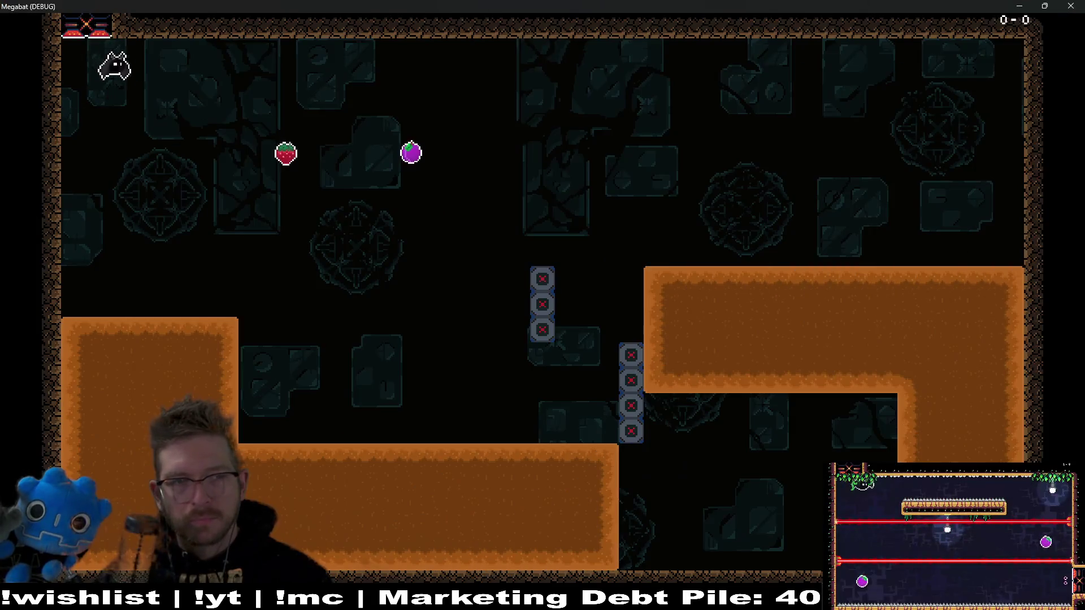
# Dash at the spiked platforms, dig through the sand floor, leap toward the right column, then close the game
pyautogui.press('Left')
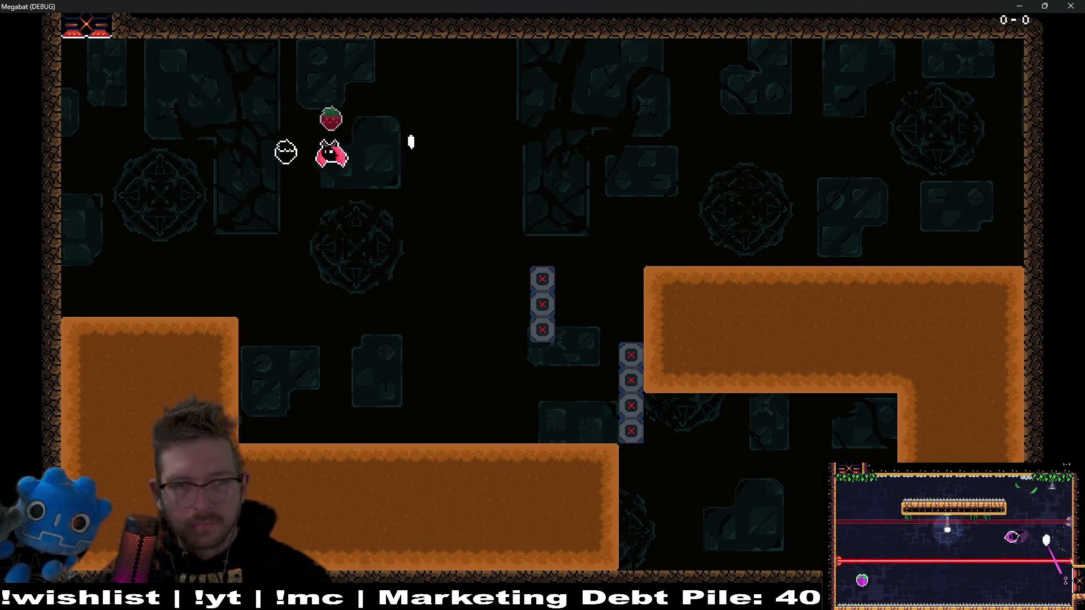
pyautogui.press('Right')
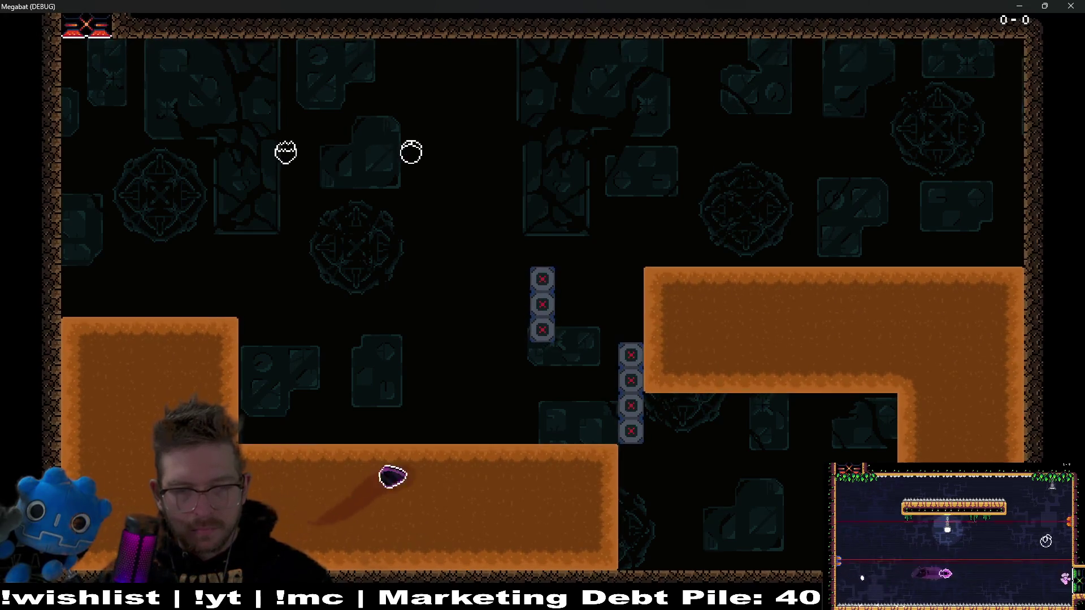
pyautogui.press('Left')
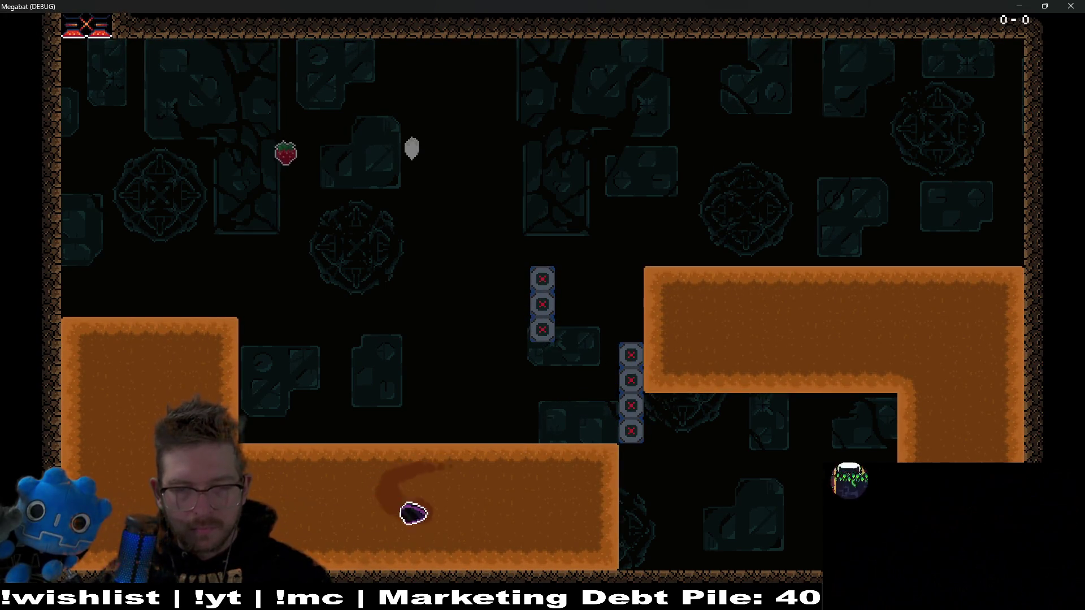
pyautogui.press('Right')
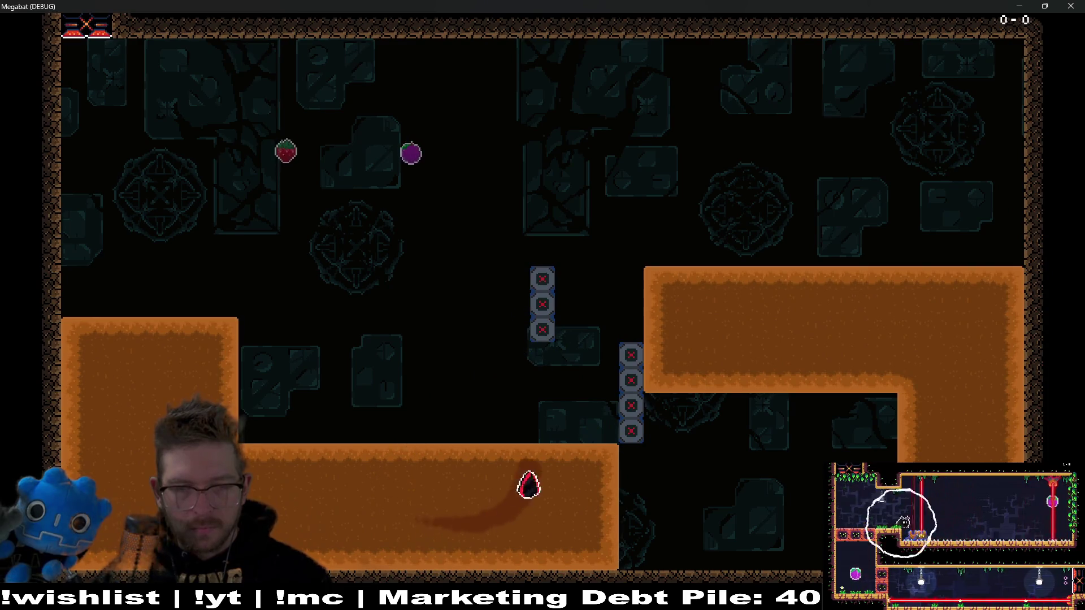
pyautogui.press('Left')
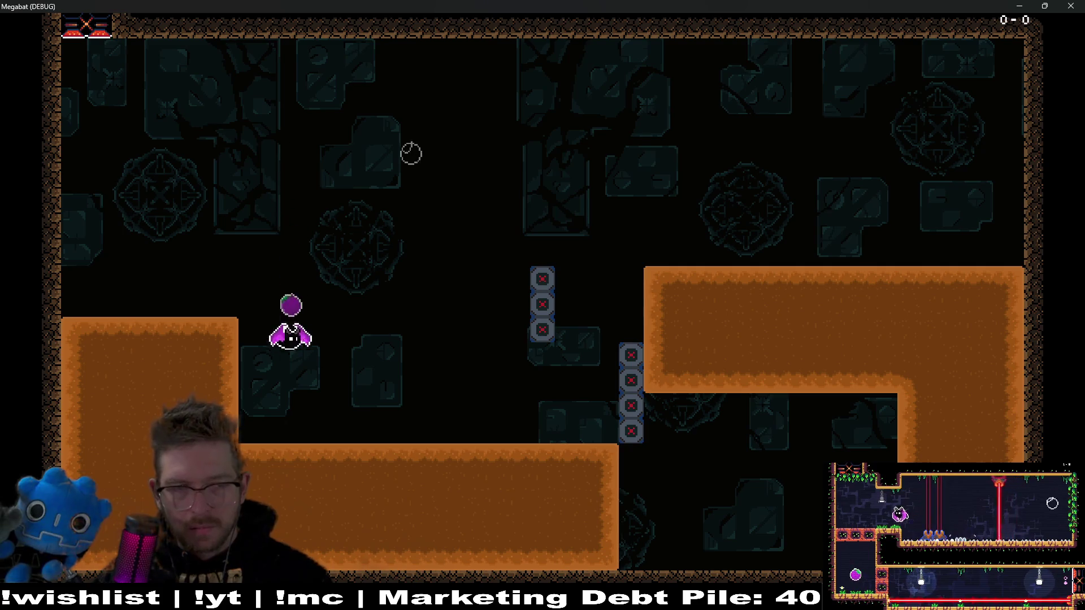
pyautogui.press('Down')
pyautogui.press('Right')
pyautogui.press('Up')
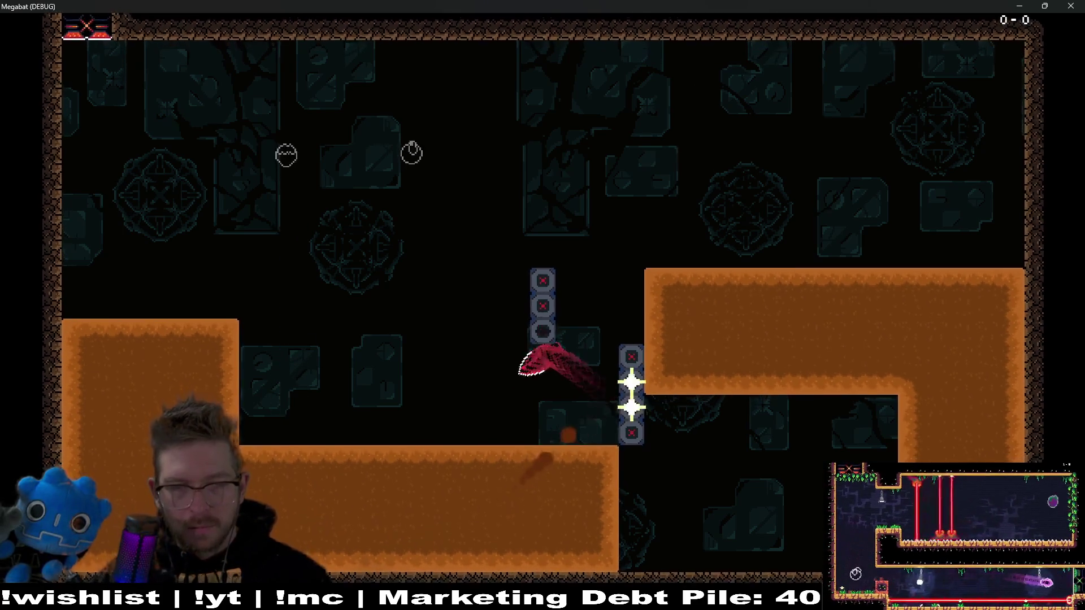
pyautogui.press('Left')
pyautogui.click(1081, 5)
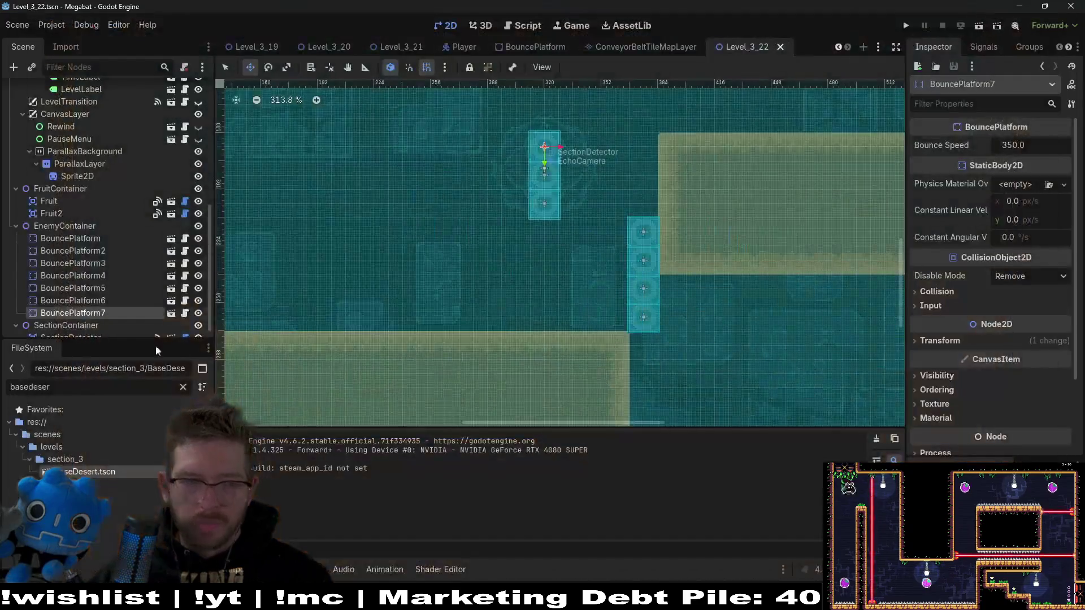
# Lower BouncePlatform5–7 slightly, then run Level_3_22 to playtest it
pyautogui.click(89, 289)
pyautogui.keyDown('shift'); pyautogui.click(100, 313); pyautogui.keyUp('shift')
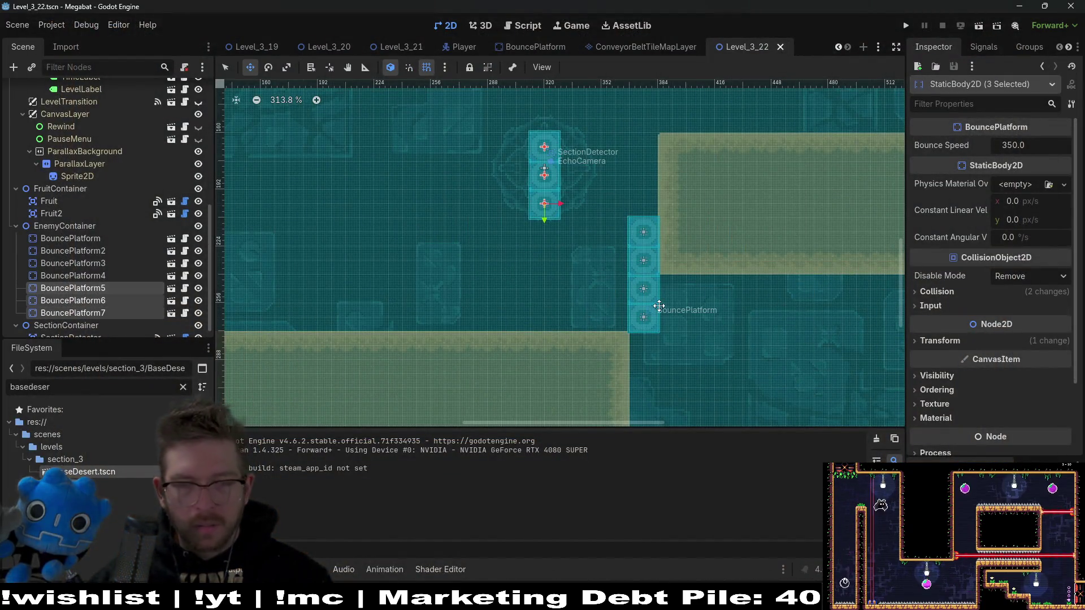
pyautogui.press('Down')
pyautogui.press('Down')
pyautogui.press('Down')
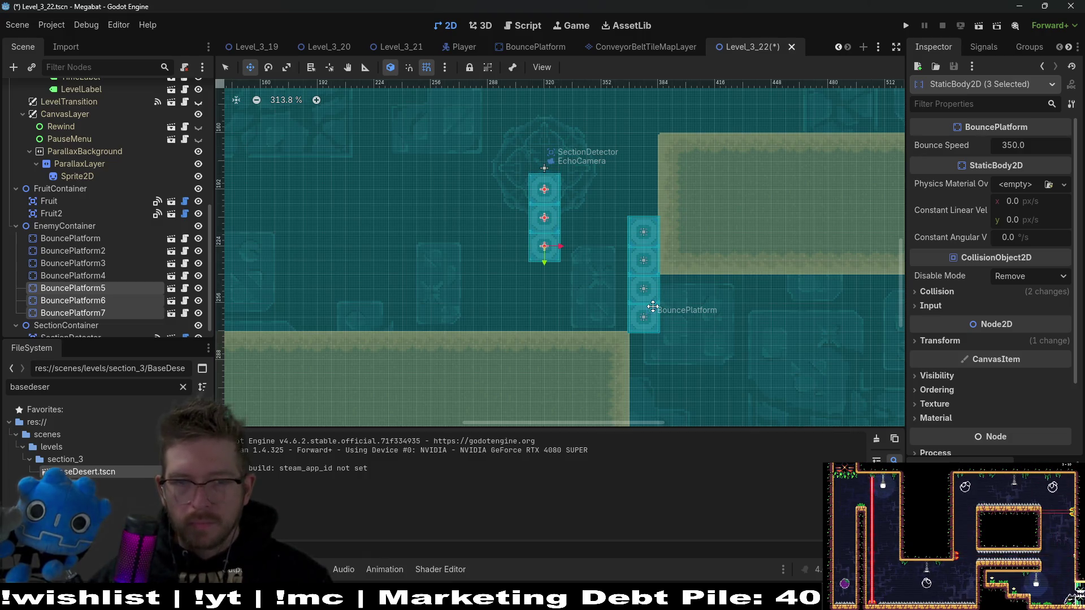
pyautogui.press('Up')
pyautogui.press('Up')
pyautogui.press('Up')
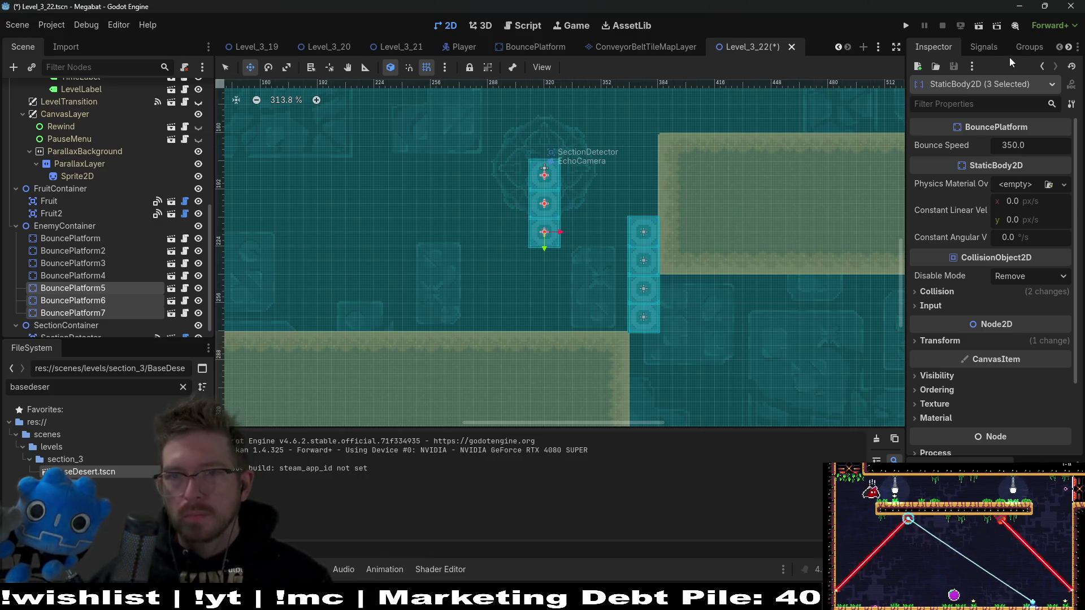
pyautogui.click(979, 30)
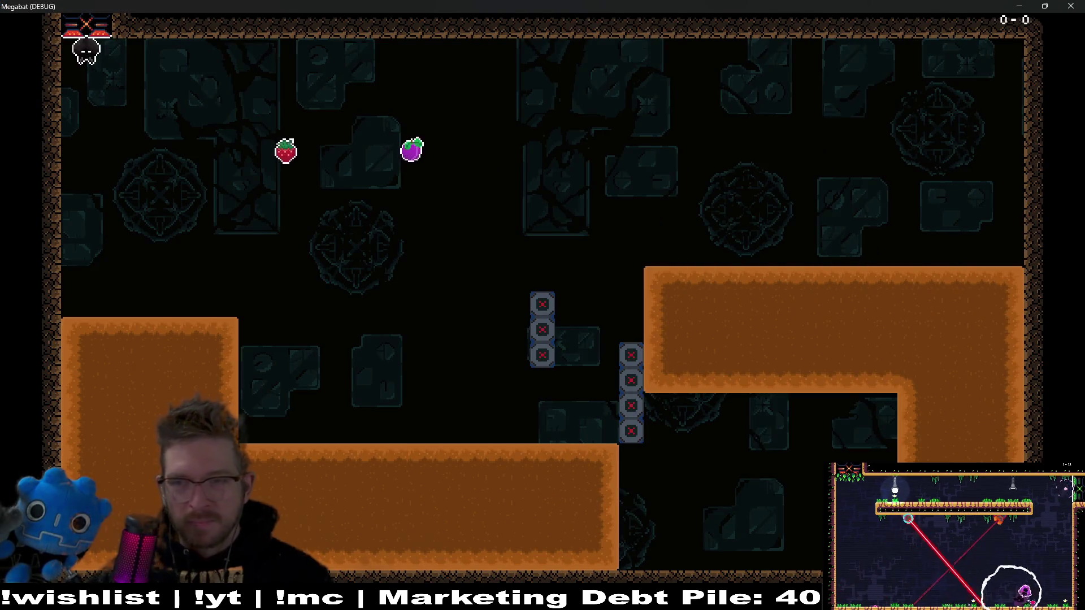
# Fly right for the strawberry, dig through the lower sand, and collect the purple fruit
pyautogui.press('Right')
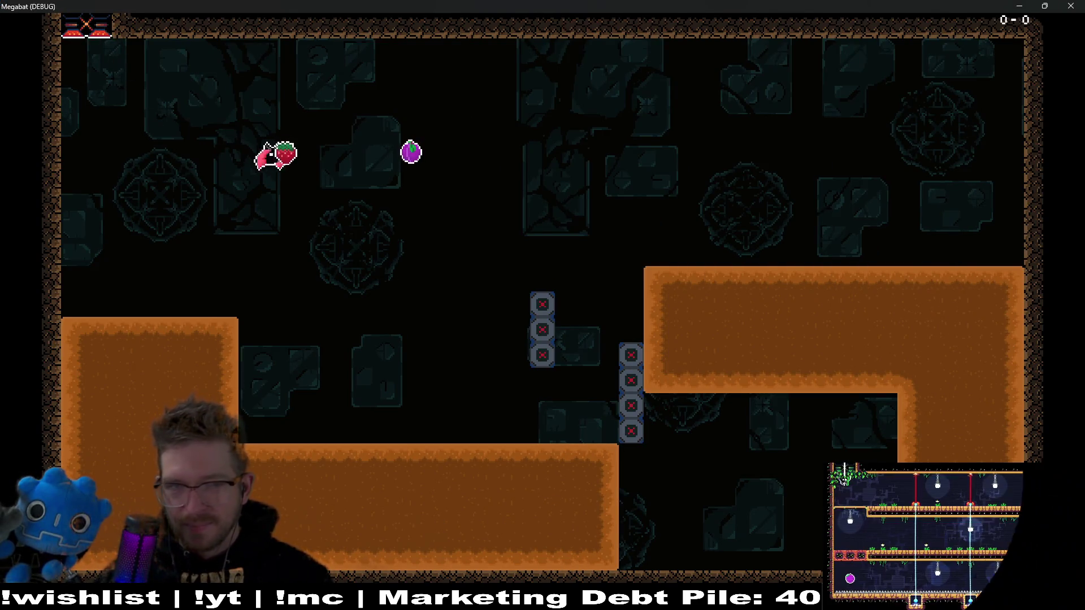
pyautogui.press('Down')
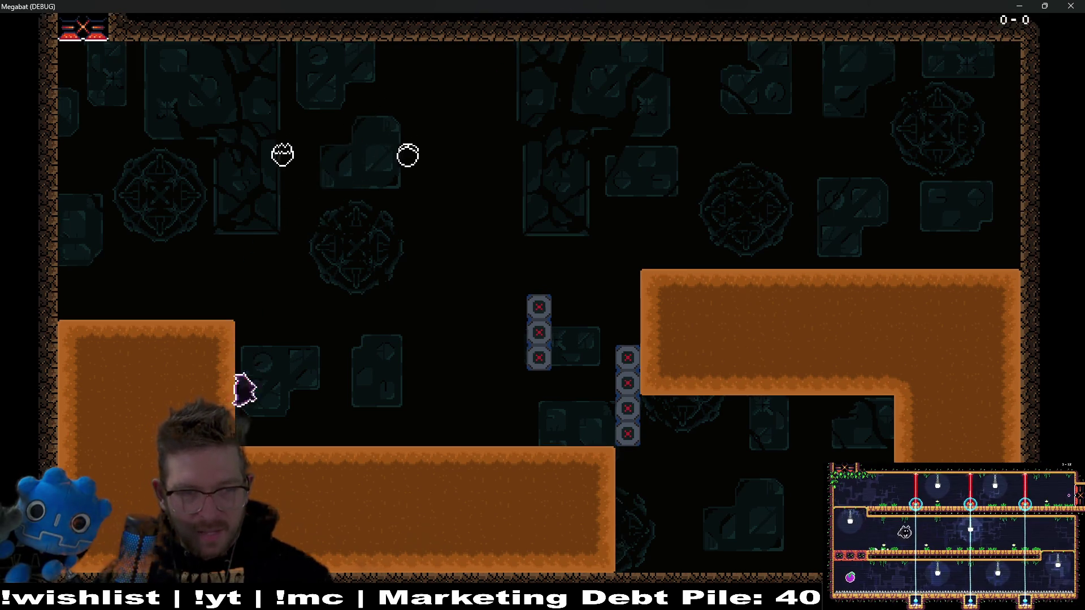
pyautogui.press('Right')
pyautogui.press('Up')
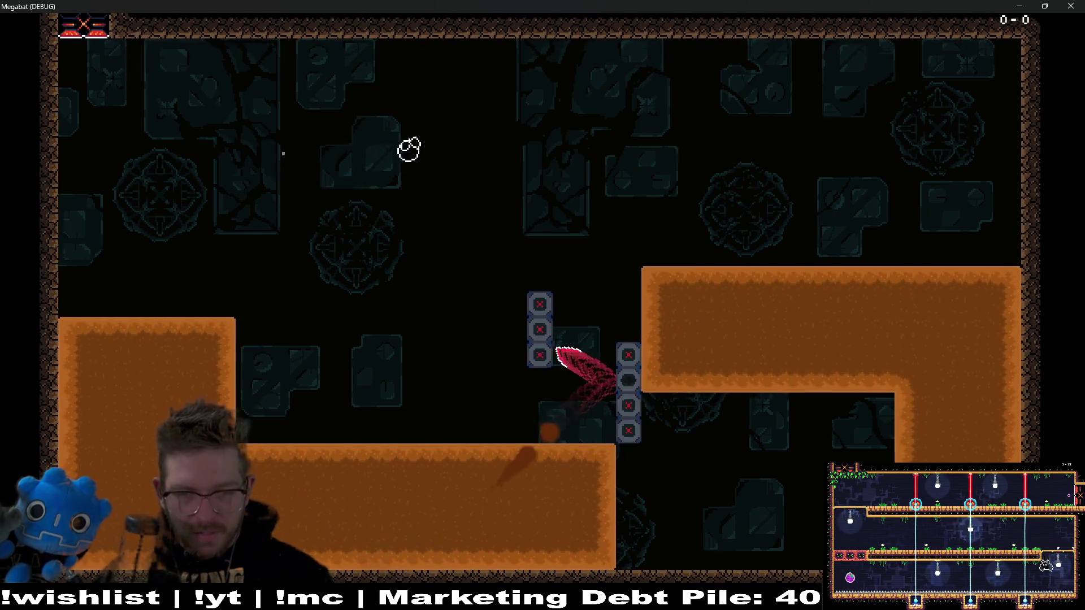
pyautogui.press('Up')
pyautogui.press('Left')
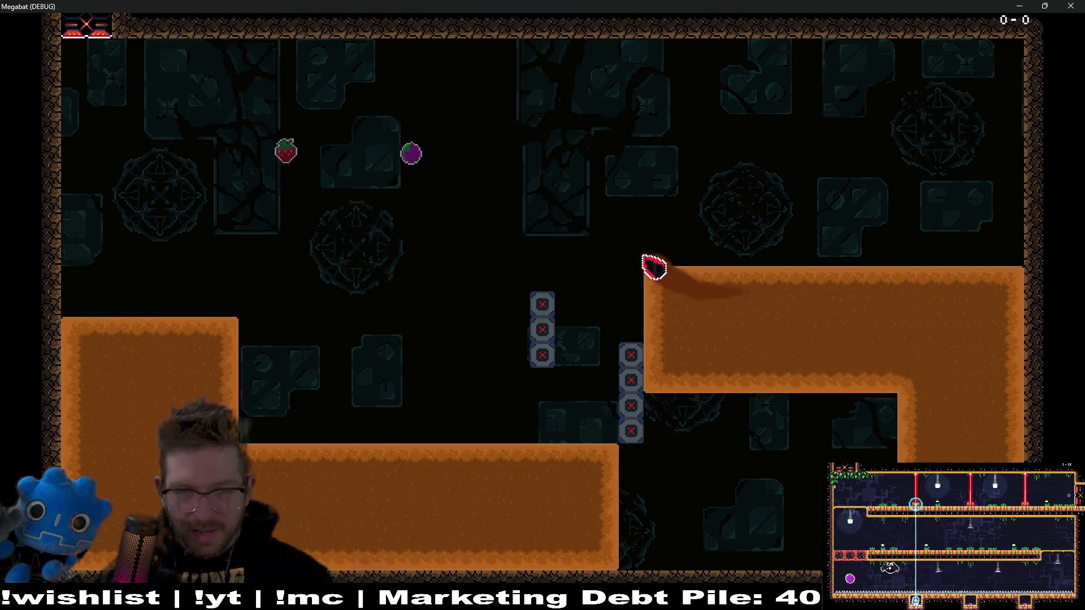
pyautogui.press('Left')
# Tunnel back and forth through the lower sand and bounce off the platform column
pyautogui.press('Down')
pyautogui.press('Right')
pyautogui.press('Up')
pyautogui.press('Left')
pyautogui.press('Down')
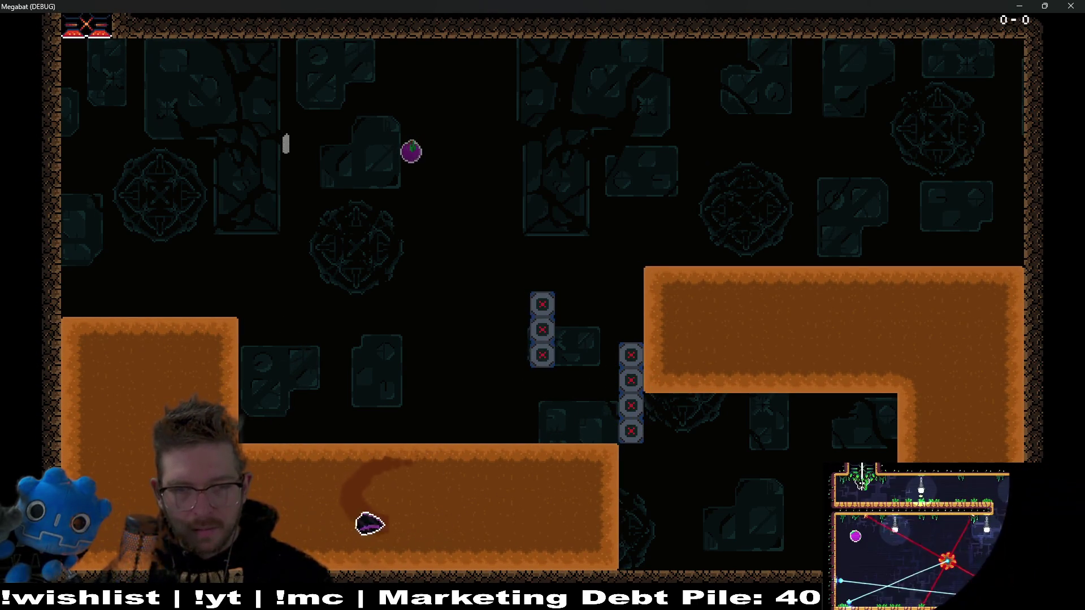
pyautogui.press('Up')
pyautogui.press('Left')
pyautogui.press('Right')
pyautogui.press('Up')
pyautogui.press('Left')
pyautogui.press('Up')
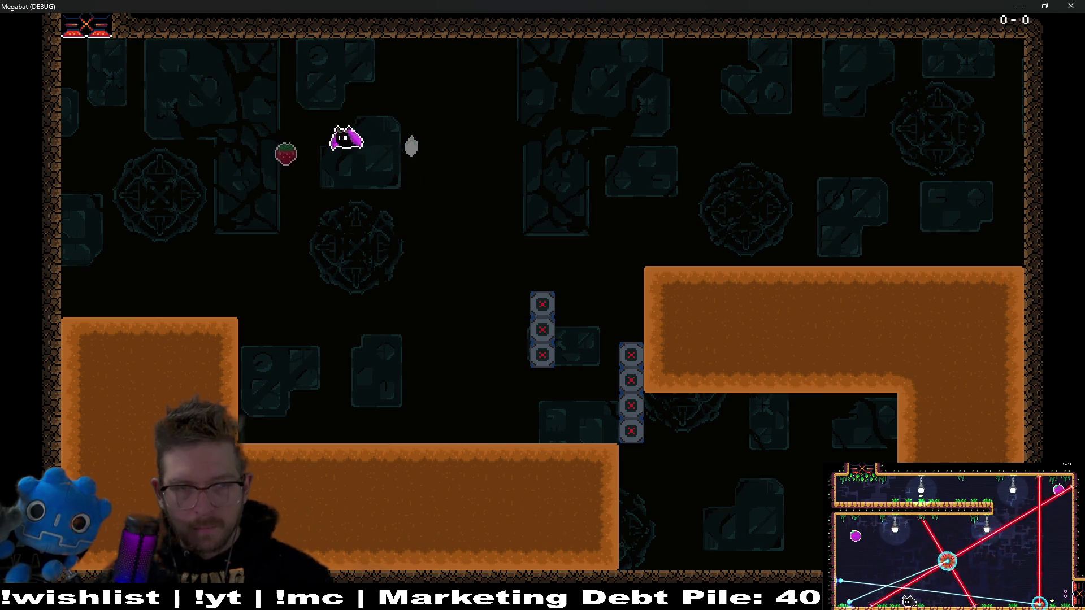
# Dig through the lower and right sand blocks, then collect both fruits
pyautogui.press('Down')
pyautogui.press('Right')
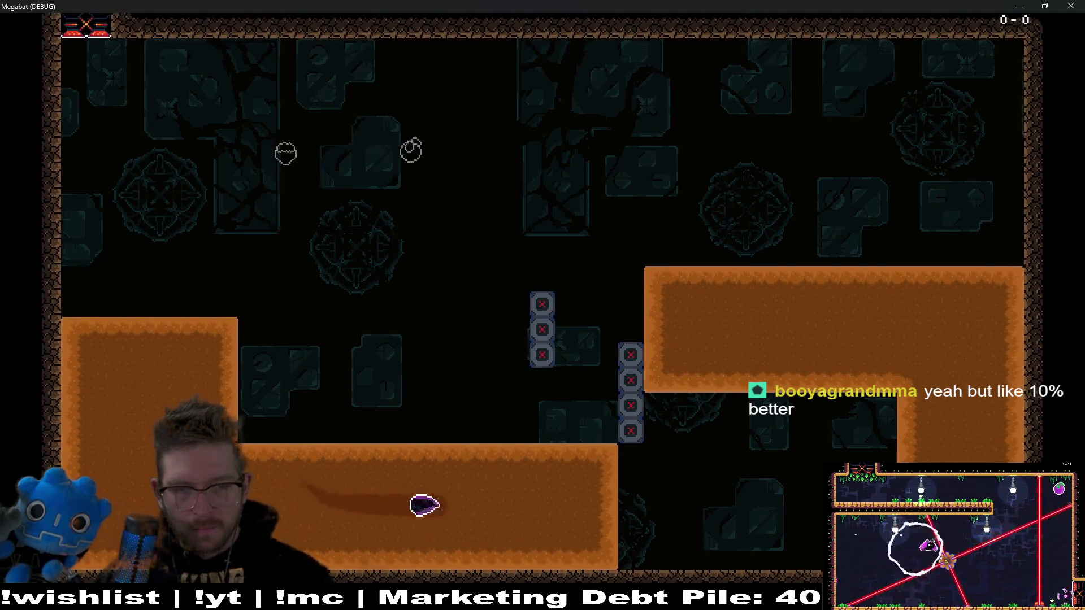
pyautogui.press('Up')
pyautogui.press('Right')
pyautogui.press('Up')
pyautogui.press('Left')
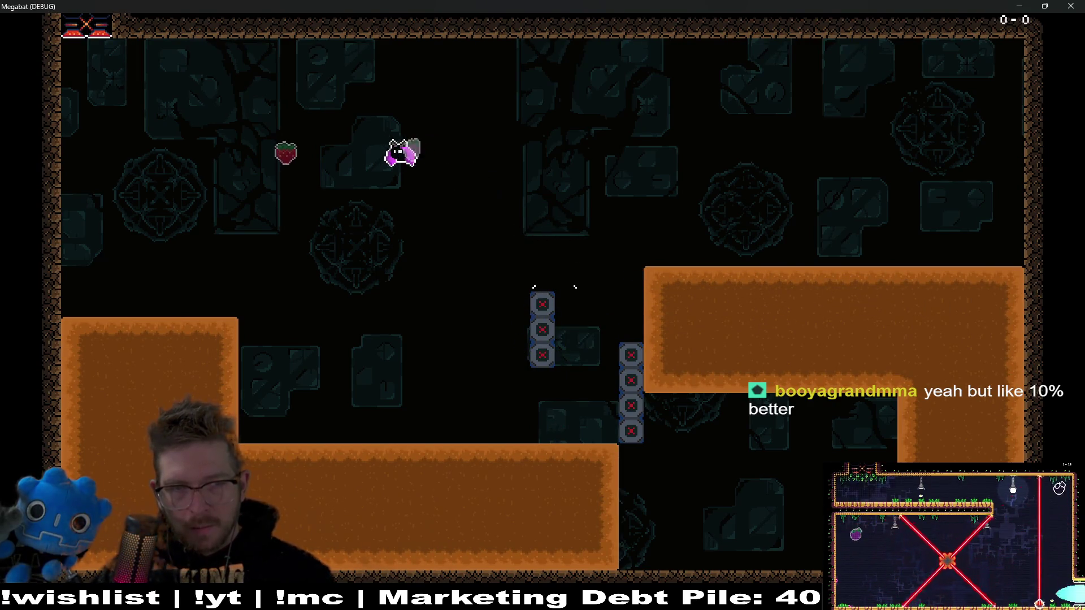
pyautogui.press('Down')
pyautogui.press('Right')
pyautogui.press('Up')
pyautogui.press('Left')
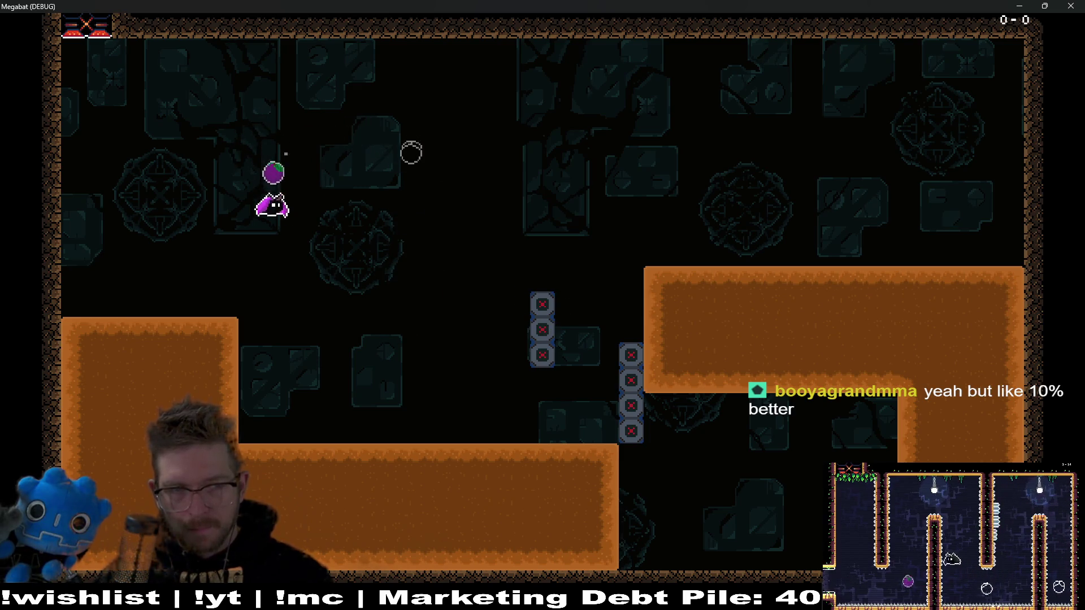
# Burrow through the lower sand and right block once more, then close the game
pyautogui.press('Right')
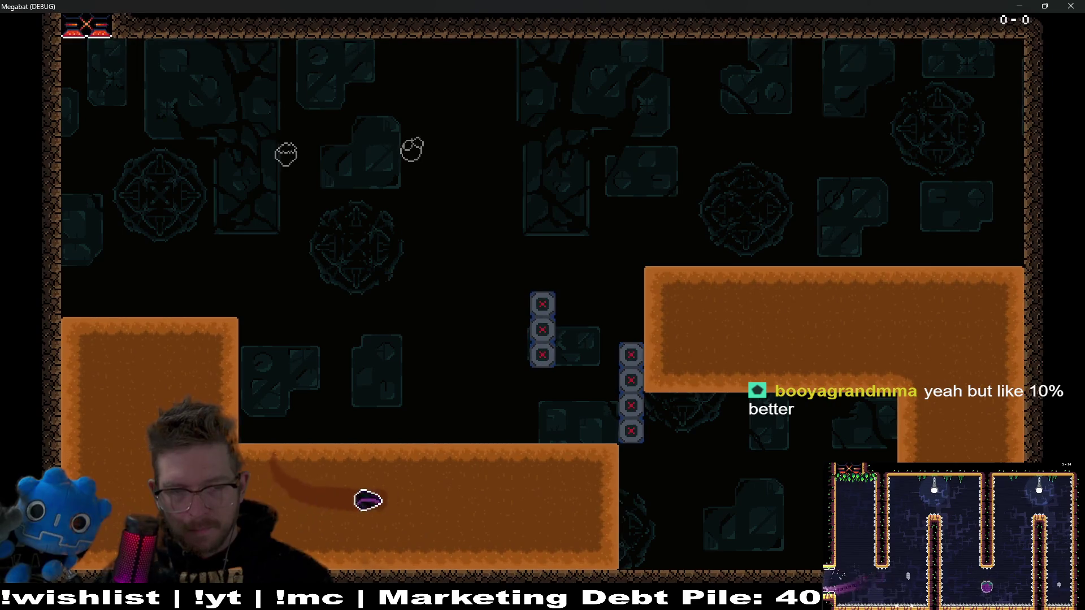
pyautogui.press('Up')
pyautogui.press('Down')
pyautogui.press('Up')
pyautogui.press('Left')
pyautogui.press('Up')
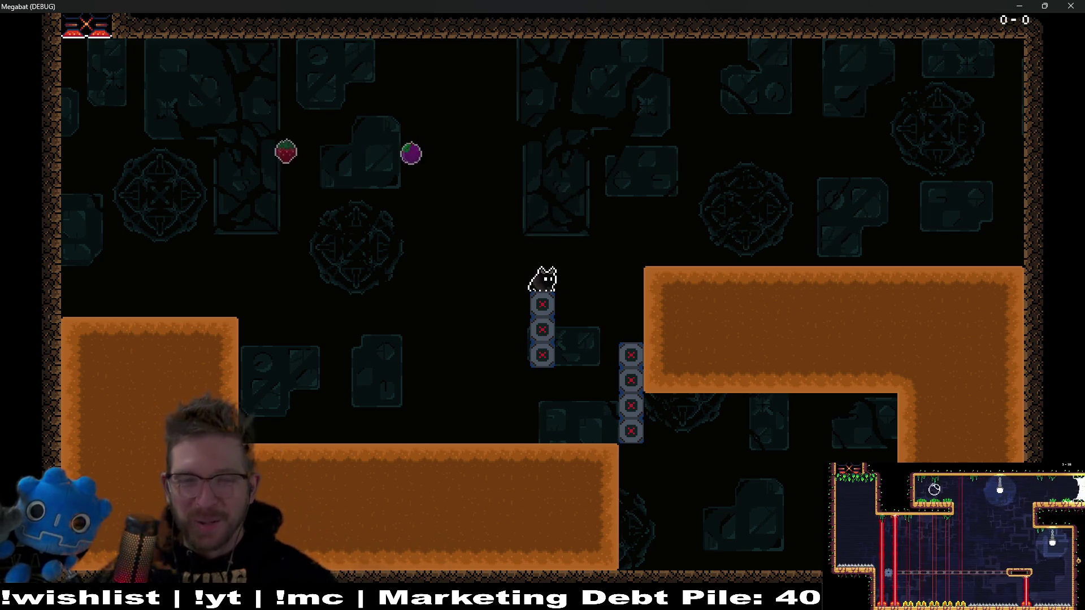
pyautogui.click(1071, 6)
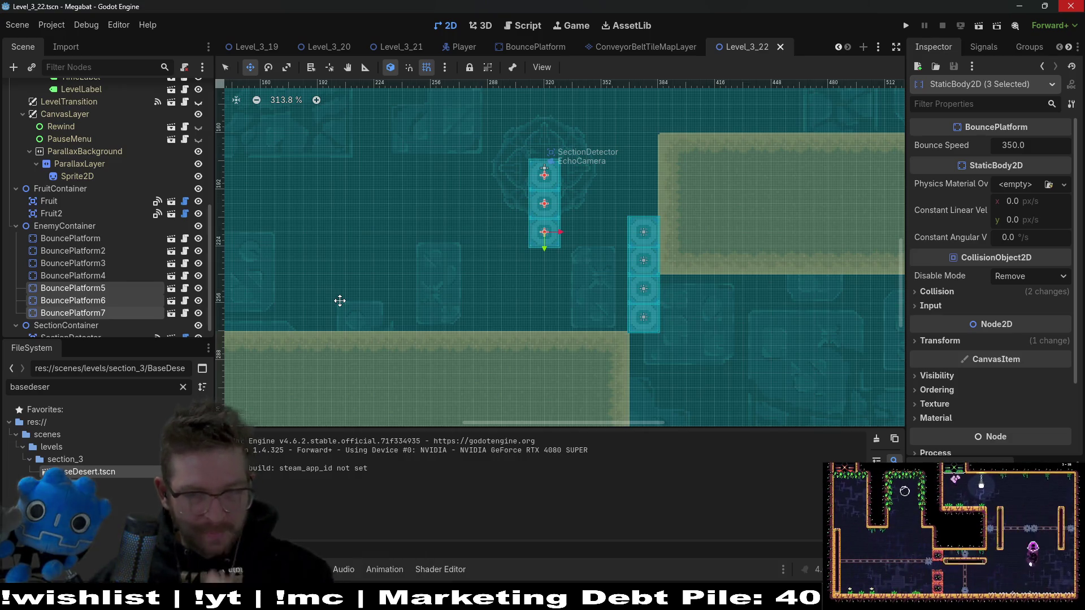
# Select BouncePlatform through BouncePlatform7 and drag both columns to the left
pyautogui.scroll(-5, 578, 283)
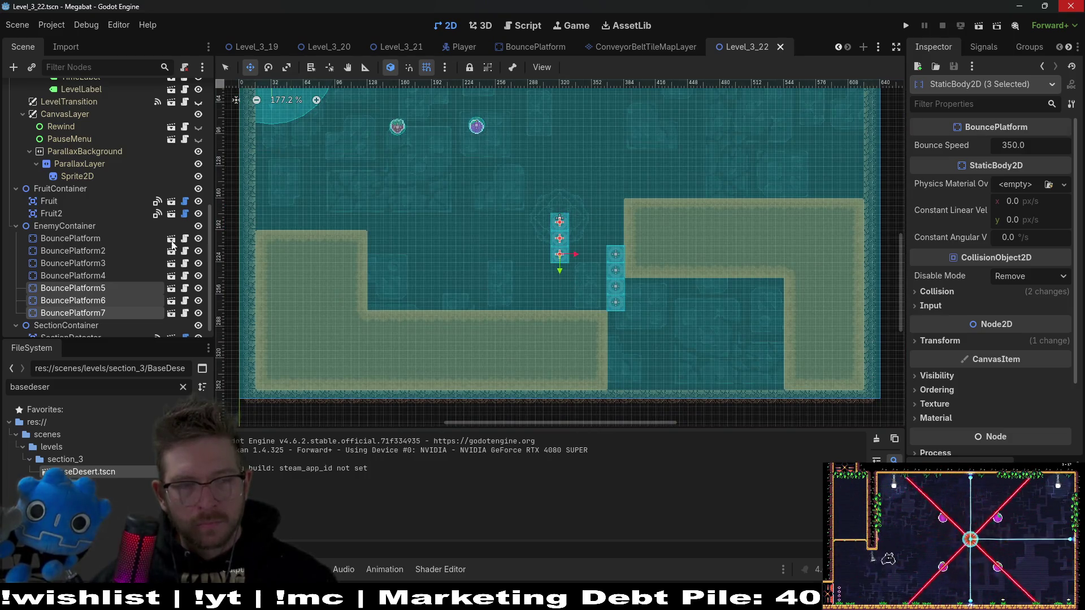
pyautogui.click(101, 242)
pyautogui.keyDown('shift'); pyautogui.click(154, 310); pyautogui.keyUp('shift')
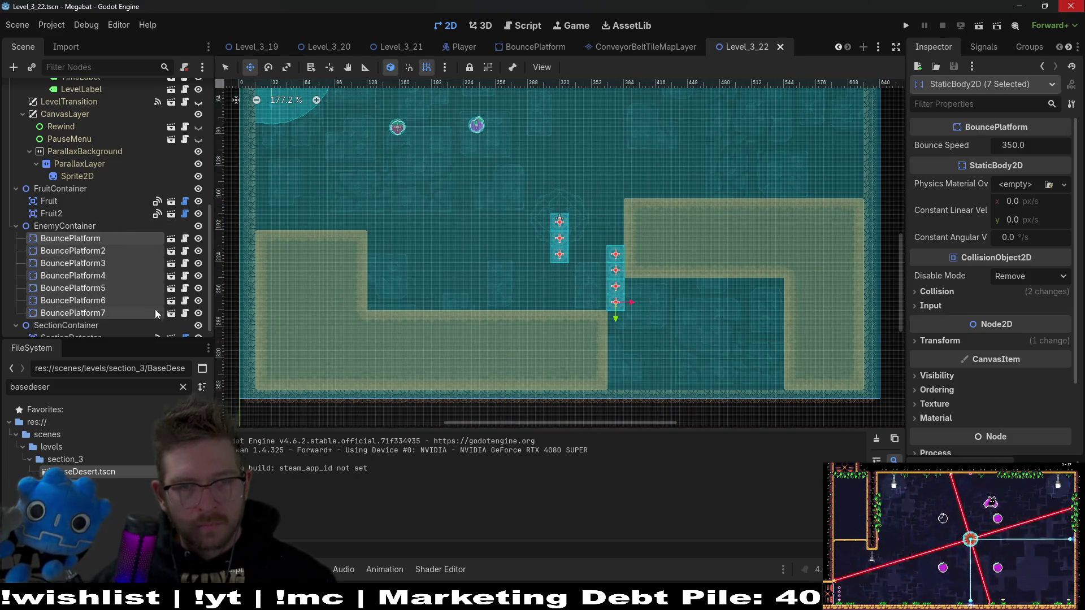
pyautogui.moveTo(615, 270)
pyautogui.mouseDown()
pyautogui.moveTo(431, 268)
pyautogui.moveTo(401, 244)
pyautogui.moveTo(386, 251)
pyautogui.mouseUp()
# Nudge the platform columns a couple of pixels right, then select SectionDetector
pyautogui.scroll(8, 374, 240)
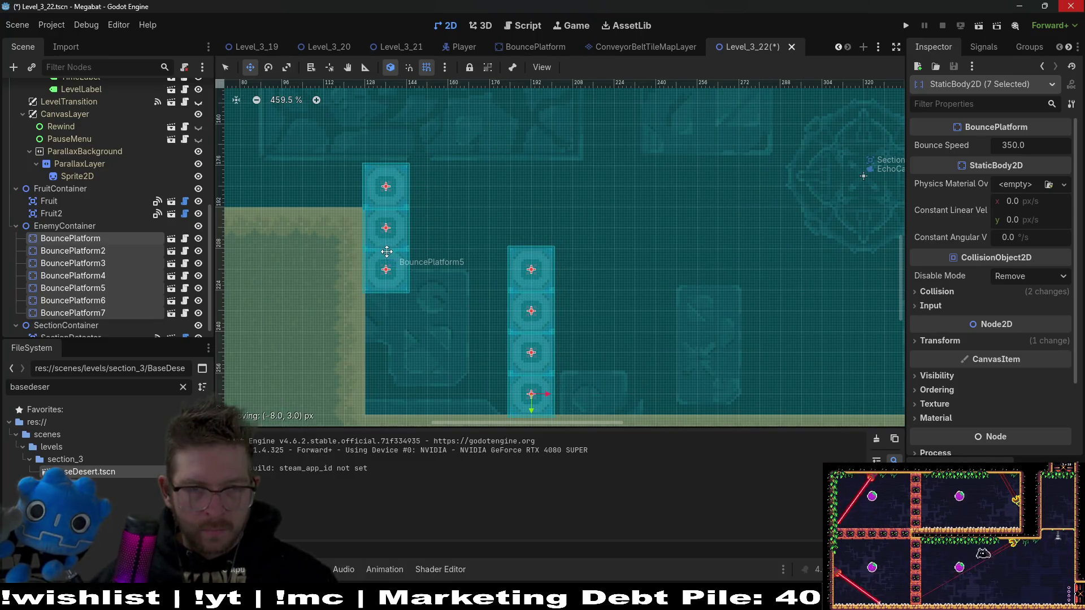
pyautogui.scroll(-5, 572, 243)
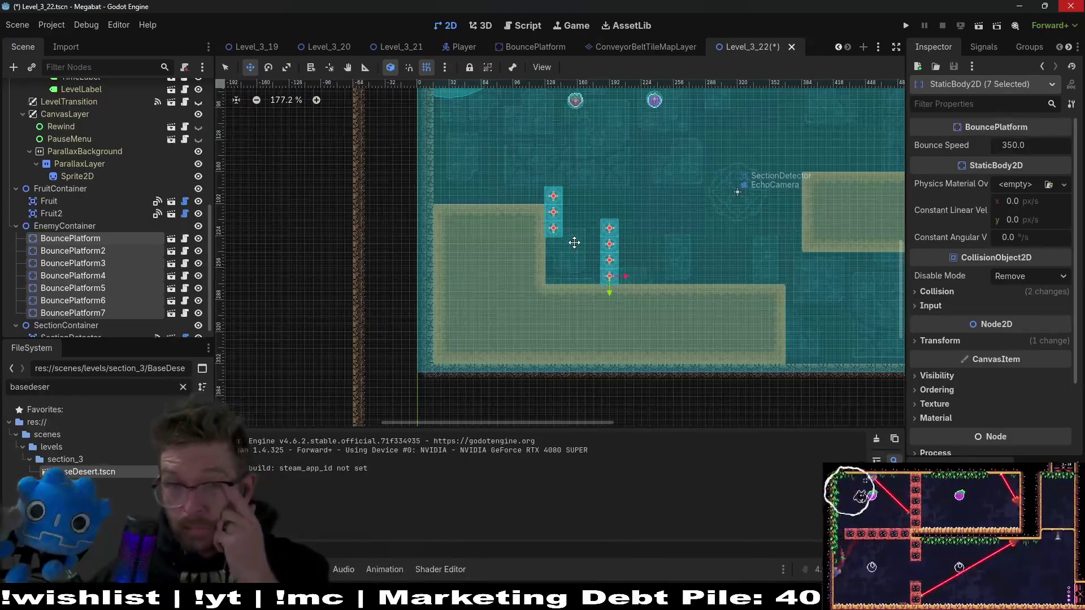
pyautogui.scroll(2, 640, 277)
pyautogui.hscroll(2, 640, 276)
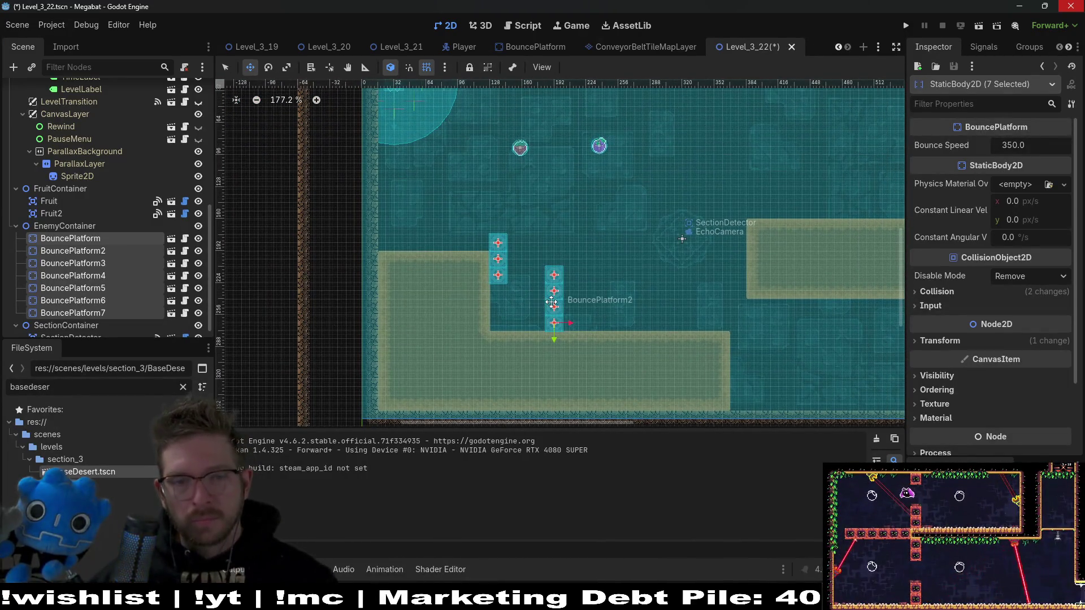
pyautogui.press('Right')
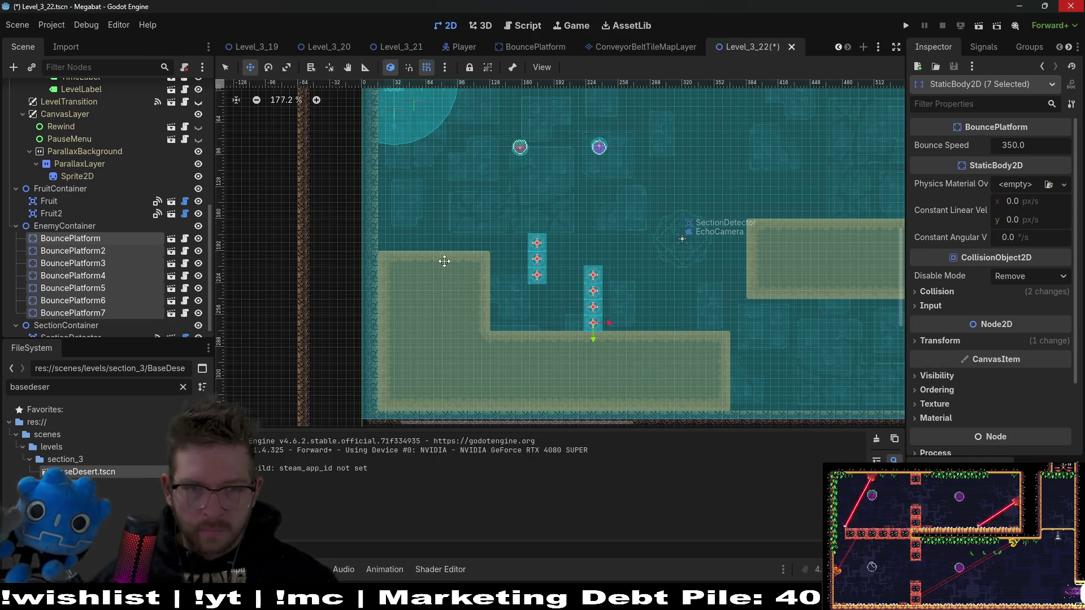
pyautogui.scroll(6, 549, 267)
pyautogui.press('Right')
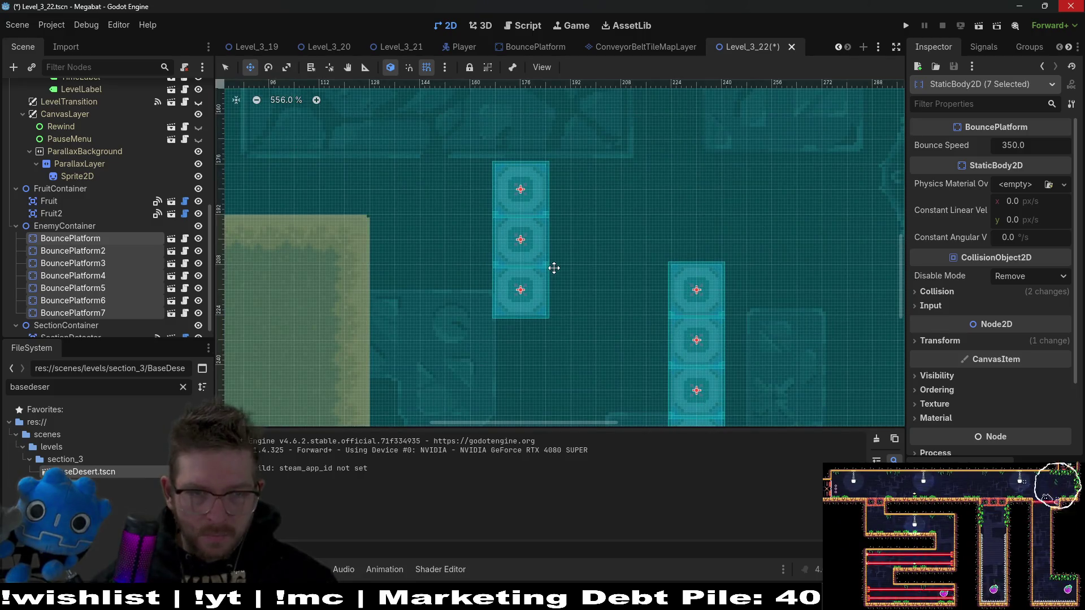
pyautogui.scroll(-7, 560, 266)
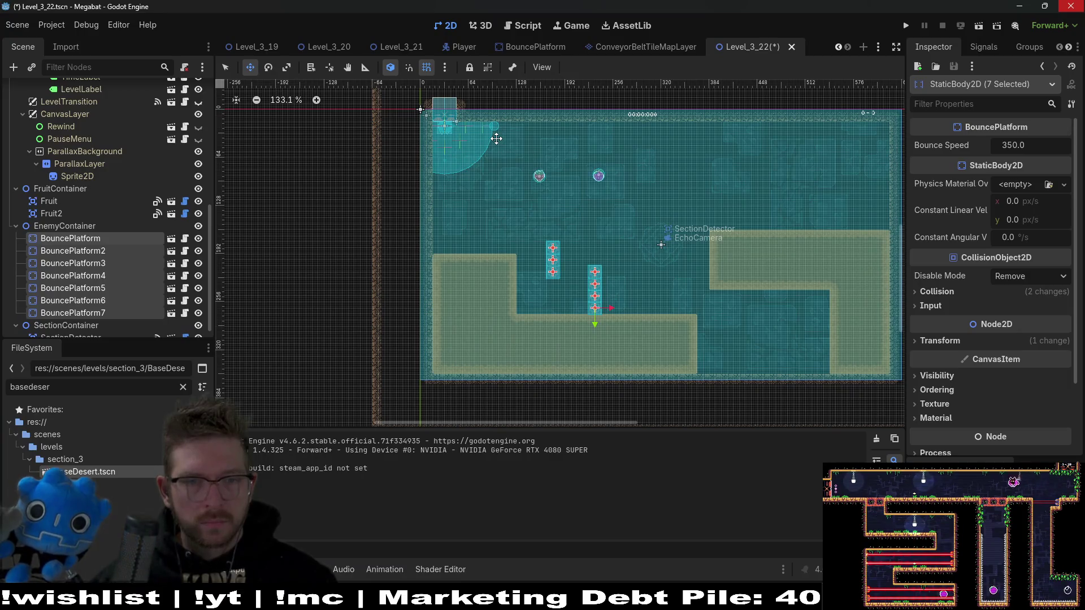
pyautogui.scroll(-1, 121, 325)
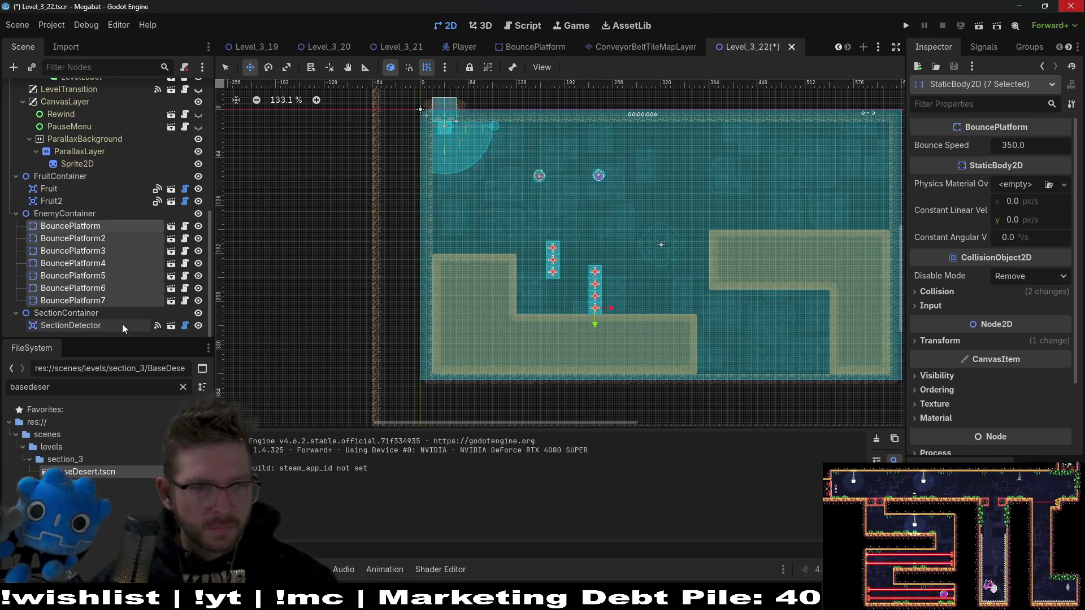
pyautogui.click(73, 325)
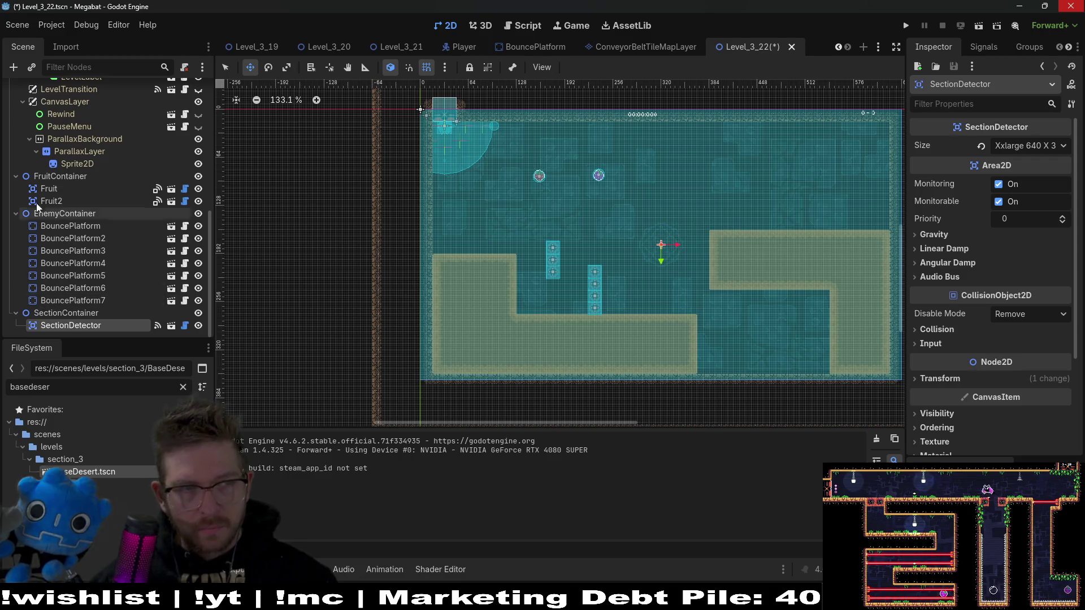
# Erase the right sand block and trim the lower sand back to the tall column
pyautogui.scroll(10, 134, 218)
pyautogui.click(66, 128)
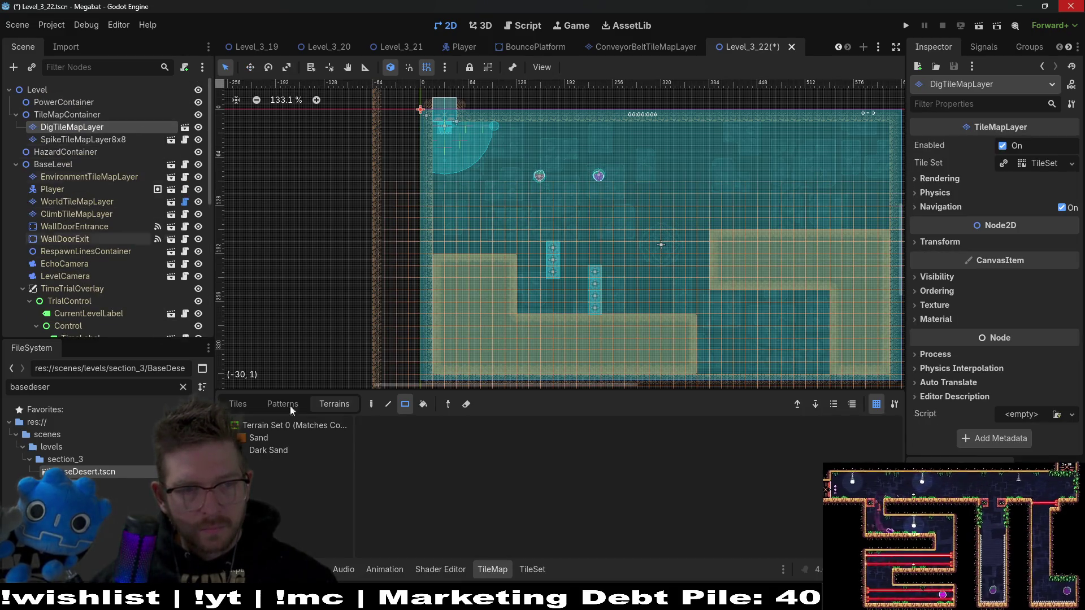
pyautogui.click(259, 438)
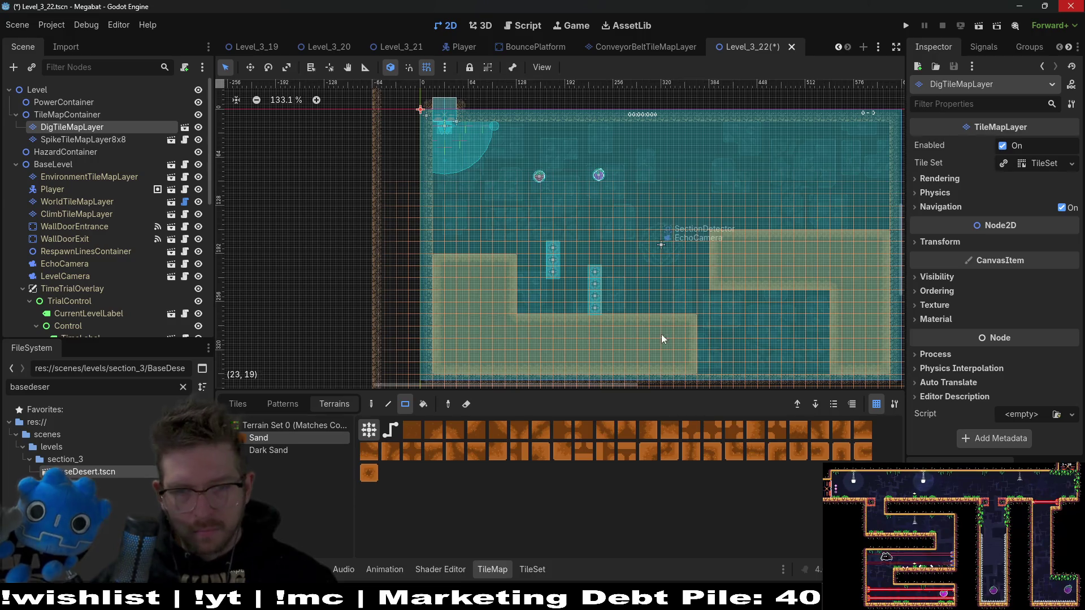
pyautogui.scroll(5, 763, 283)
pyautogui.scroll(-2, 619, 191)
pyautogui.moveTo(525, 128)
pyautogui.mouseDown()
pyautogui.moveTo(735, 247)
pyautogui.moveTo(768, 316)
pyautogui.mouseUp()
pyautogui.scroll(4, 464, 197)
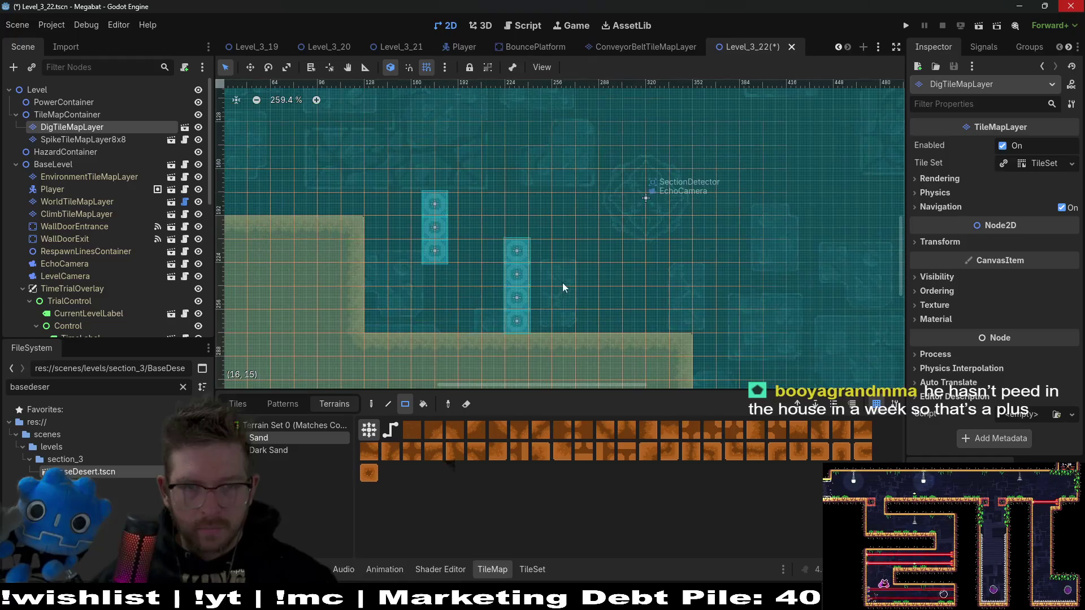
pyautogui.moveTo(584, 305); pyautogui.dragTo(682, 358)
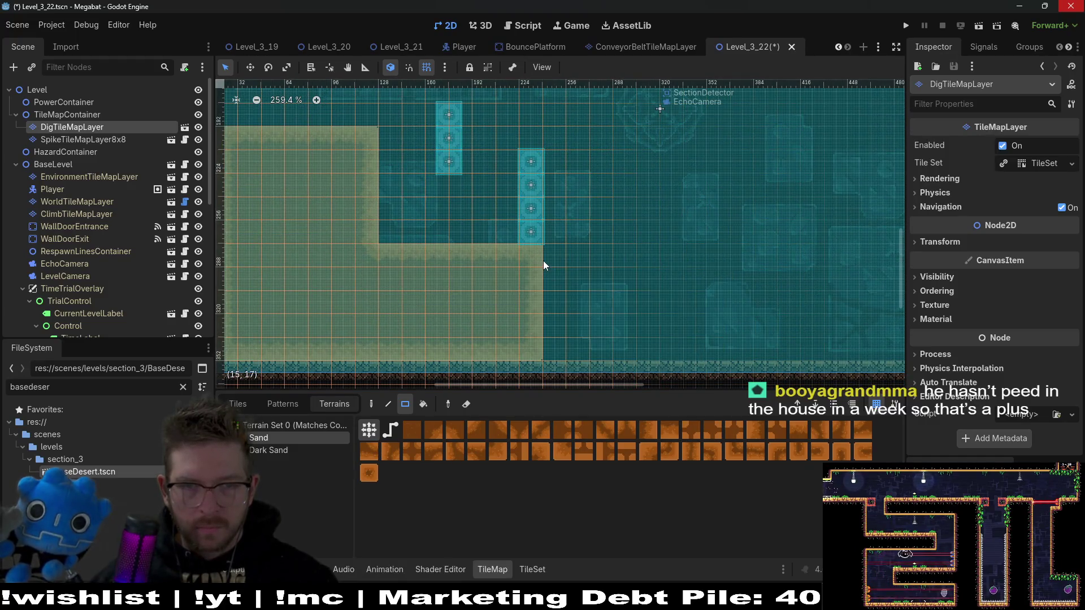
pyautogui.moveTo(551, 352); pyautogui.dragTo(551, 352)
# Select the shorter column's BouncePlatform5–7 with the Move tool (W) active
pyautogui.scroll(3, 582, 207)
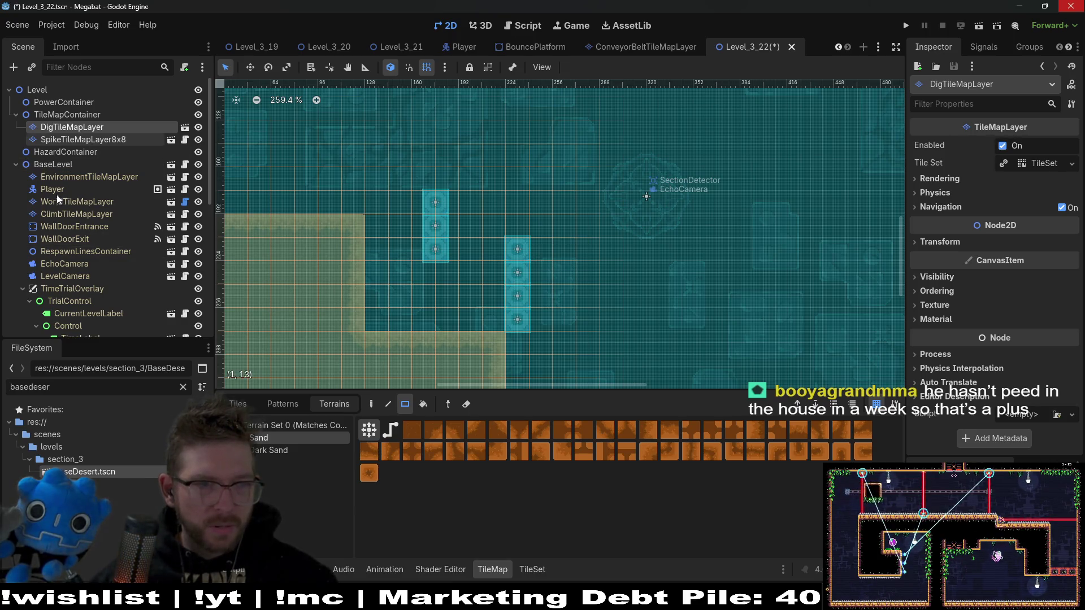
pyautogui.scroll(-10, 108, 286)
pyautogui.click(90, 299)
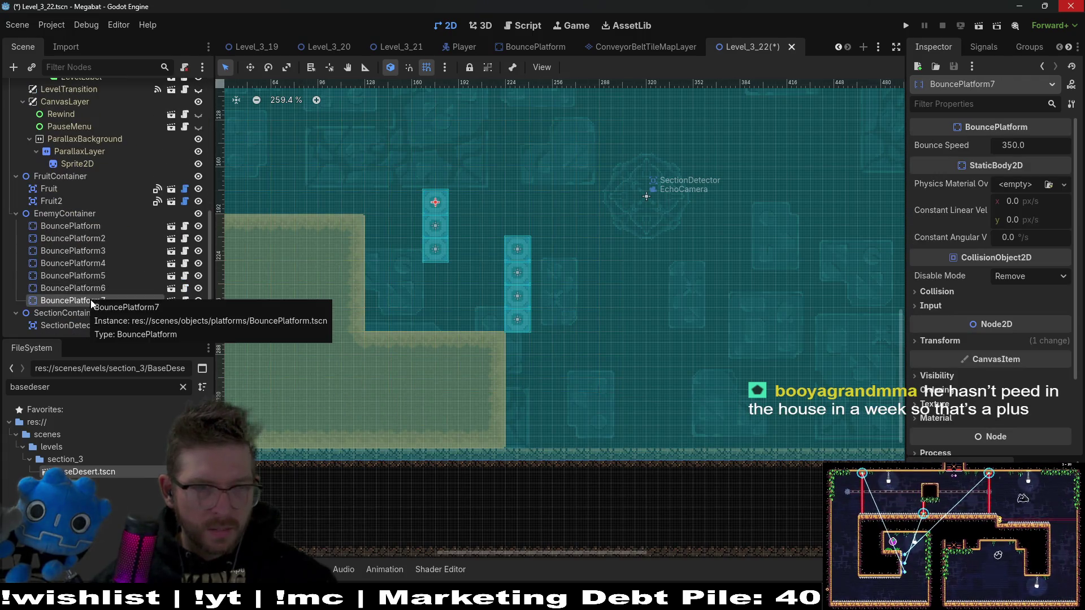
pyautogui.keyDown('shift'); pyautogui.click(147, 276); pyautogui.keyUp('shift')
pyautogui.press('w')
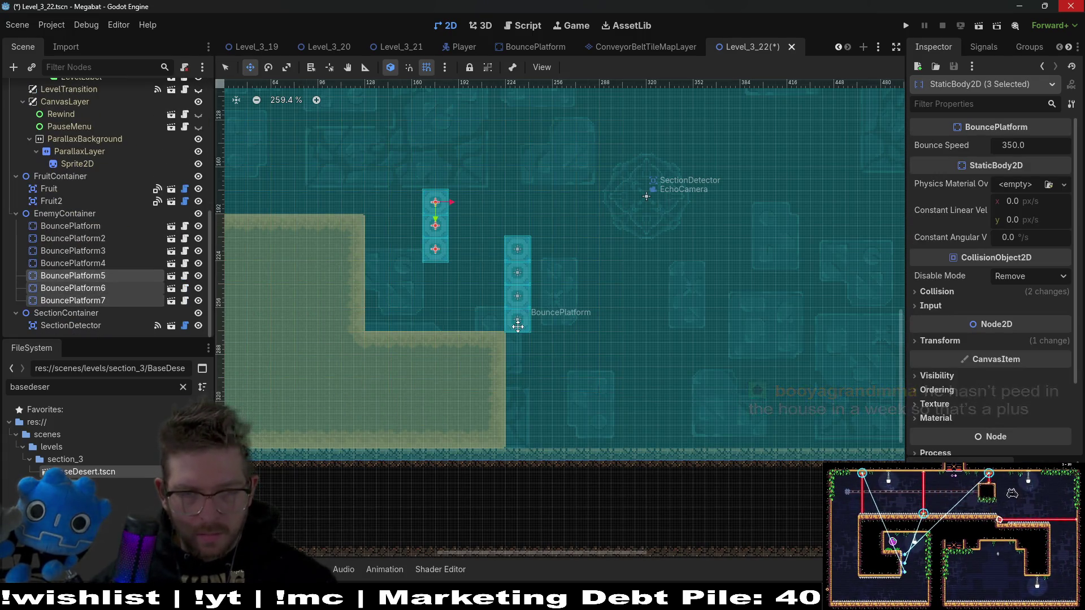
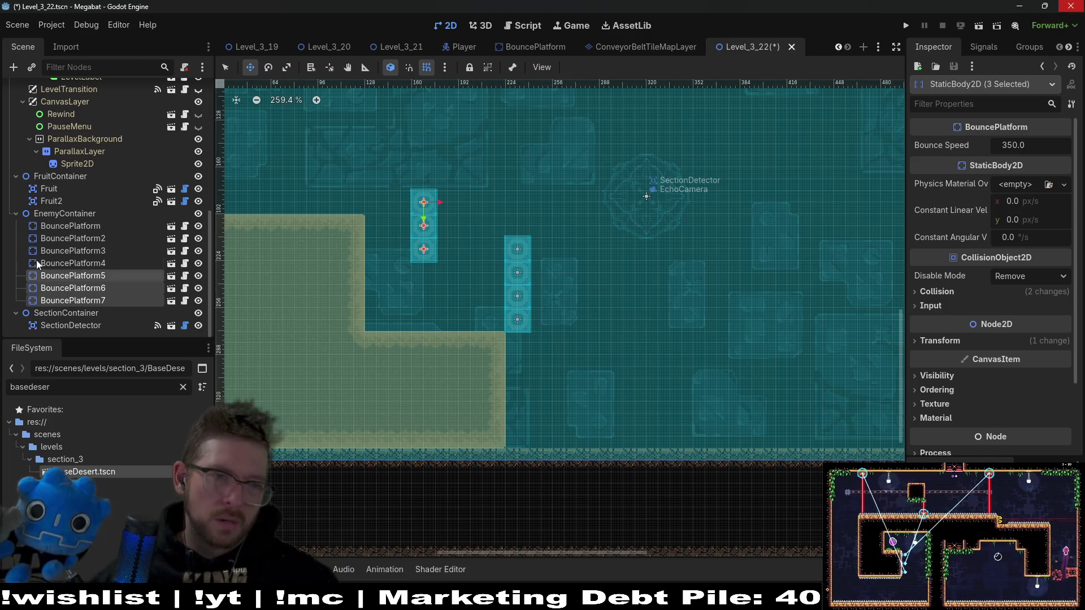
# On DigTileMapLayer, paint a large Sand block above the right platforms and extend the lower-left sand ground
pyautogui.scroll(15, 74, 232)
pyautogui.click(74, 130)
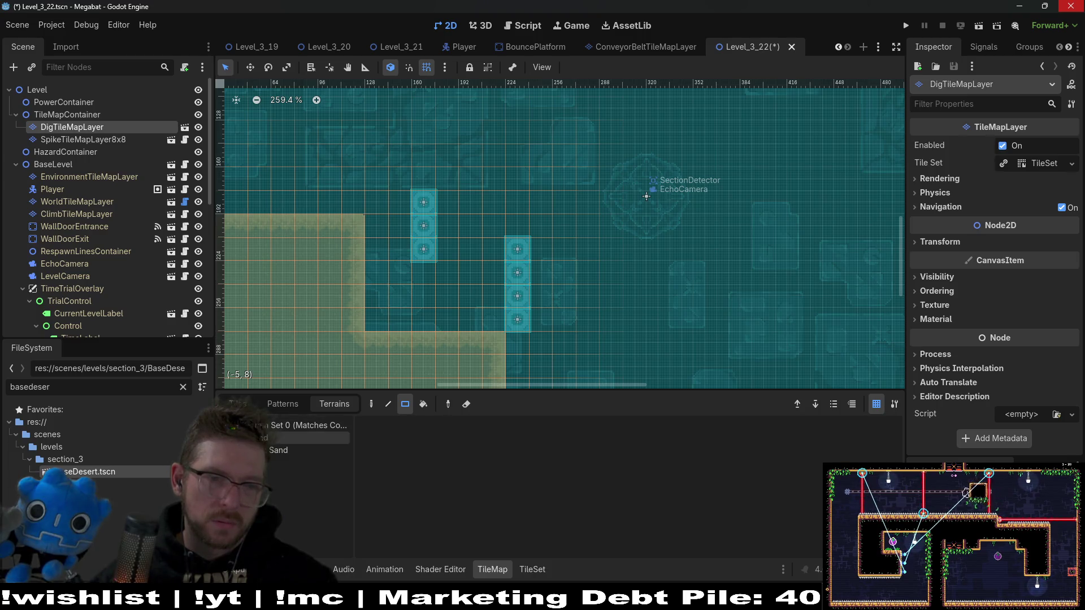
pyautogui.click(305, 438)
pyautogui.moveTo(515, 146)
pyautogui.mouseDown()
pyautogui.moveTo(609, 219)
pyautogui.moveTo(728, 228)
pyautogui.mouseUp()
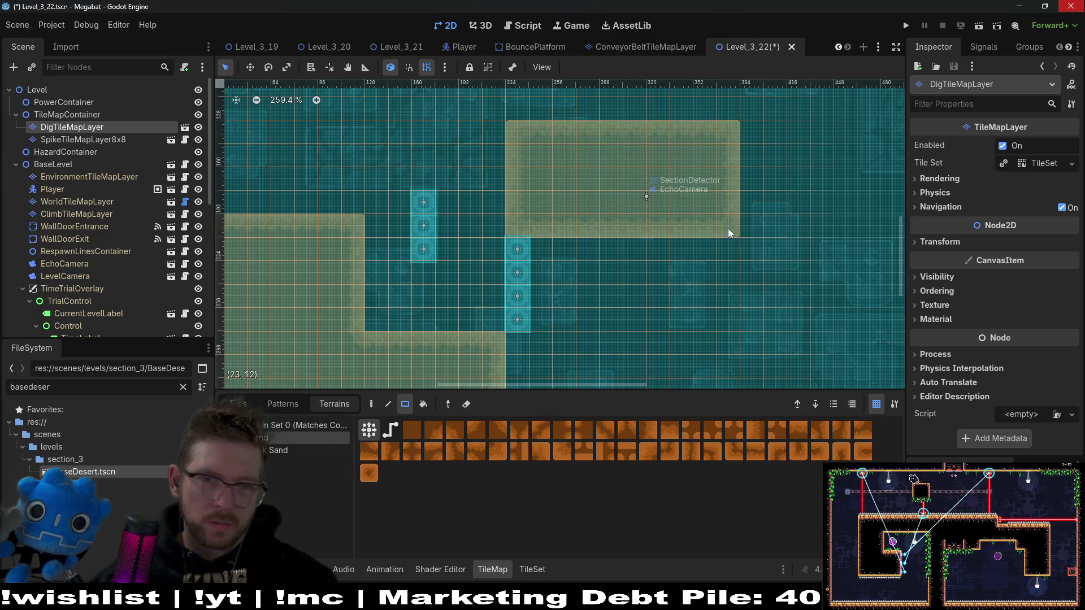
pyautogui.scroll(-3, 583, 228)
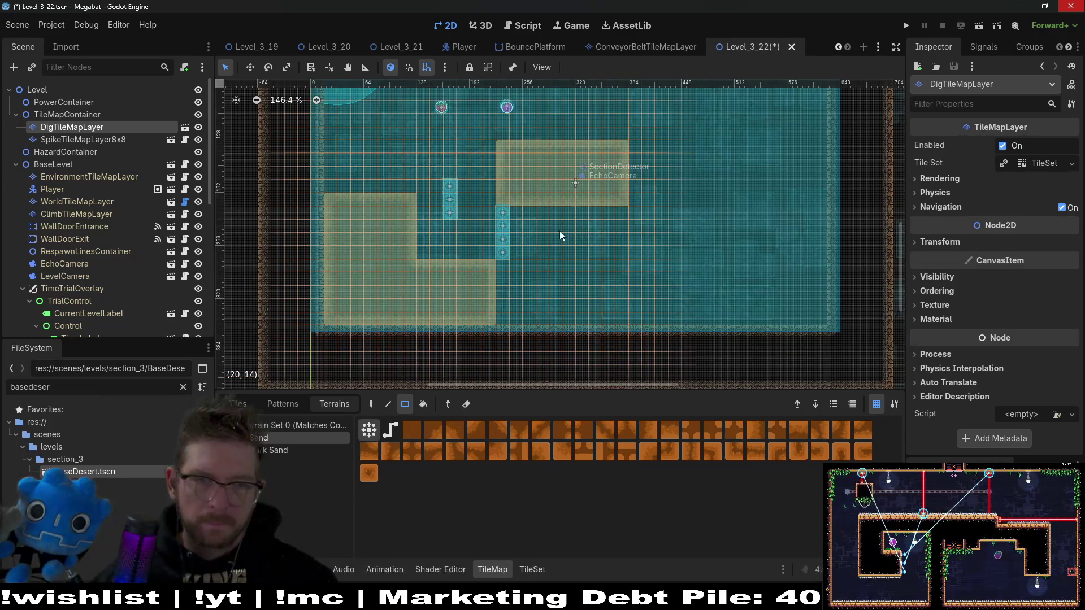
pyautogui.moveTo(439, 249); pyautogui.dragTo(439, 249)
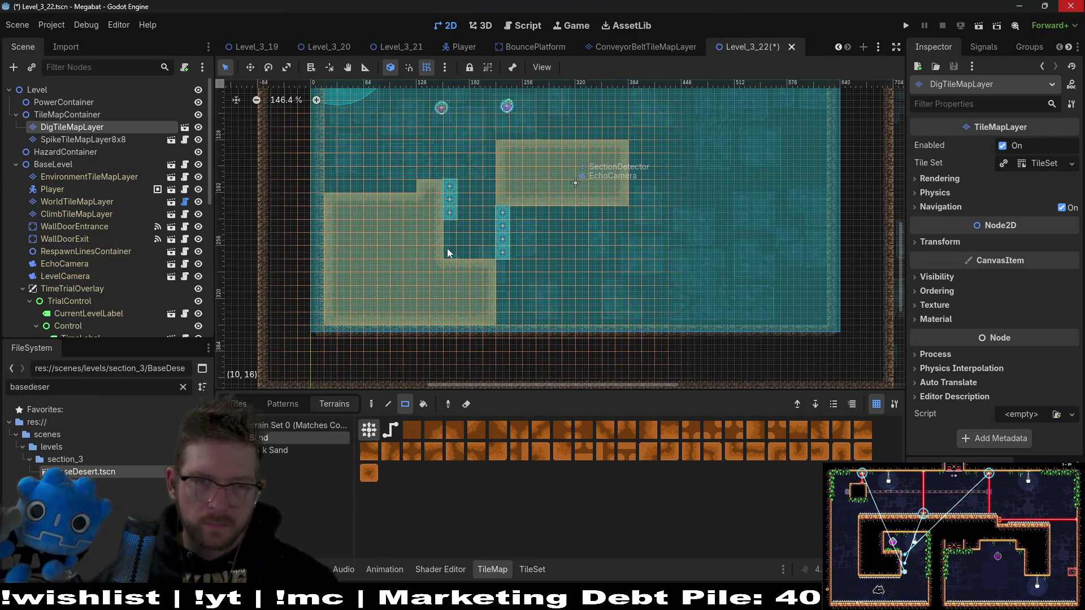
pyautogui.scroll(2, 463, 165)
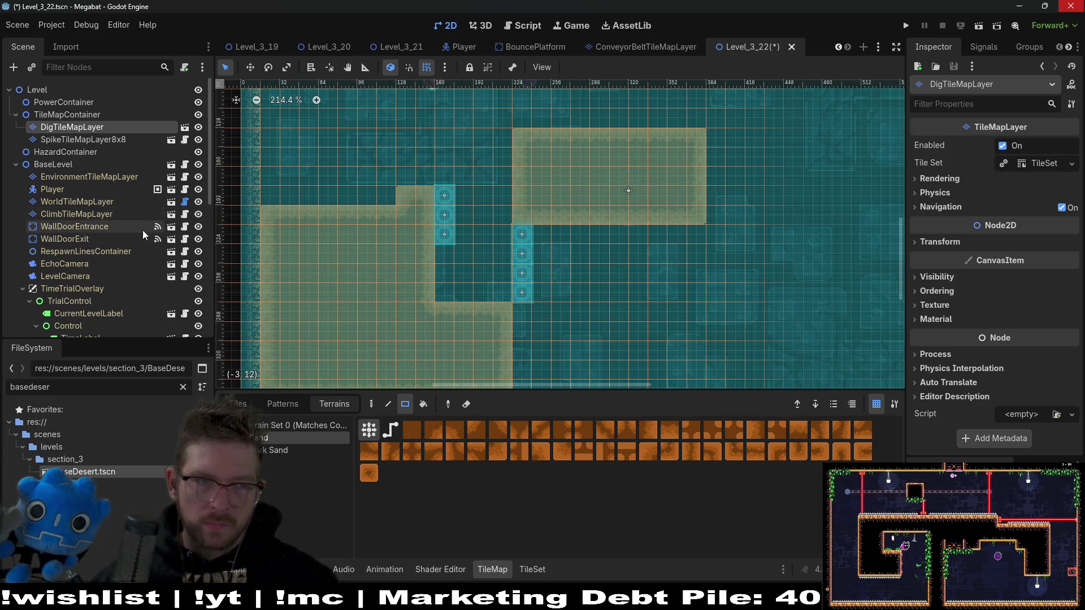
# On WorldTileMapLayer, draw then erase a five-tile DESERT row above the sand, then save and run the scene
pyautogui.click(72, 201)
pyautogui.click(277, 462)
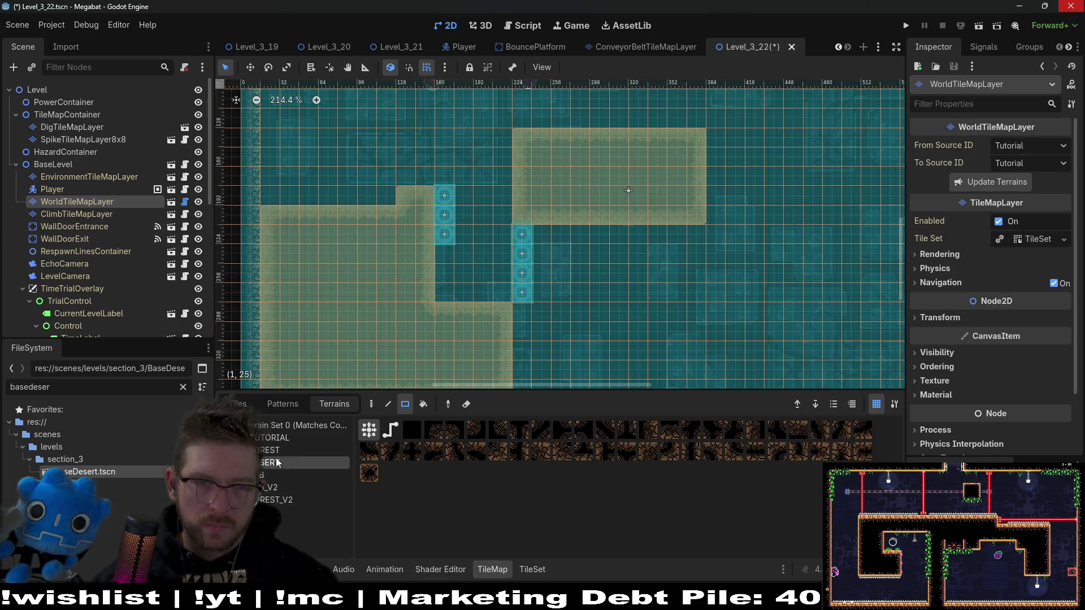
pyautogui.moveTo(510, 247); pyautogui.dragTo(484, 328)
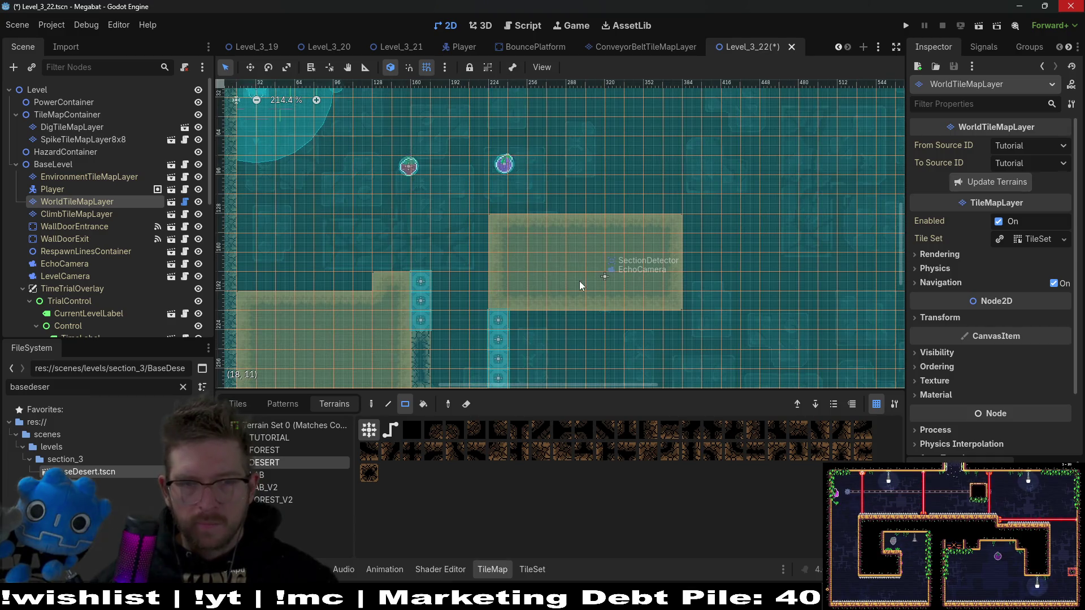
pyautogui.moveTo(578, 280); pyautogui.dragTo(568, 196)
pyautogui.moveTo(415, 173); pyautogui.dragTo(440, 243)
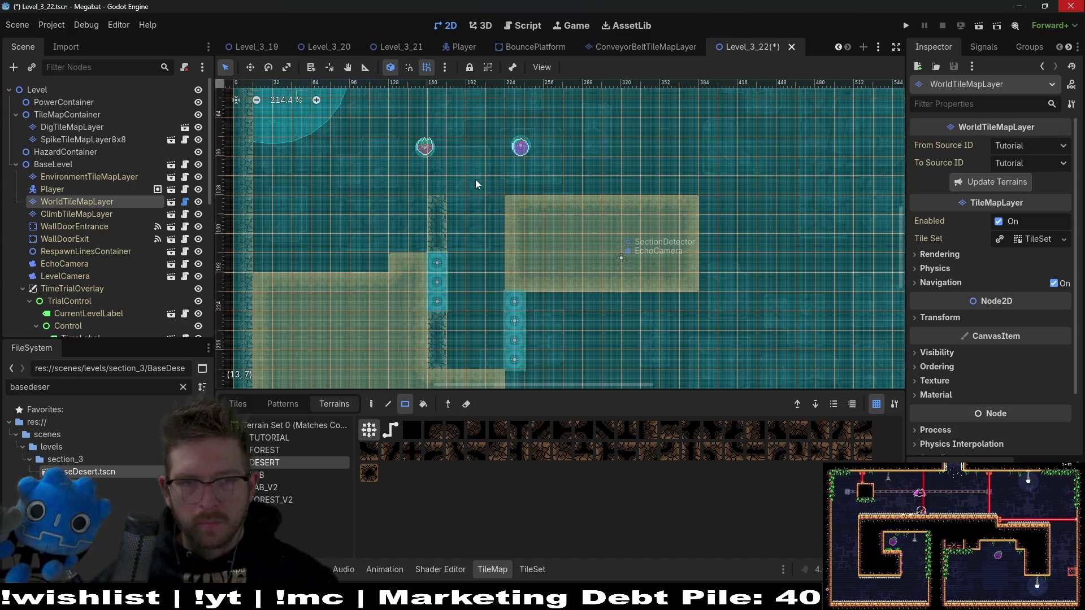
pyautogui.moveTo(448, 181); pyautogui.dragTo(534, 183)
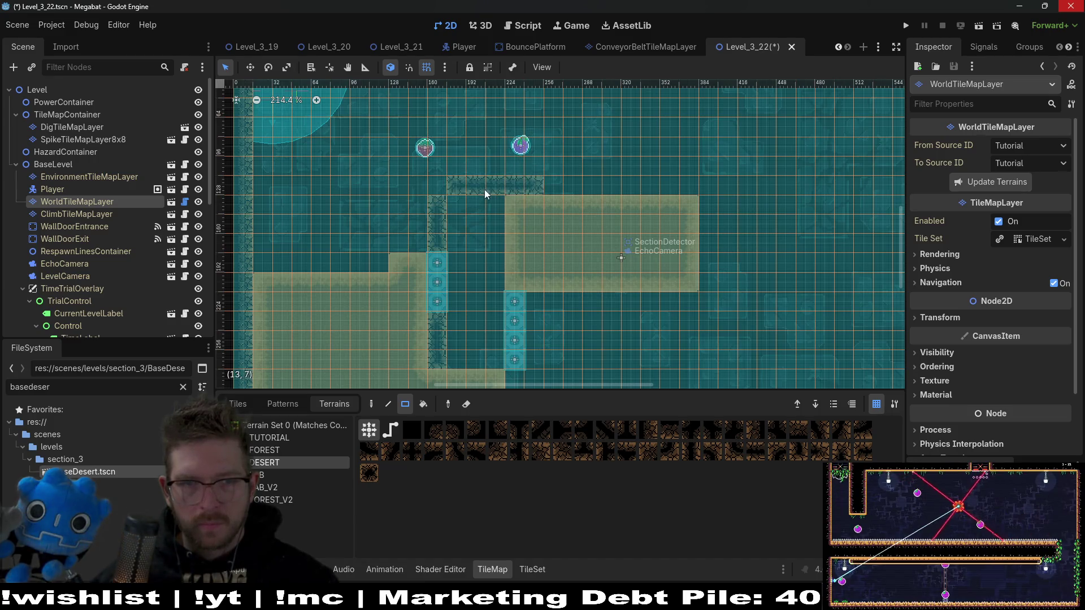
pyautogui.moveTo(454, 188); pyautogui.dragTo(536, 185)
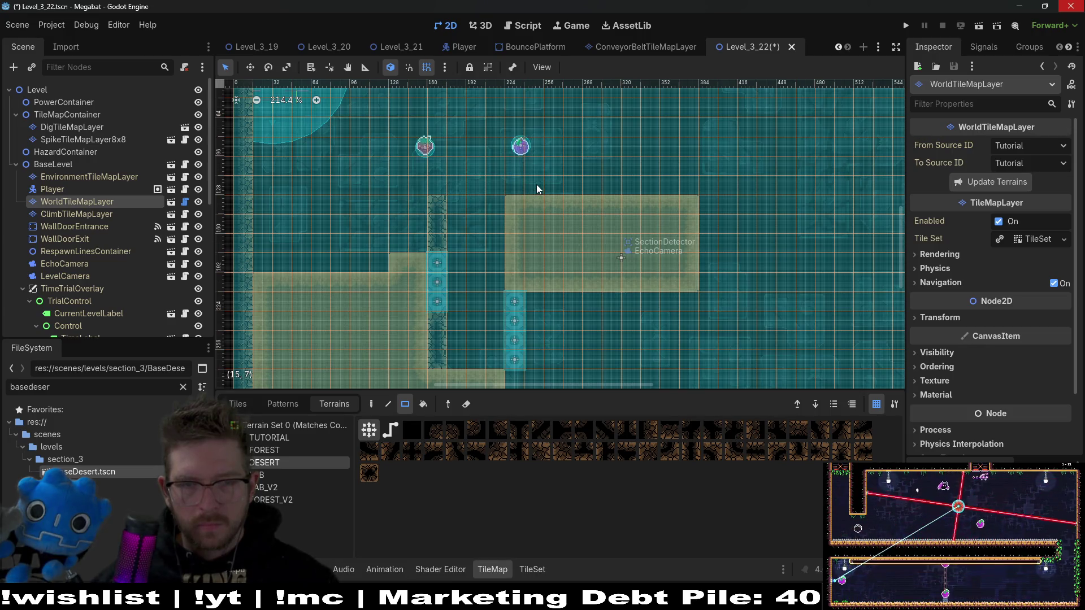
pyautogui.click(978, 26)
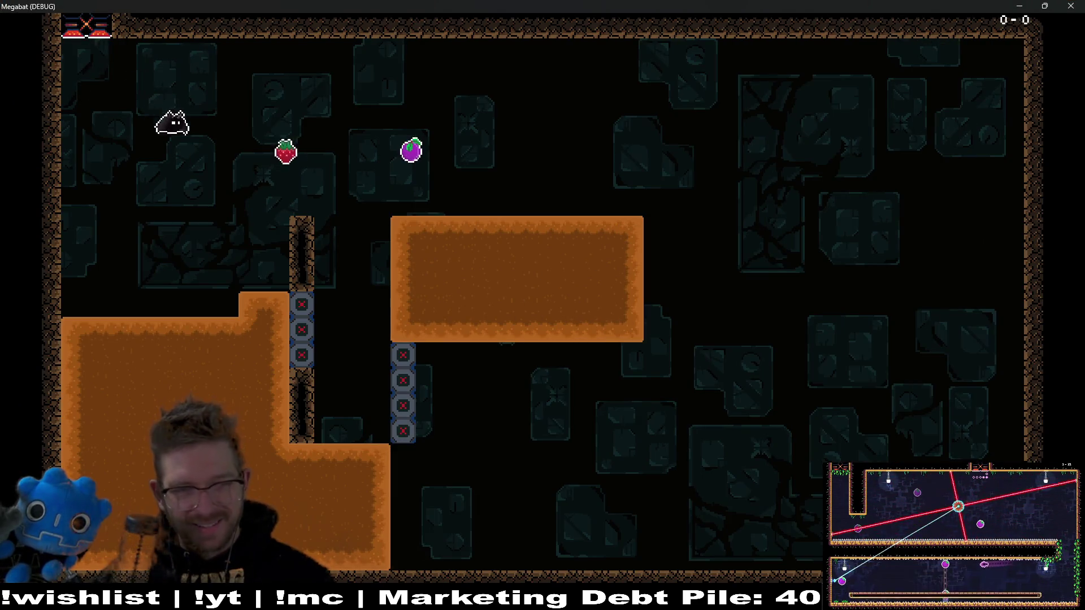
# Fly the bat right to grab the plum, then burrow through the lower sand ground
pyautogui.press('Right')
pyautogui.press('Left')
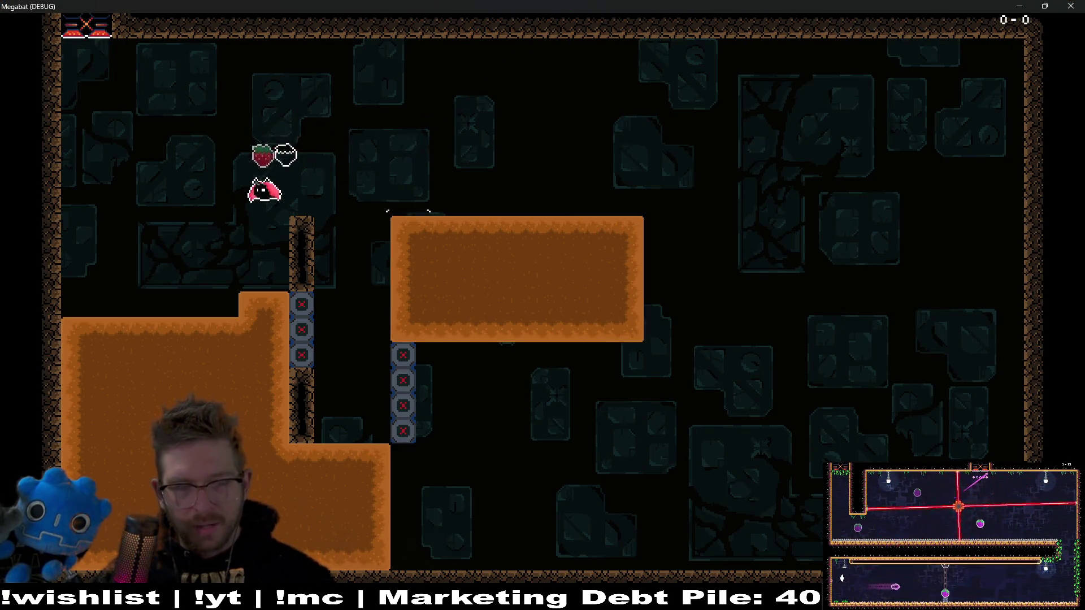
pyautogui.press('Left')
pyautogui.press('Down')
pyautogui.press('Right')
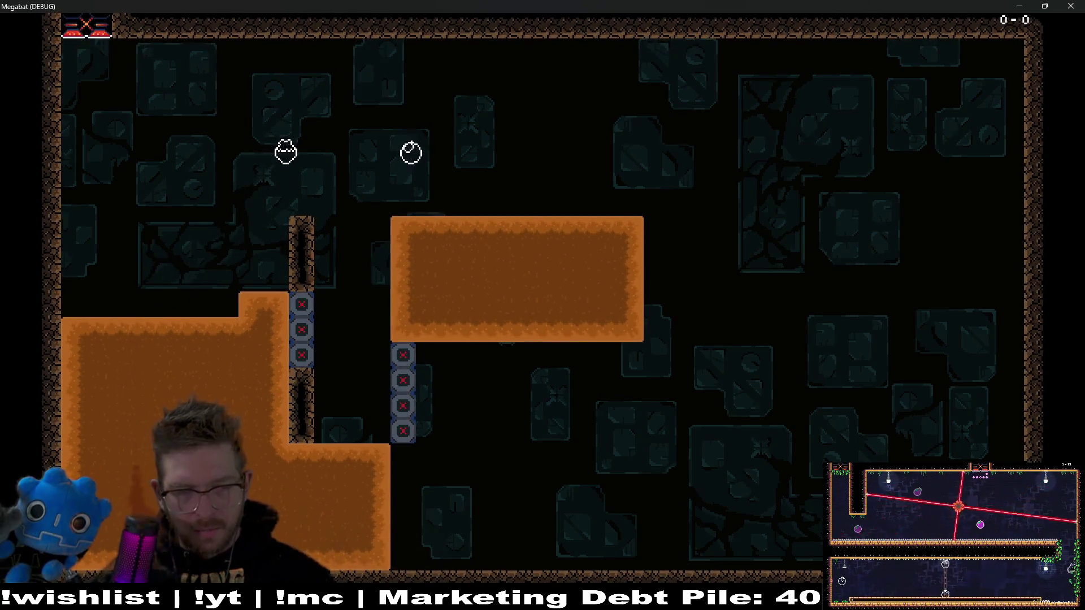
pyautogui.press('Up')
# Dash through the upper sand block, land on the ledge collecting fruit, and close the game with F8
pyautogui.press('Right')
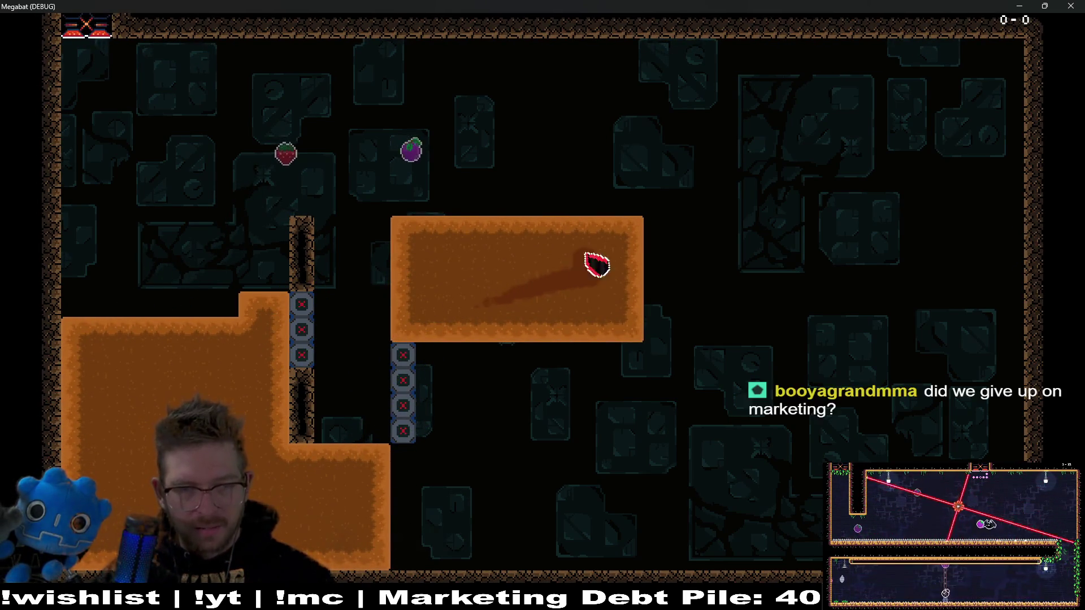
pyautogui.press('Left')
pyautogui.press('Up')
pyautogui.press('Left')
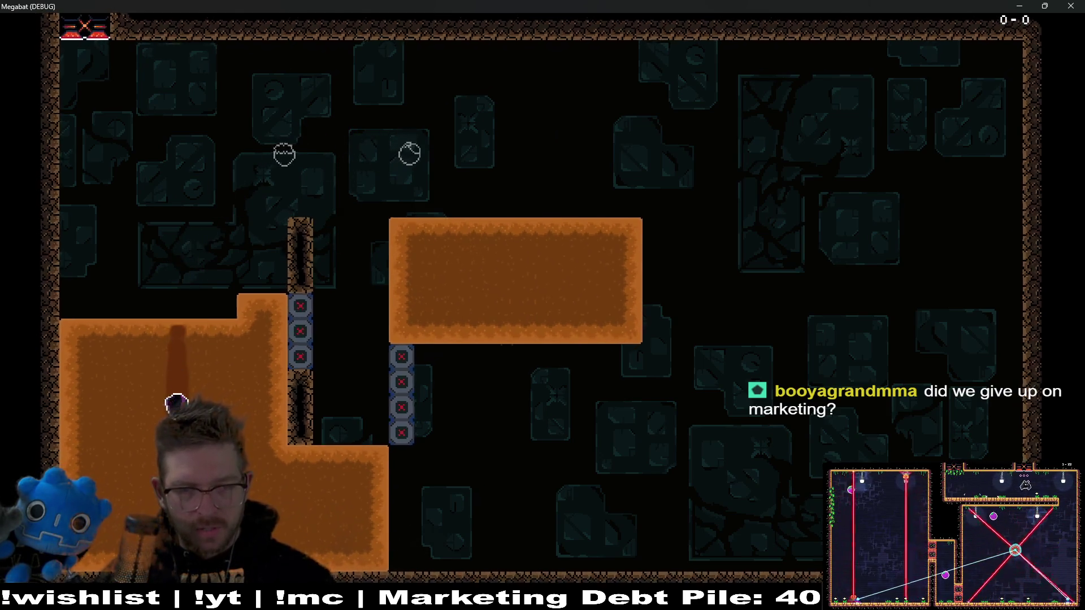
pyautogui.press('Right')
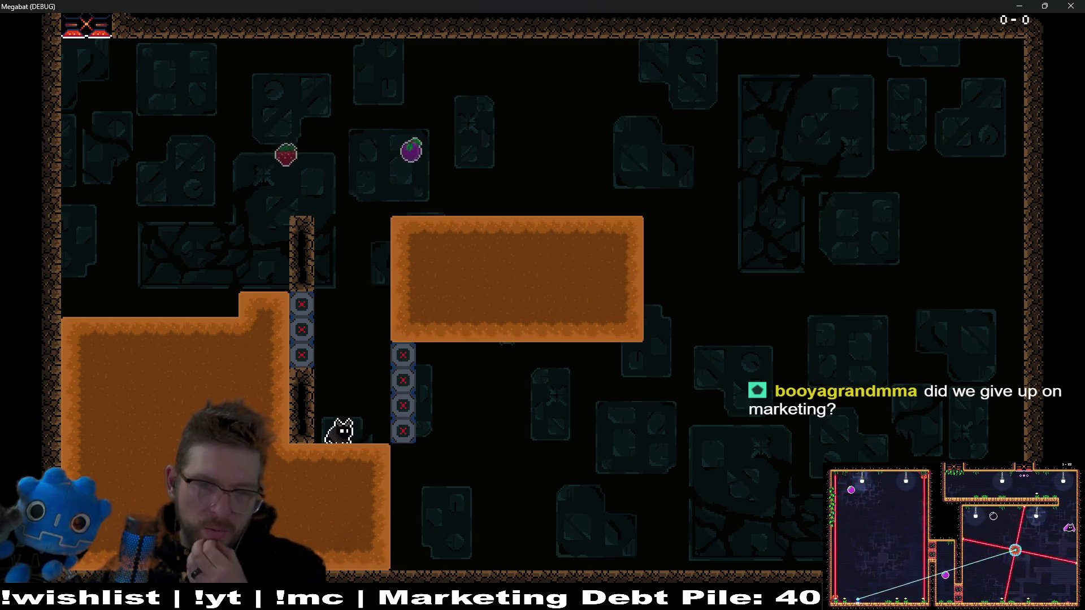
pyautogui.press('F8')
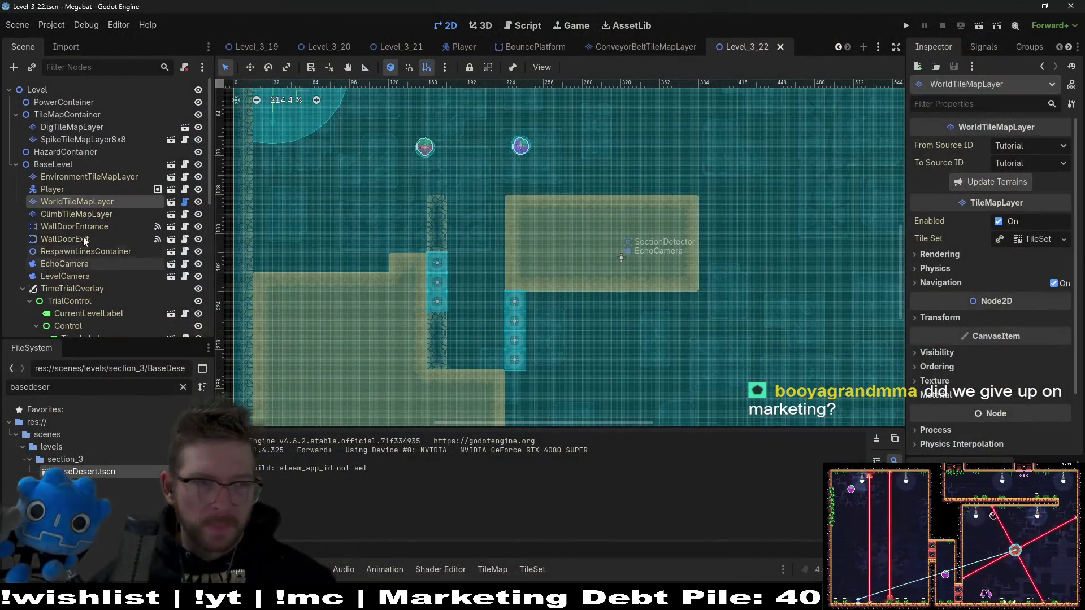
# Repaint the DESERT wall tiles beside the left platforms on WorldTileMapLayer
pyautogui.click(79, 213)
pyautogui.click(69, 202)
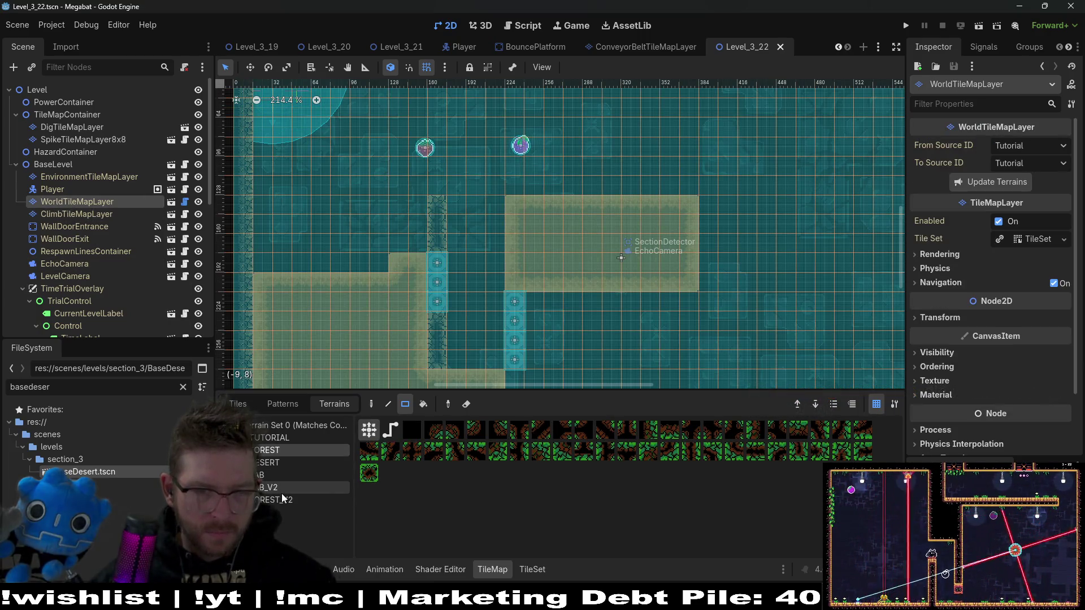
pyautogui.click(265, 462)
pyautogui.scroll(2, 439, 314)
pyautogui.scroll(1, 439, 314)
pyautogui.click(440, 314)
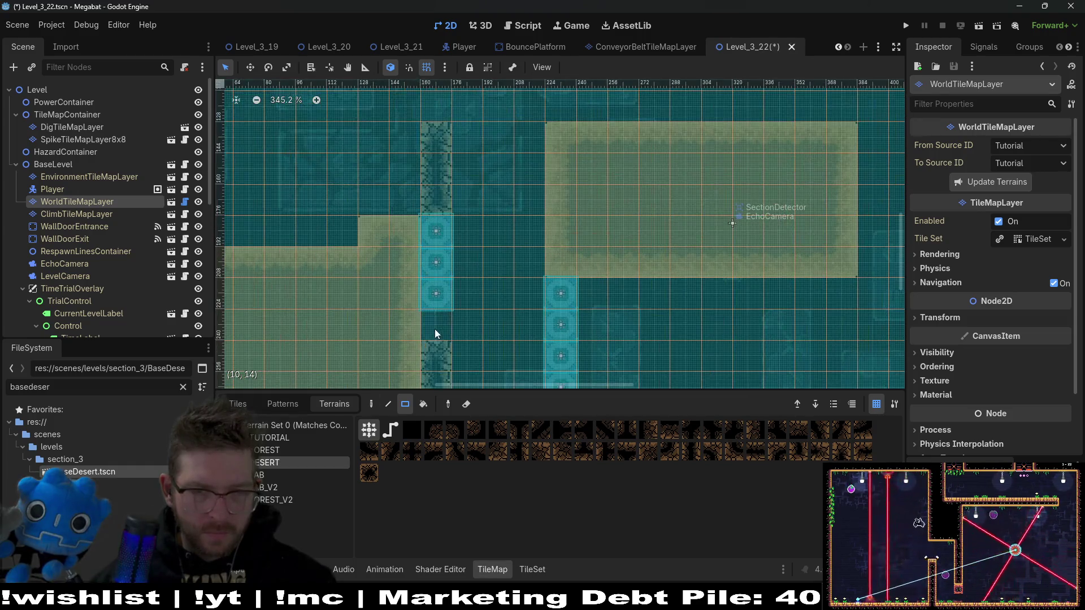
pyautogui.moveTo(483, 323); pyautogui.dragTo(505, 252)
pyautogui.scroll(-10, 64, 232)
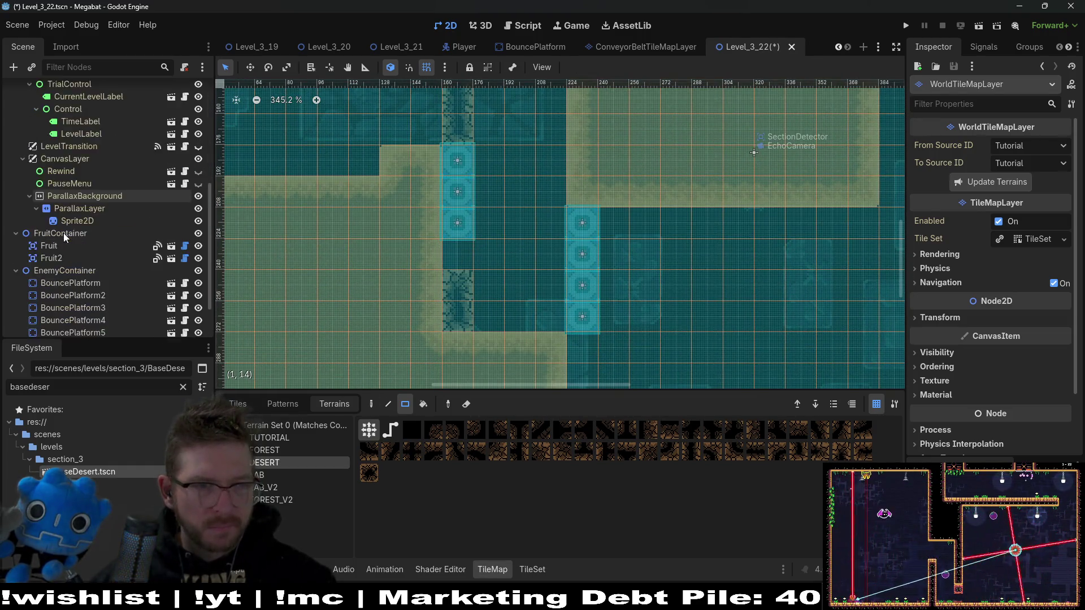
# Select BouncePlatform5 through BouncePlatform7 and nudge the left column down
pyautogui.click(79, 300)
pyautogui.keyDown('shift'); pyautogui.click(95, 277); pyautogui.keyUp('shift')
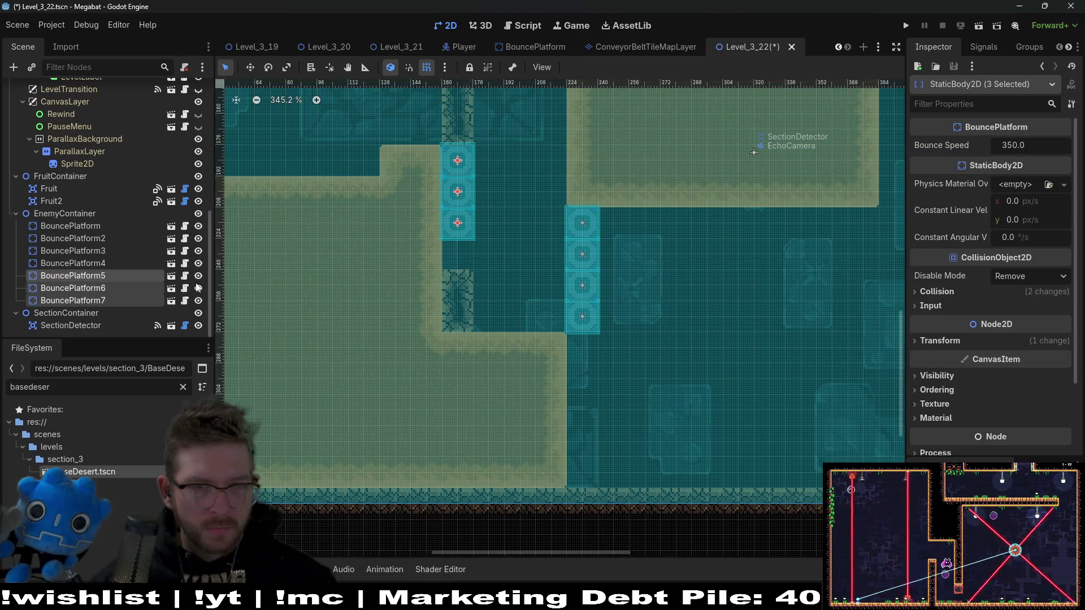
pyautogui.press('w')
pyautogui.click(538, 277)
pyautogui.click(110, 299)
pyautogui.keyDown('shift'); pyautogui.click(91, 276); pyautogui.keyUp('shift')
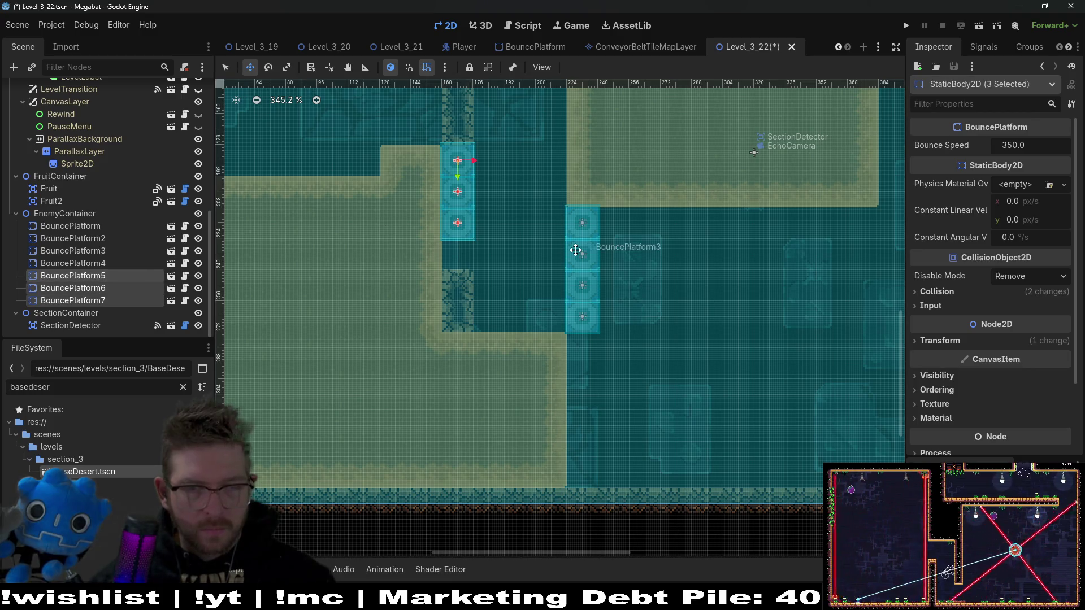
pyautogui.press('Down')
pyautogui.press('Down')
pyautogui.press('Down')
pyautogui.press('Down')
pyautogui.press('Down')
pyautogui.press('Down')
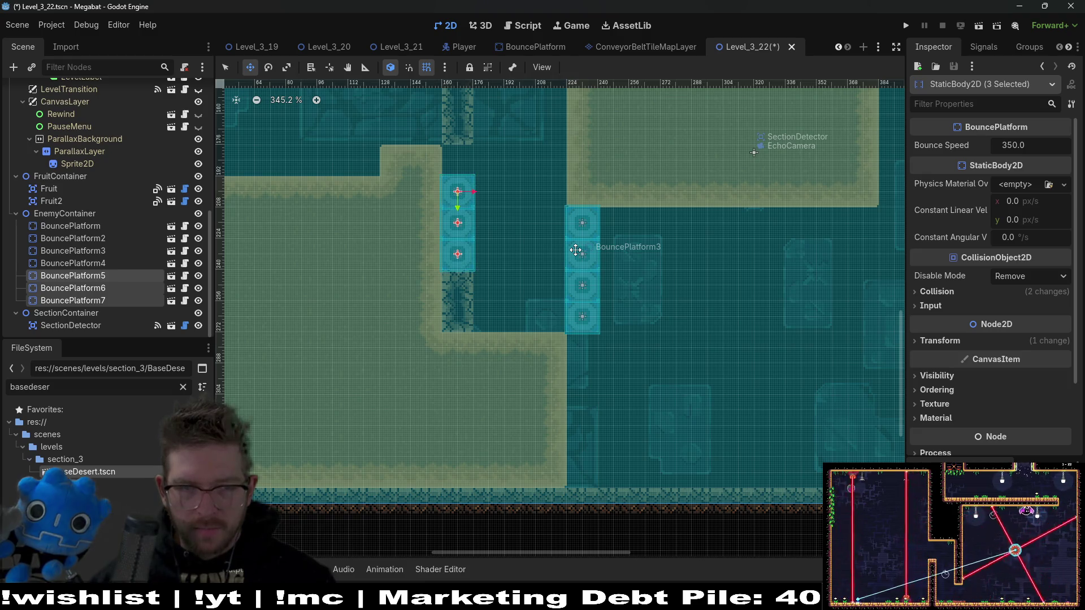
# Duplicate BouncePlatform7, move the copy up to top the column, and run the scene
pyautogui.click(109, 300)
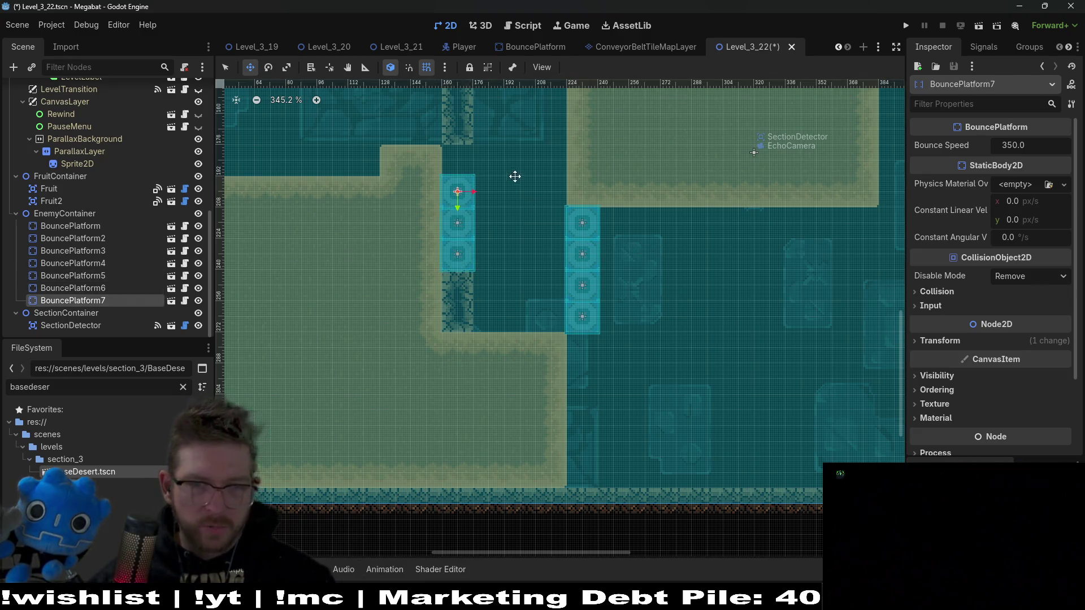
pyautogui.scroll(3, 513, 174)
pyautogui.hotkey('ctrl', 'd')
pyautogui.press('Up')
pyautogui.press('Up')
pyautogui.press('Up')
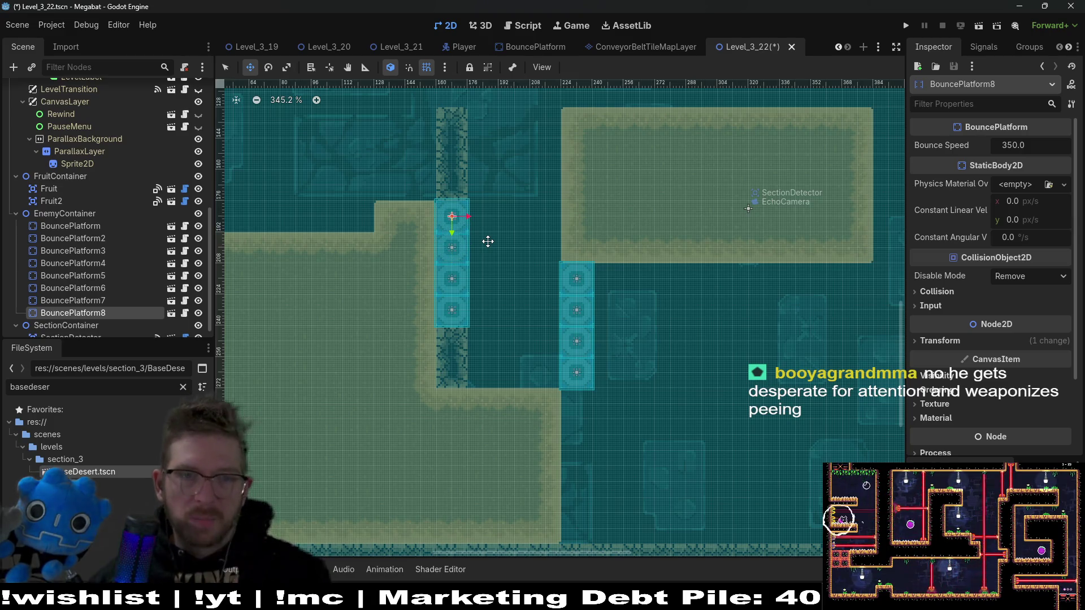
pyautogui.scroll(-3, 487, 241)
pyautogui.click(978, 26)
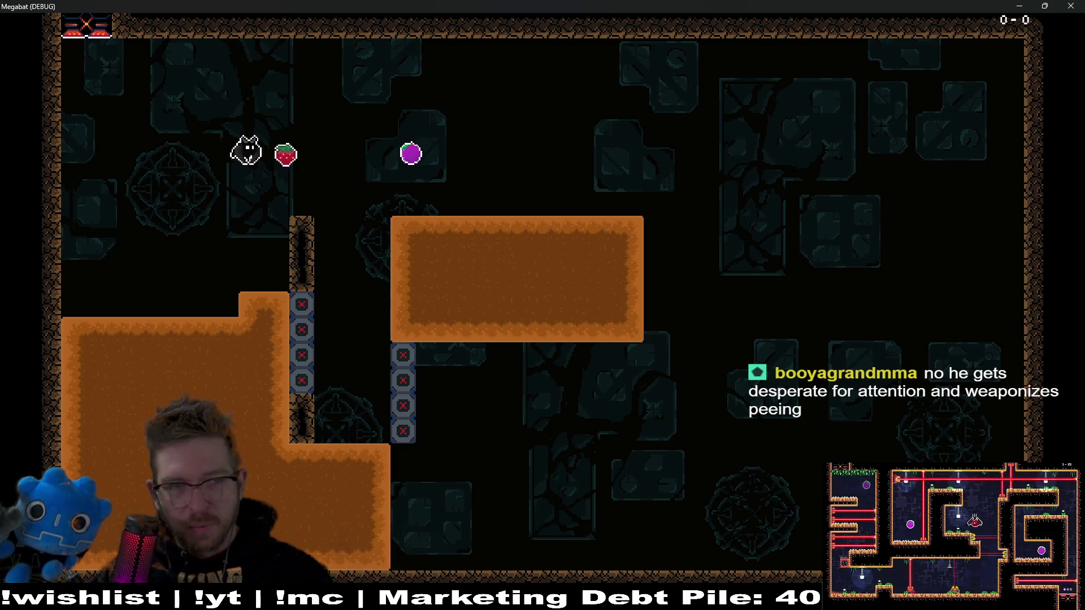
# Fly along the fruit row, drop to the lower-left ground, and dash into the sand block toward the plum
pyautogui.press('space')
pyautogui.press('Left')
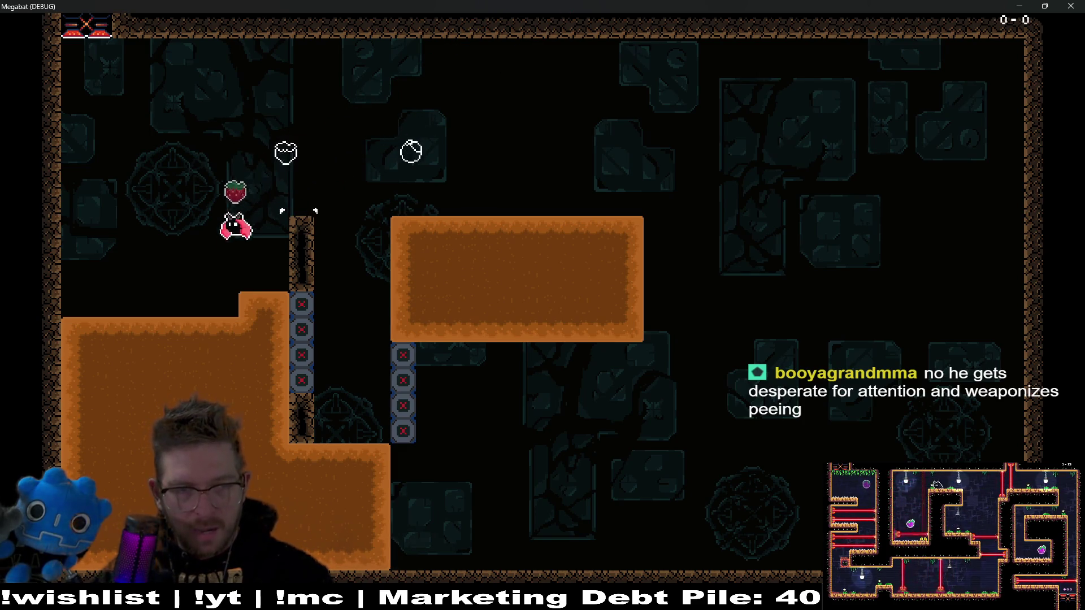
pyautogui.press('Right')
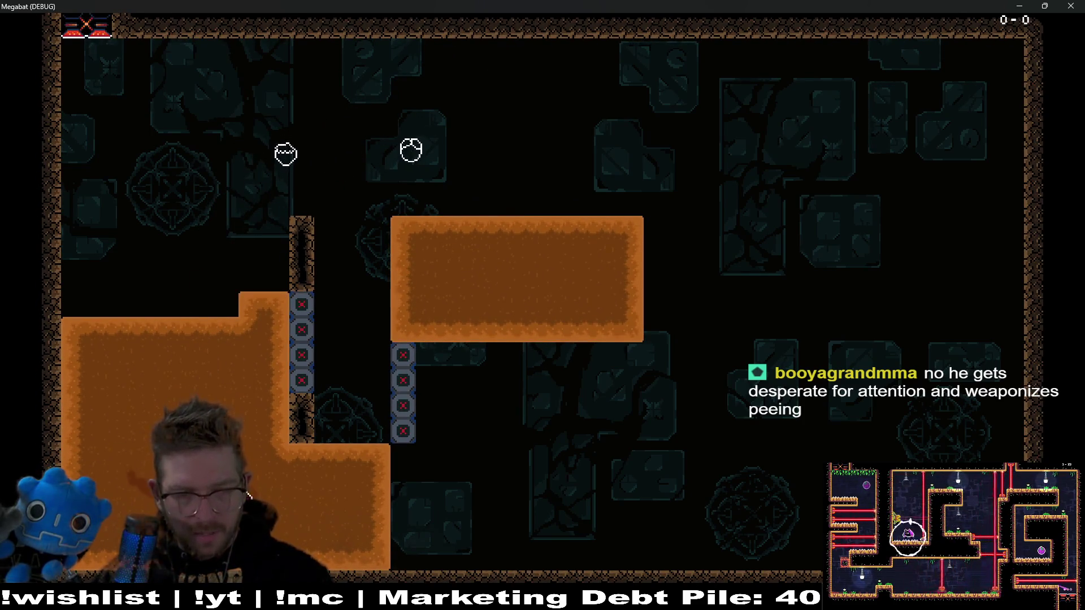
pyautogui.press('space')
pyautogui.press('Up')
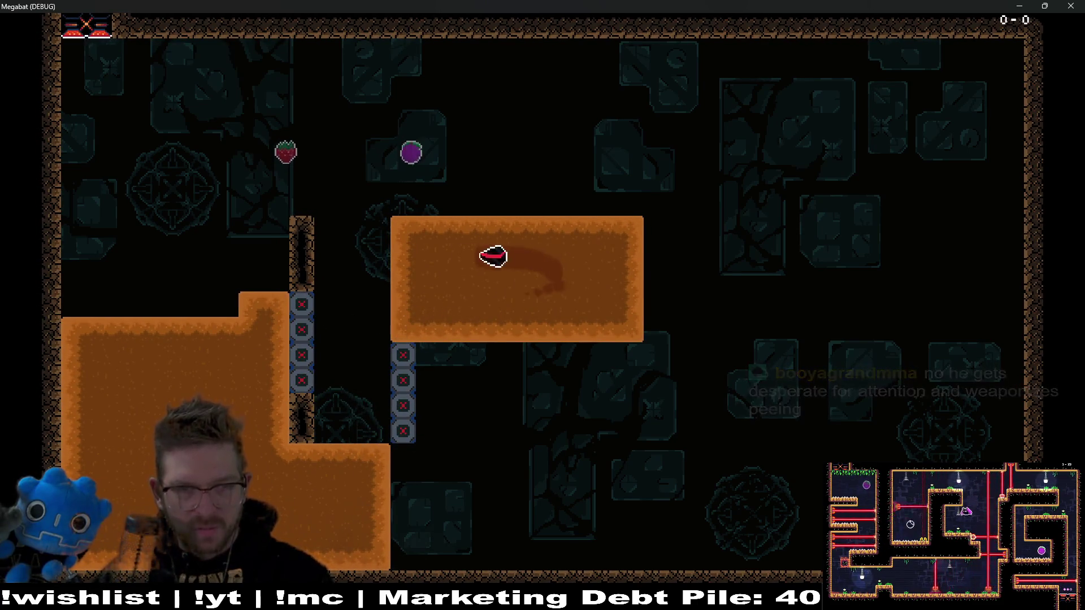
pyautogui.press('Right')
pyautogui.press('Left')
# Burrow through the lower ground into the orange block, surface beside the plum, and collect the strawberry
pyautogui.press('Left')
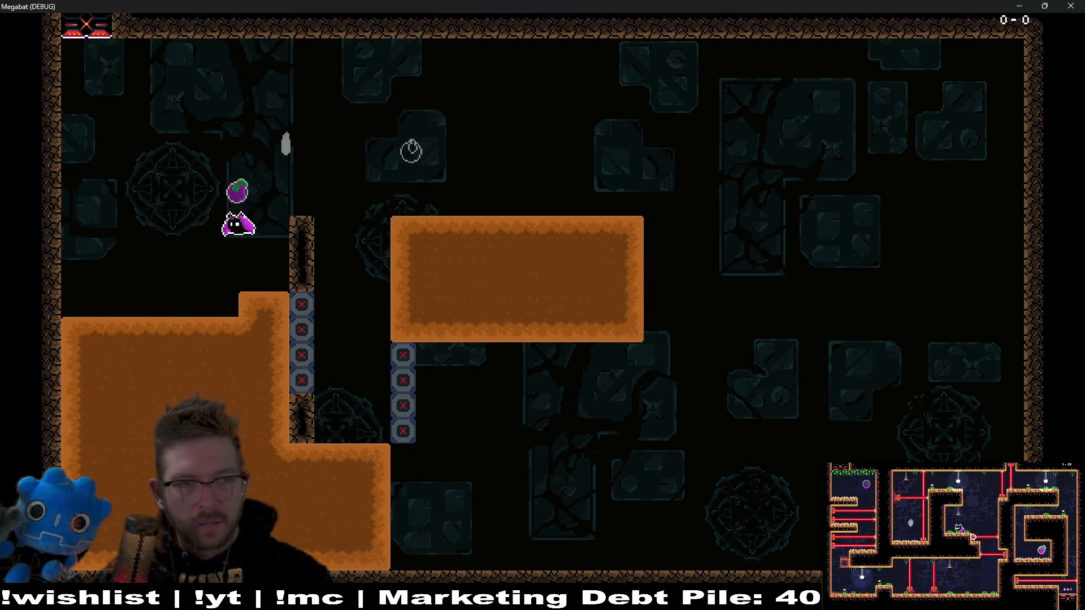
pyautogui.press('Down')
pyautogui.press('Right')
pyautogui.press('space')
pyautogui.press('Left')
pyautogui.press('Right')
pyautogui.press('Left')
pyautogui.press('Left')
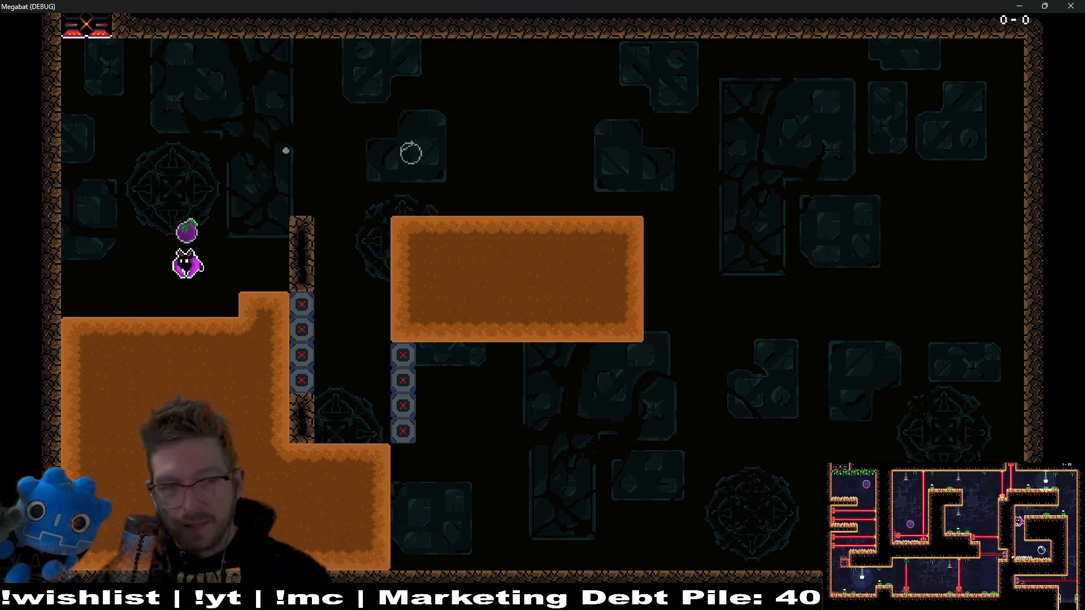
pyautogui.press('Down')
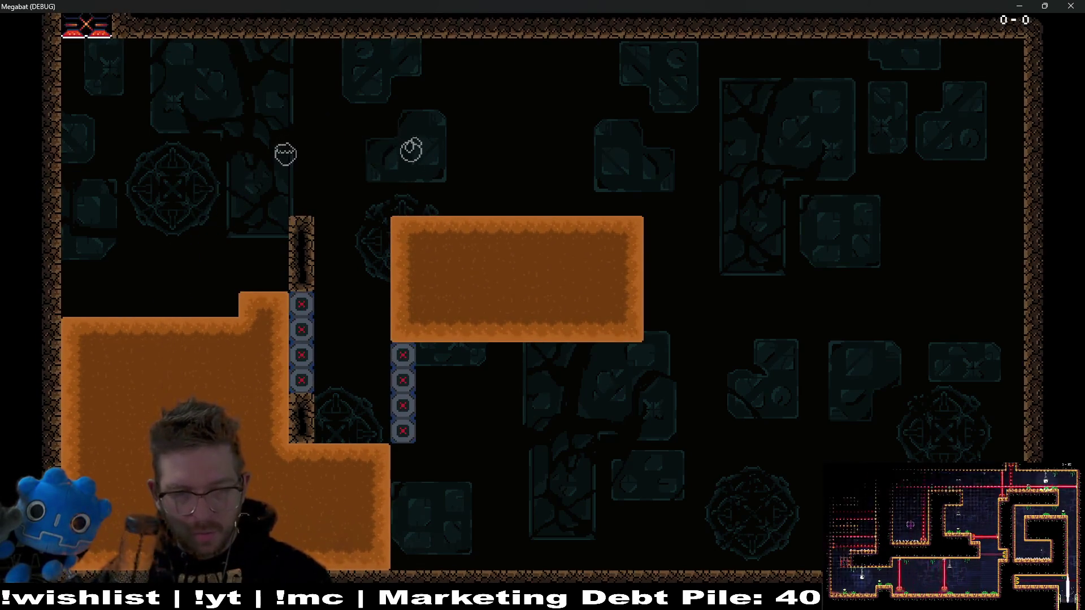
pyautogui.press('Right')
pyautogui.press('Left')
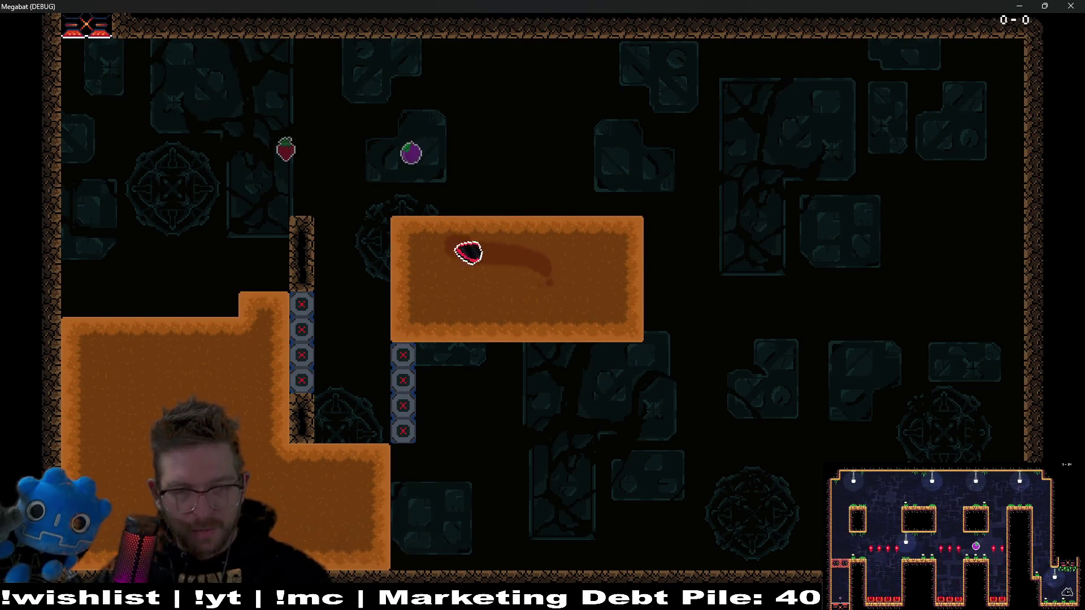
pyautogui.press('Down')
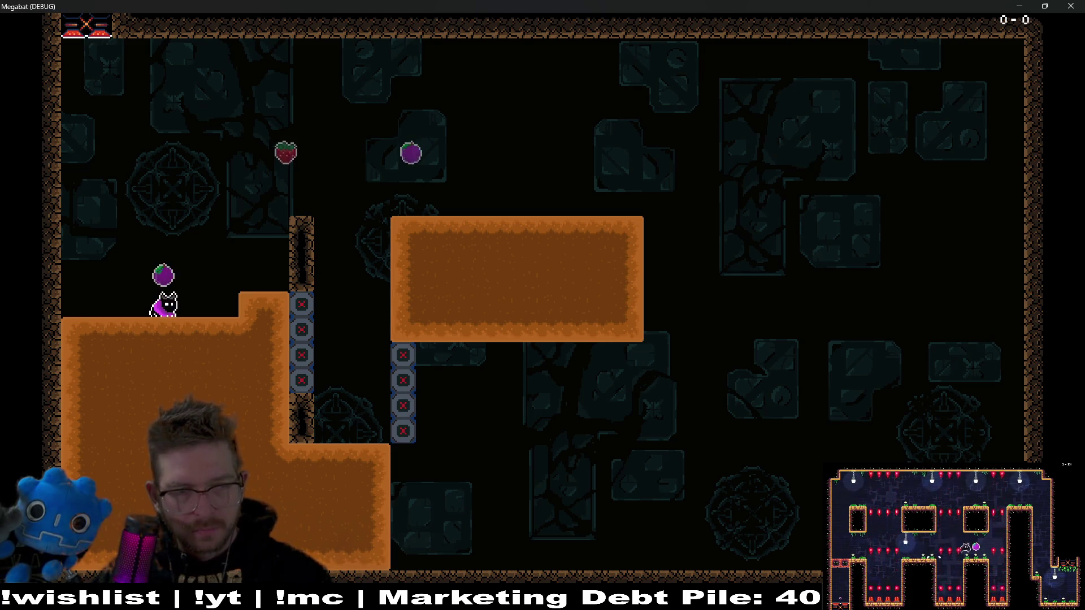
# Tunnel from the lower-left dirt up through the upper orange block, collect plum and strawberry, and land on the pillar
pyautogui.press('Down')
pyautogui.press('Up')
pyautogui.press('Down')
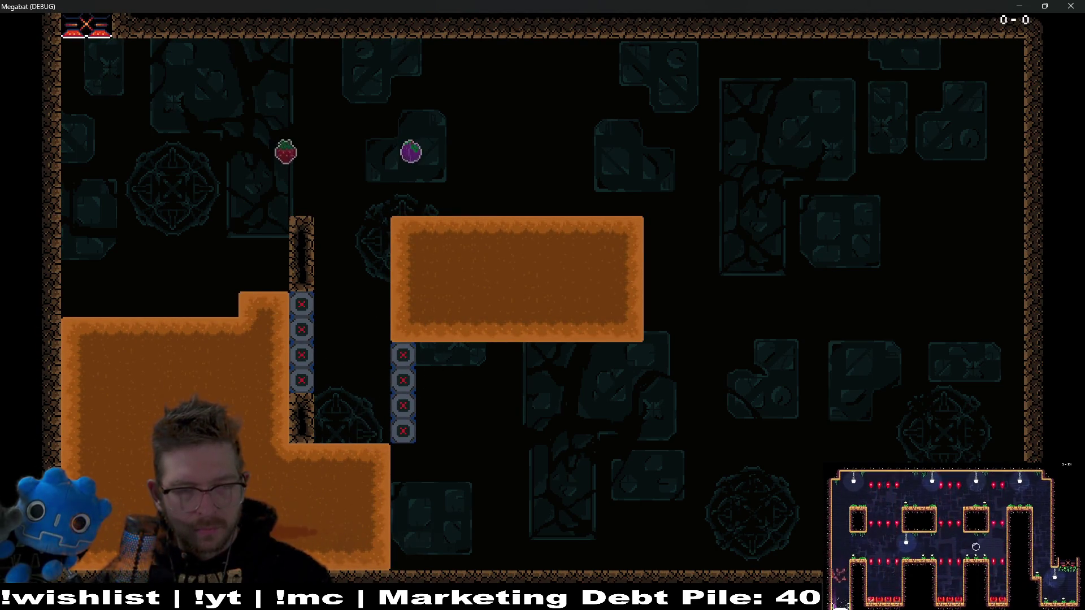
pyautogui.press('Up')
pyautogui.press('Right')
pyautogui.press('Up')
pyautogui.press('Left')
pyautogui.press('Up')
pyautogui.press('Right')
pyautogui.press('Left')
pyautogui.press('Left')
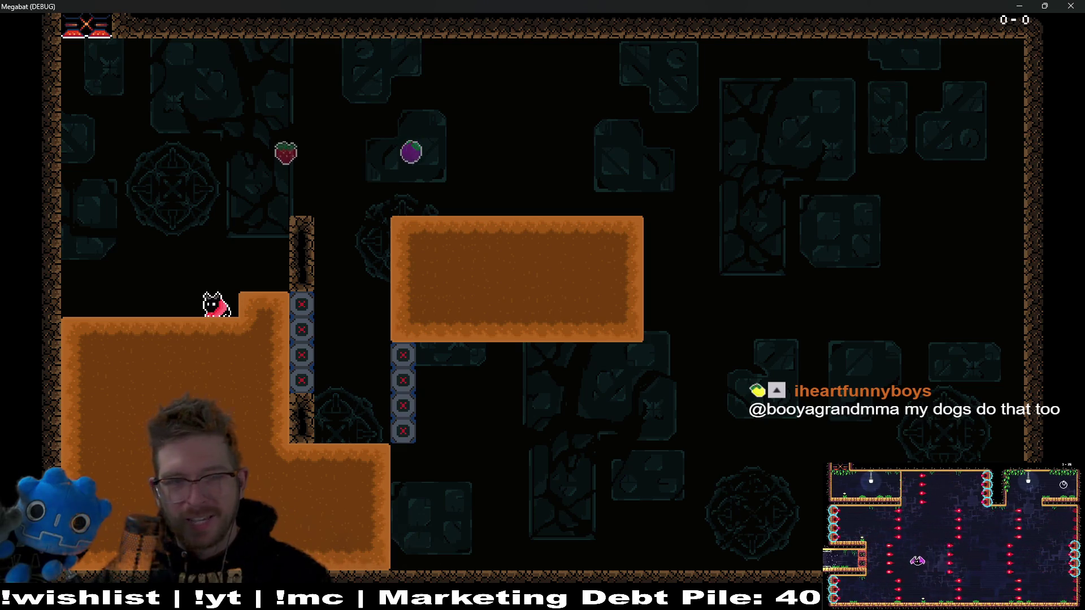
# Burrow through the lower dirt block and into the upper block, then fly off to collect the plum
pyautogui.press('Left')
pyautogui.press('Down')
pyautogui.press('Right')
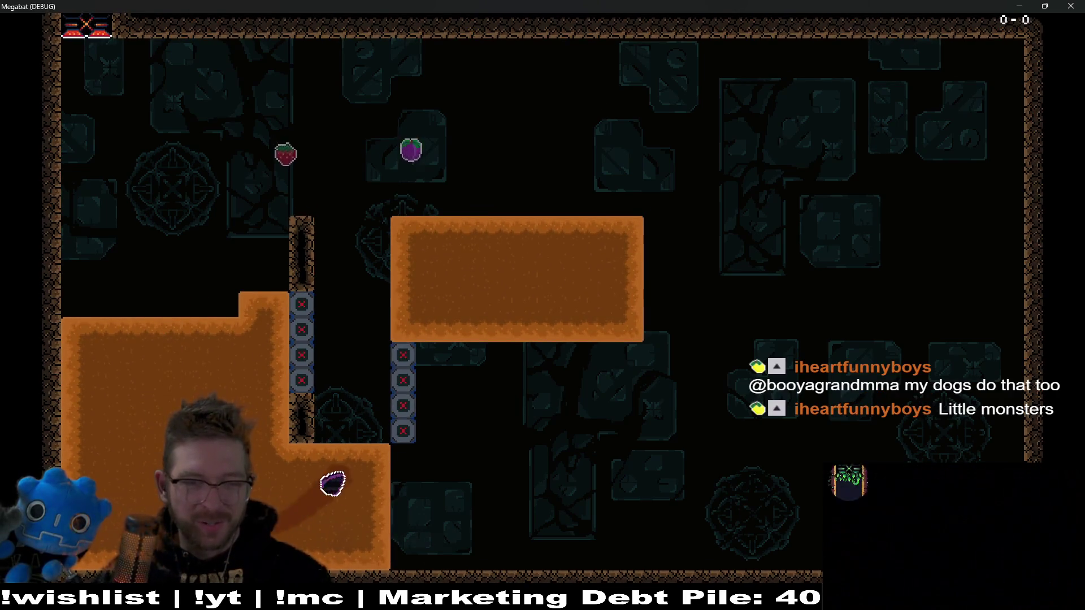
pyautogui.press('Up')
pyautogui.press('Right')
pyautogui.press('Left')
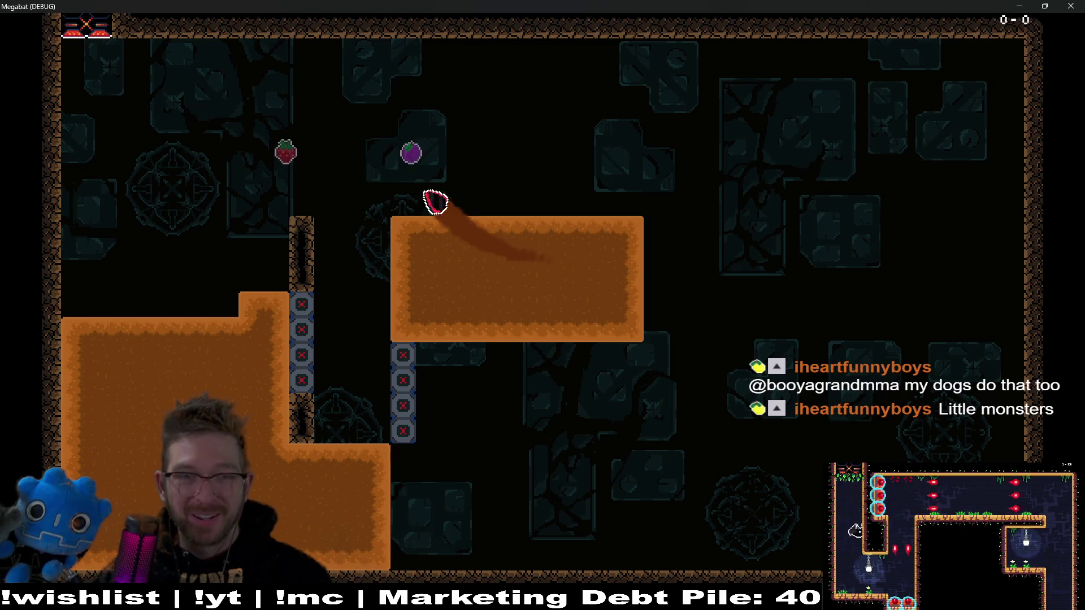
pyautogui.press('Up')
pyautogui.press('Left')
pyautogui.press('Right')
pyautogui.press('Left')
pyautogui.press('Left')
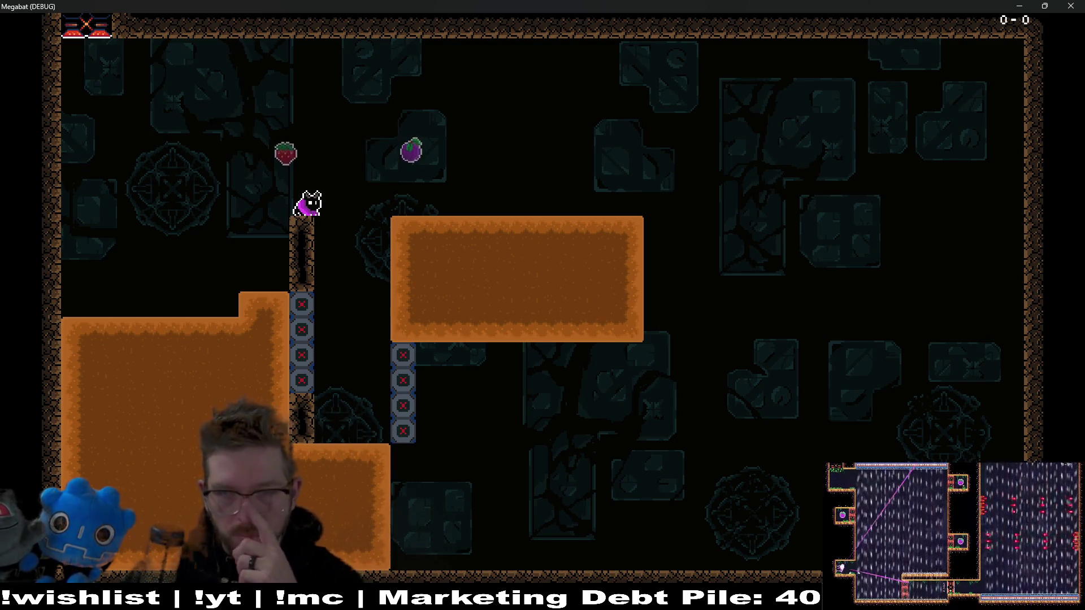
# Close the Megabat debug game window with its X button
pyautogui.click(1071, 6)
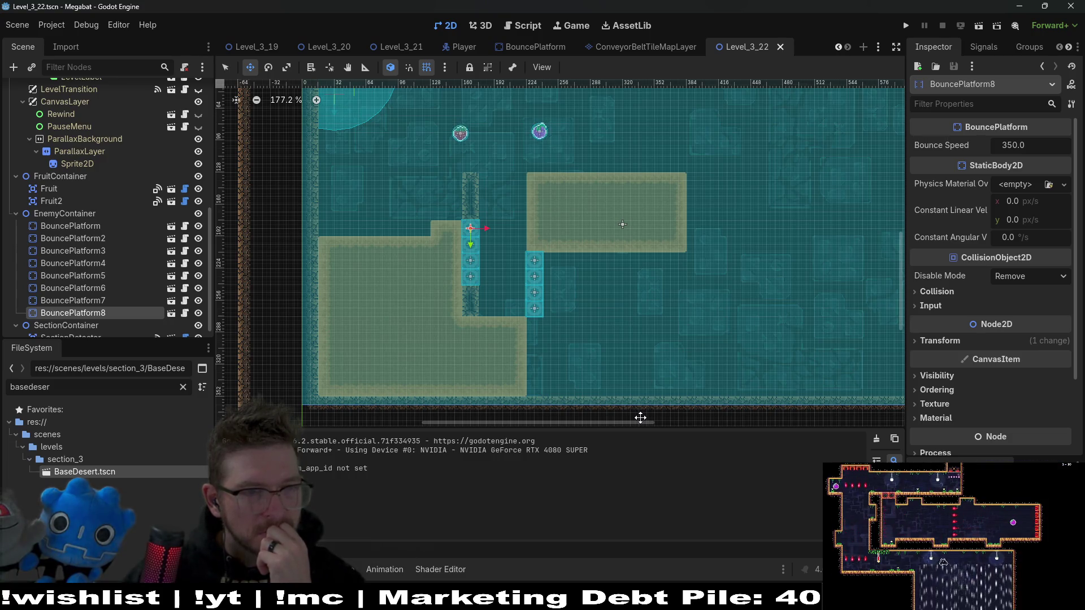
# Open BouncePlatform.gd from BouncePlatform8's script icon in the Scene dock
pyautogui.click(184, 226)
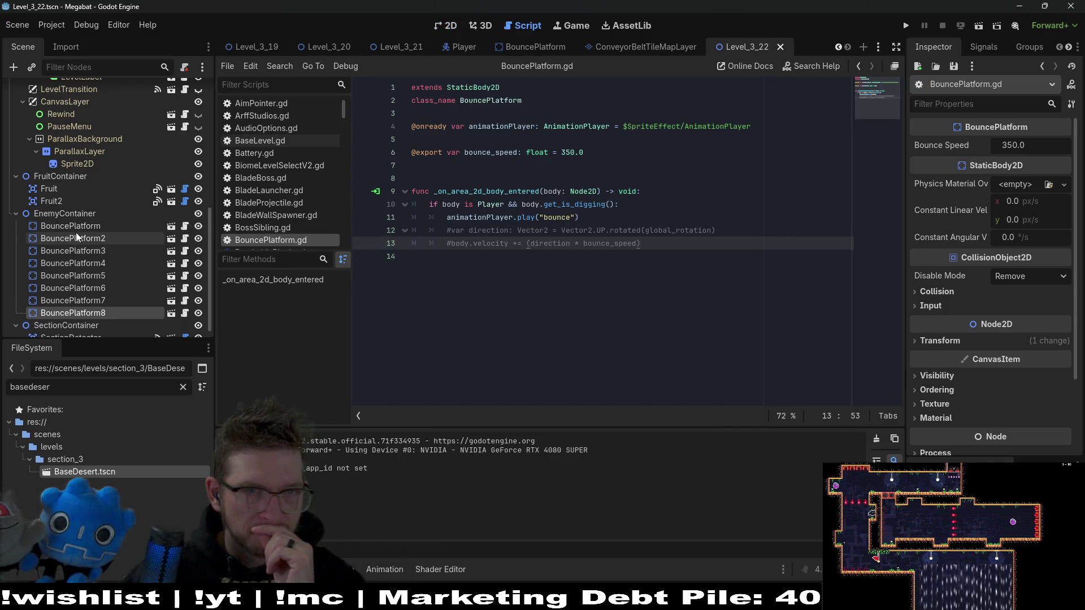
pyautogui.click(170, 227)
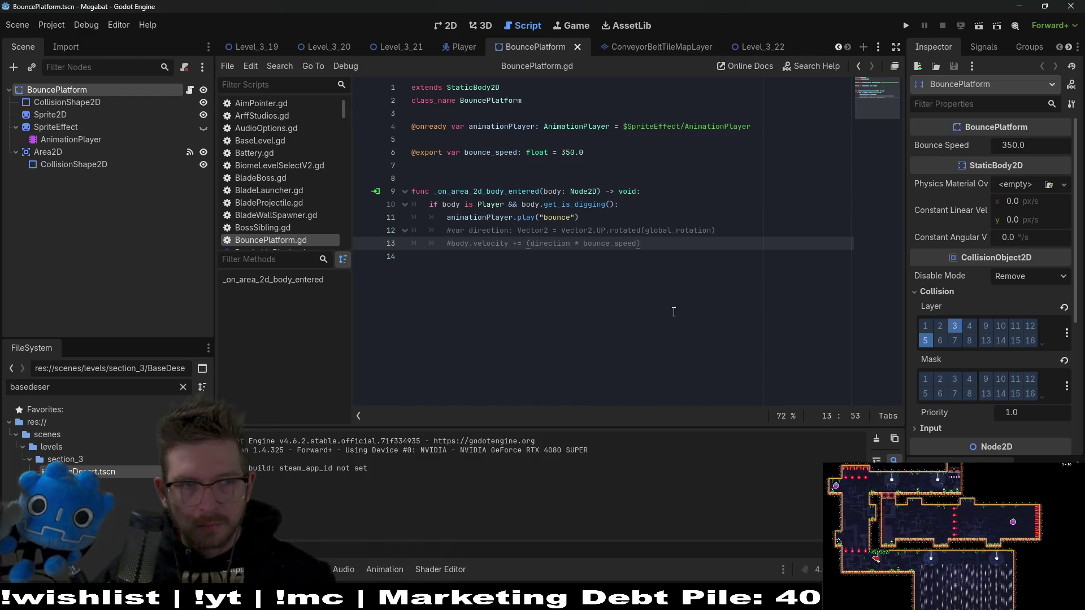
pyautogui.click(465, 164)
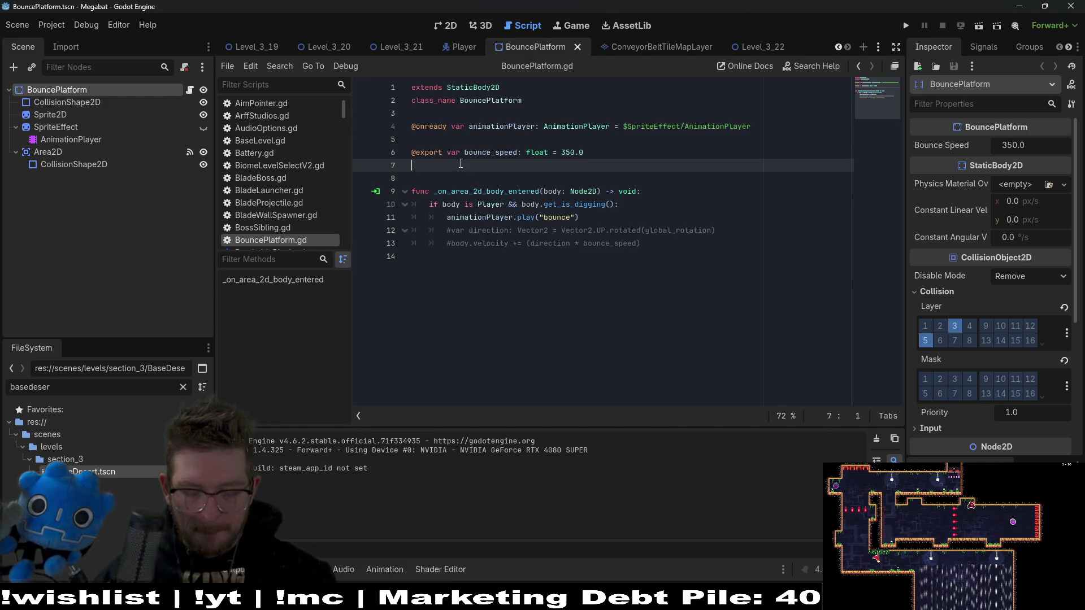
pyautogui.write('@')
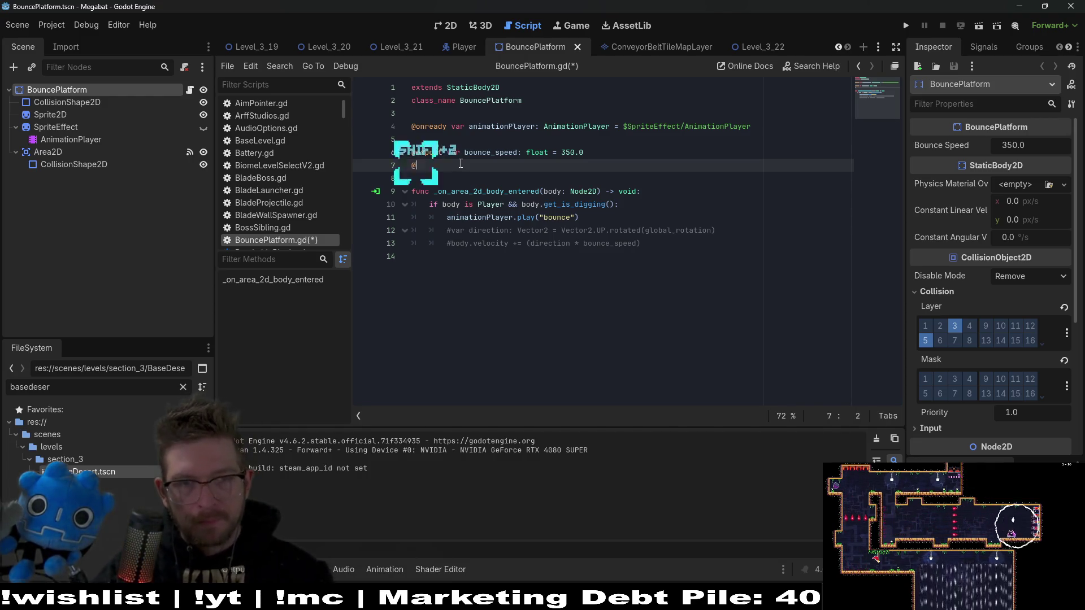
pyautogui.write('export var ')
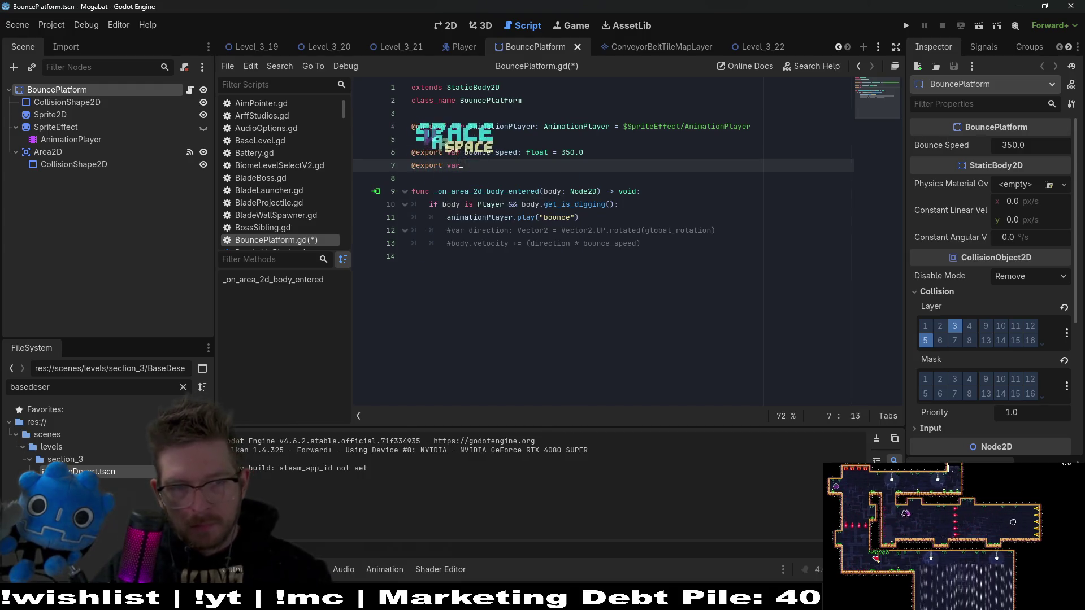
pyautogui.write('bounce')
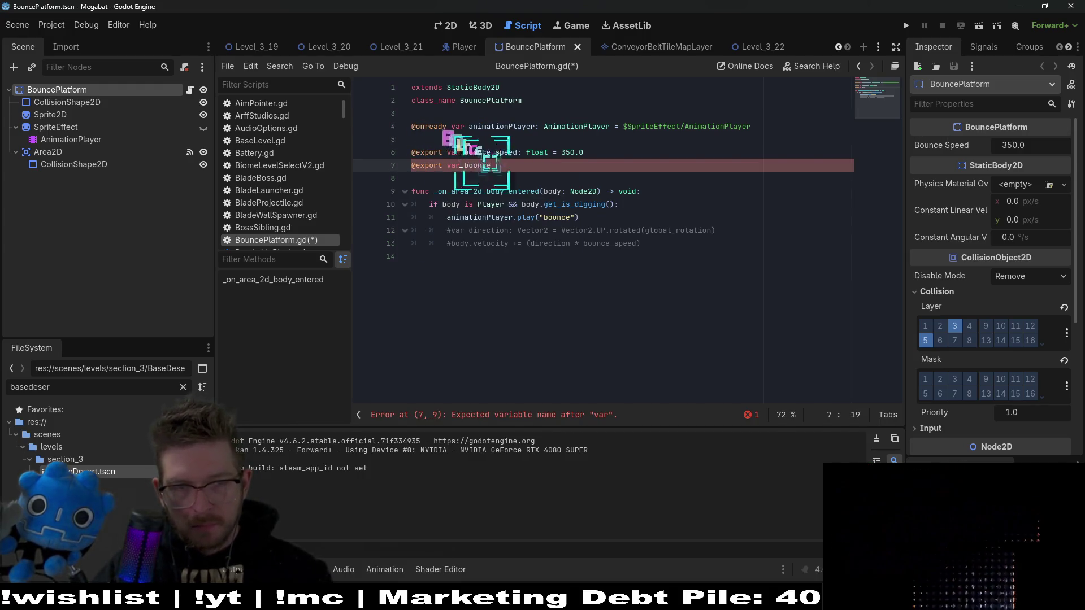
pyautogui.write('_direction: ')
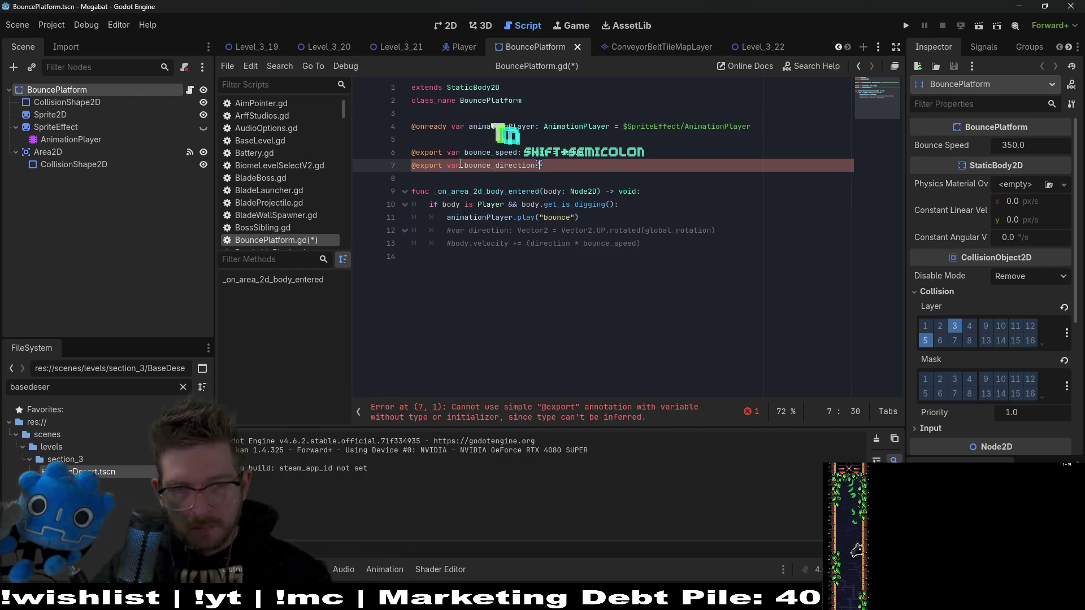
pyautogui.write('Bec')
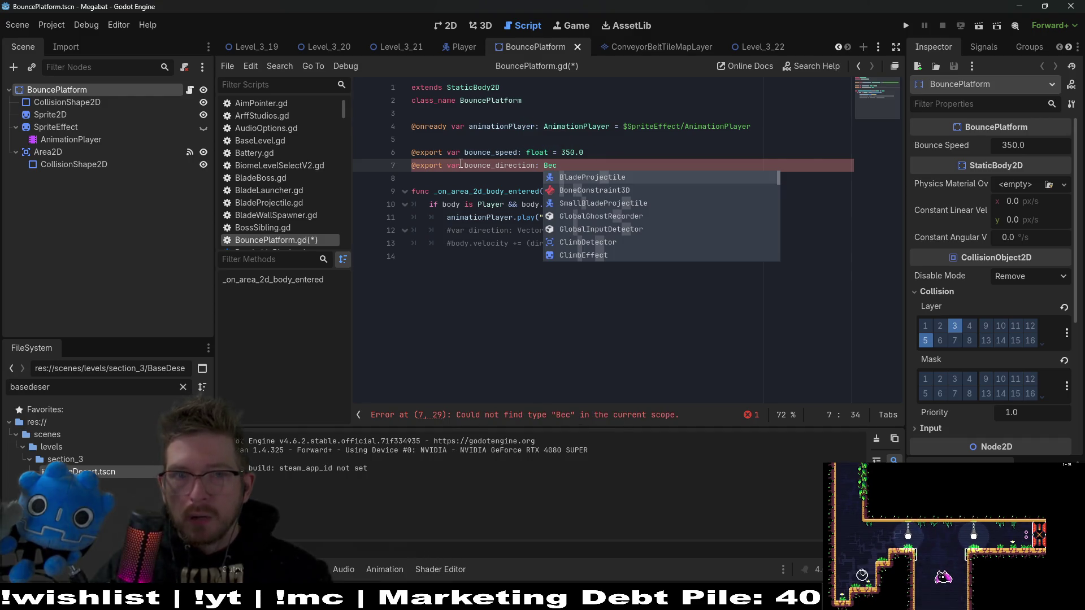
pyautogui.press('BackSpace')
pyautogui.press('BackSpace')
pyautogui.press('BackSpace')
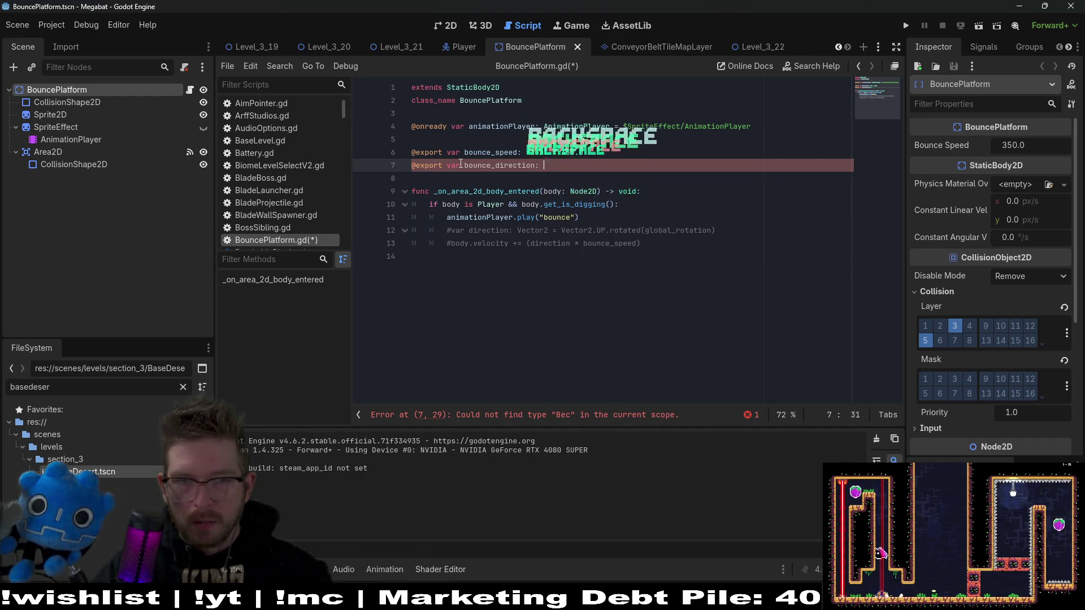
pyautogui.write('Vecot')
pyautogui.press('BackSpace')
pyautogui.press('BackSpace')
pyautogui.write('tor2')
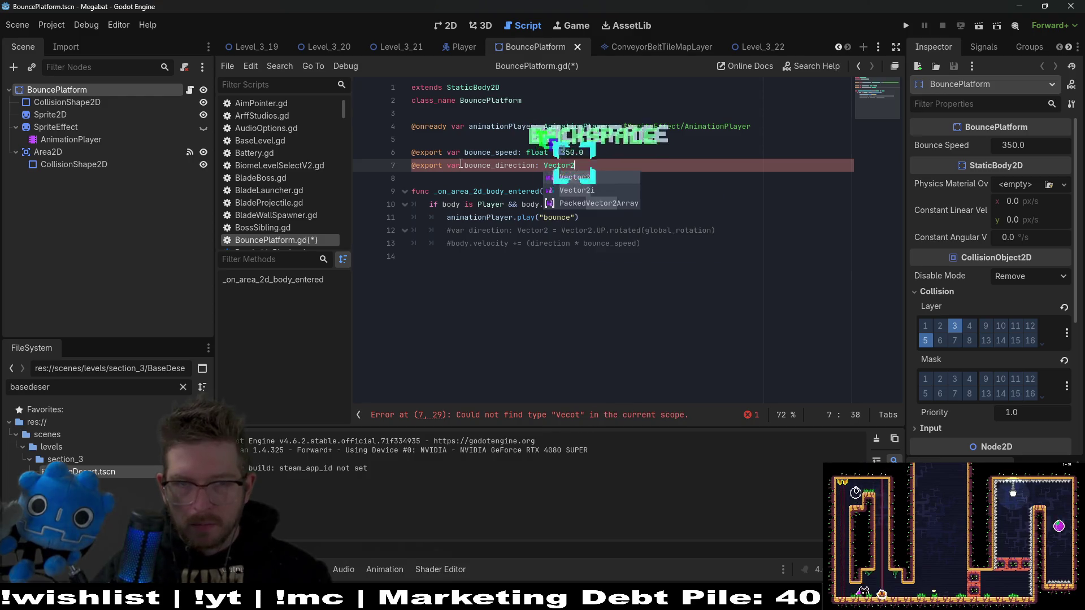
pyautogui.write(' = Vec')
pyautogui.press('Return')
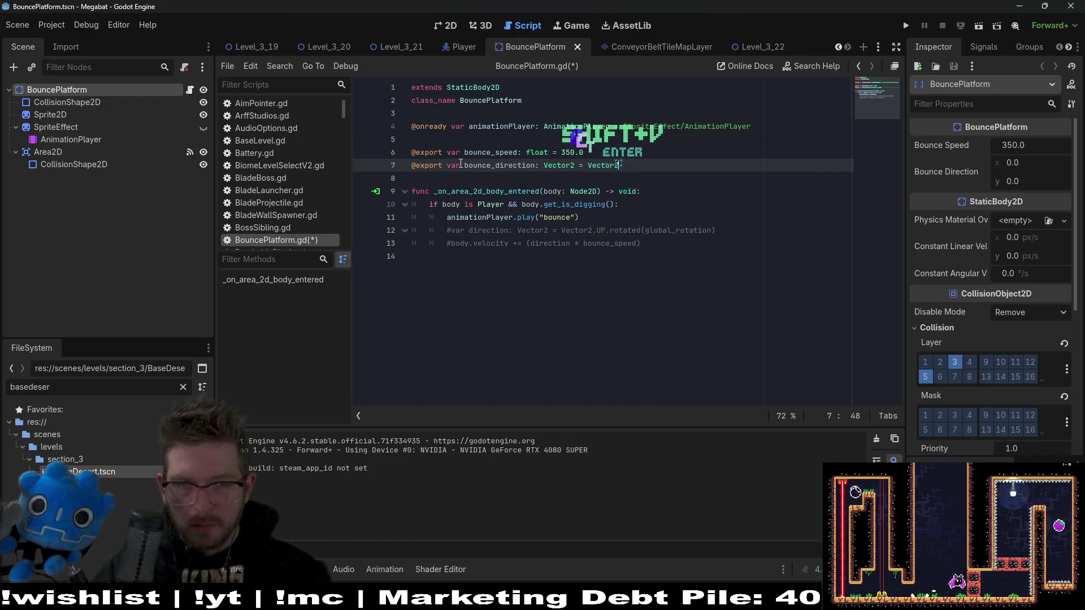
pyautogui.write('.R')
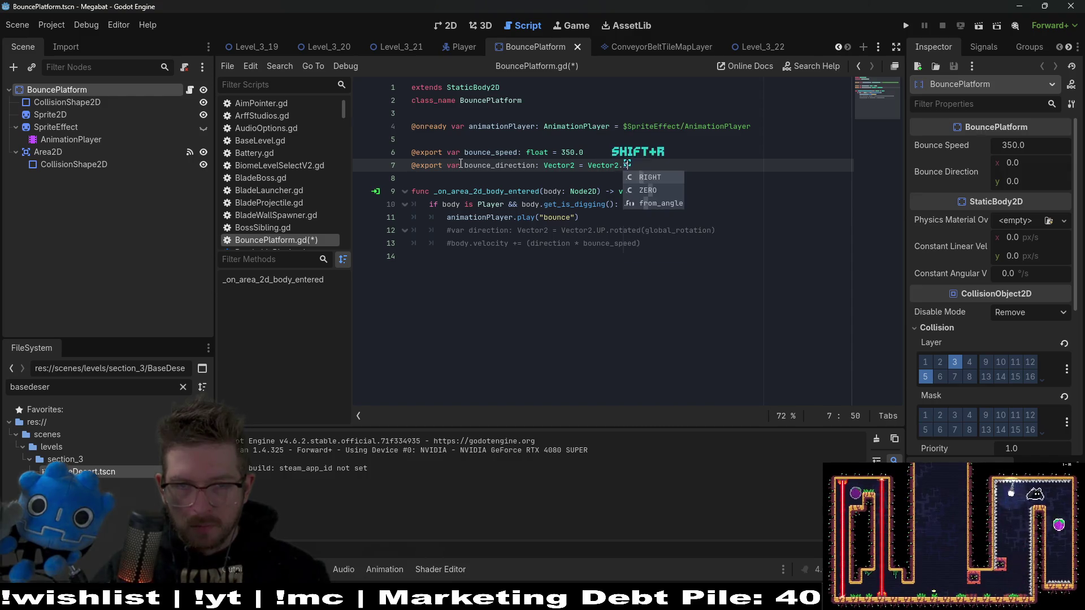
pyautogui.press('Return')
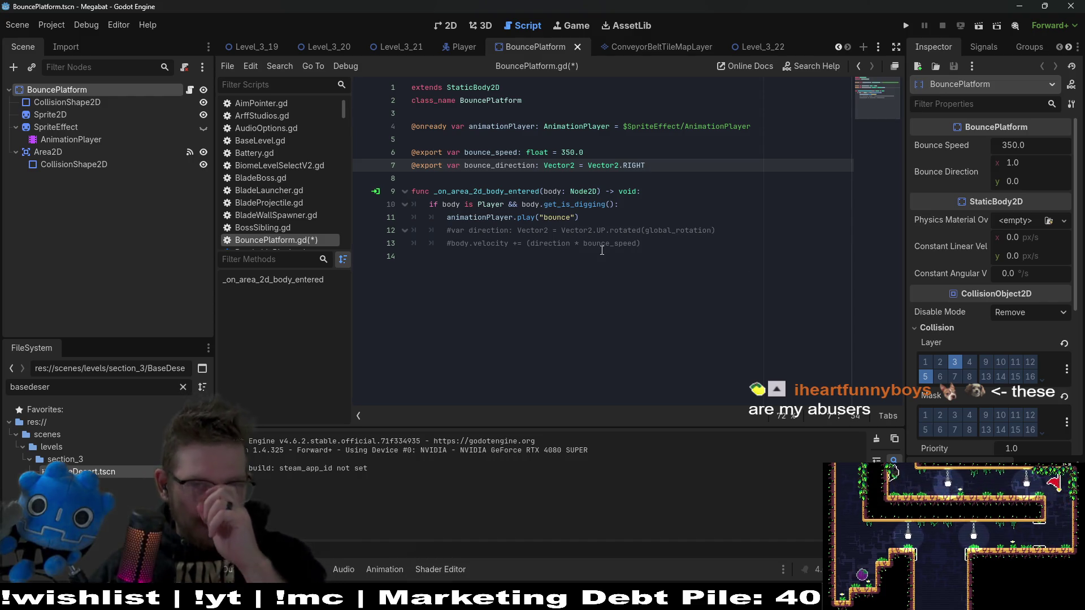
pyautogui.click(492, 156)
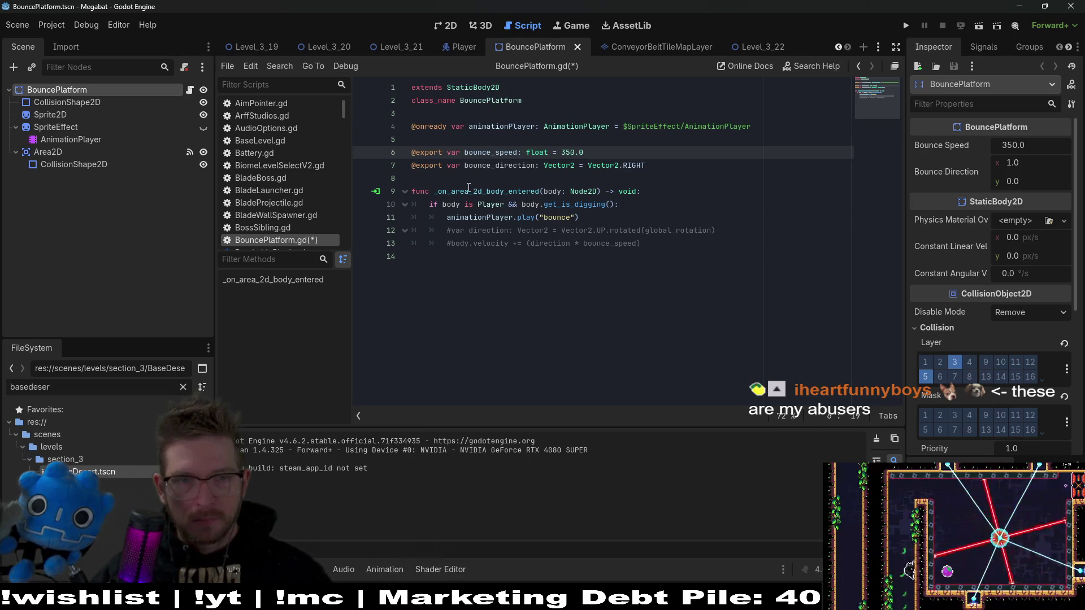
# Instance a ScreechNotifier scene as a child of BouncePlatform and view the scene in 2D
pyautogui.click(482, 179)
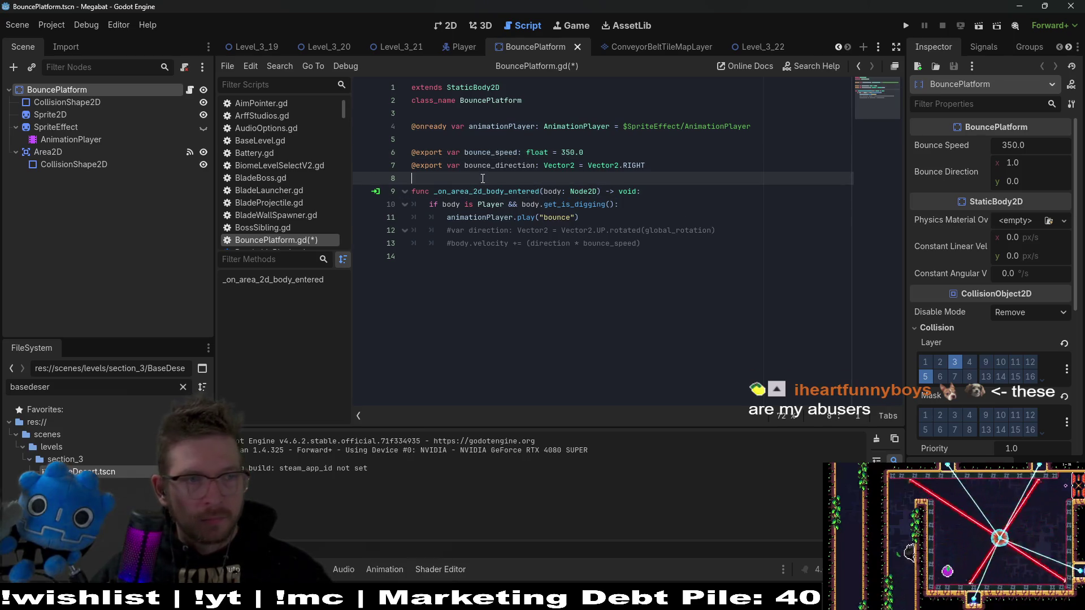
pyautogui.click(31, 67)
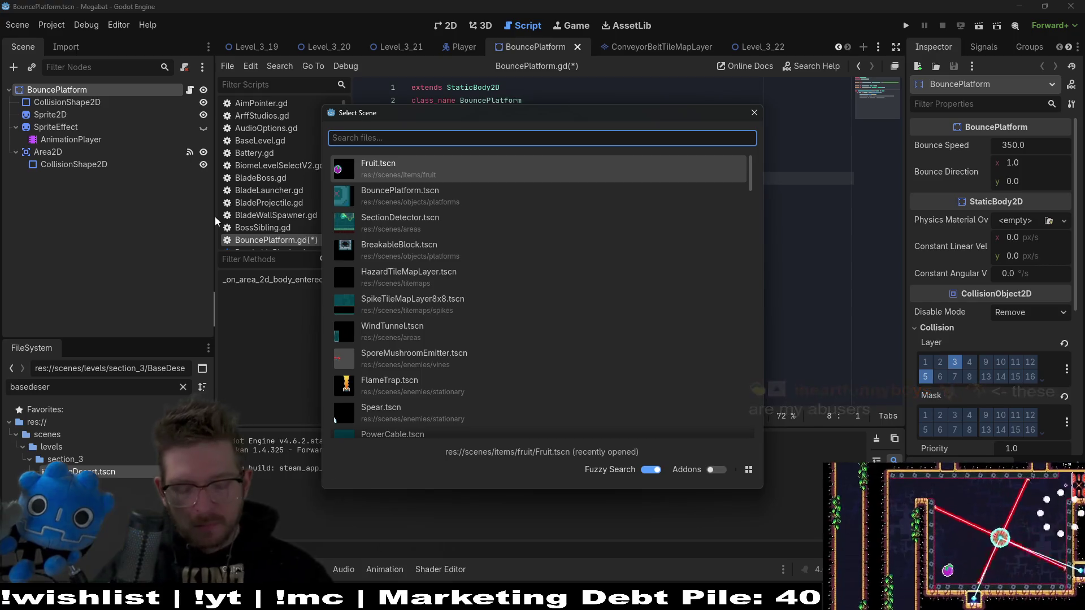
pyautogui.write('screech')
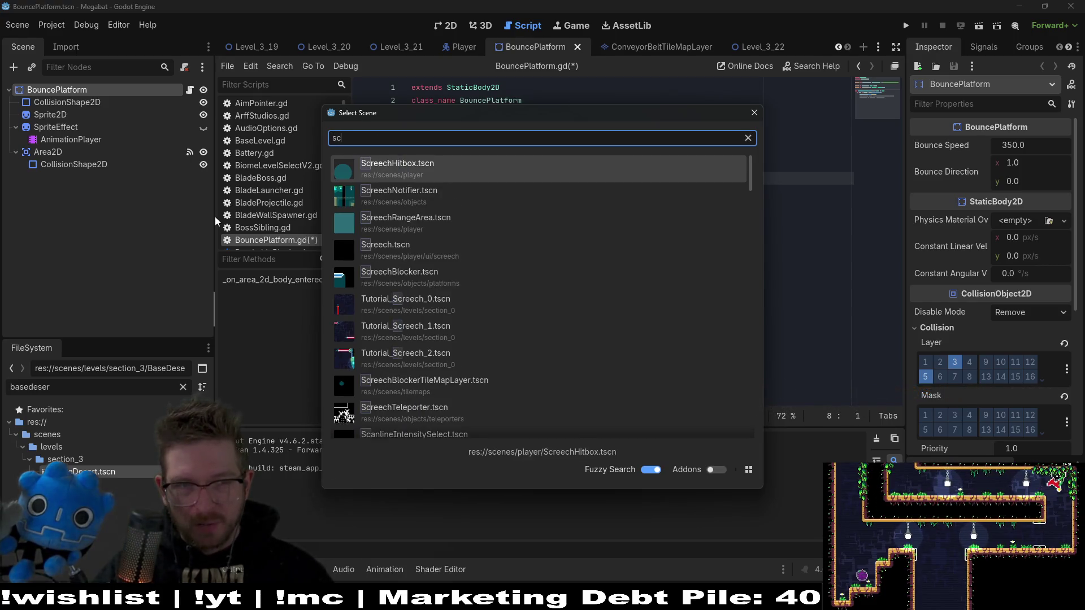
pyautogui.press('Down')
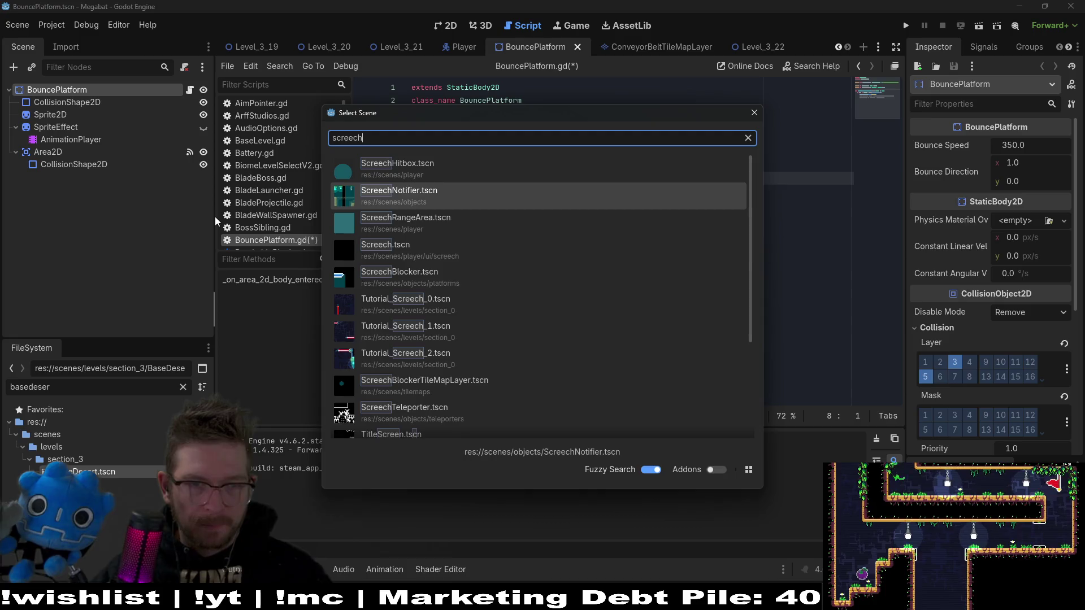
pyautogui.press('Return')
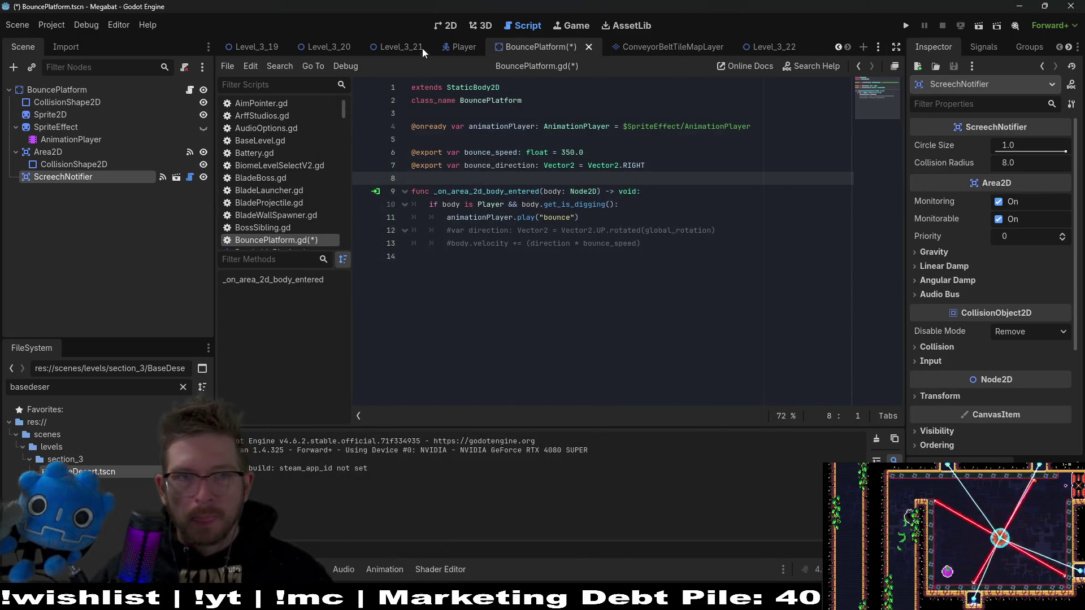
pyautogui.click(435, 25)
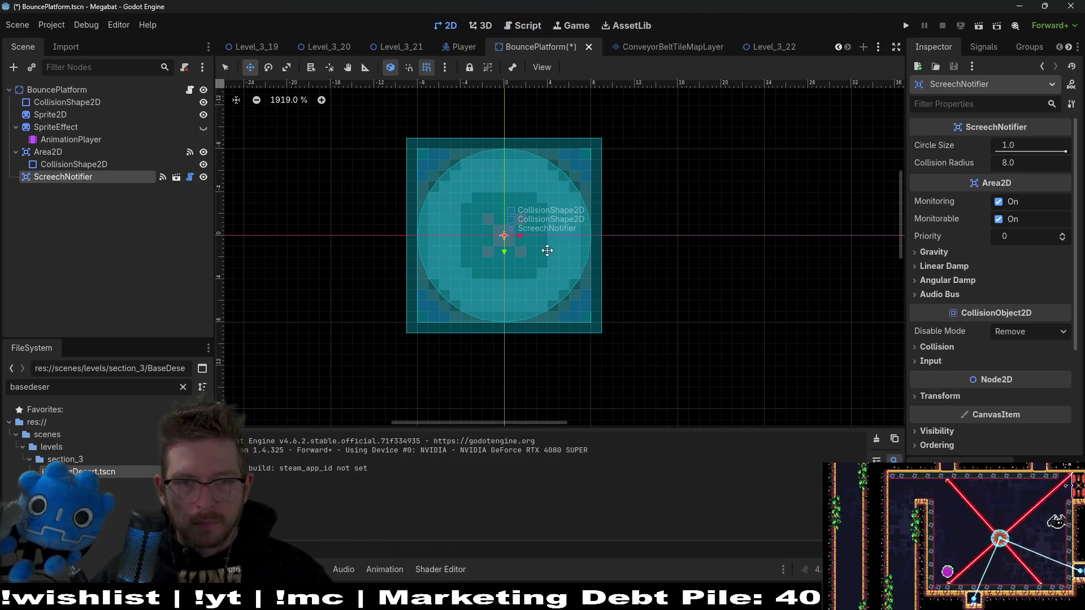
pyautogui.press('Escape')
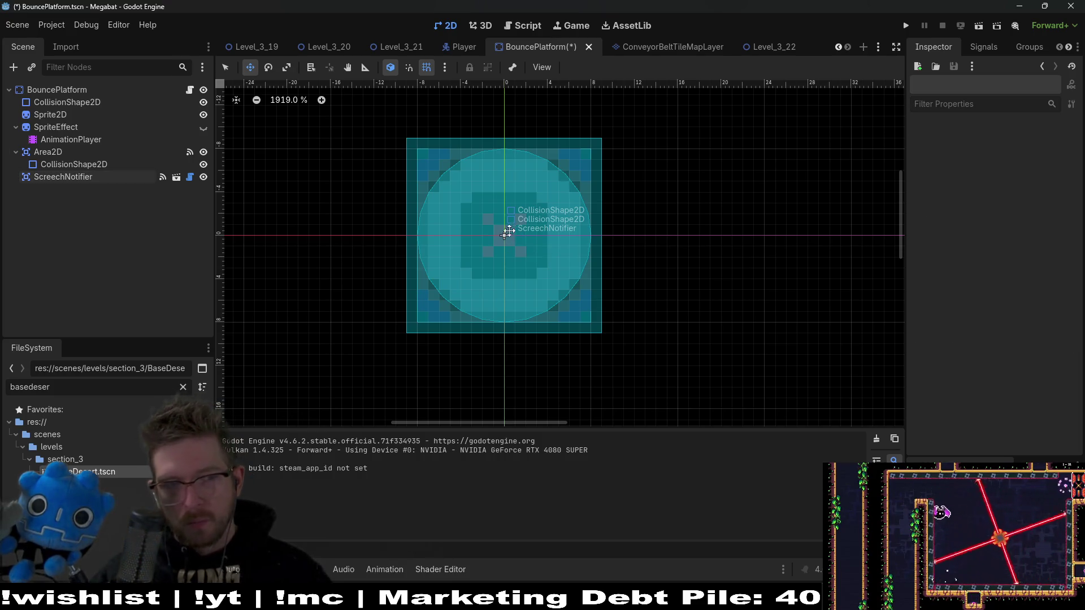
# Connect ScreechNotifier's area_entered signal to a new BouncePlatform.gd handler, then open ScreechNotifier.gd
pyautogui.click(48, 152)
pyautogui.click(63, 177)
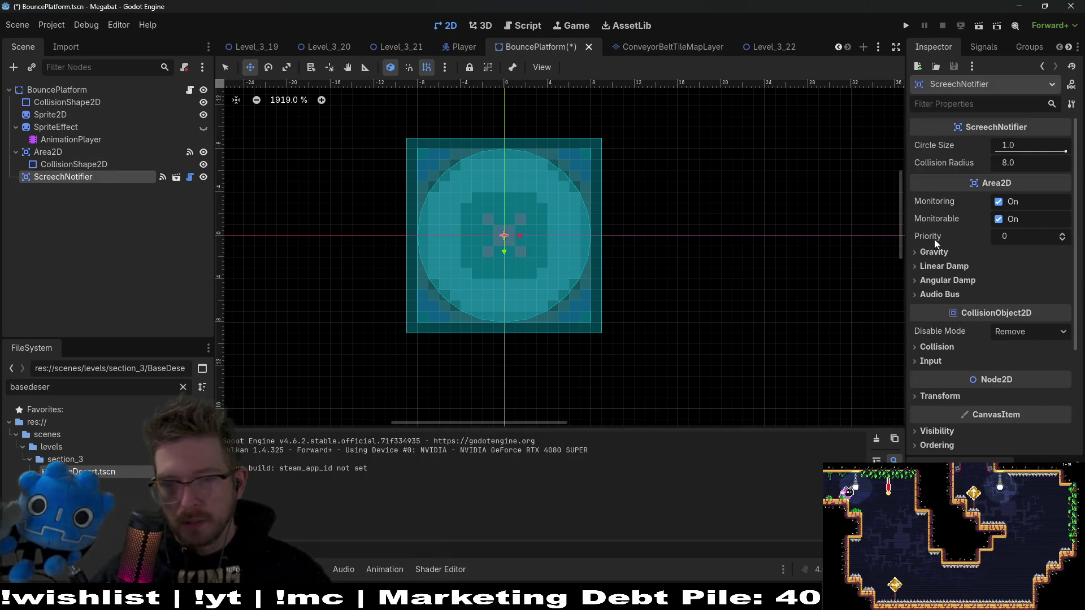
pyautogui.click(983, 46)
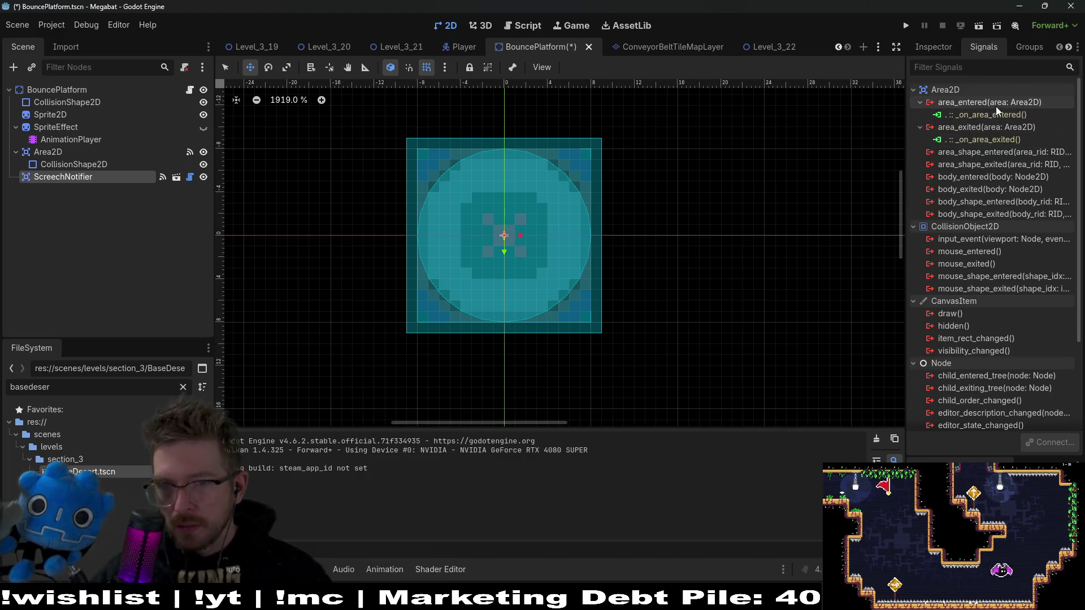
pyautogui.rightClick(1020, 104)
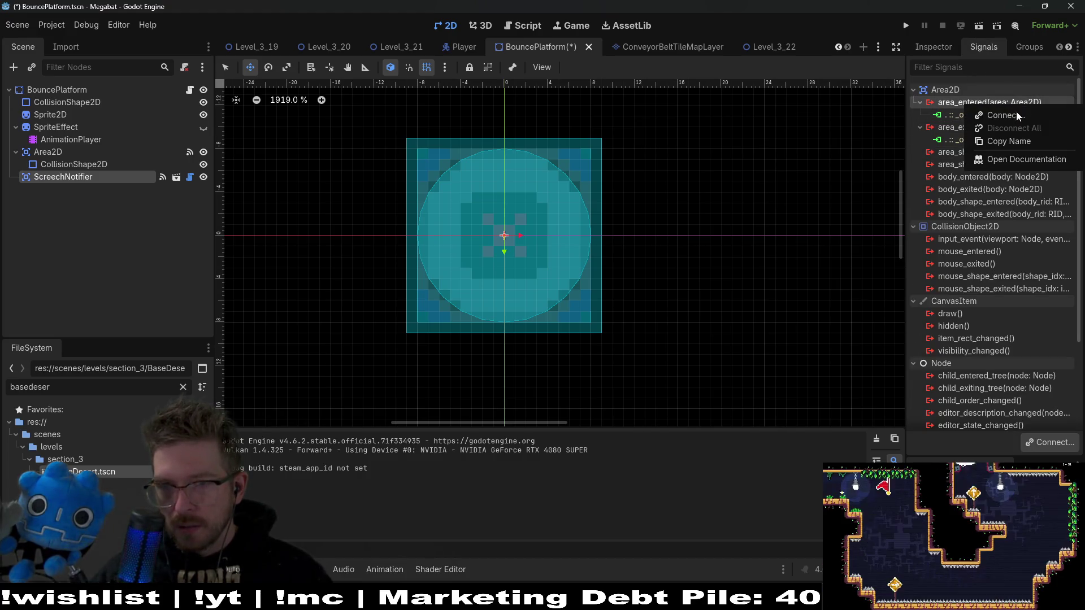
pyautogui.click(1015, 115)
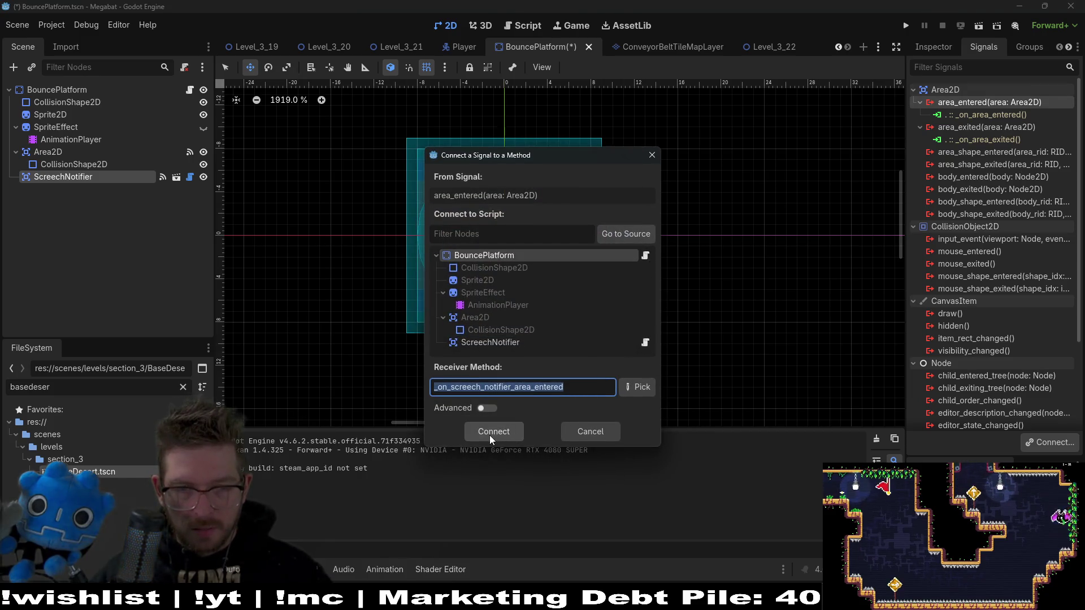
pyautogui.click(490, 437)
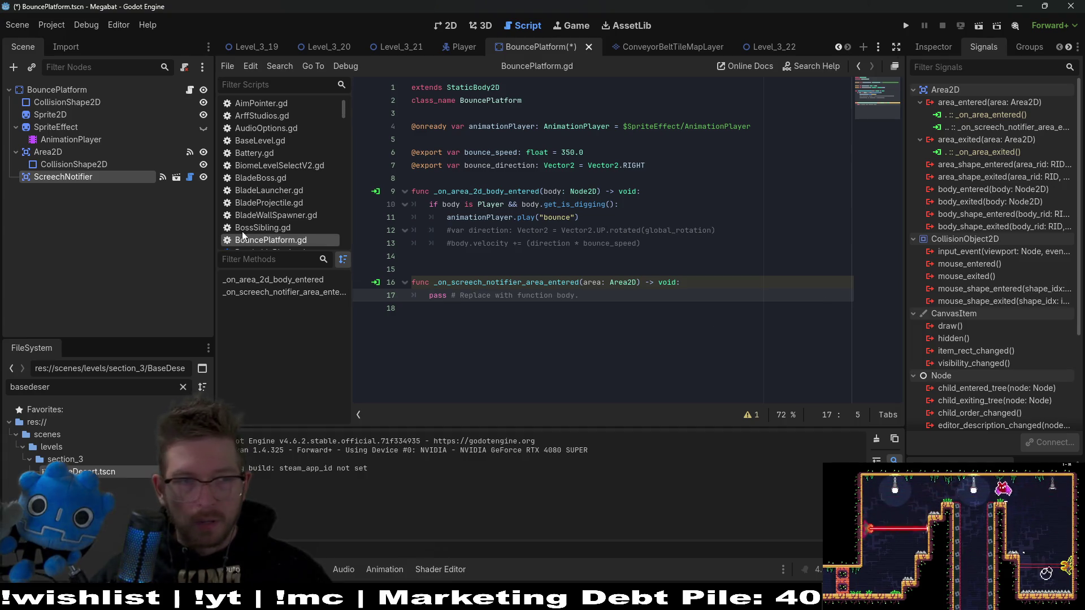
pyautogui.click(190, 178)
pyautogui.scroll(15, 535, 228)
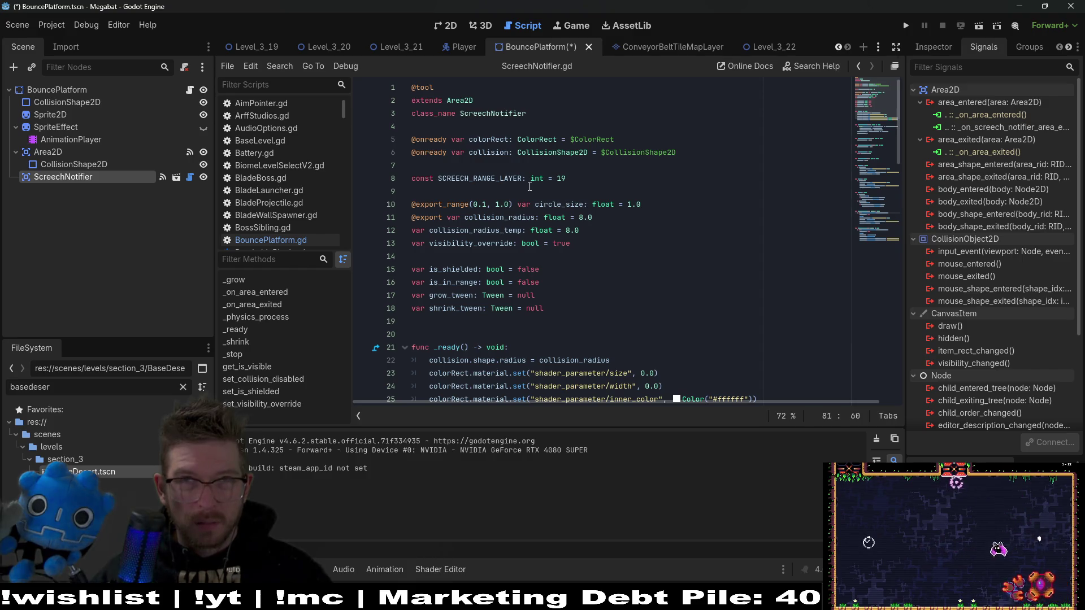
pyautogui.click(191, 177)
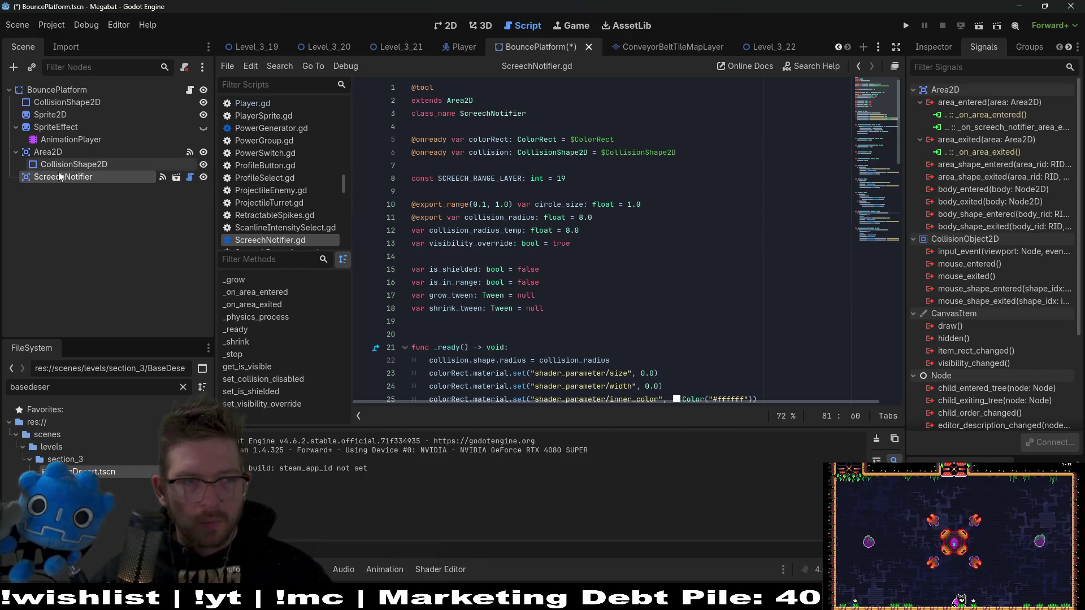
pyautogui.click(935, 46)
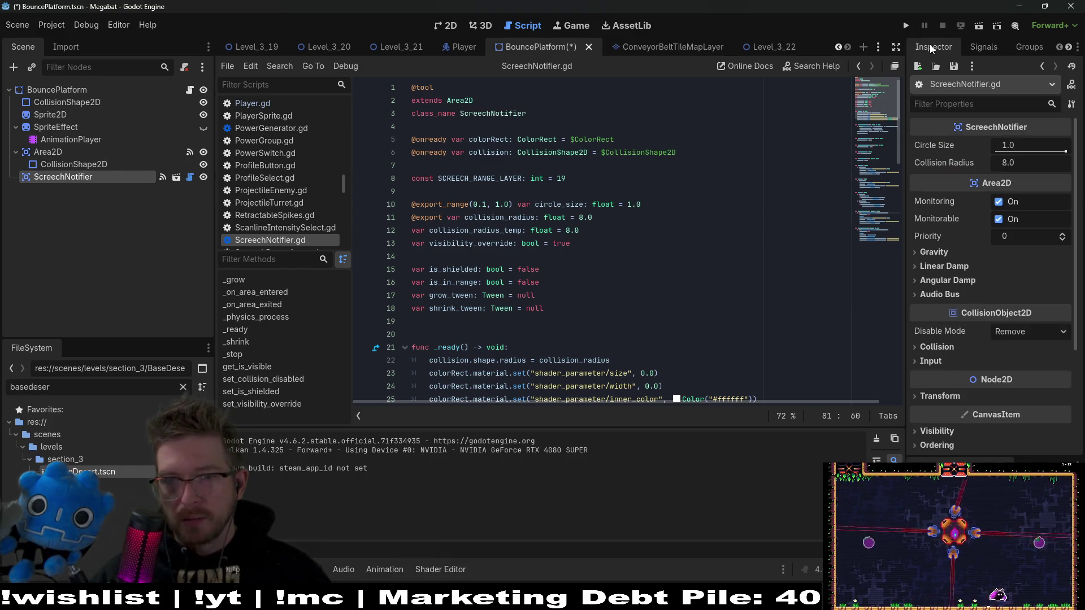
pyautogui.click(452, 26)
pyautogui.scroll(-5, 964, 332)
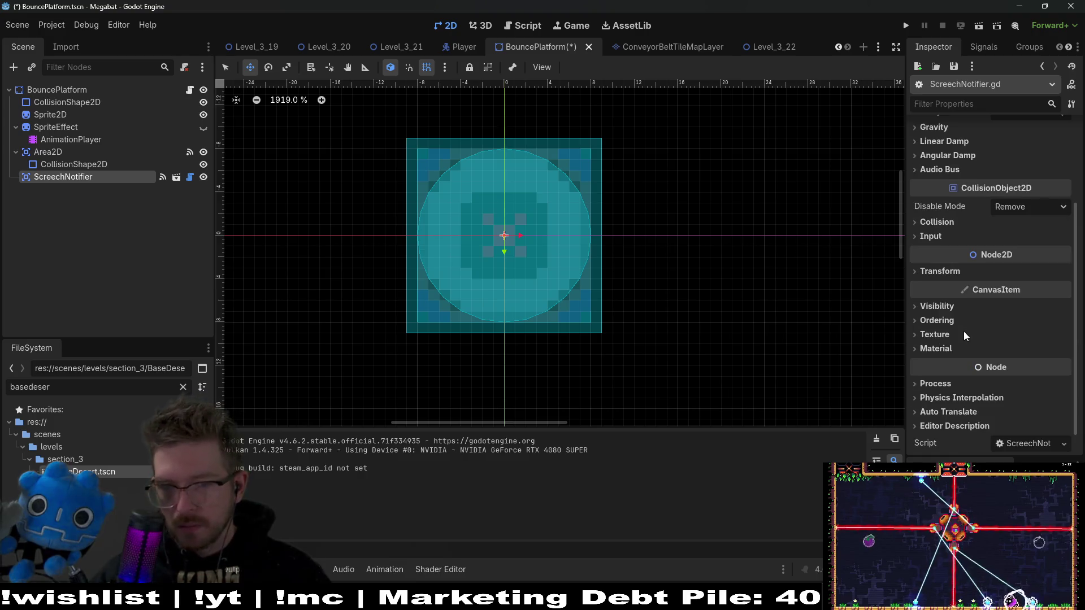
pyautogui.scroll(5, 964, 331)
pyautogui.click(67, 165)
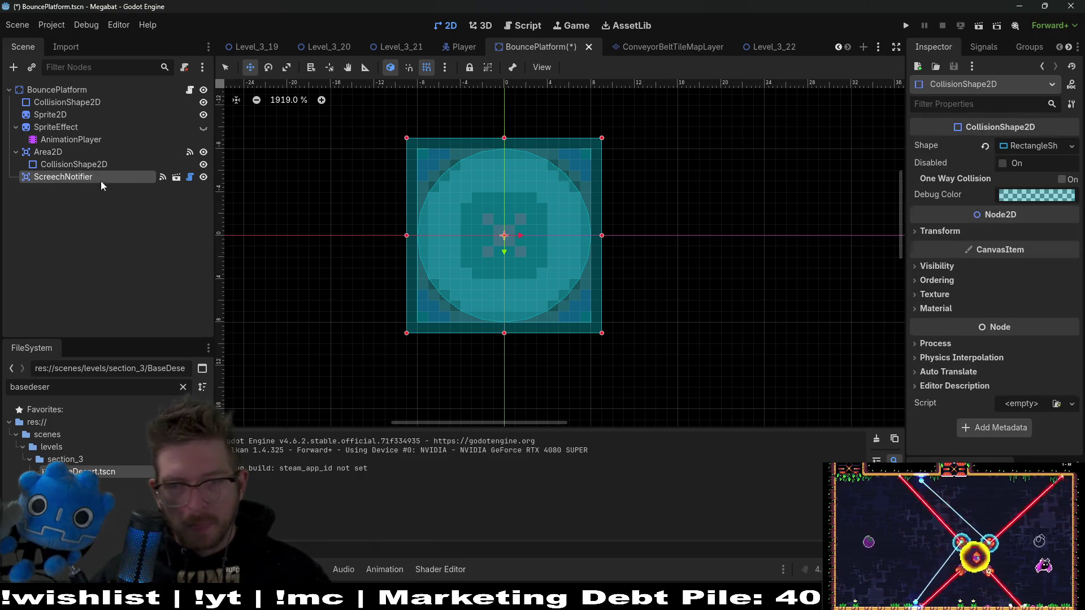
pyautogui.click(100, 178)
pyautogui.click(937, 346)
pyautogui.scroll(-3, 1053, 325)
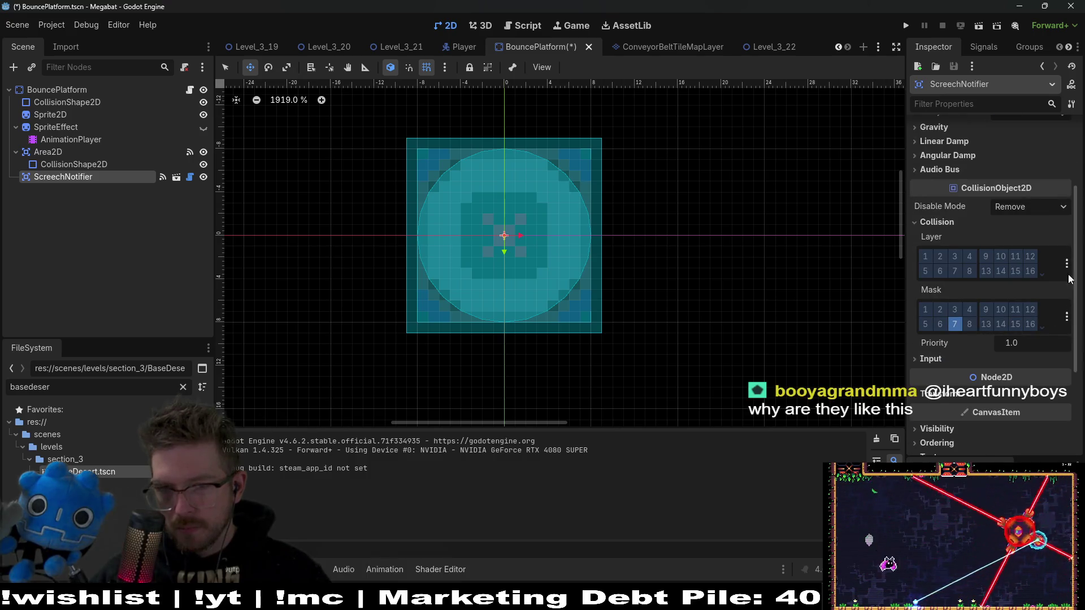
pyautogui.click(1067, 317)
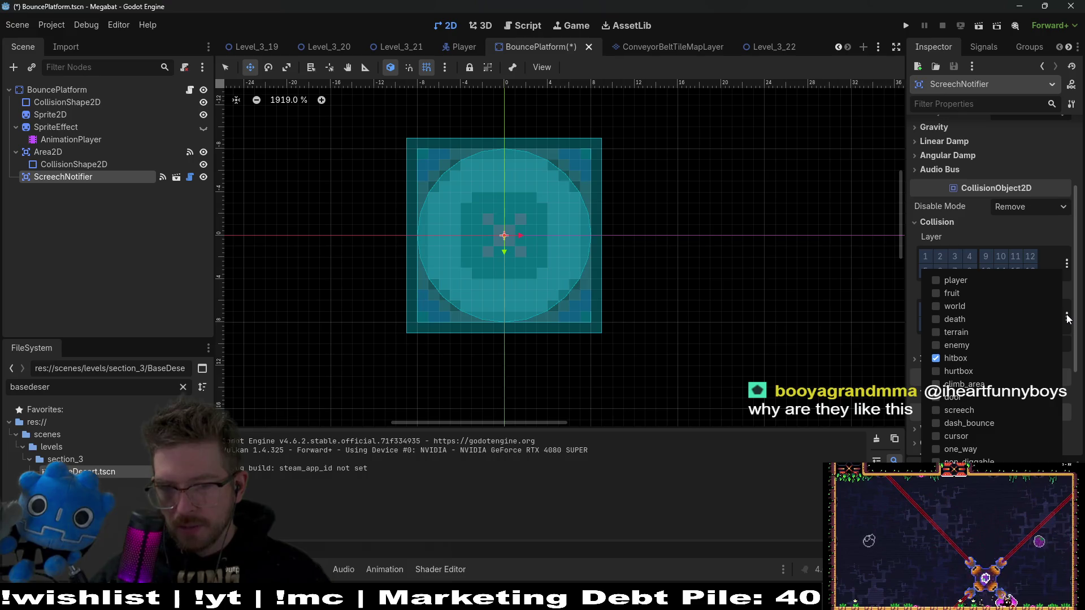
pyautogui.click(1067, 318)
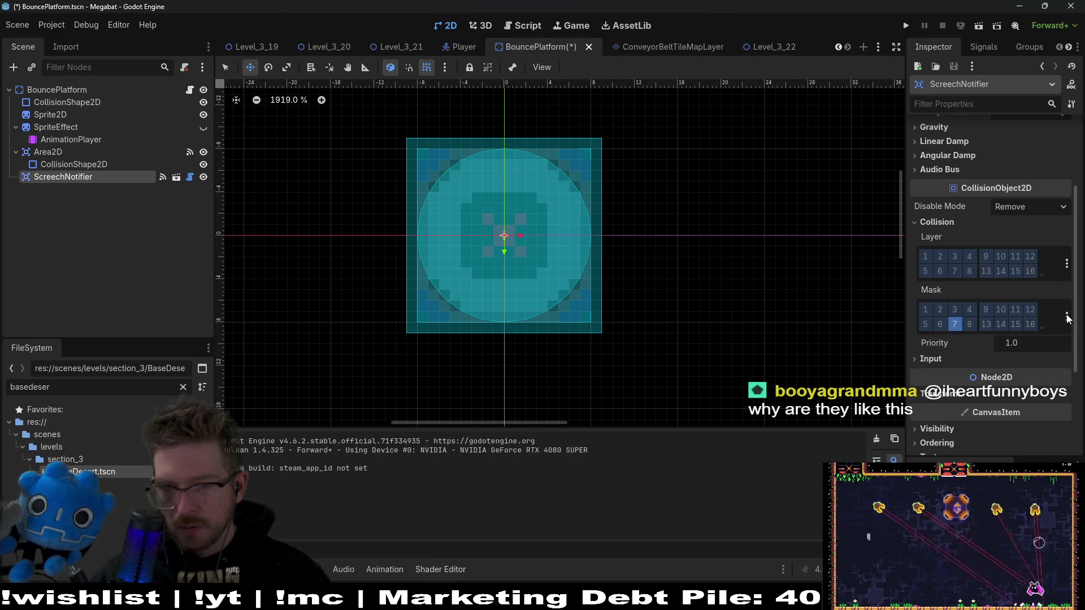
pyautogui.click(190, 177)
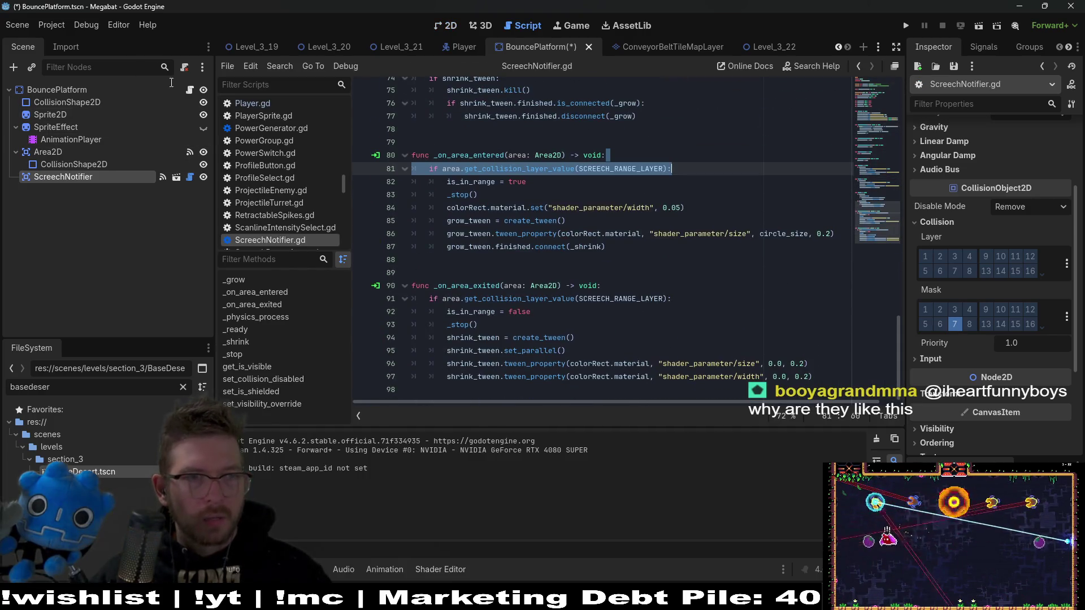
pyautogui.click(191, 89)
pyautogui.moveTo(578, 295); pyautogui.dragTo(430, 294)
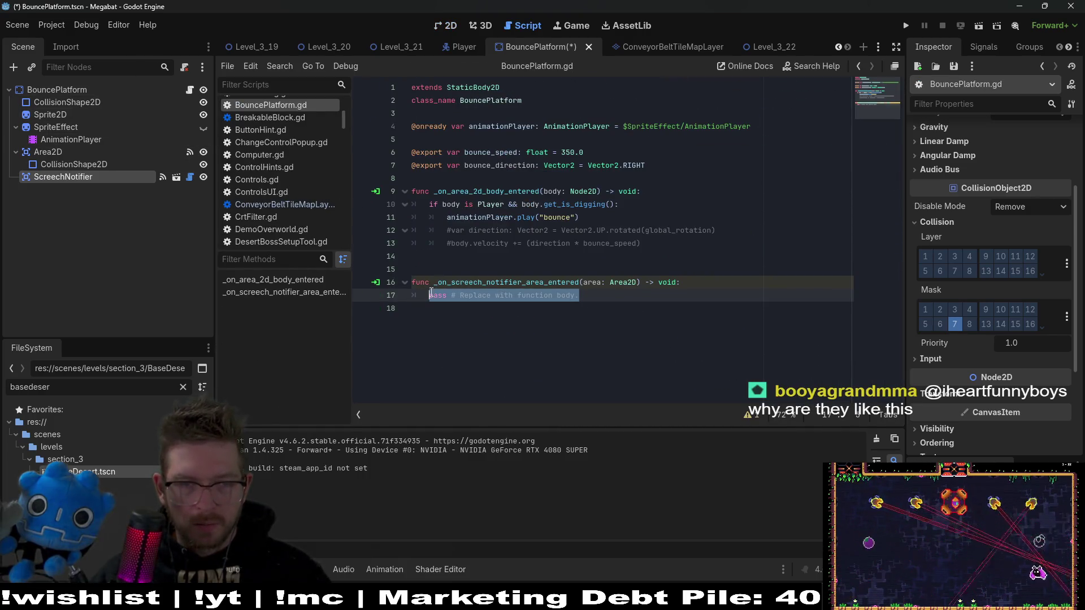
# Replace the placeholder pass with an 'if area is ScreechHitBox:' condition
pyautogui.press('BackSpace')
pyautogui.write('if a')
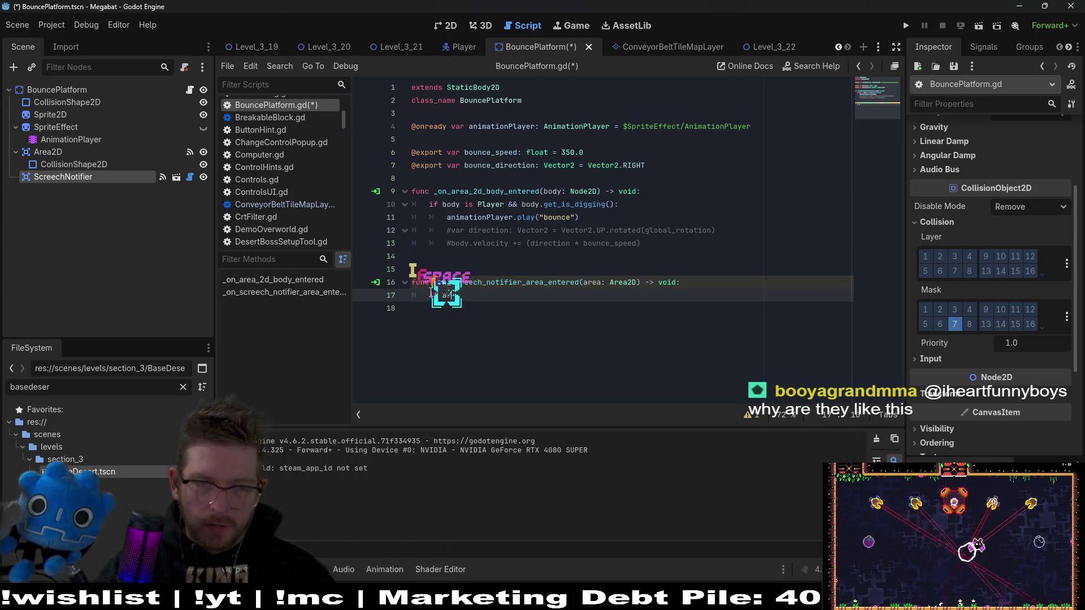
pyautogui.write('rea is Scree')
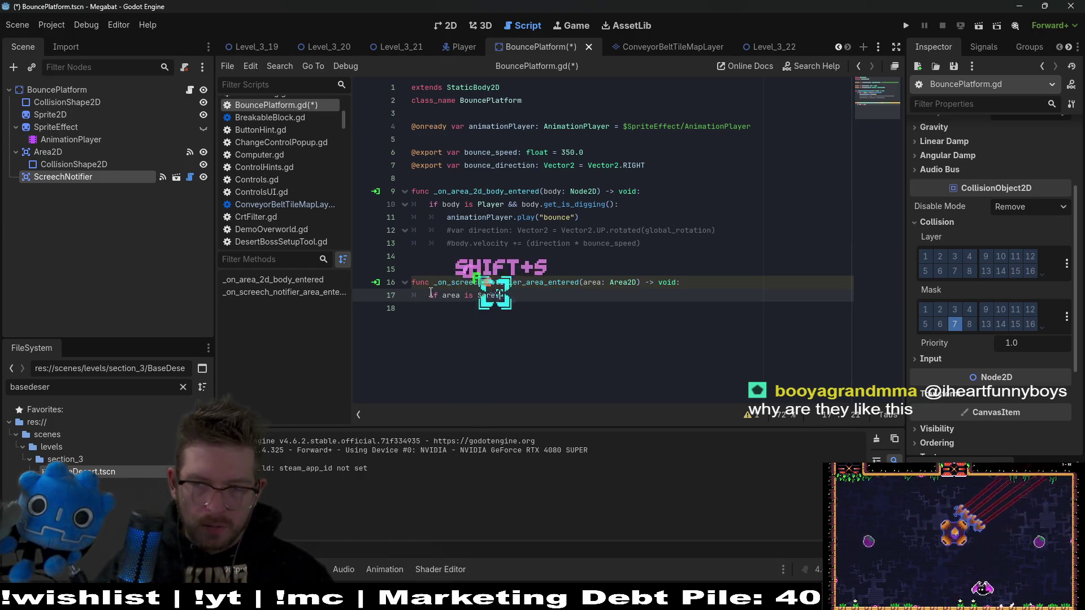
pyautogui.write('chHitBox')
pyautogui.press('Return')
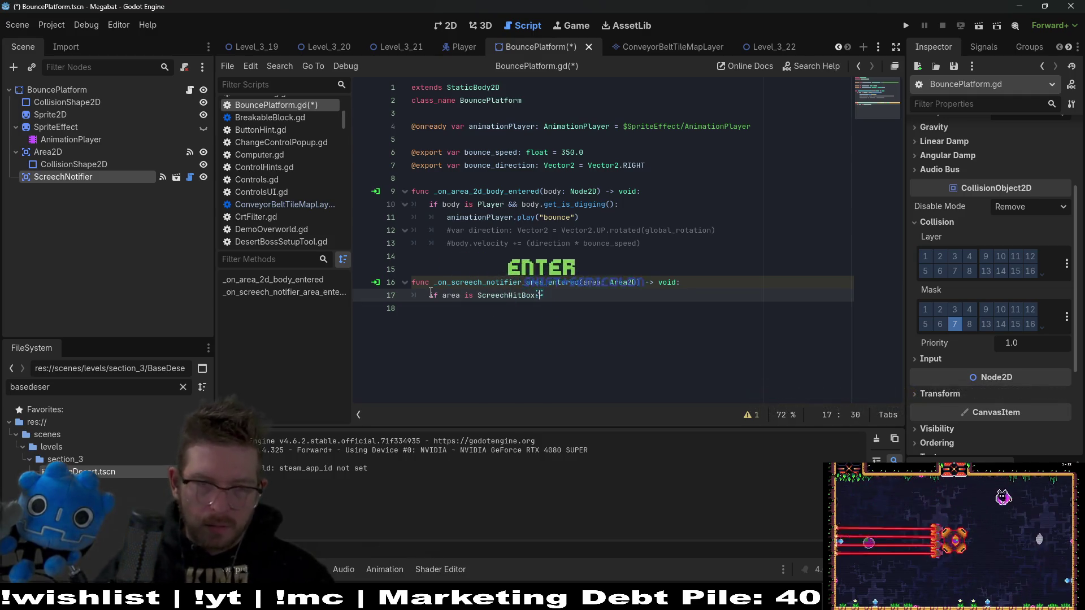
pyautogui.write(':')
pyautogui.press('Return')
pyautogui.write('pass')
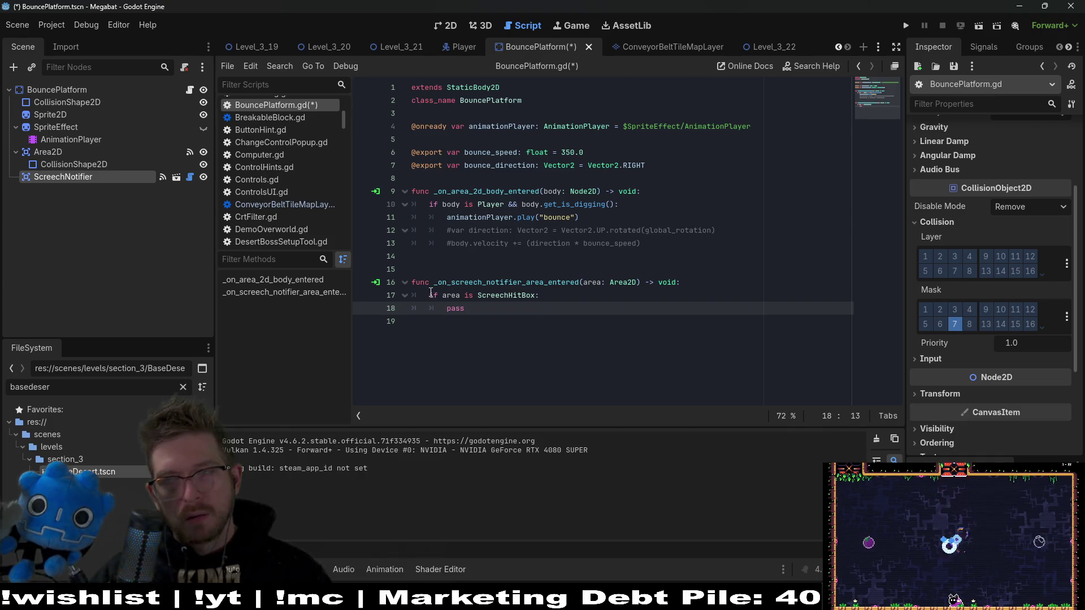
# Declare a player_ref variable of type Player below the exports
pyautogui.click(485, 185)
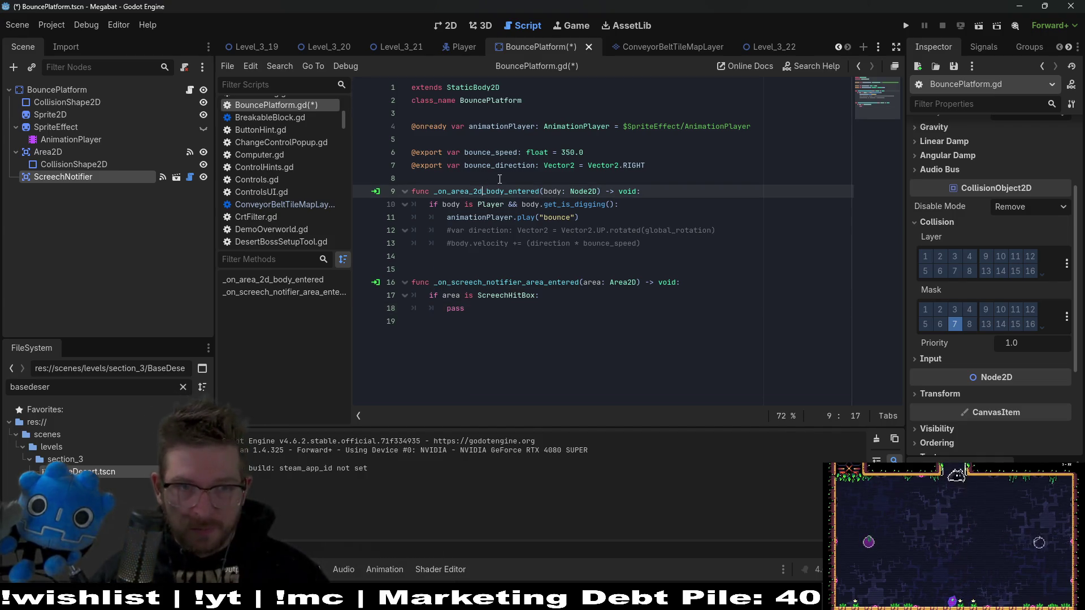
pyautogui.click(499, 178)
pyautogui.press('Return')
pyautogui.press('Return')
pyautogui.press('Return')
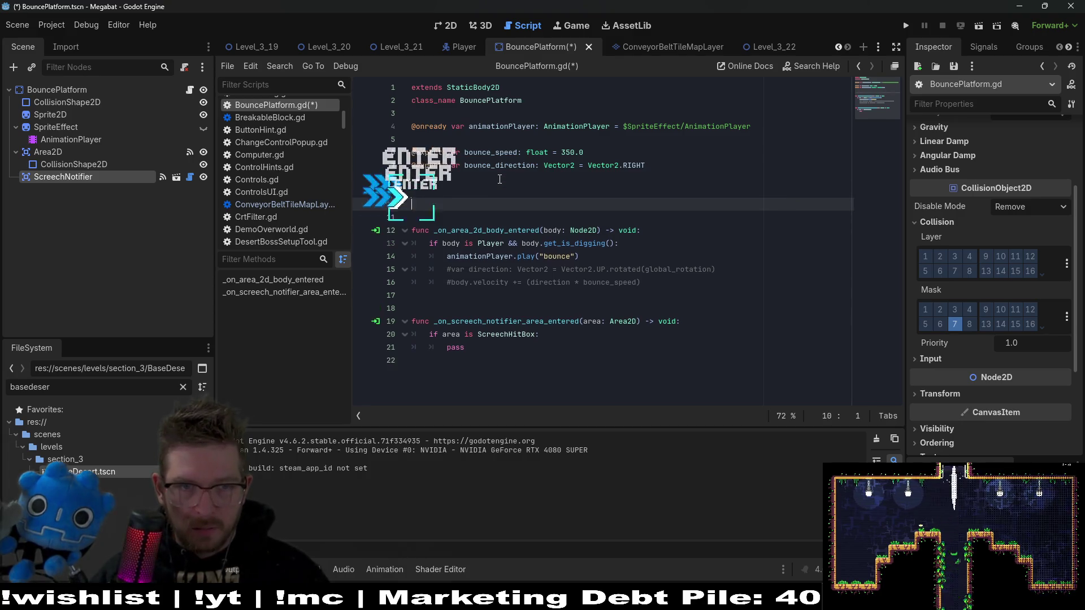
pyautogui.press('Return')
pyautogui.write('var player_ref')
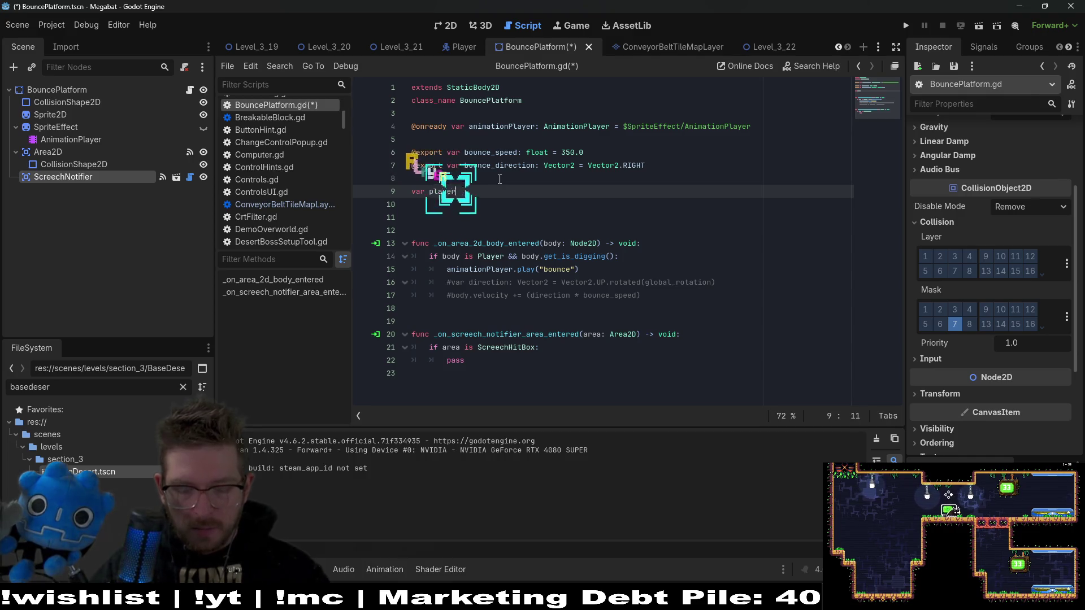
pyautogui.write(': ')
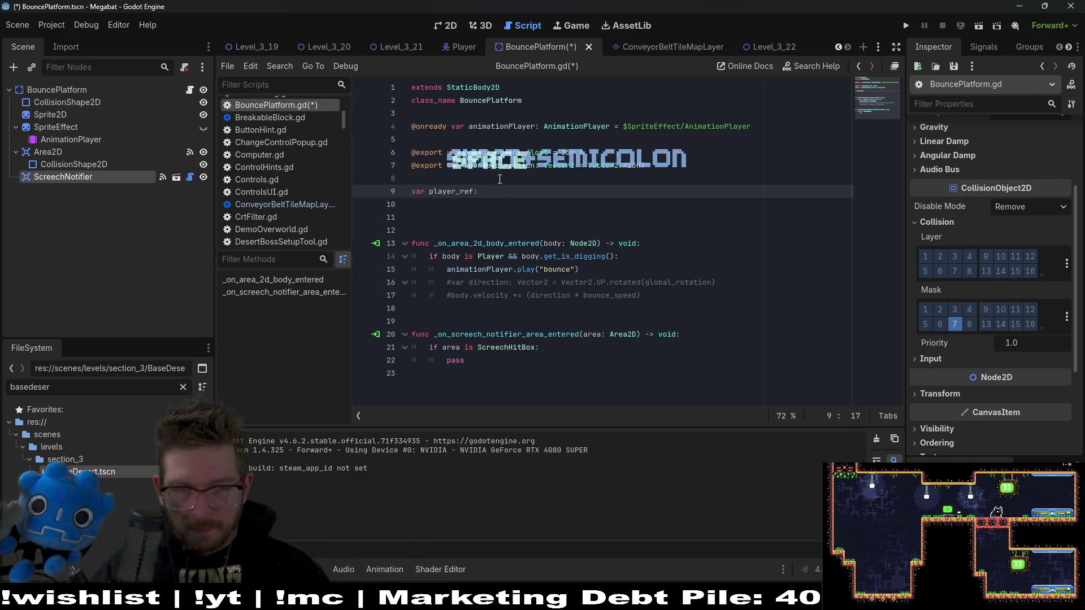
pyautogui.write('P')
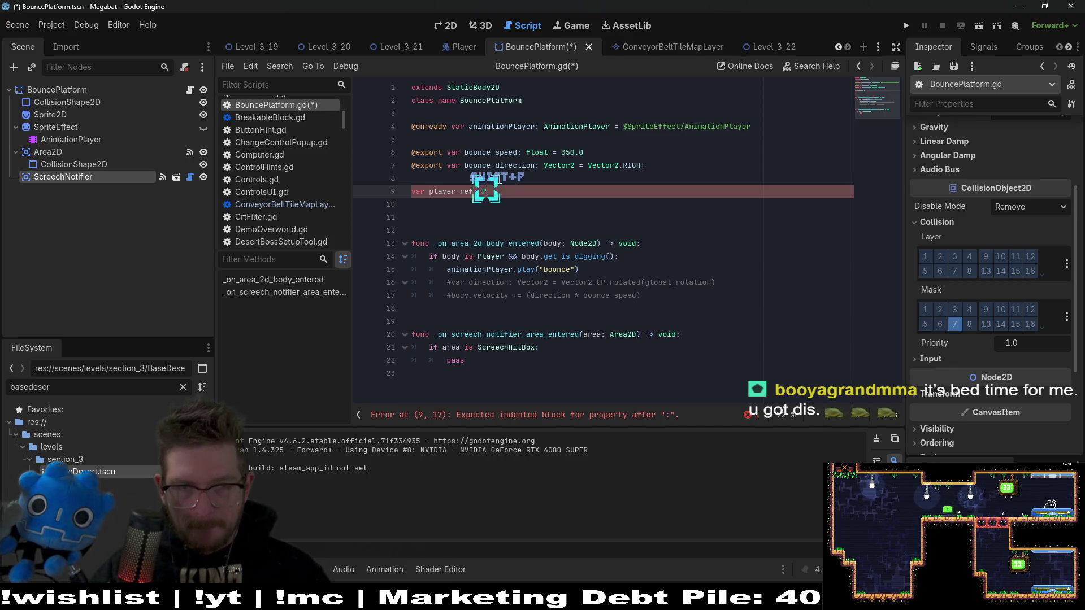
pyautogui.write('layer = pull')
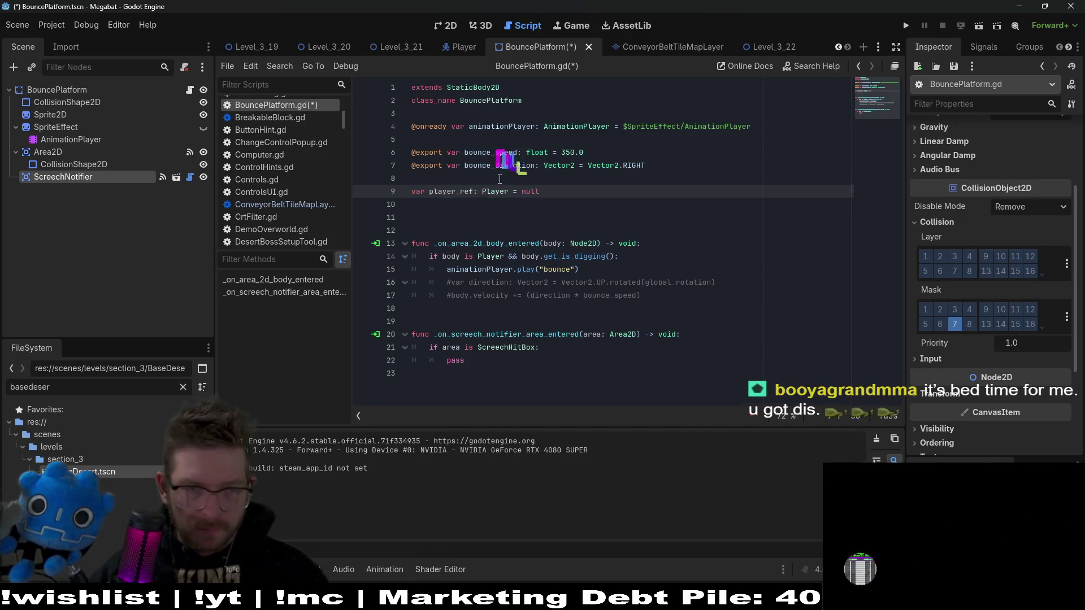
pyautogui.press('Return')
# Add a _ready function that begins with an 'if !player_ref' check
pyautogui.press('Down')
pyautogui.write('f')
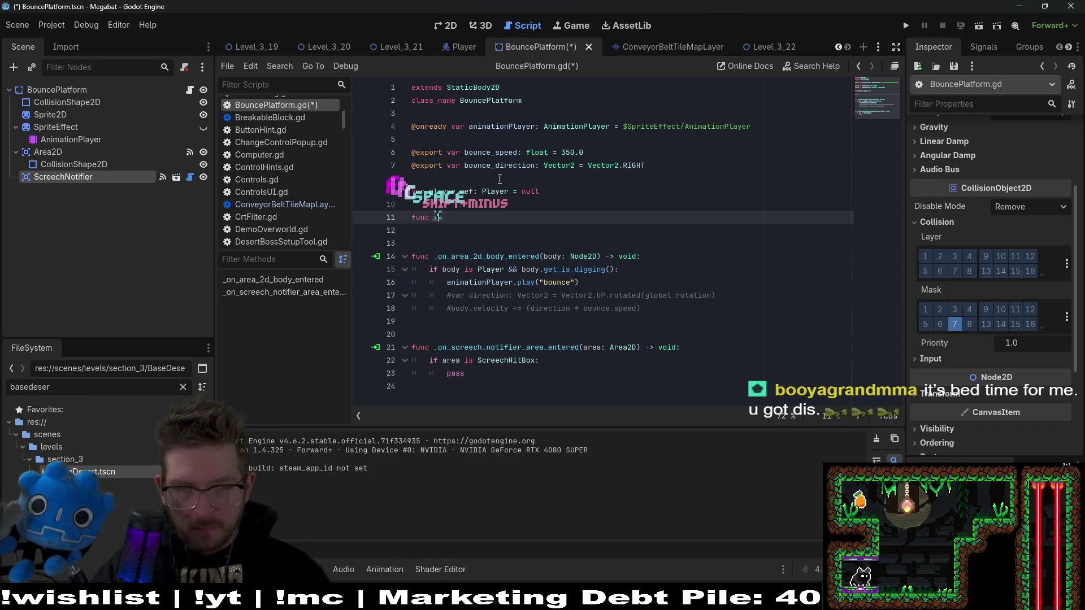
pyautogui.write('ready')
pyautogui.press('Return')
pyautogui.press('Return')
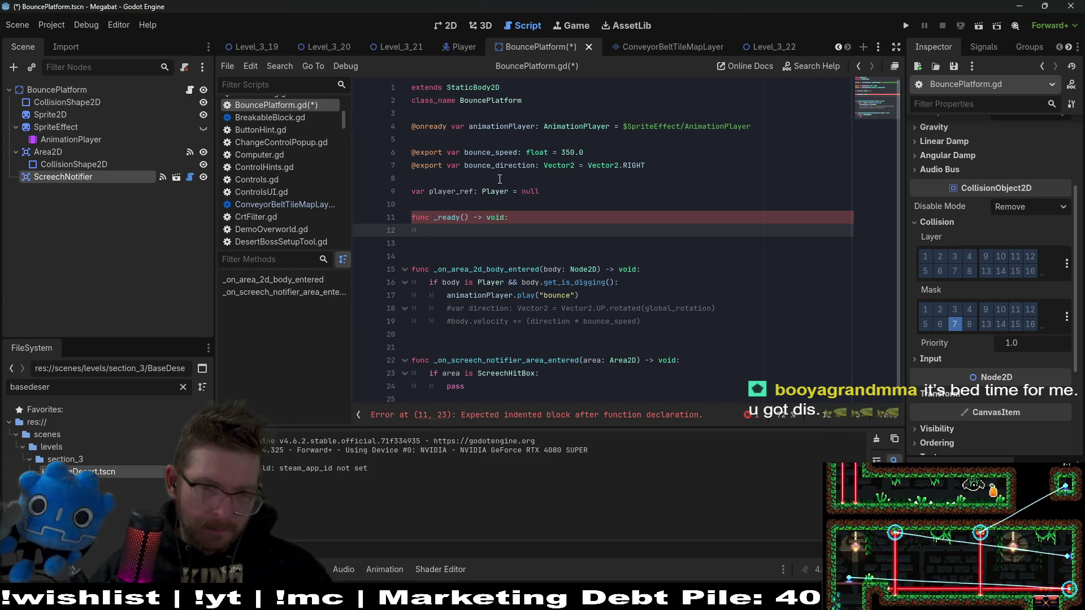
pyautogui.write('player_ref')
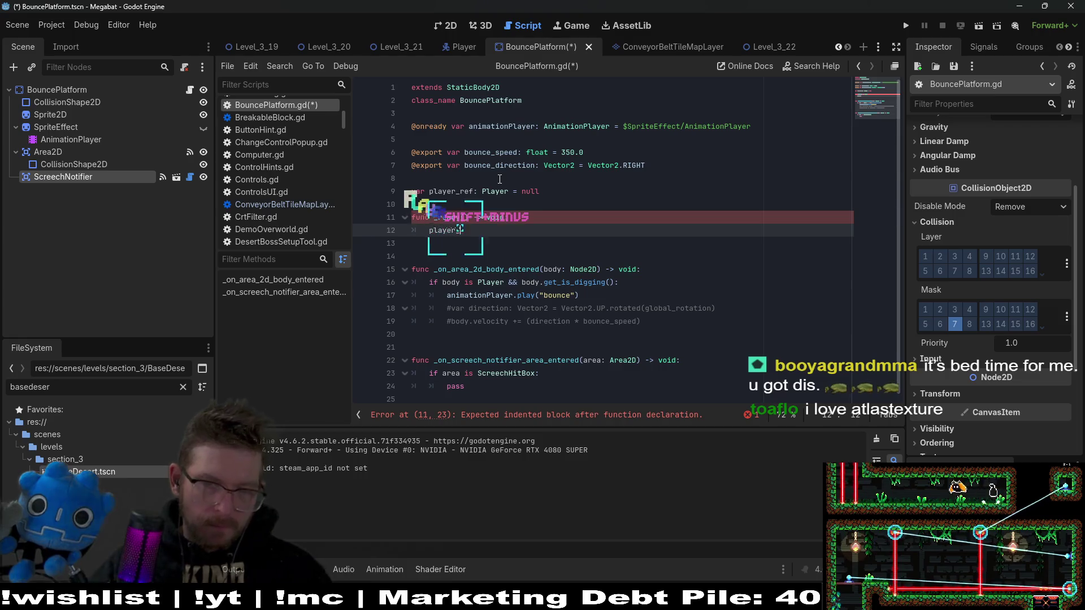
pyautogui.press('BackSpace')
pyautogui.press('BackSpace')
pyautogui.press('BackSpace')
pyautogui.write('if player_ref')
pyautogui.press('BackSpace')
pyautogui.press('Left')
pyautogui.press('Left')
pyautogui.press('Left')
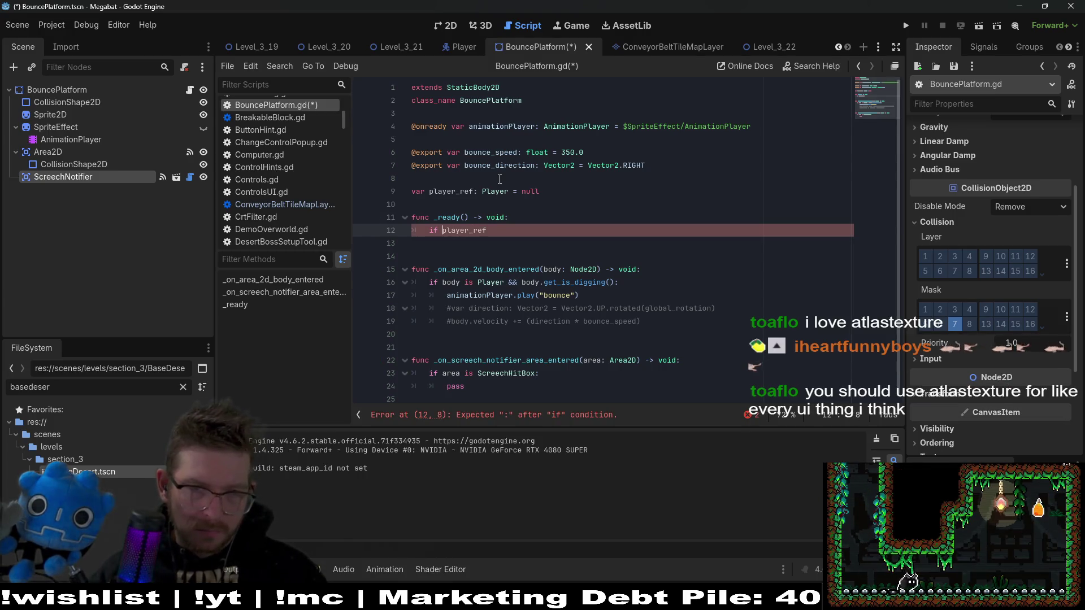
pyautogui.press('space')
pyautogui.press('BackSpace')
pyautogui.write('!')
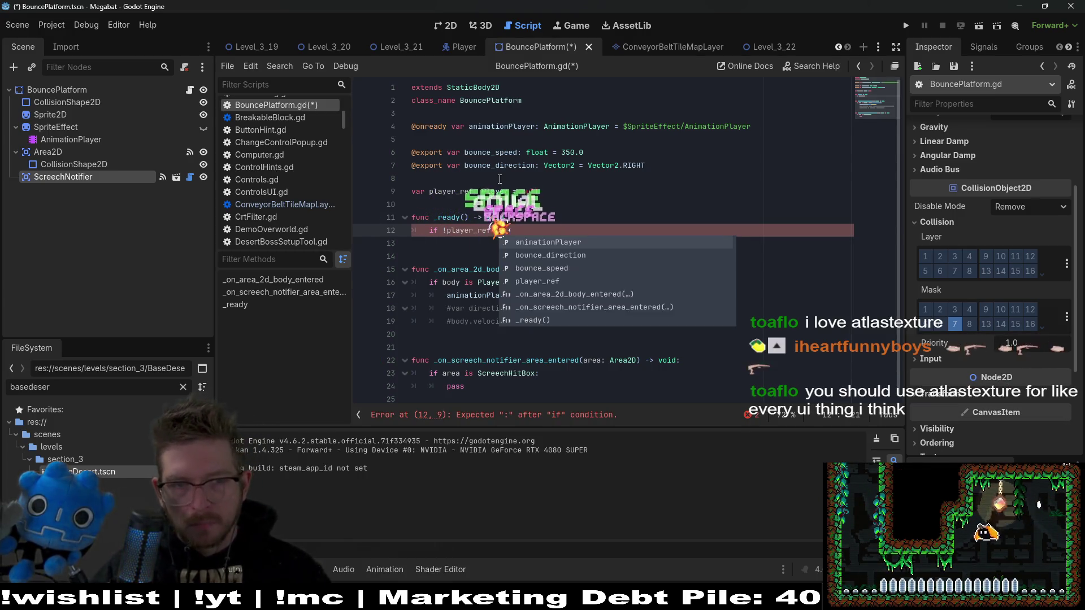
pyautogui.press('BackSpace')
# Under the check, start a blank 'player_ref = ' assignment line
pyautogui.write(':')
pyautogui.press('Return')
pyautogui.write('player_ref')
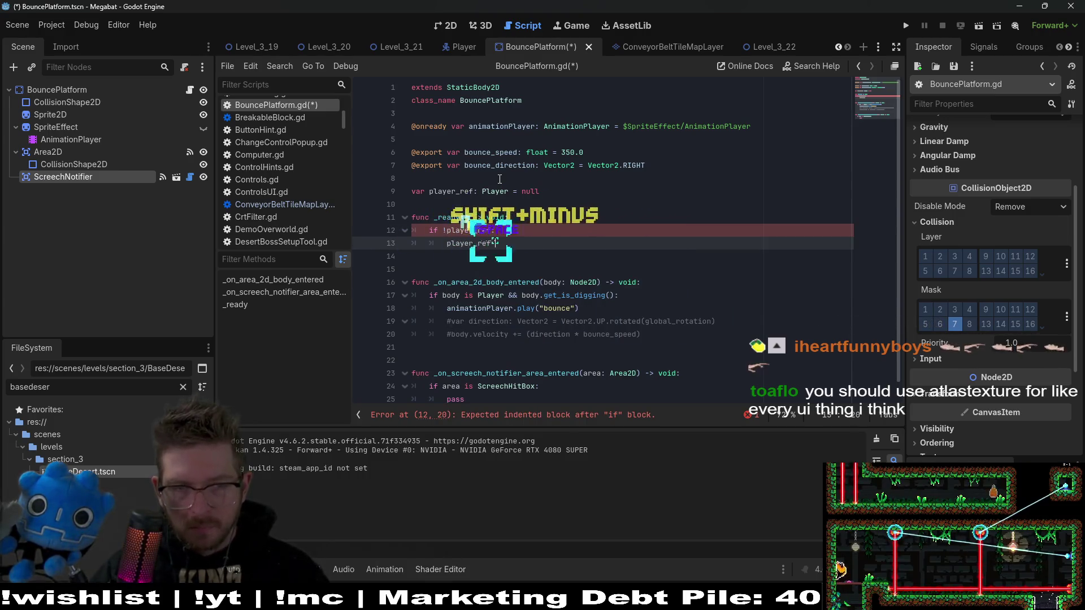
pyautogui.write(' = get+')
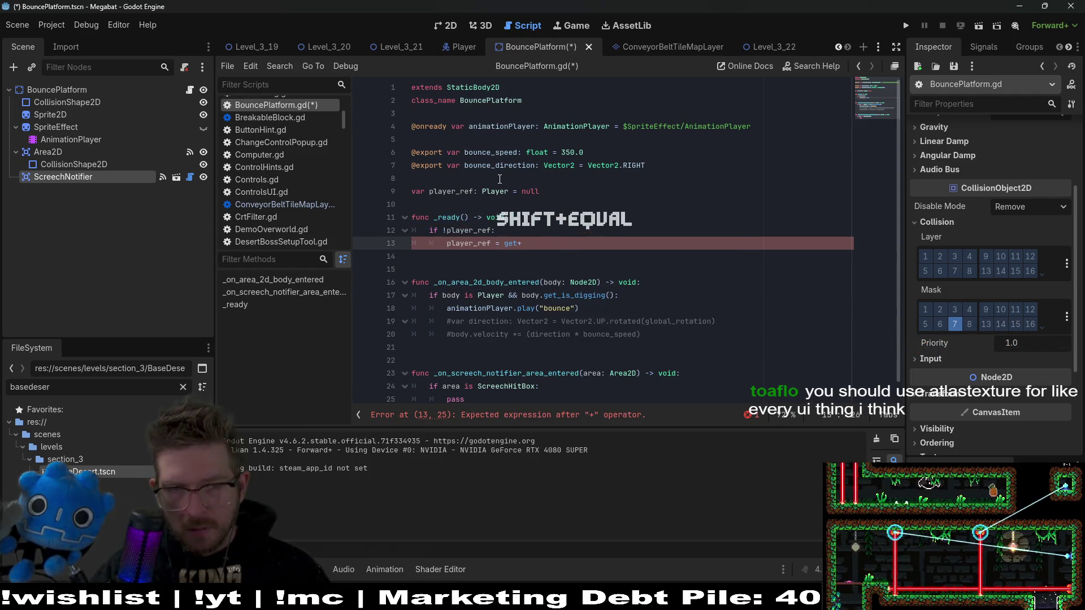
pyautogui.press('BackSpace')
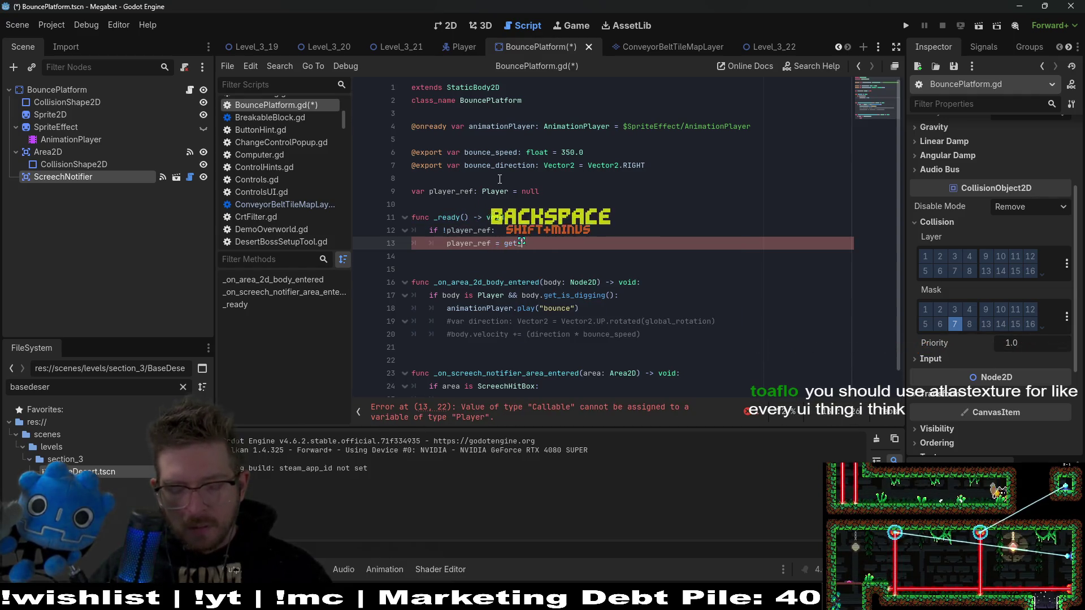
pyautogui.write('_')
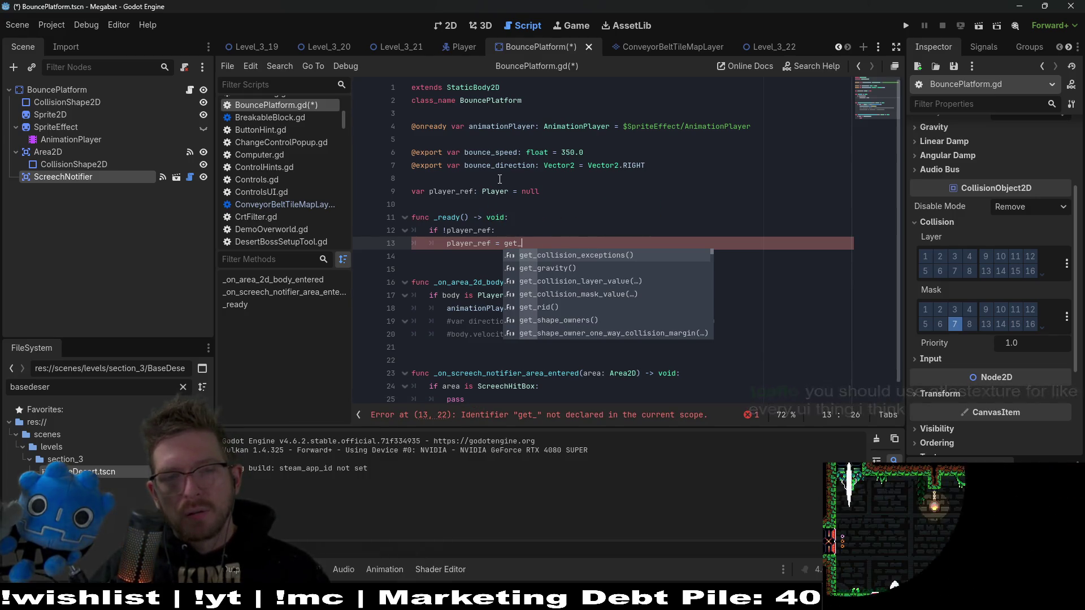
pyautogui.write('node_gro')
pyautogui.press('BackSpace')
pyautogui.press('BackSpace')
pyautogui.press('BackSpace')
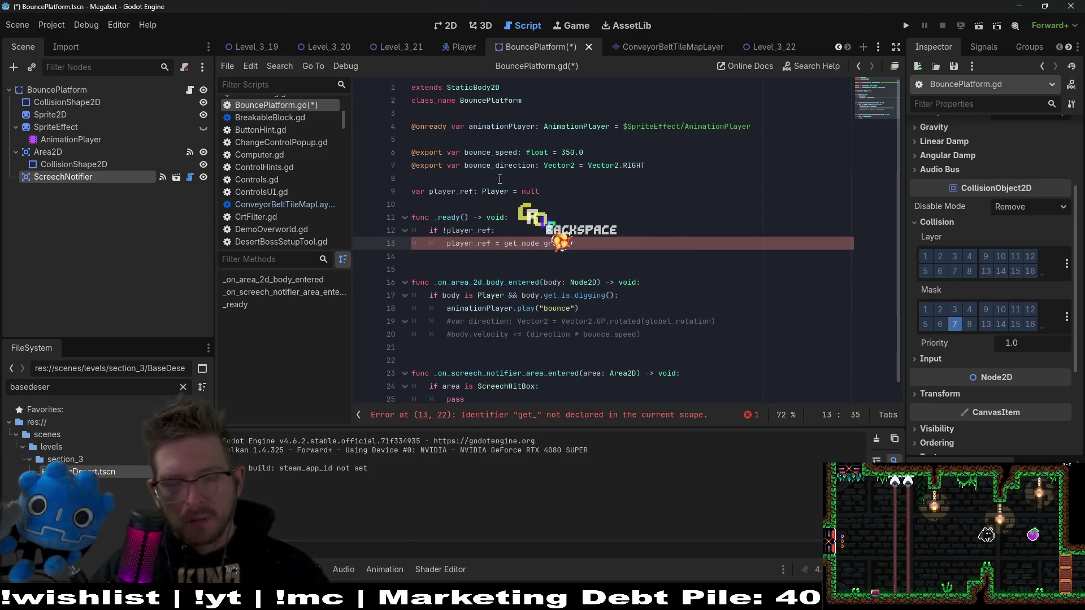
pyautogui.hotkey('ctrl', 'shift', 'f')
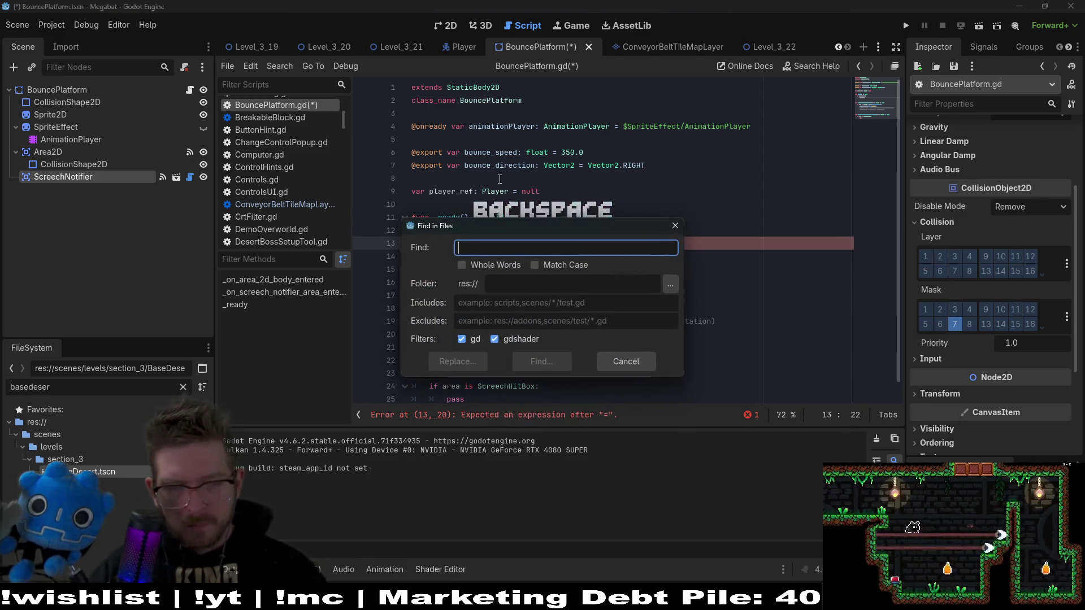
# Search all project files for 'group' and scroll through the 62 matches in 14 files
pyautogui.write('group')
pyautogui.press('Return')
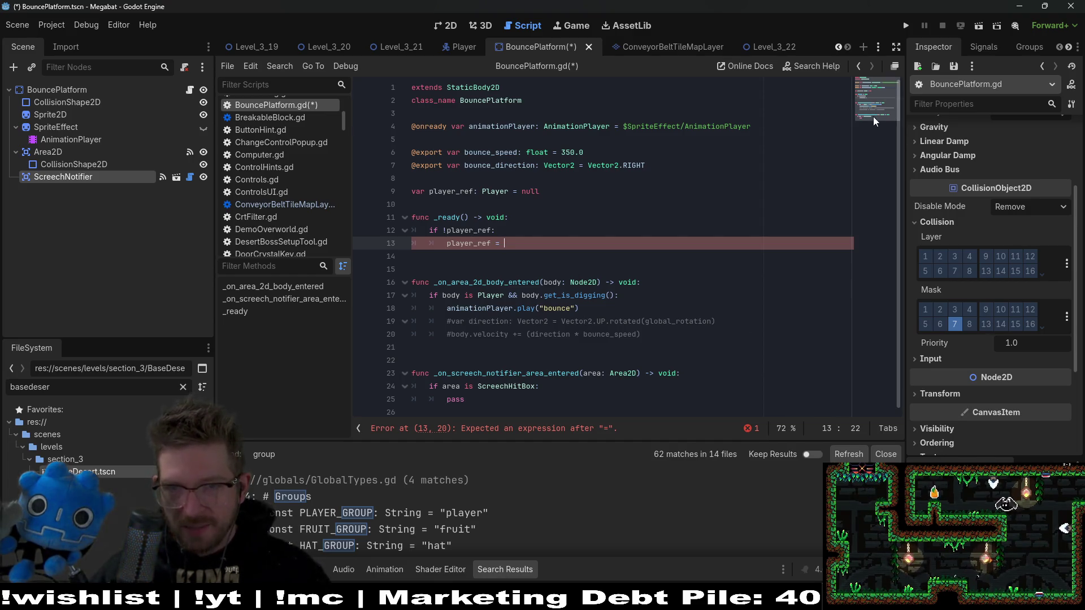
pyautogui.scroll(-1, 876, 102)
pyautogui.scroll(-5, 538, 517)
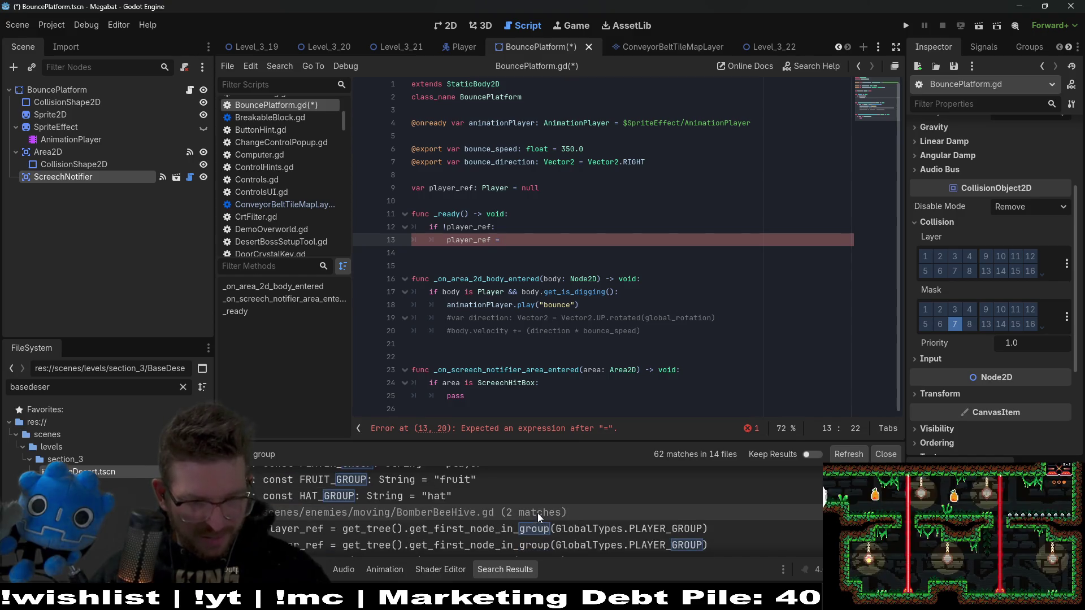
pyautogui.scroll(-6, 773, 511)
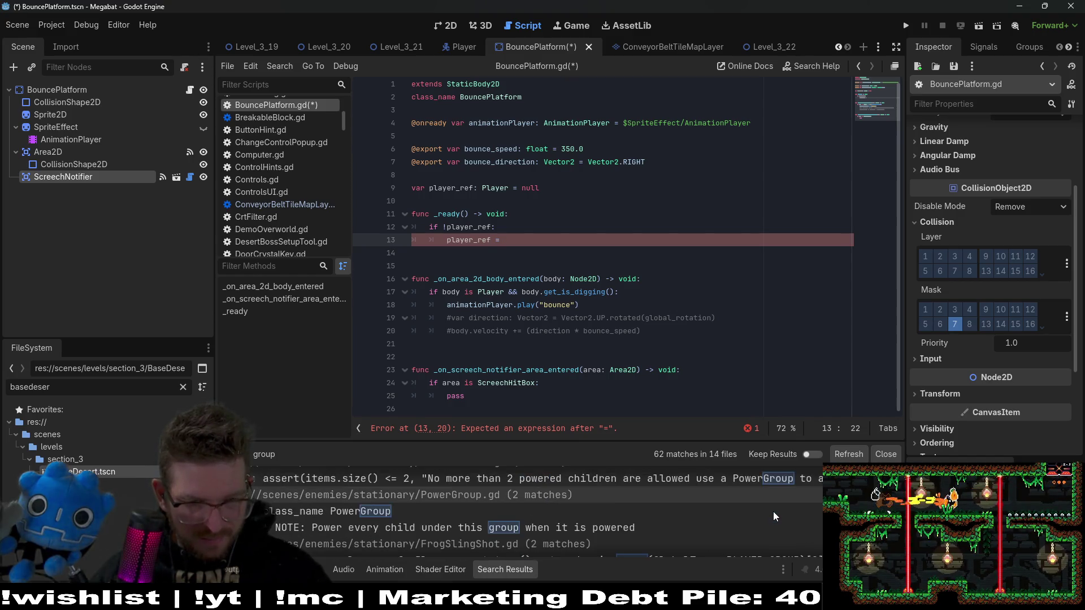
pyautogui.scroll(-5, 772, 511)
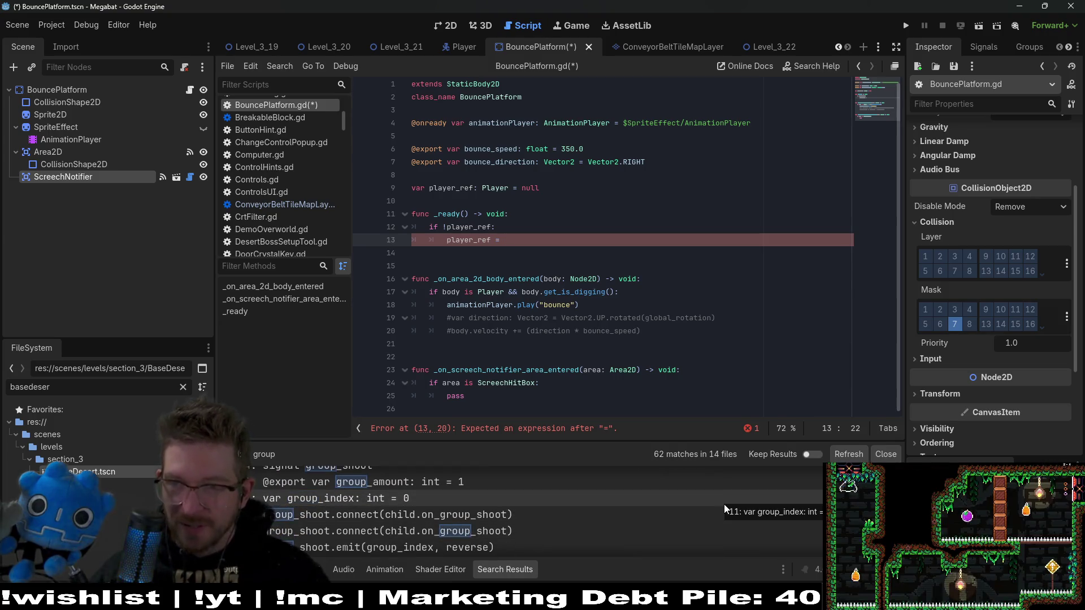
pyautogui.scroll(-3, 581, 519)
pyautogui.scroll(-5, 581, 519)
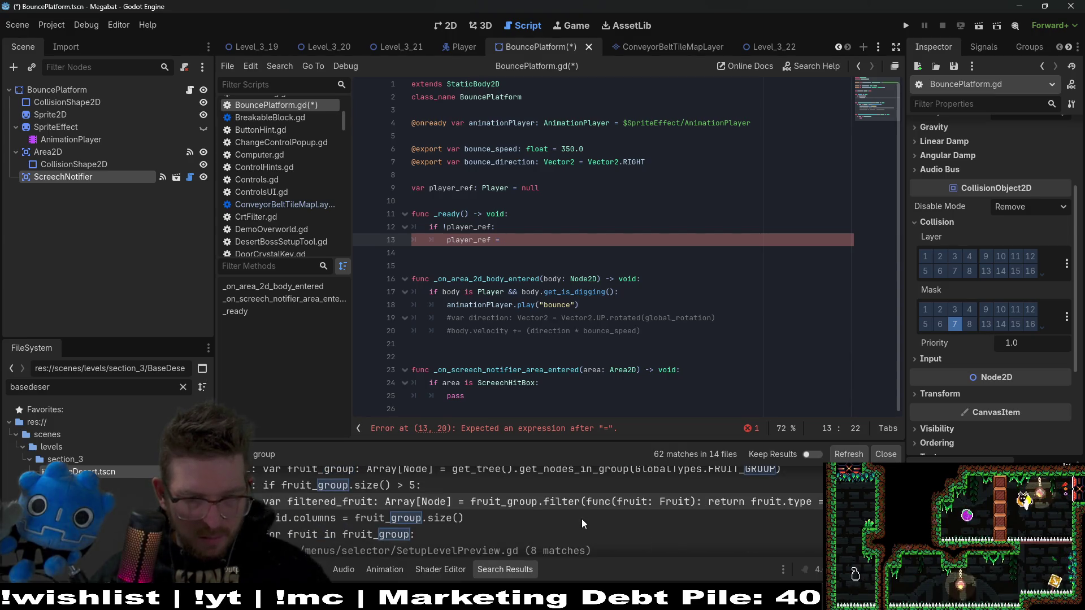
pyautogui.scroll(1, 582, 518)
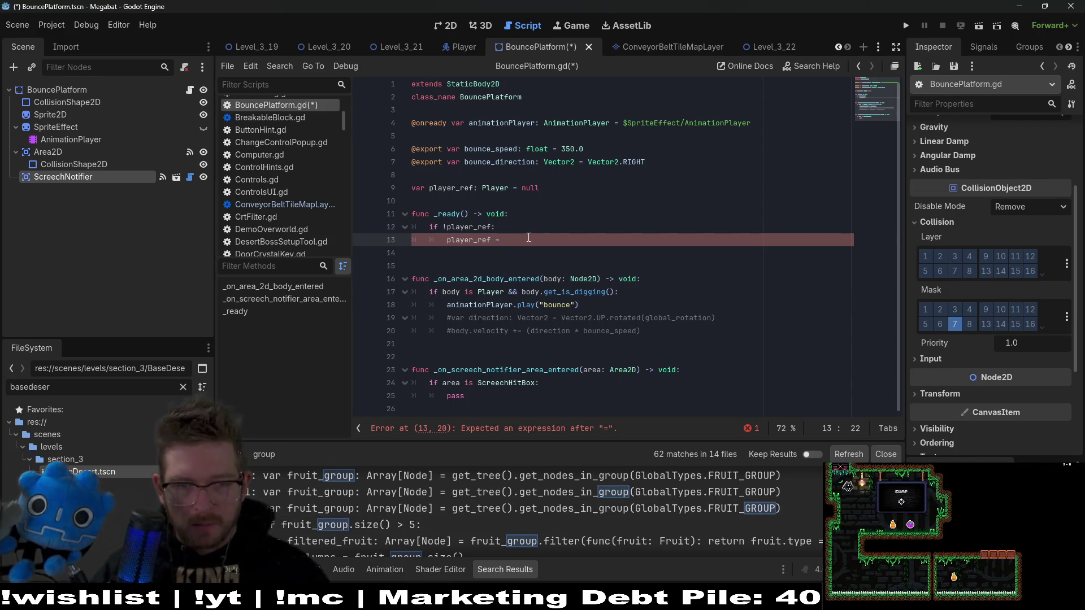
# On line 13, assign get_tree().get_nodes_in_group(GlobalTypes.PLAYER_GROUP) to a new local 'group' variable
pyautogui.write('get_tree().')
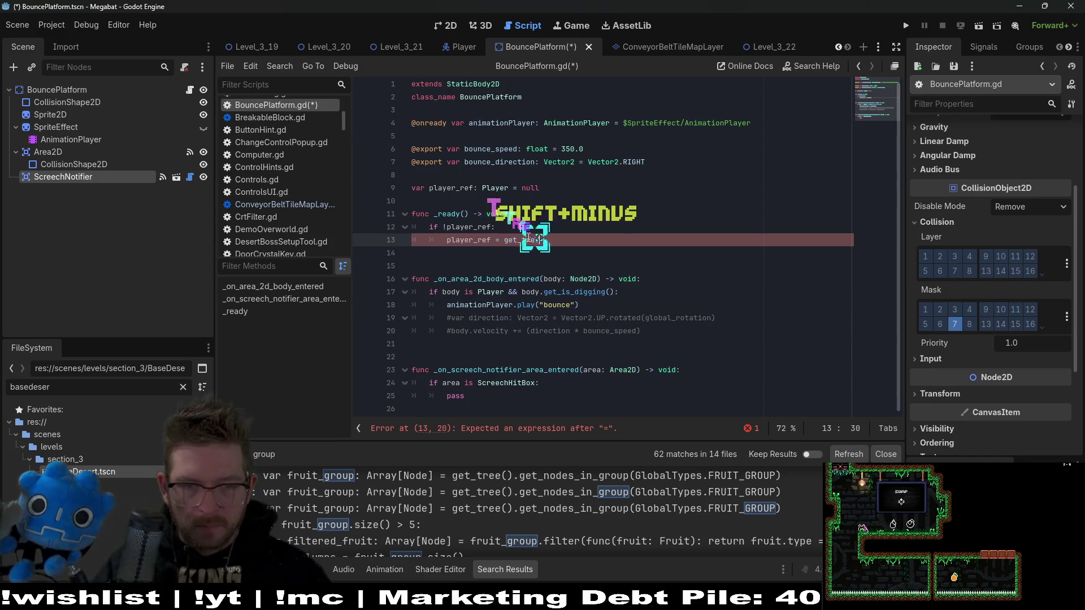
pyautogui.write('get_node')
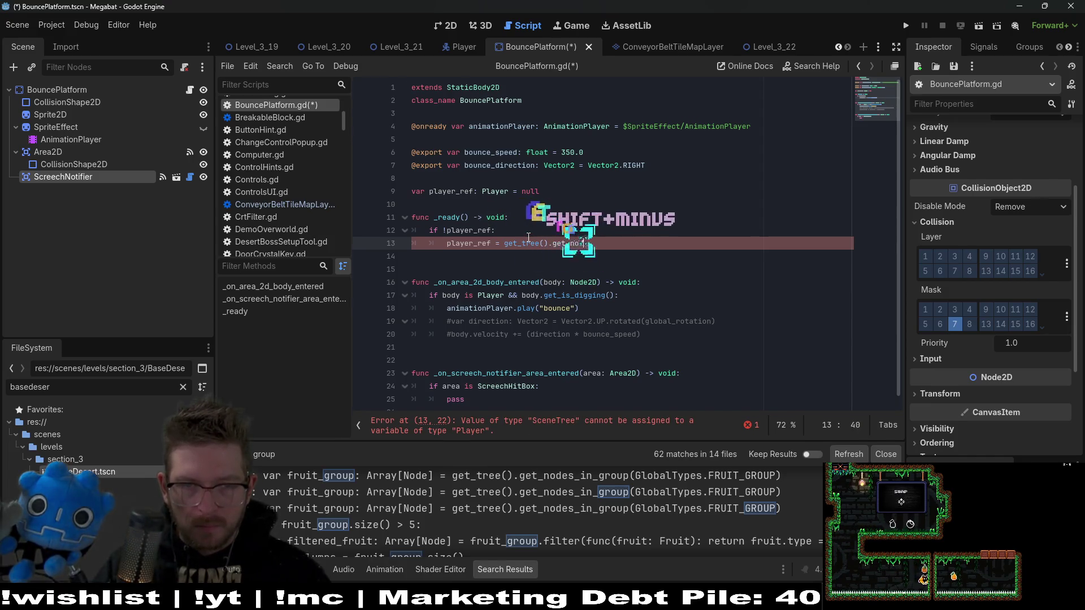
pyautogui.press('Return')
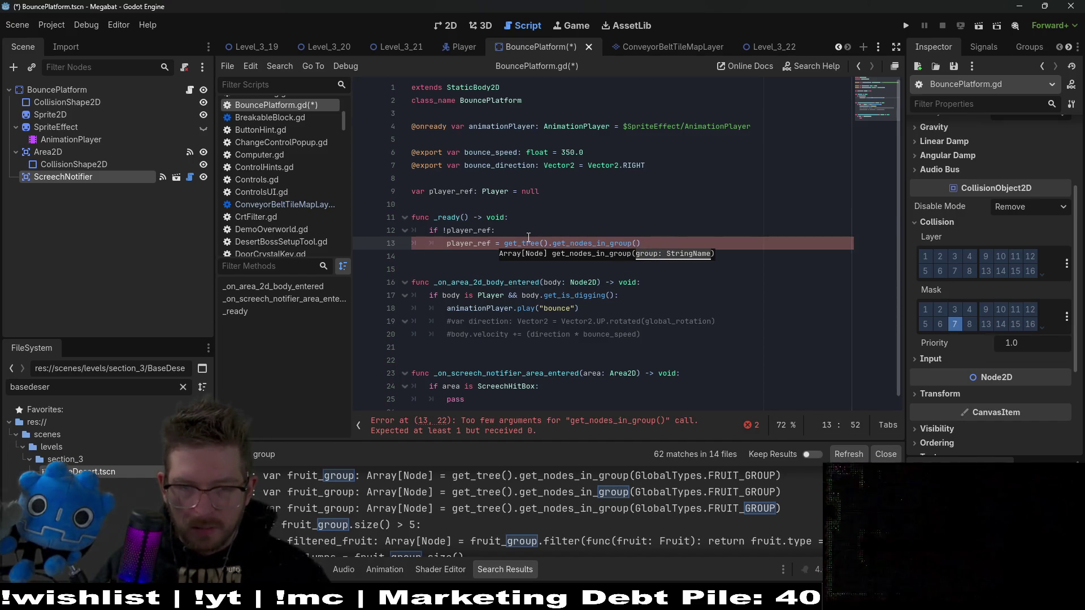
pyautogui.write('lobalTY')
pyautogui.press('BackSpace')
pyautogui.write('ypes.')
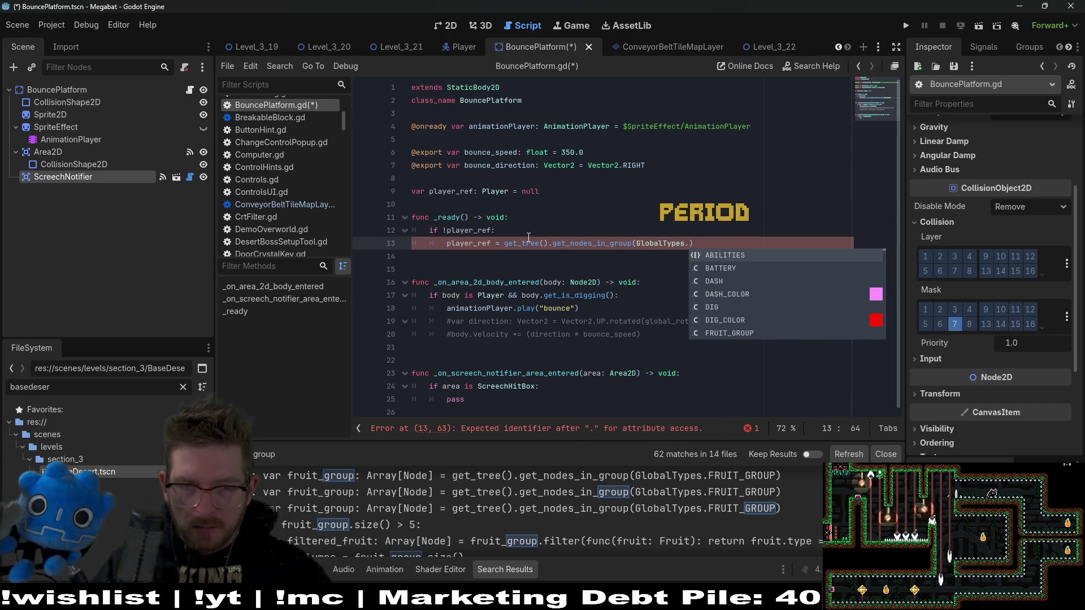
pyautogui.write('PLAYER_GROUP')
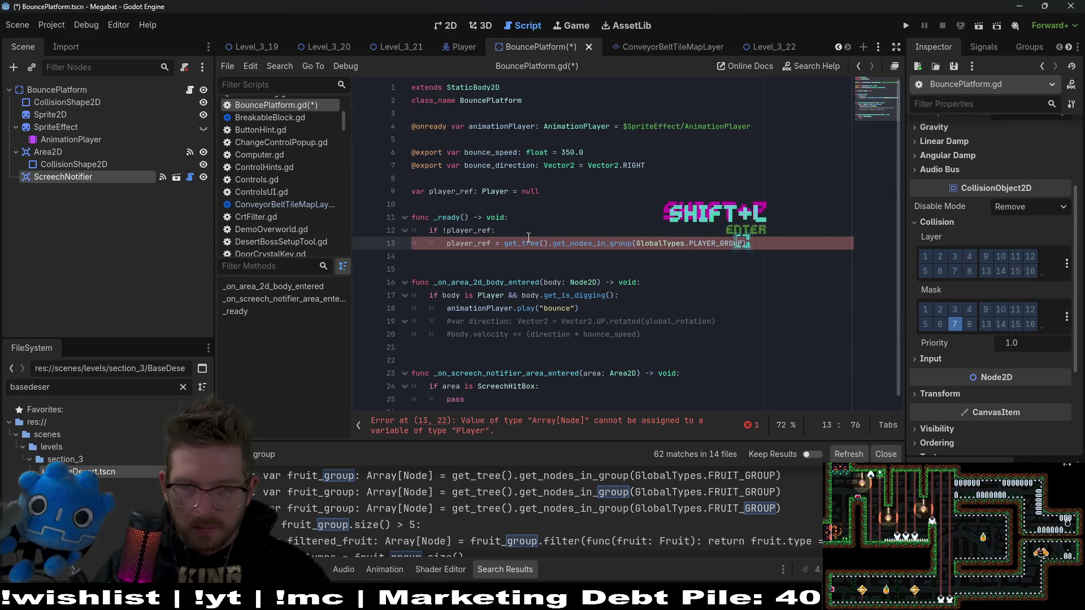
pyautogui.press('Return')
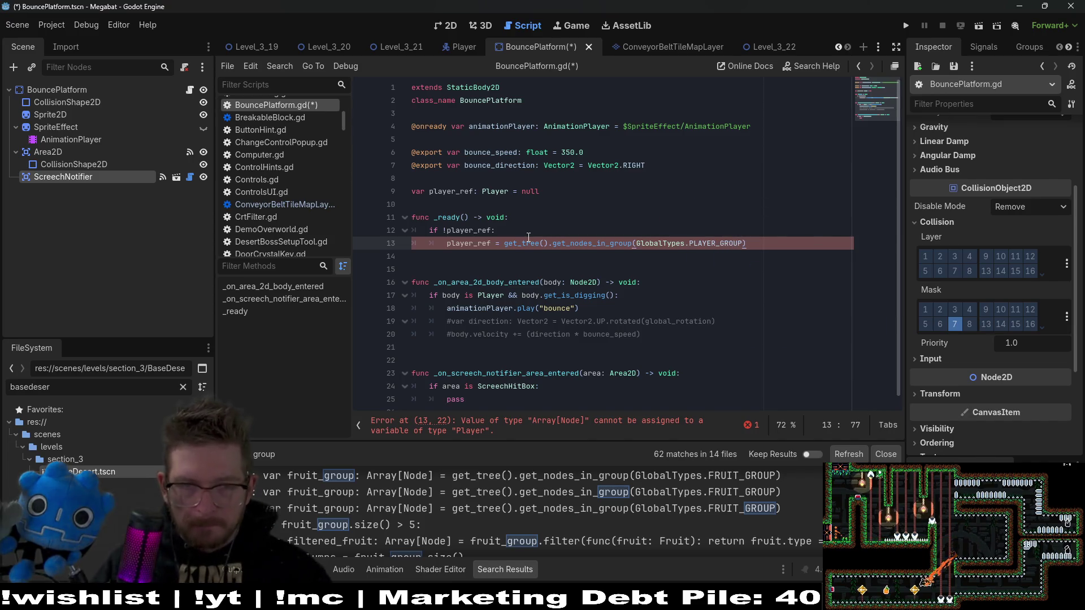
pyautogui.doubleClick(471, 242)
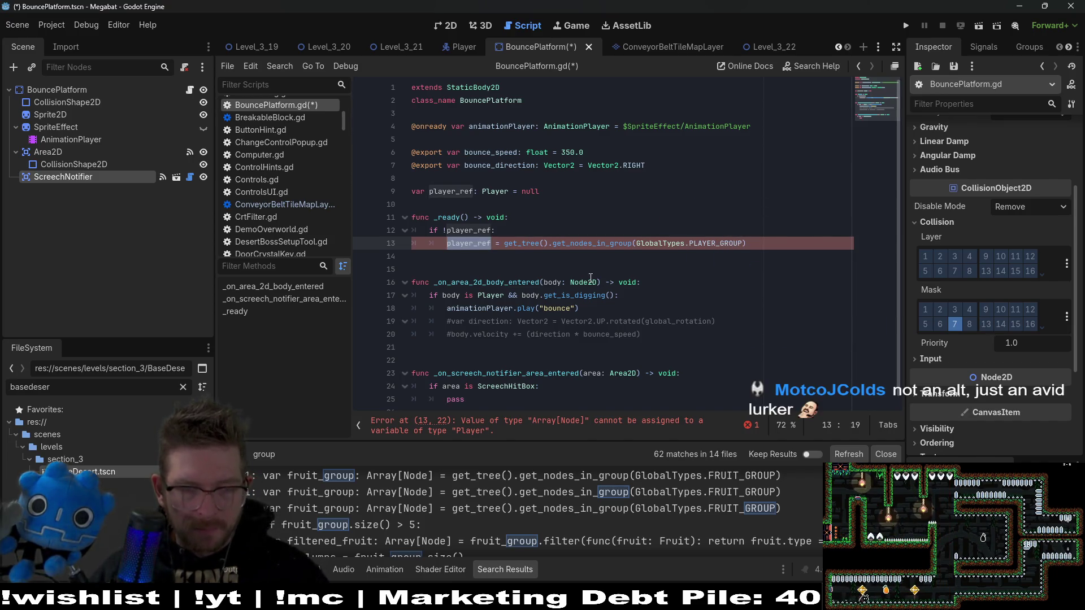
pyautogui.moveTo(590, 281)
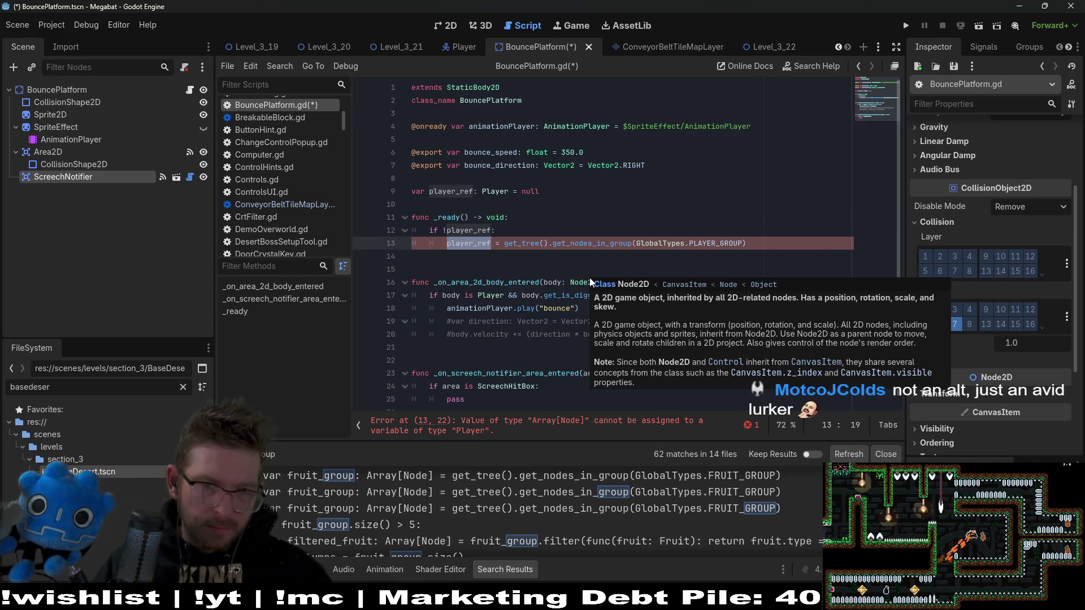
pyautogui.write('var group: :')
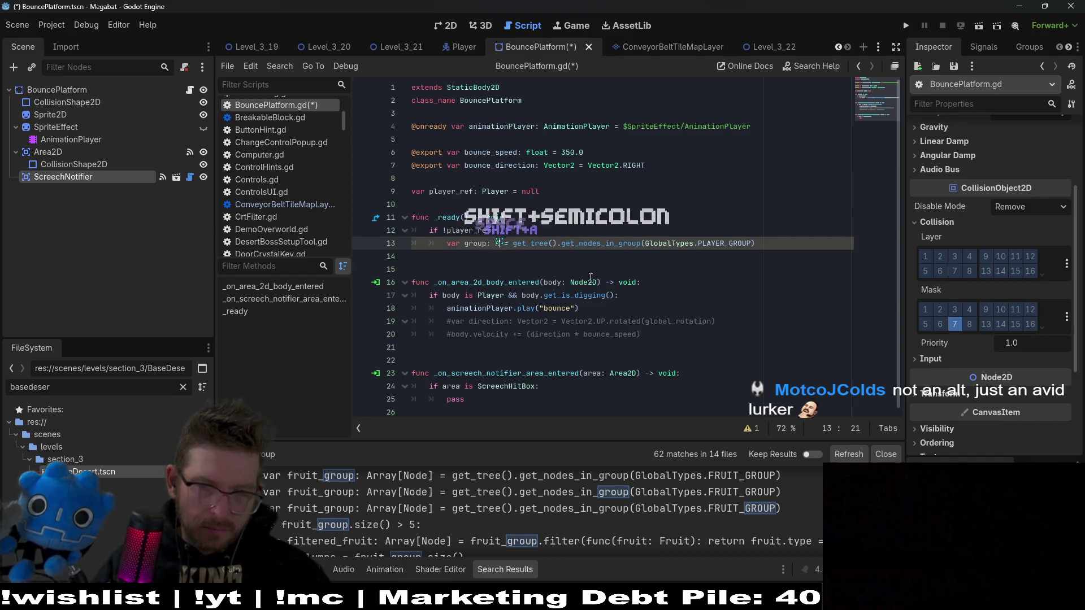
# Give the group variable the type annotation Array[Node]
pyautogui.press('BackSpace')
pyautogui.write('Array]')
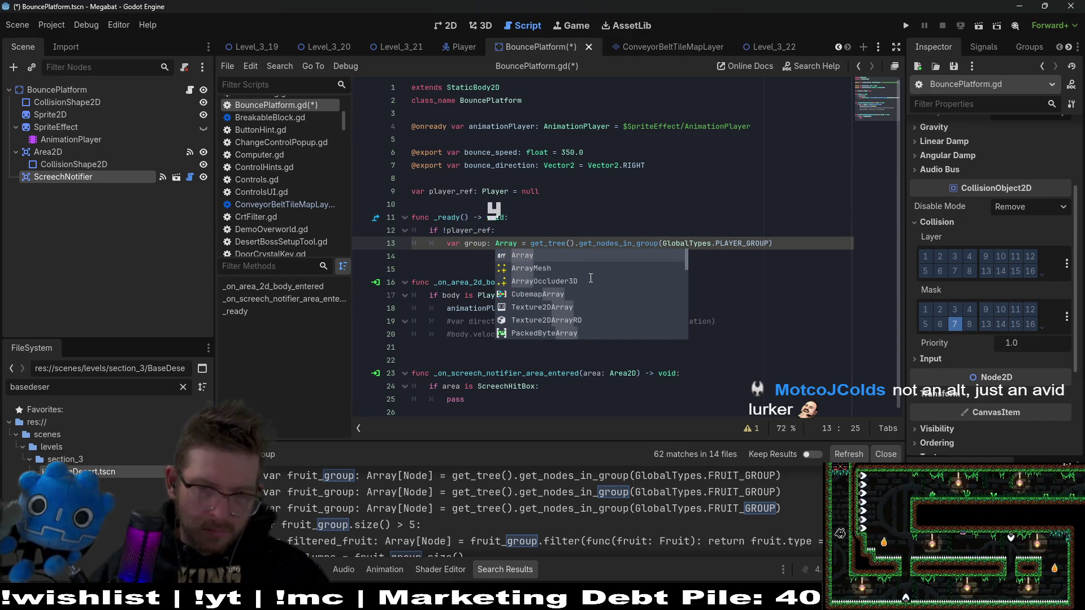
pyautogui.write('[')
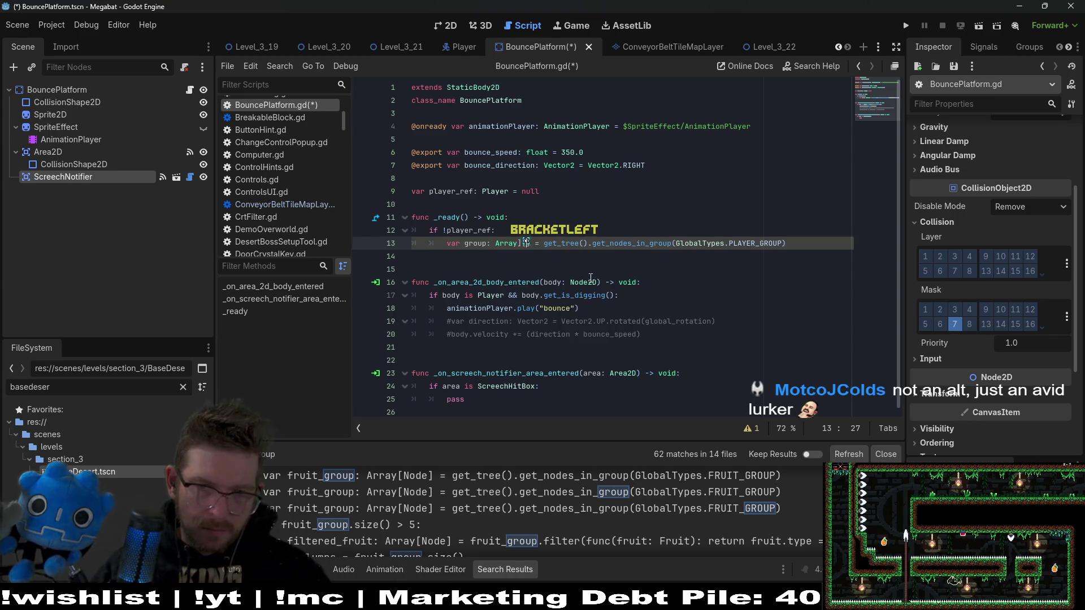
pyautogui.press('BackSpace')
pyautogui.press('BackSpace')
pyautogui.write('[')
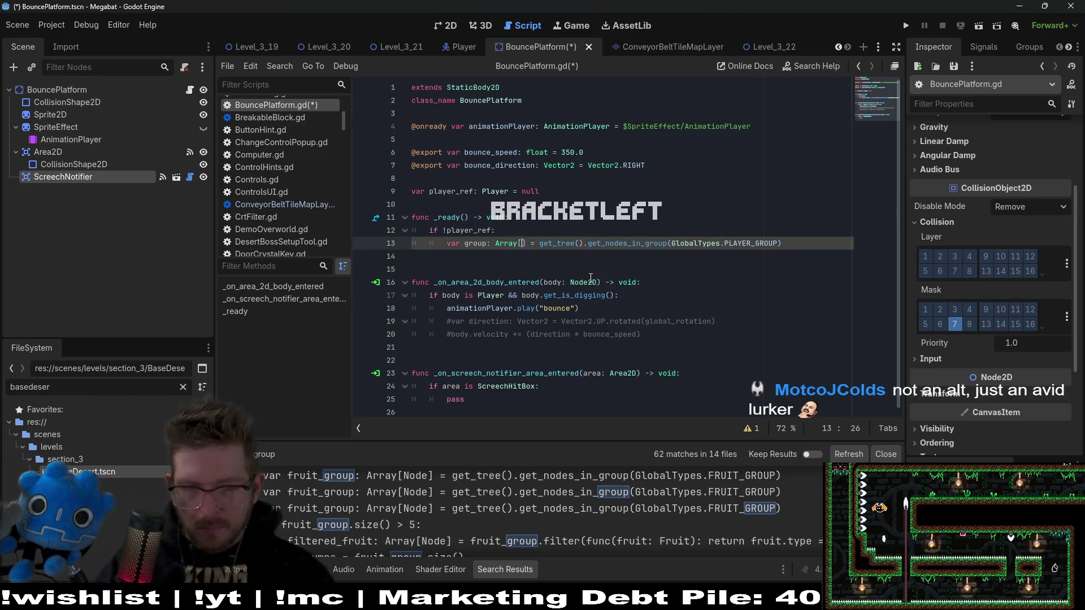
pyautogui.write('P')
pyautogui.press('Return')
pyautogui.press('Up')
pyautogui.press('Up')
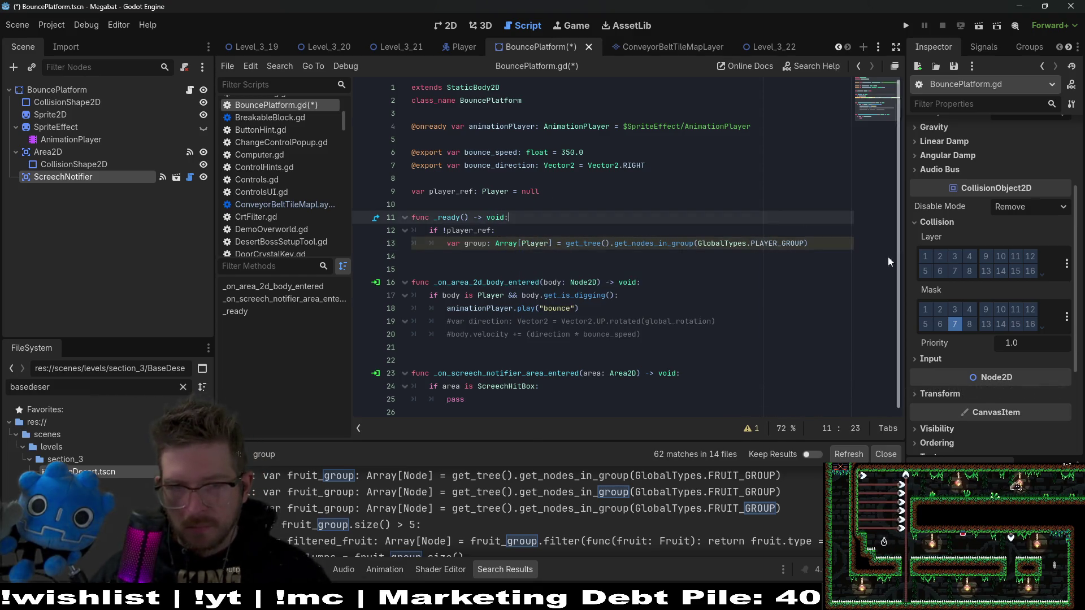
pyautogui.click(809, 239)
pyautogui.doubleClick(545, 243)
pyautogui.write('Node')
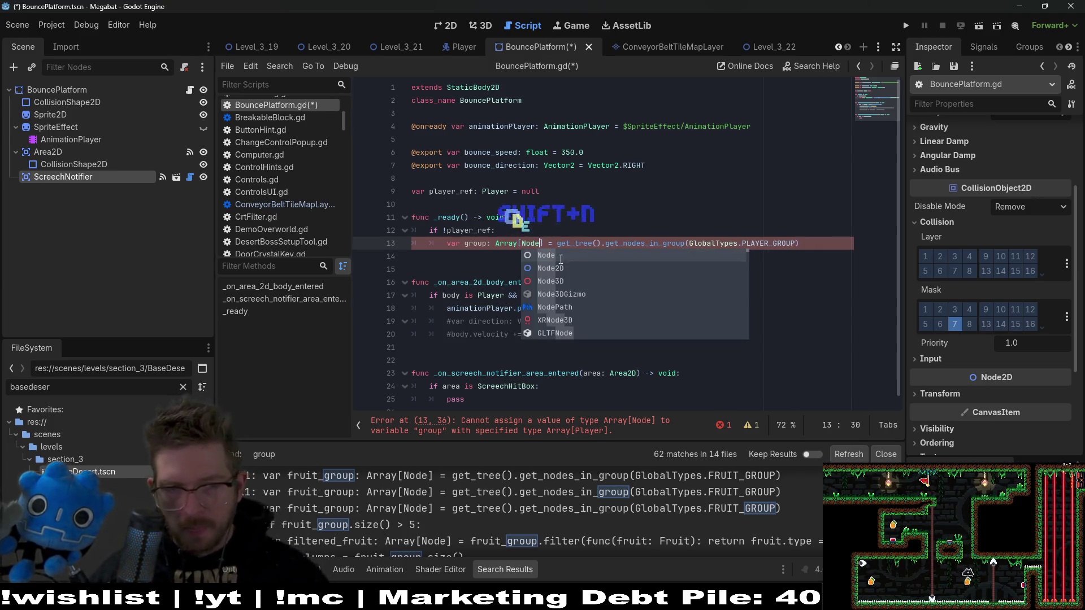
pyautogui.click(811, 243)
# Add 'if group.size() > 0 && group[0] is Player:' that sets player_ref = group[0]
pyautogui.press('Return')
pyautogui.write('if group.si')
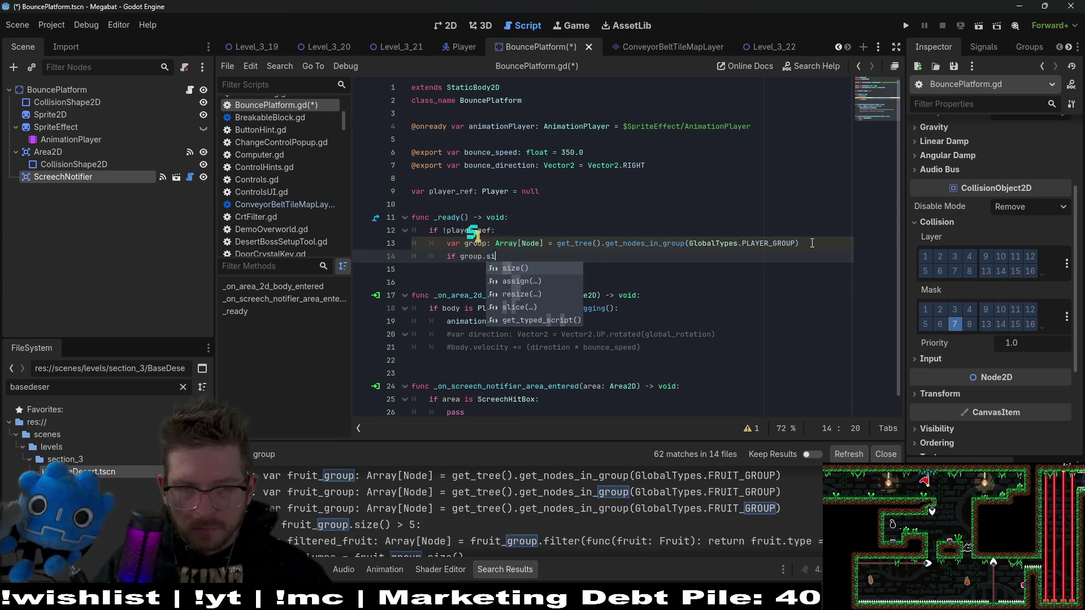
pyautogui.press('Return')
pyautogui.write('0:')
pyautogui.press('BackSpace')
pyautogui.write('&& group[0] ')
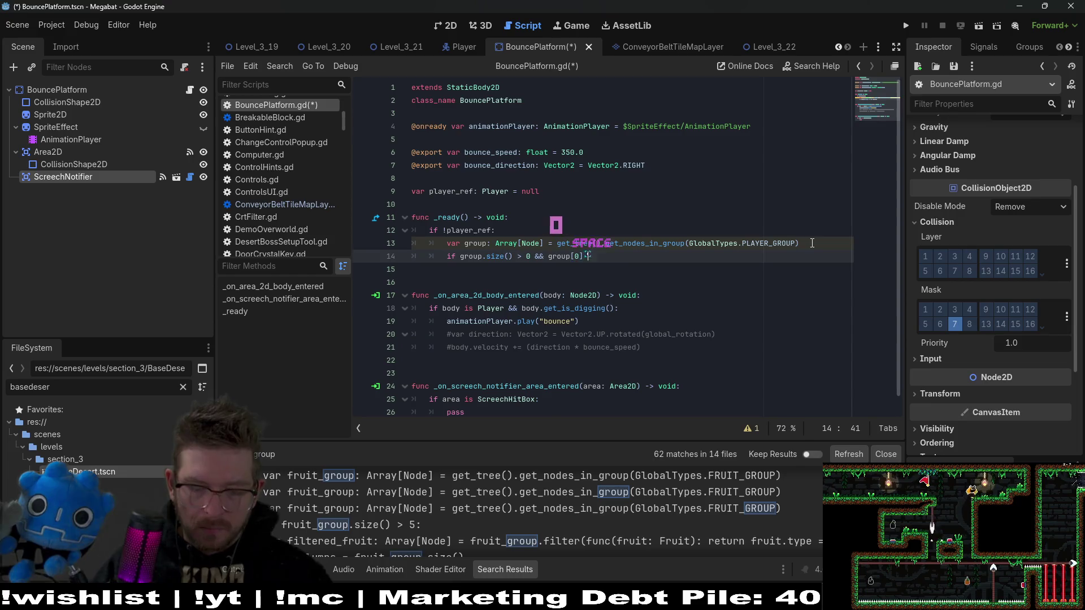
pyautogui.write('is ')
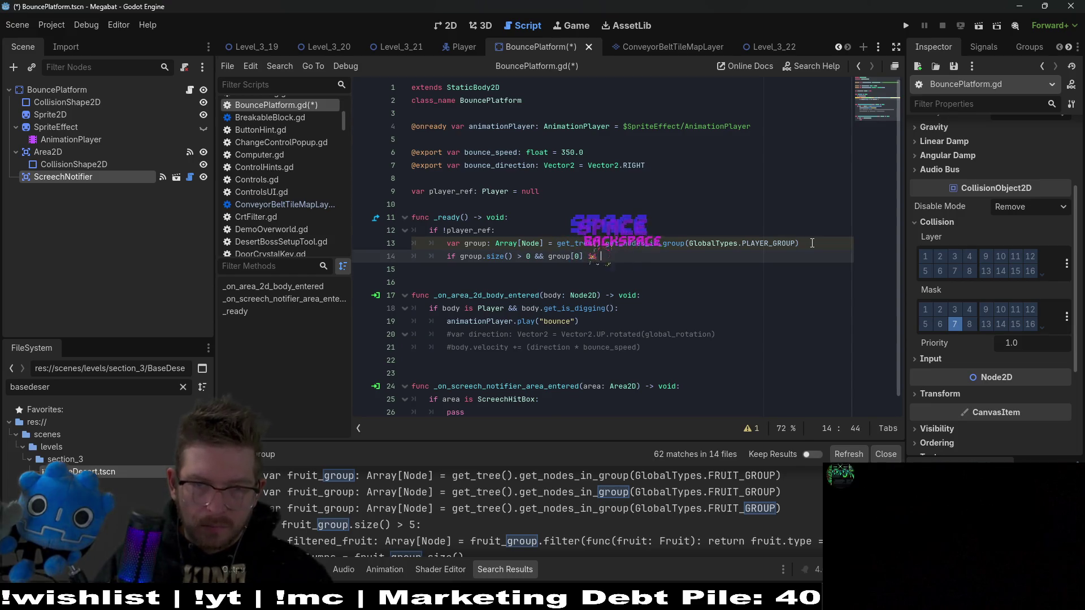
pyautogui.write('Player:')
pyautogui.press('Return')
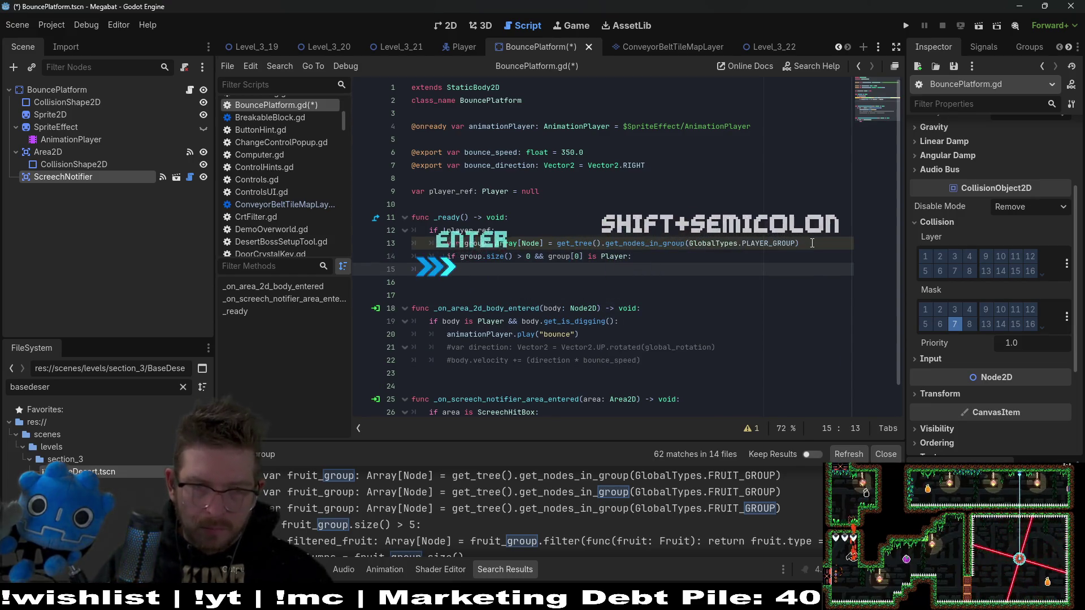
pyautogui.write('payer_ref = gro')
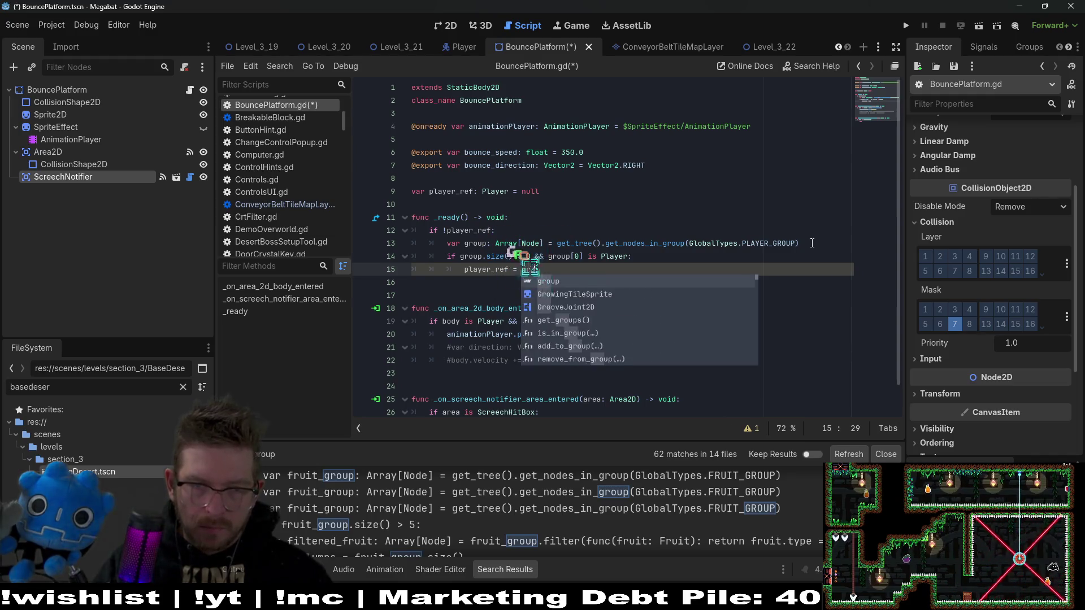
pyautogui.write('up[0')
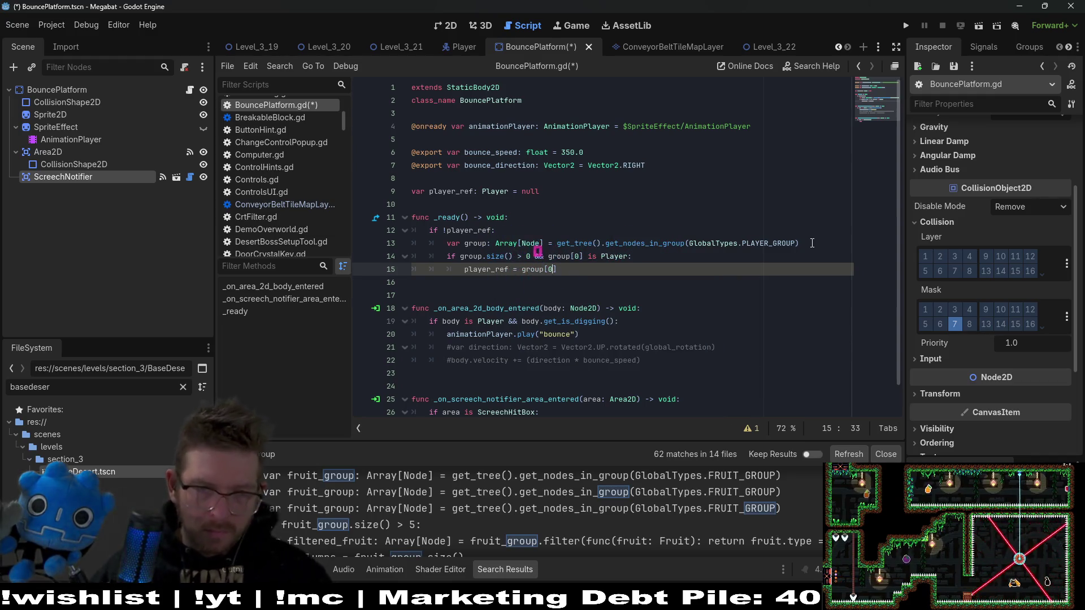
pyautogui.doubleClick(486, 269)
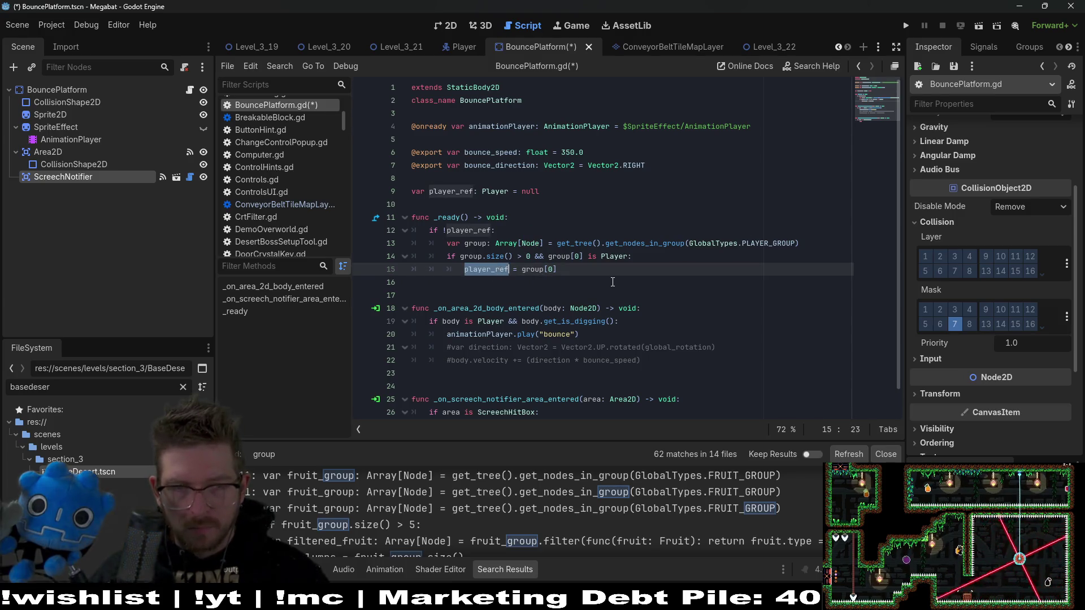
pyautogui.scroll(-1, 613, 282)
pyautogui.click(528, 397)
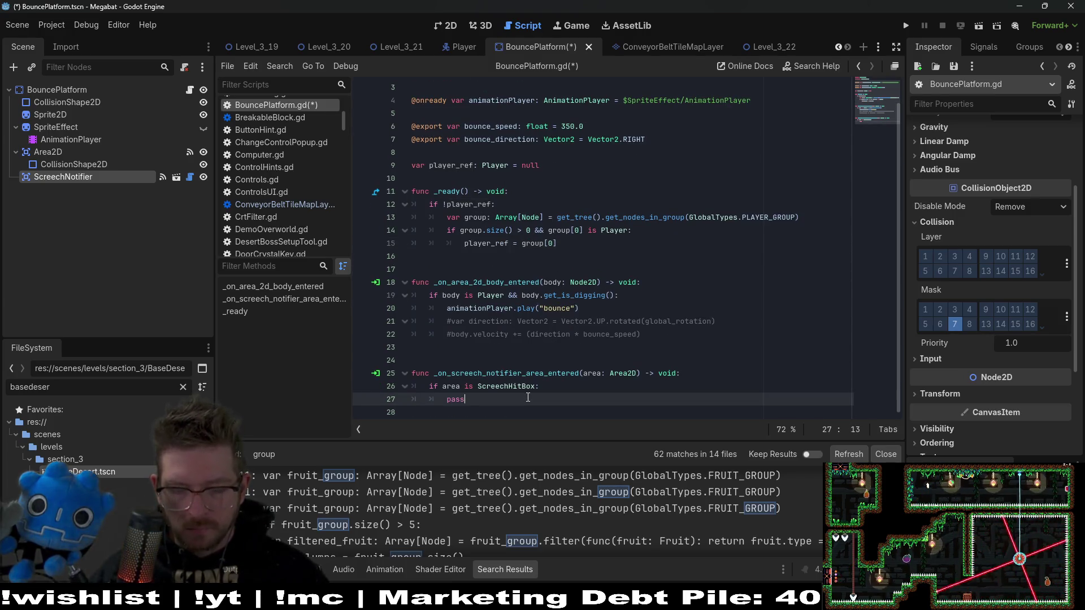
# Make the screech handler add (bounce_direction * bounce_speed) to player_ref.velocity, then save the script
pyautogui.press('BackSpace')
pyautogui.press('BackSpace')
pyautogui.press('BackSpace')
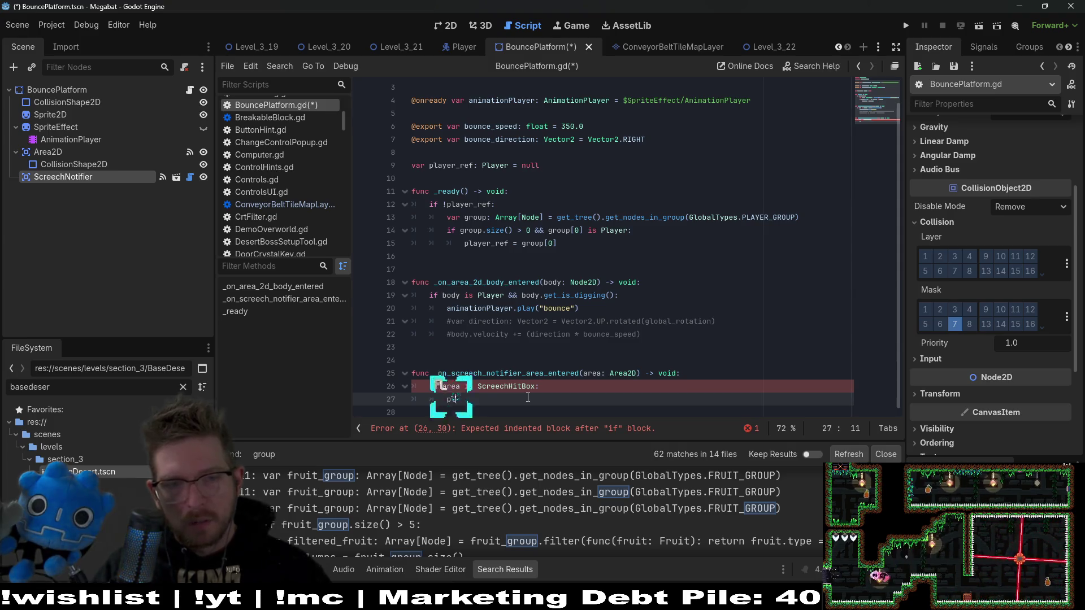
pyautogui.write('ayer_ref.')
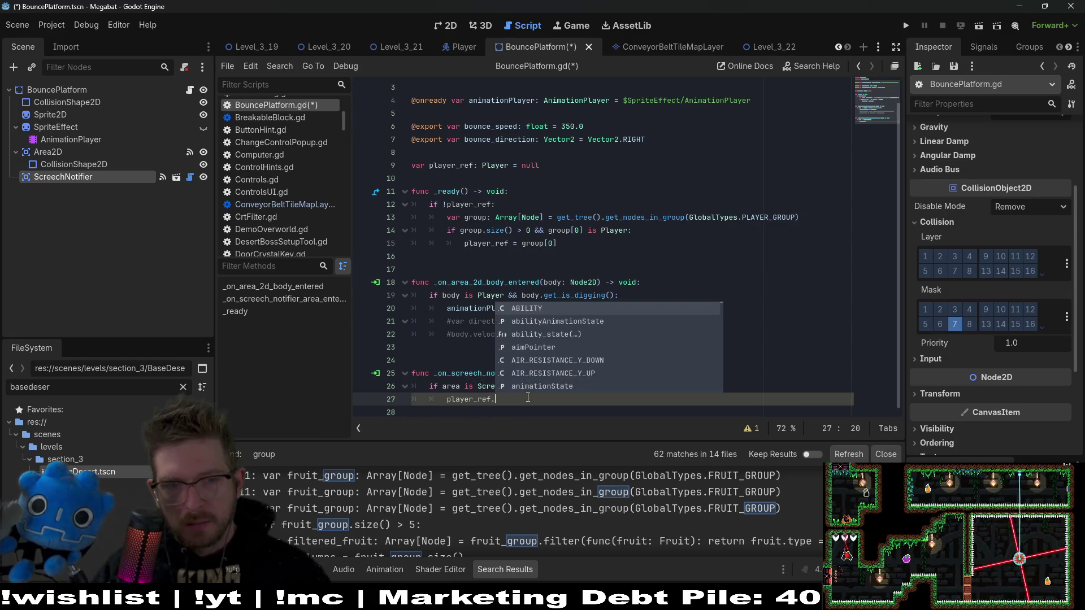
pyautogui.press('Escape')
pyautogui.write('velocity ')
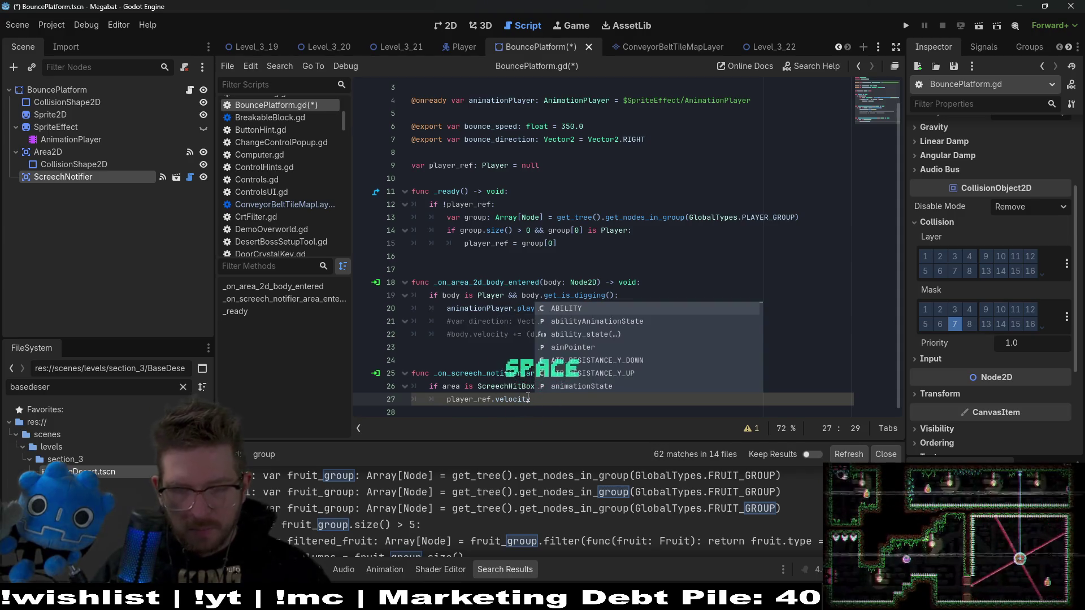
pyautogui.write('+= ')
pyautogui.write('(bounce_')
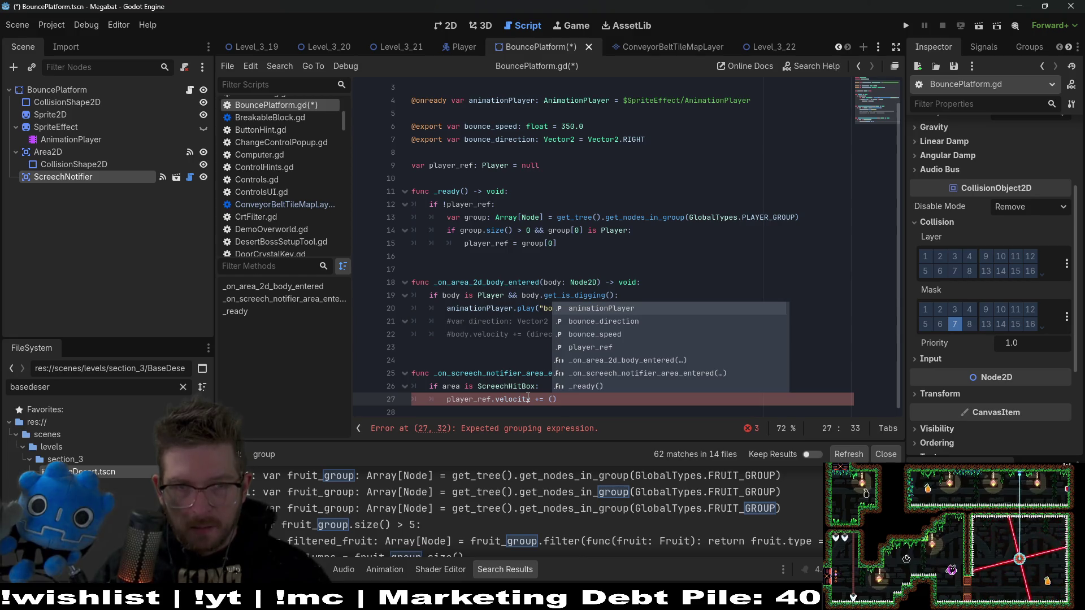
pyautogui.write('dire')
pyautogui.press('Return')
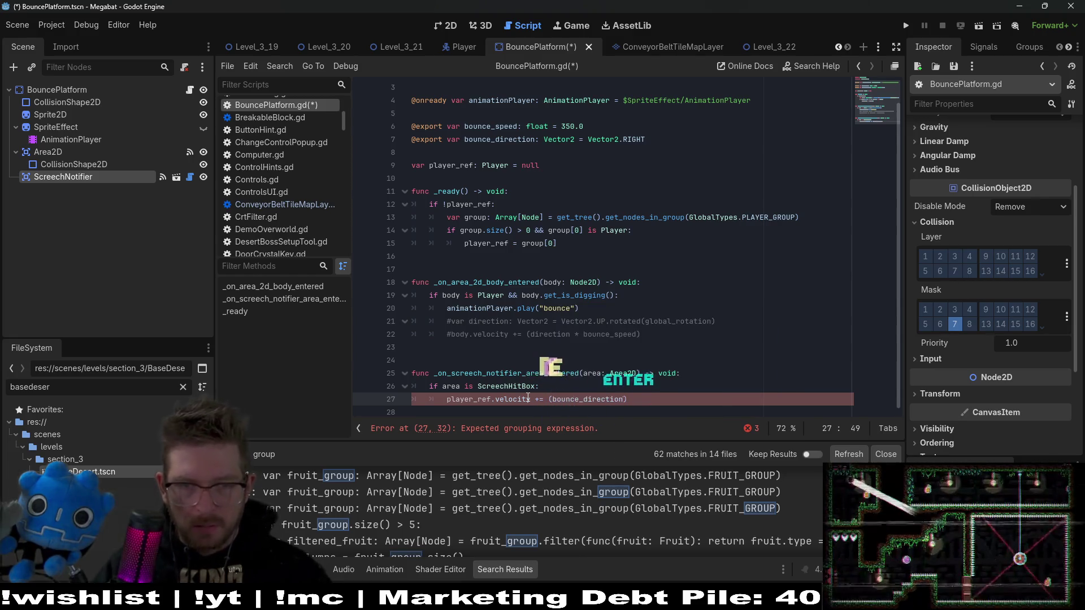
pyautogui.write('* ')
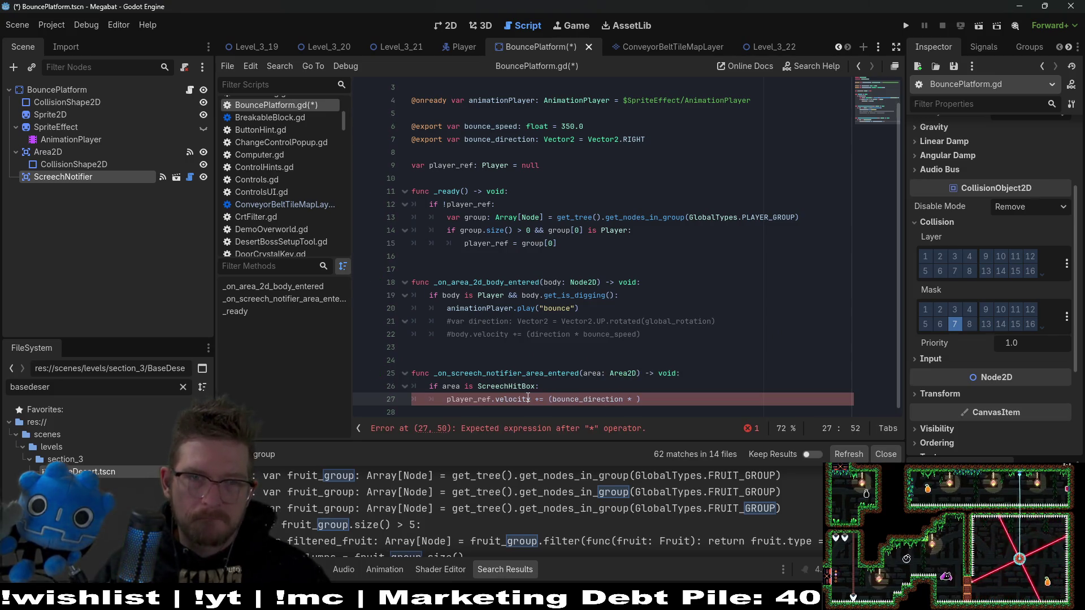
pyautogui.write('bounce')
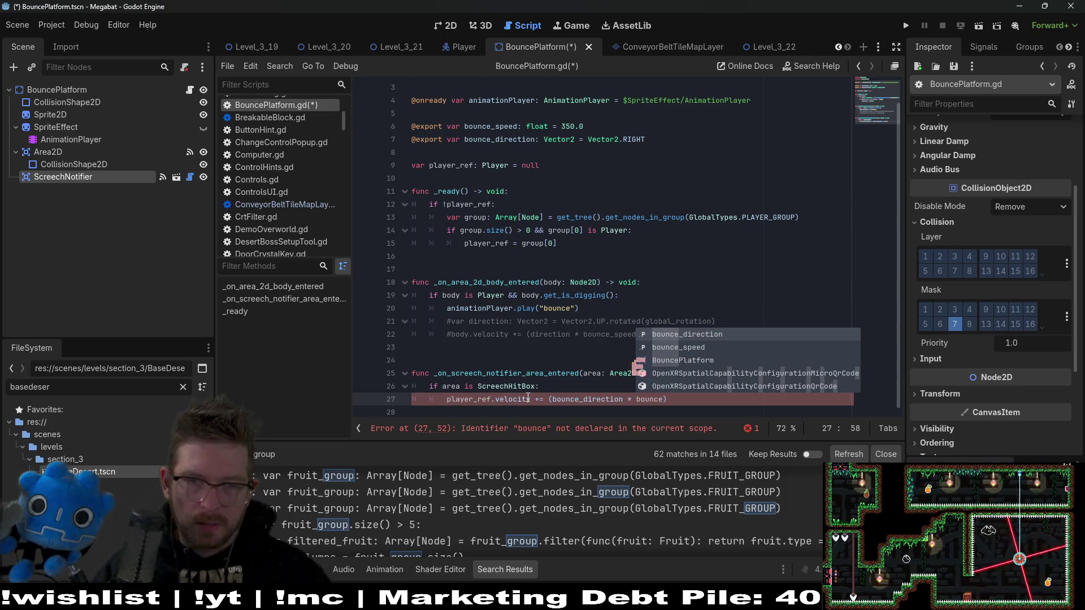
pyautogui.press('Return')
pyautogui.click(441, 347)
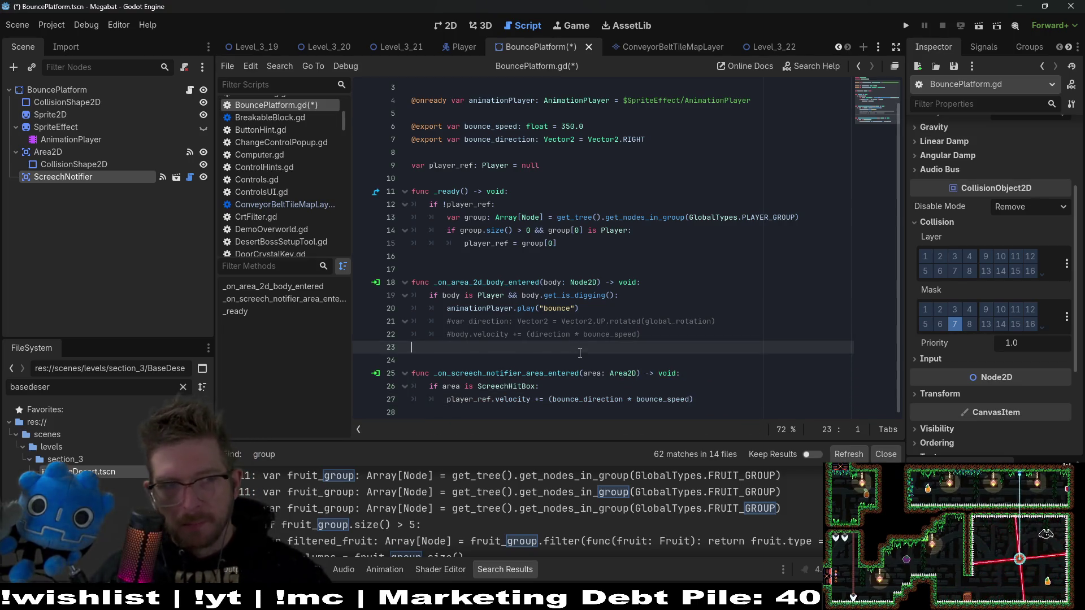
pyautogui.hotkey('ctrl', 's')
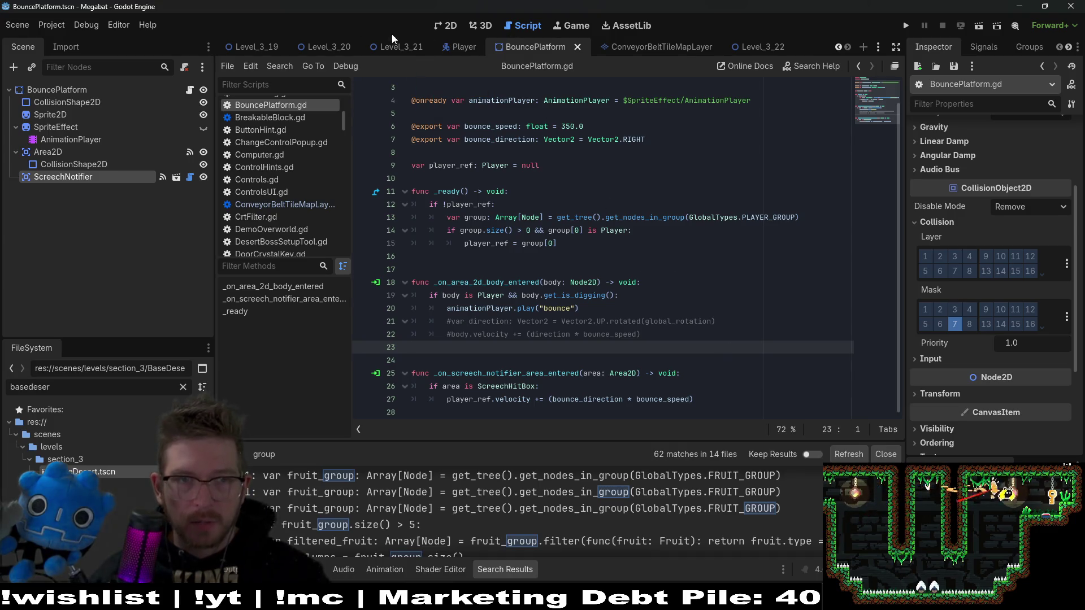
pyautogui.click(401, 48)
# In the Level_3_22 scene, duplicate BouncePlatform7
pyautogui.click(441, 26)
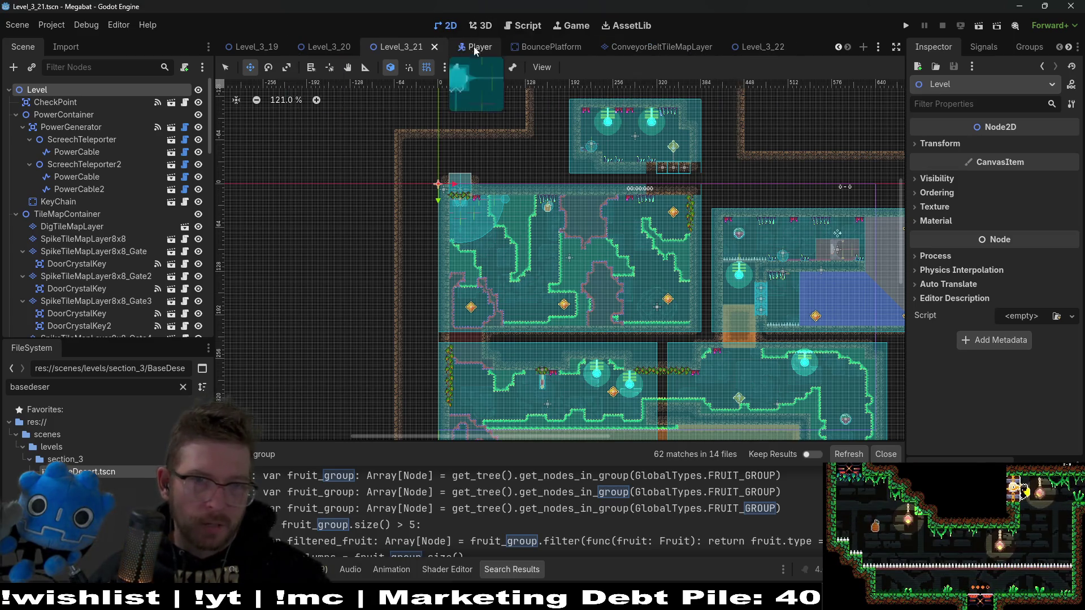
pyautogui.click(746, 47)
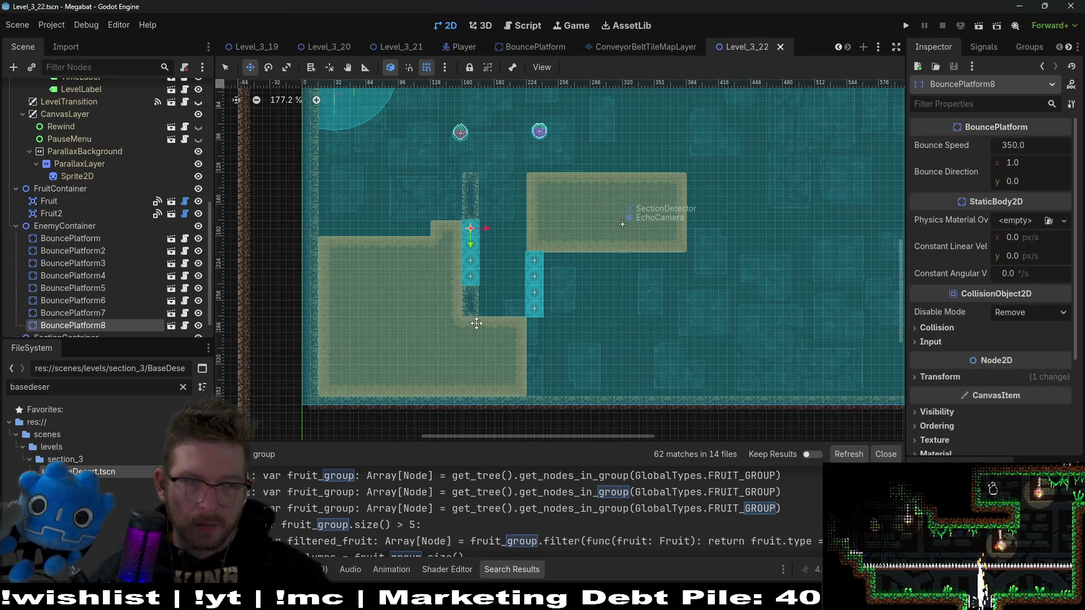
pyautogui.click(100, 240)
pyautogui.keyDown('shift'); pyautogui.click(100, 325); pyautogui.keyUp('shift')
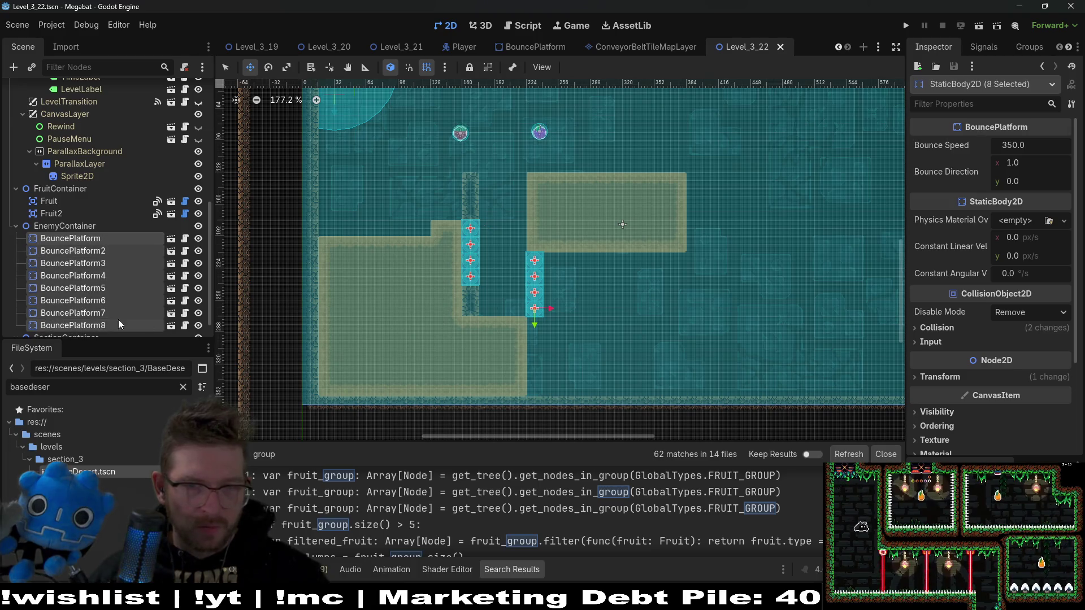
pyautogui.click(102, 324)
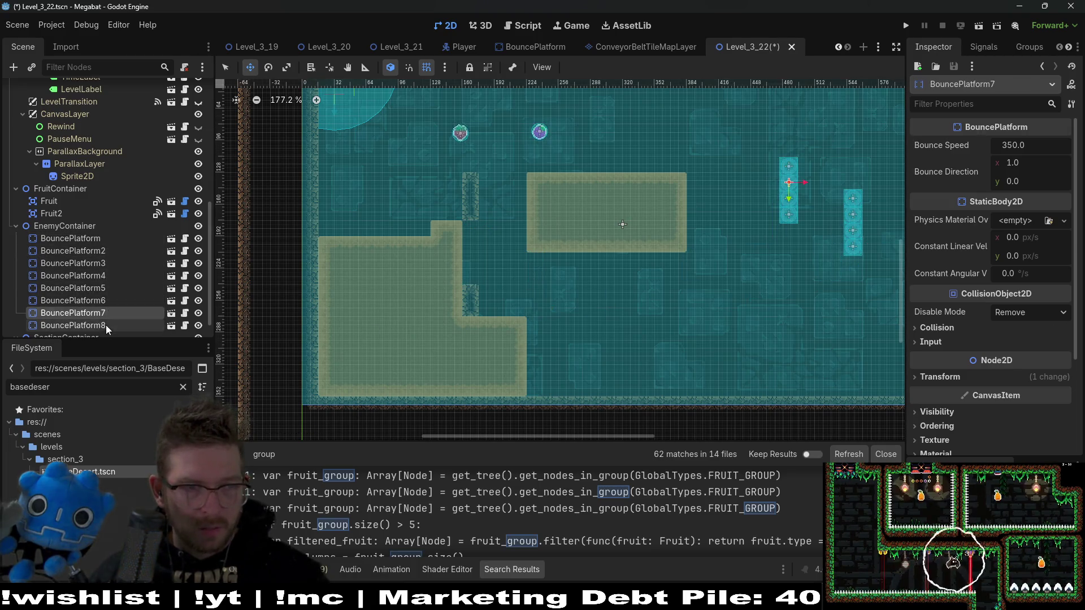
pyautogui.hotkey('ctrl', 'd')
# Place the new BouncePlatform9 in the gap left of the central block, then save and run
pyautogui.moveTo(796, 172)
pyautogui.mouseDown()
pyautogui.moveTo(552, 255)
pyautogui.moveTo(488, 231)
pyautogui.mouseUp()
pyautogui.scroll(2, 489, 230)
pyautogui.scroll(3, 489, 231)
pyautogui.press('Up')
pyautogui.press('Left')
pyautogui.press('Left')
pyautogui.scroll(-4, 583, 256)
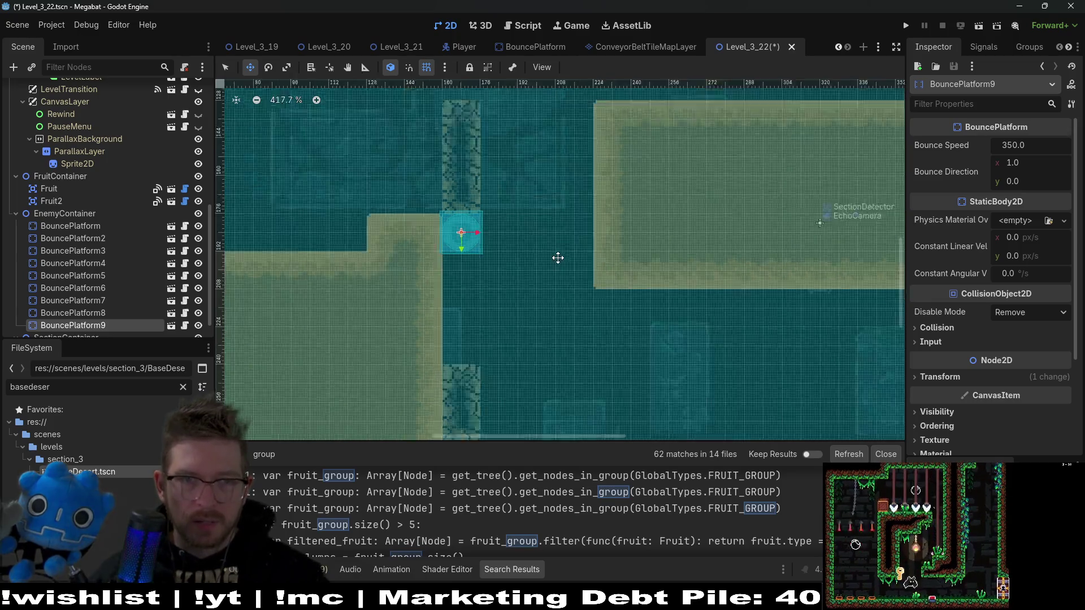
pyautogui.click(979, 26)
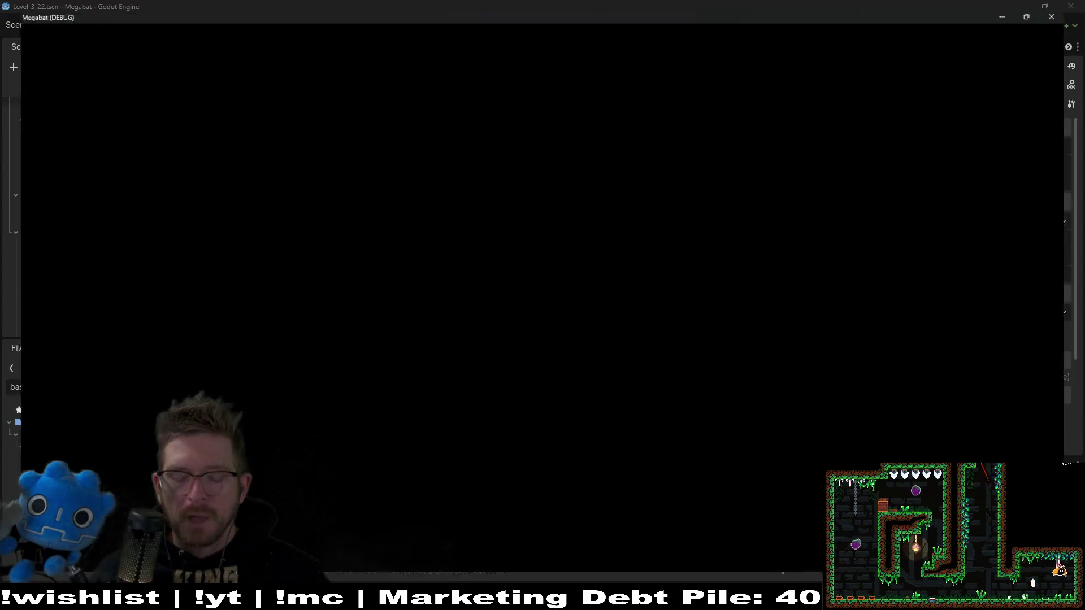
# Fly right toward the plum, then burrow through the left ground and grab the strawberry
pyautogui.press('Right')
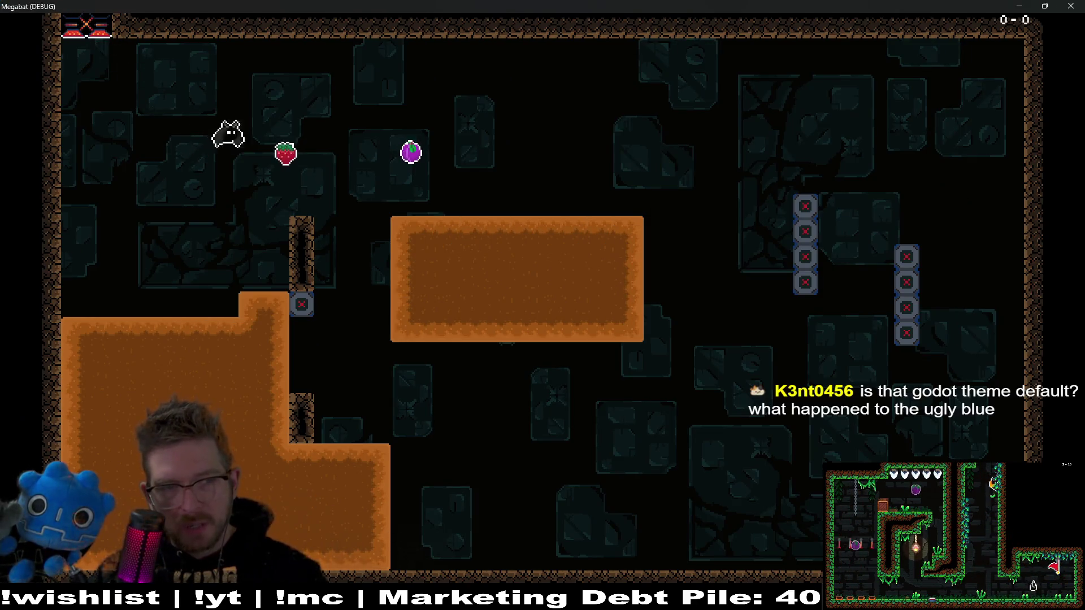
pyautogui.press('Left')
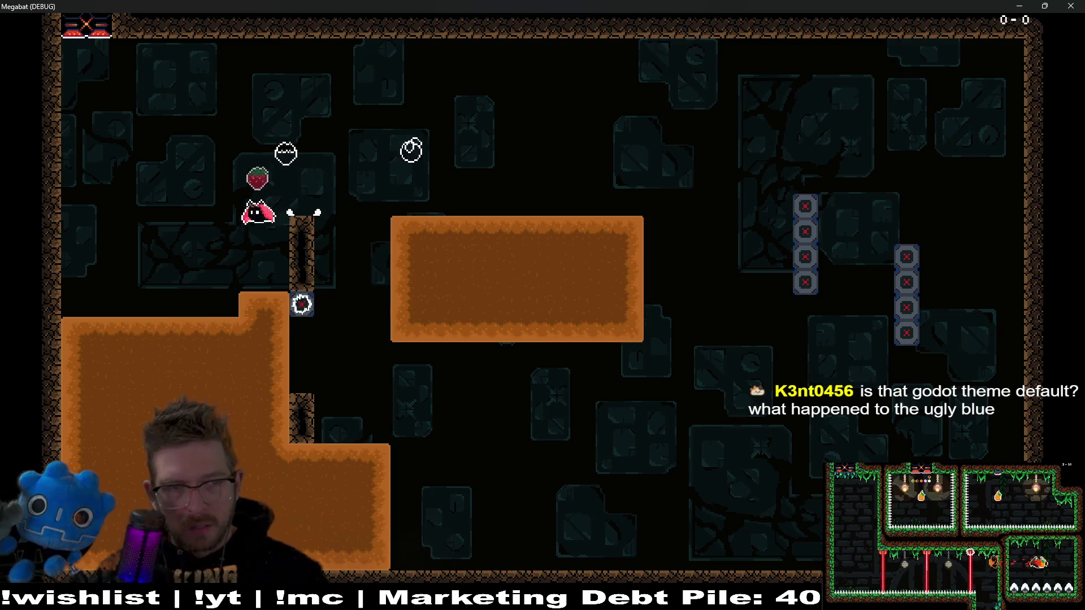
pyautogui.press('Left')
pyautogui.press('Right')
pyautogui.press('Down')
pyautogui.press('Right')
pyautogui.press('Up')
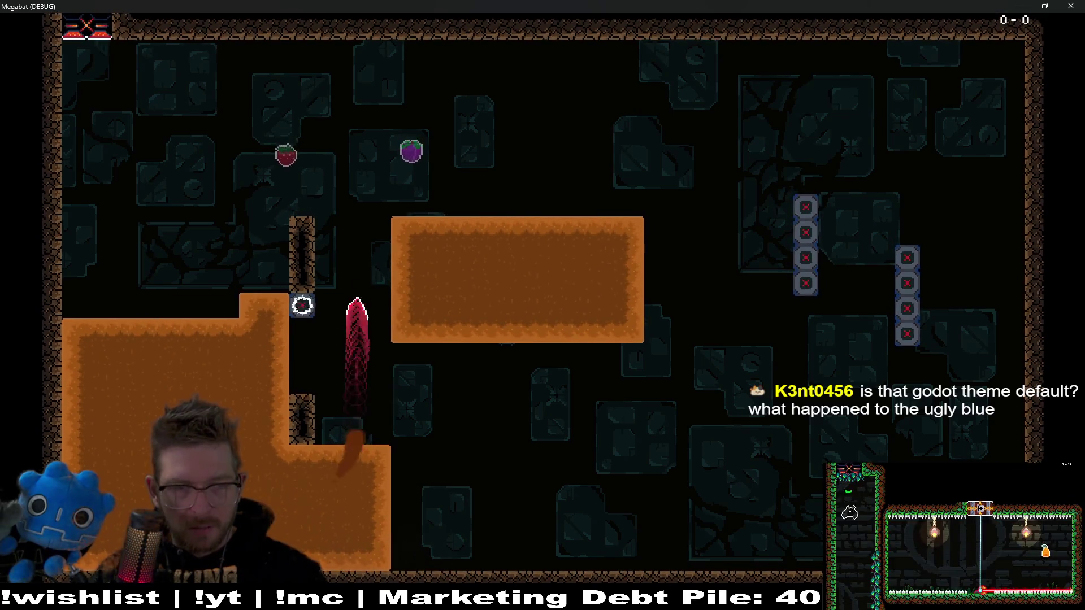
pyautogui.press('Down')
pyautogui.press('Left')
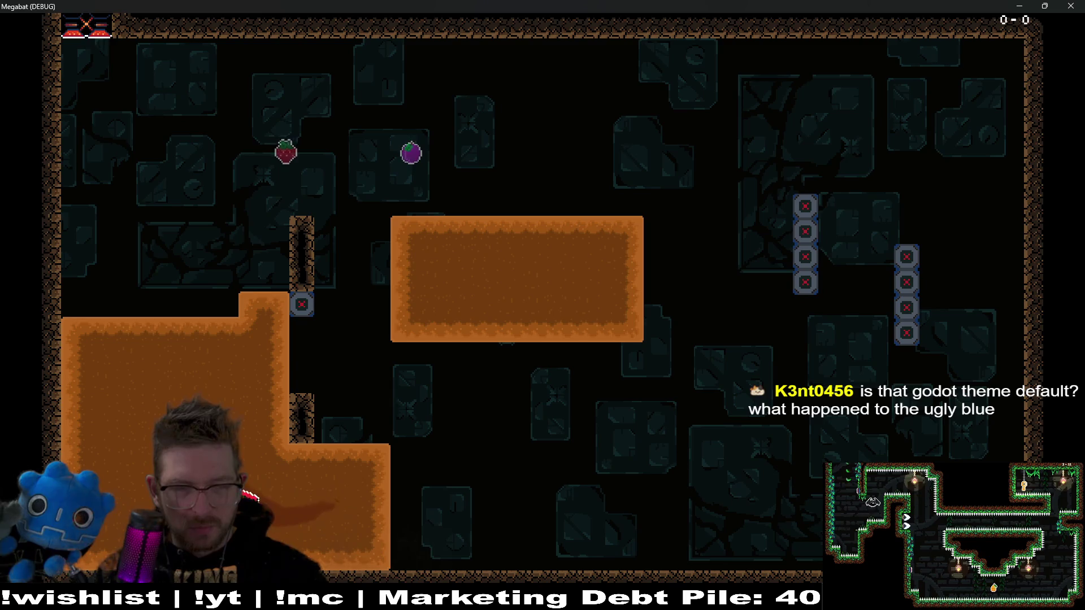
pyautogui.press('Up')
pyautogui.press('Right')
# Burrow across to the centre platform, collect the plum, then close the game window
pyautogui.press('Left')
pyautogui.press('Down')
pyautogui.press('Down')
pyautogui.press('Right')
pyautogui.press('Up')
pyautogui.press('Down')
pyautogui.press('Left')
pyautogui.press('Down')
pyautogui.press('Right')
pyautogui.press('Up')
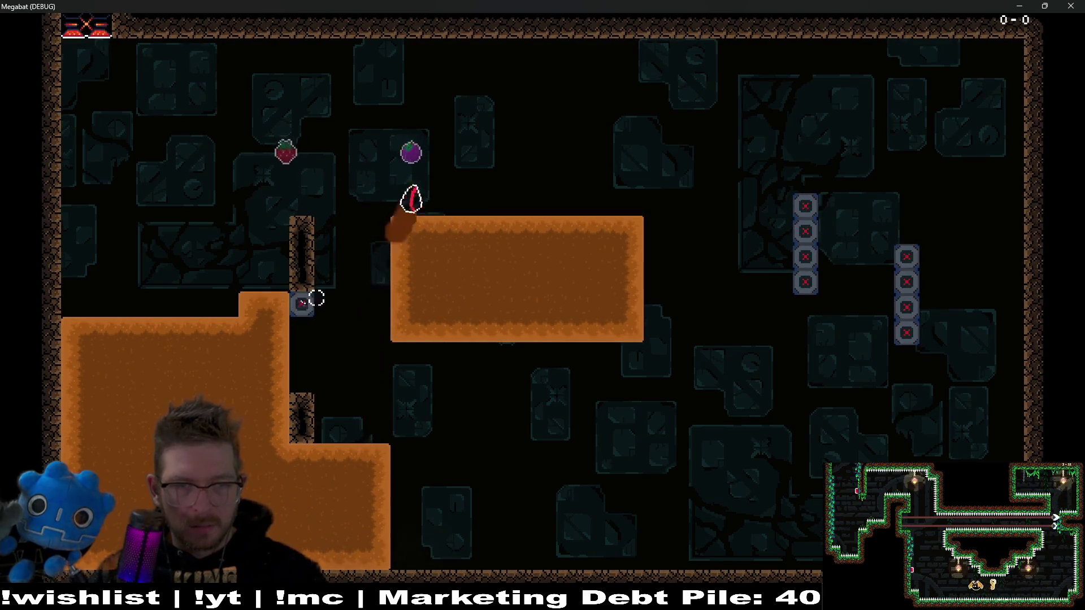
pyautogui.press('Down')
pyautogui.press('Left')
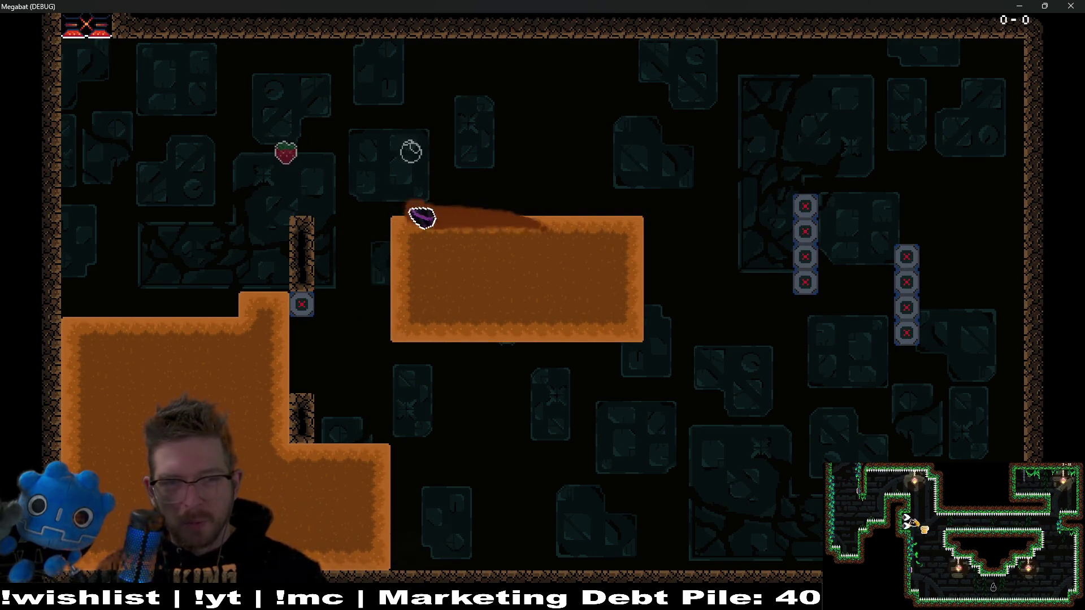
pyautogui.press('Down')
pyautogui.press('Up')
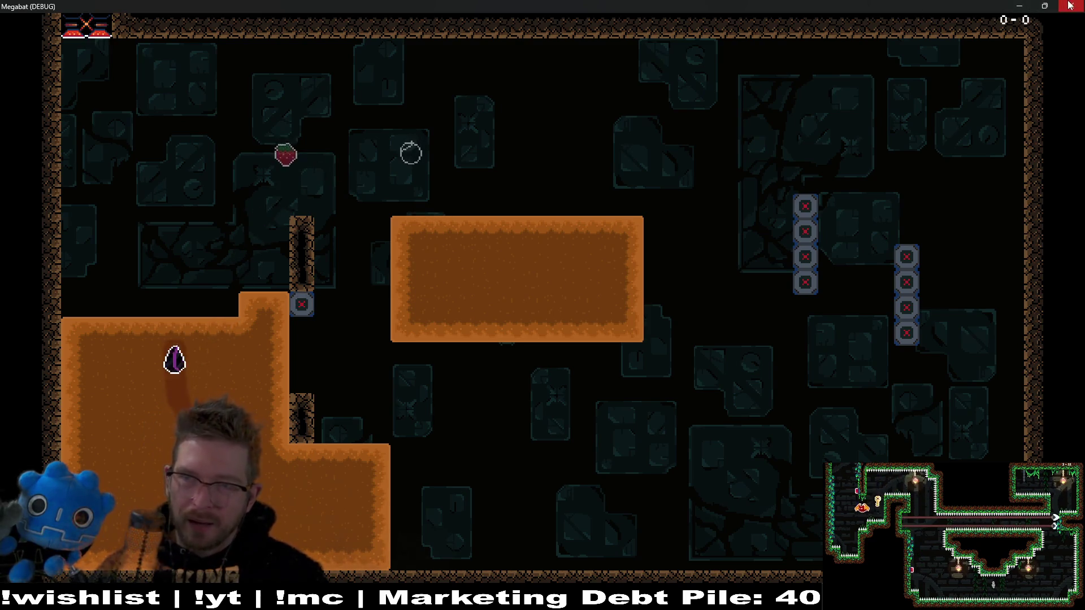
pyautogui.click(1069, 6)
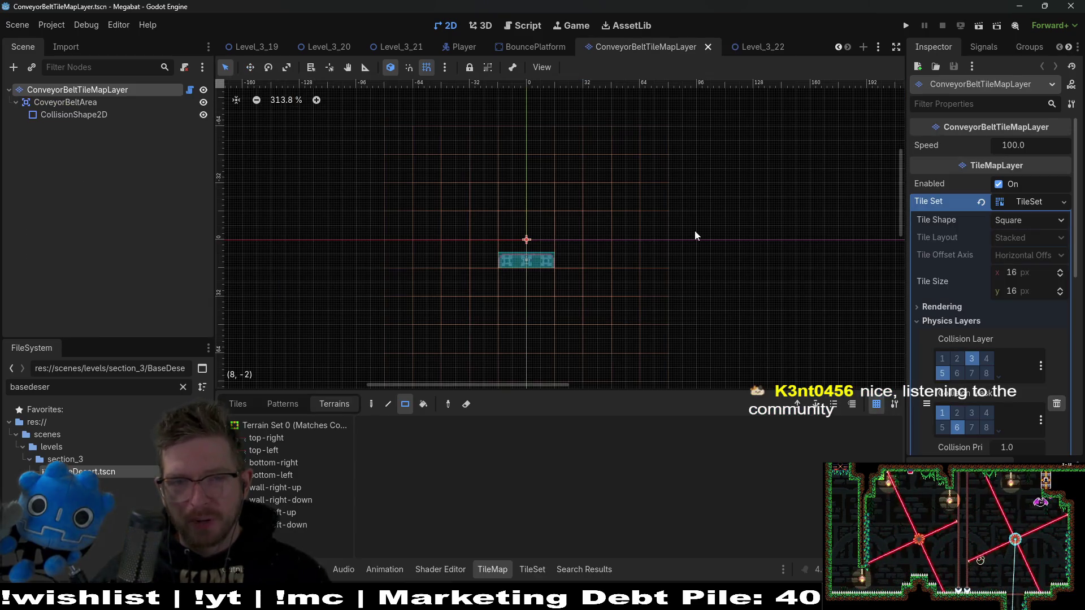
# Close the ConveyorBeltTileMapLayer scene and view the ScreechNotifier's signals in the BouncePlatform scene
pyautogui.click(708, 46)
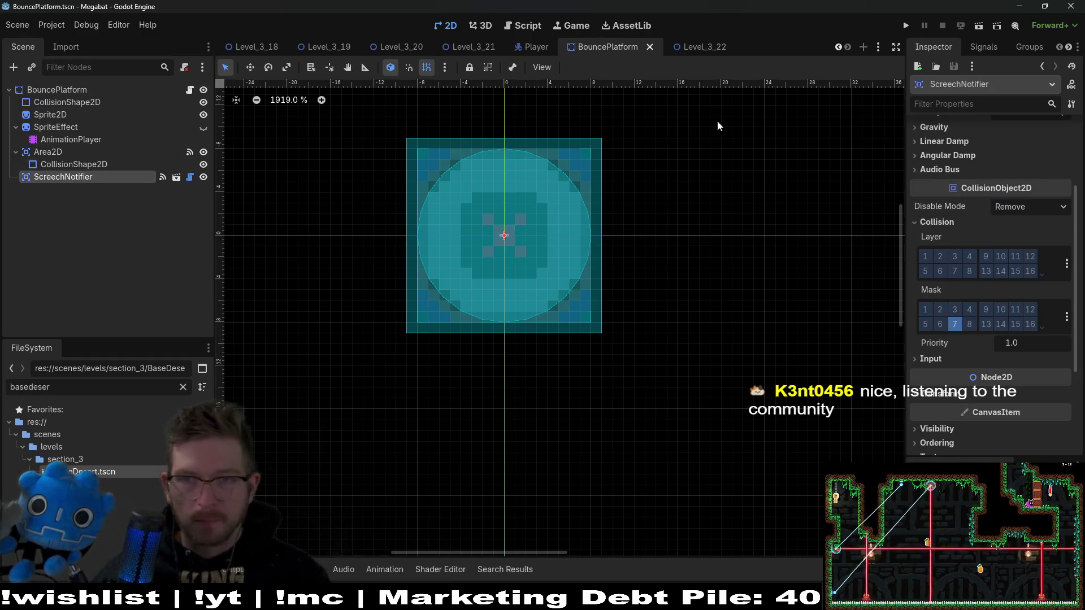
pyautogui.click(972, 48)
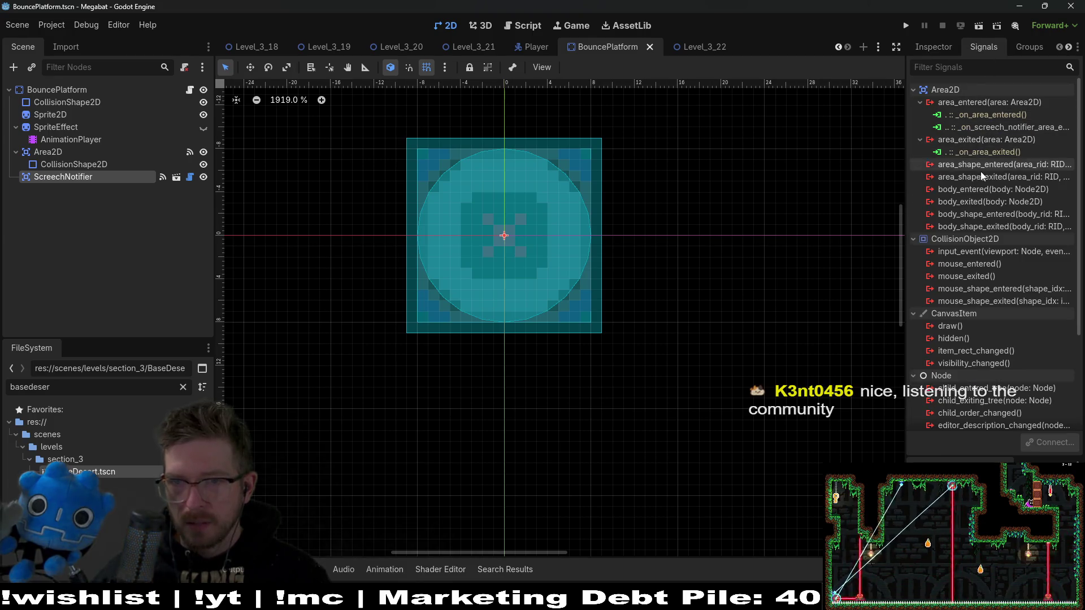
# Disconnect the screech signal, delete the ScreechNotifier node and save the BouncePlatform scene
pyautogui.rightClick(998, 127)
pyautogui.click(1011, 162)
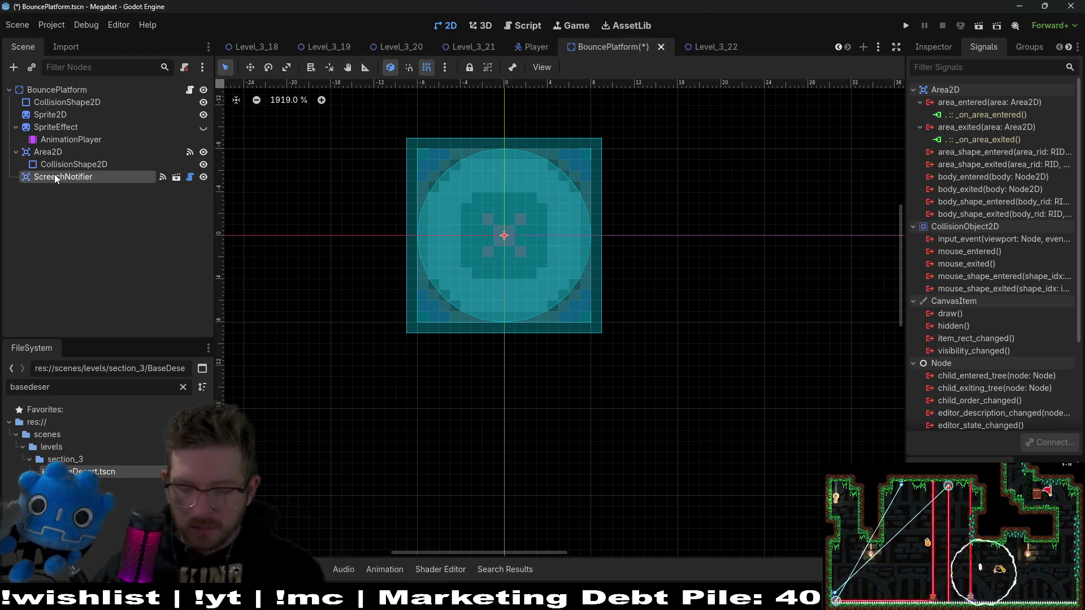
pyautogui.press('Delete')
pyautogui.press('Return')
pyautogui.hotkey('ctrl', 's')
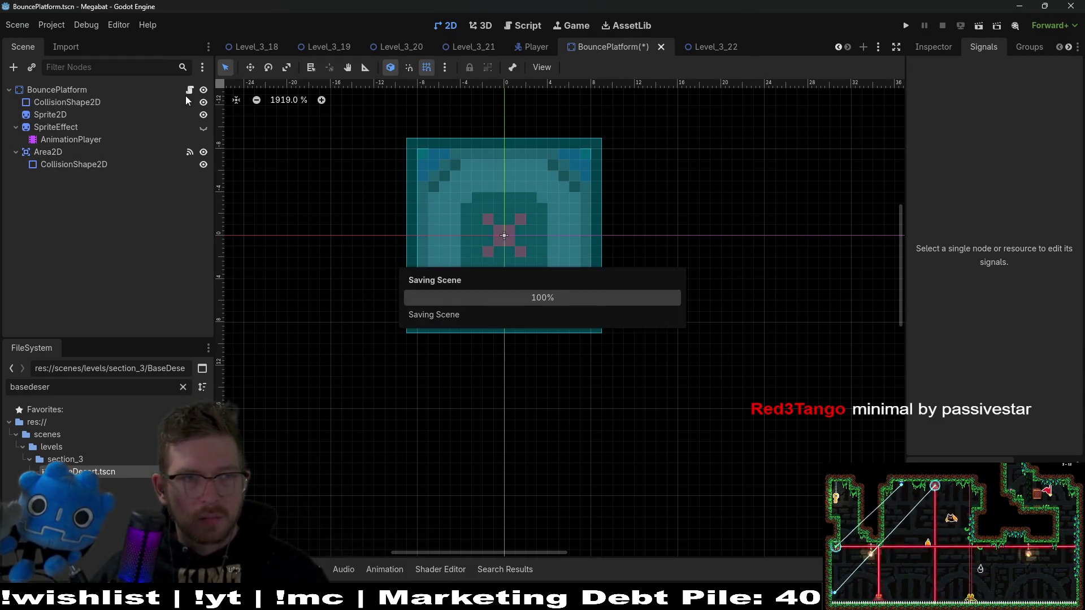
# In BouncePlatform.gd, delete the screech handler, bounce_direction and player_ref variables, and _ready function, then save
pyautogui.hotkey('ctrl', 'F3')
pyautogui.moveTo(483, 466); pyautogui.dragTo(412, 395)
pyautogui.press('BackSpace')
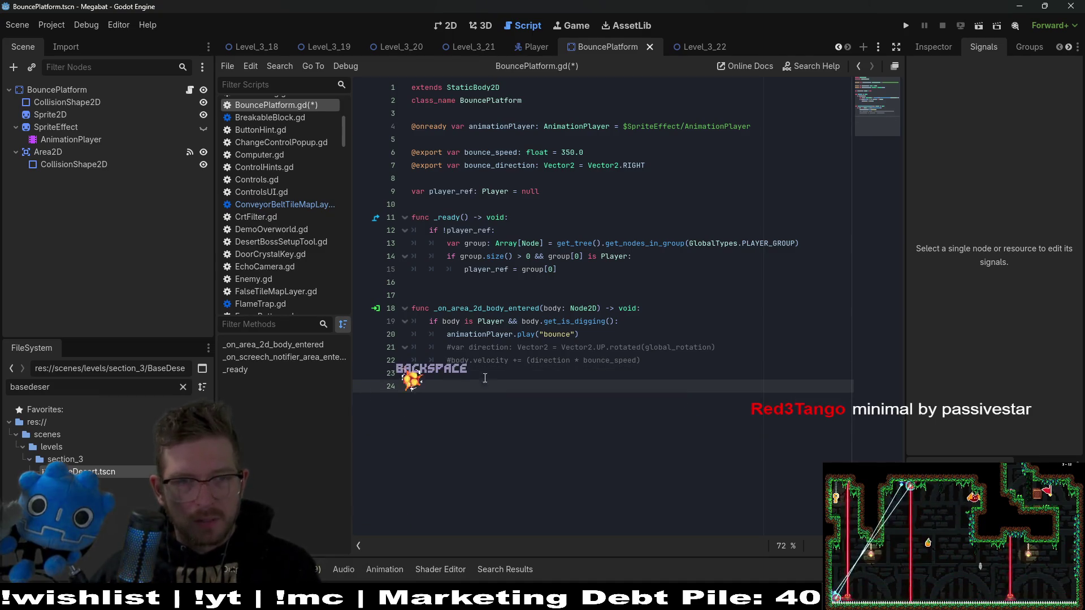
pyautogui.moveTo(543, 190); pyautogui.dragTo(362, 171)
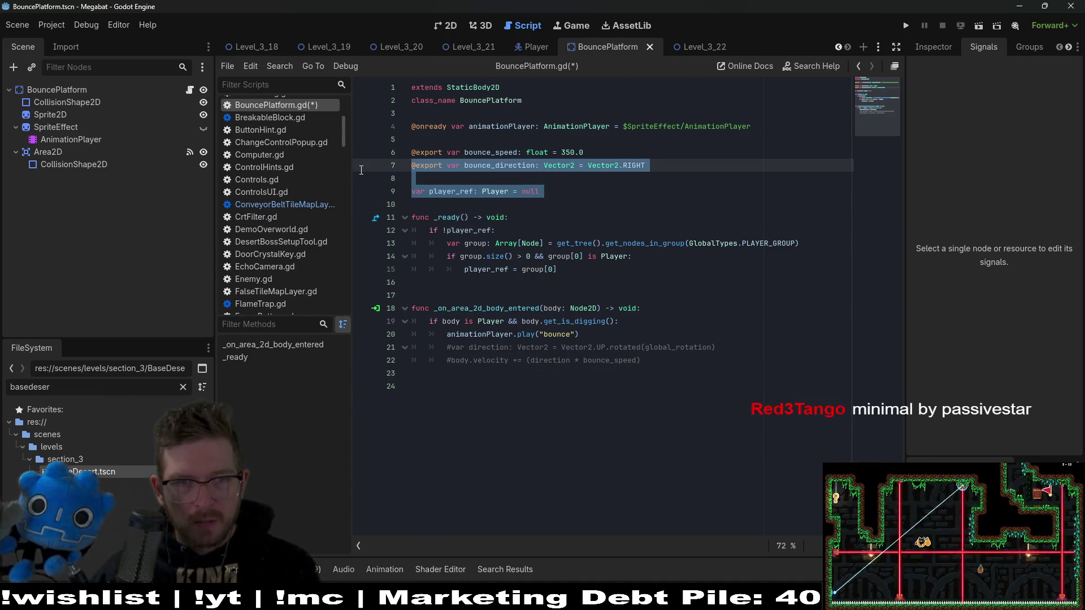
pyautogui.press('BackSpace')
pyautogui.press('BackSpace')
pyautogui.moveTo(557, 230)
pyautogui.mouseDown()
pyautogui.moveTo(413, 178)
pyautogui.moveTo(293, 174)
pyautogui.mouseUp()
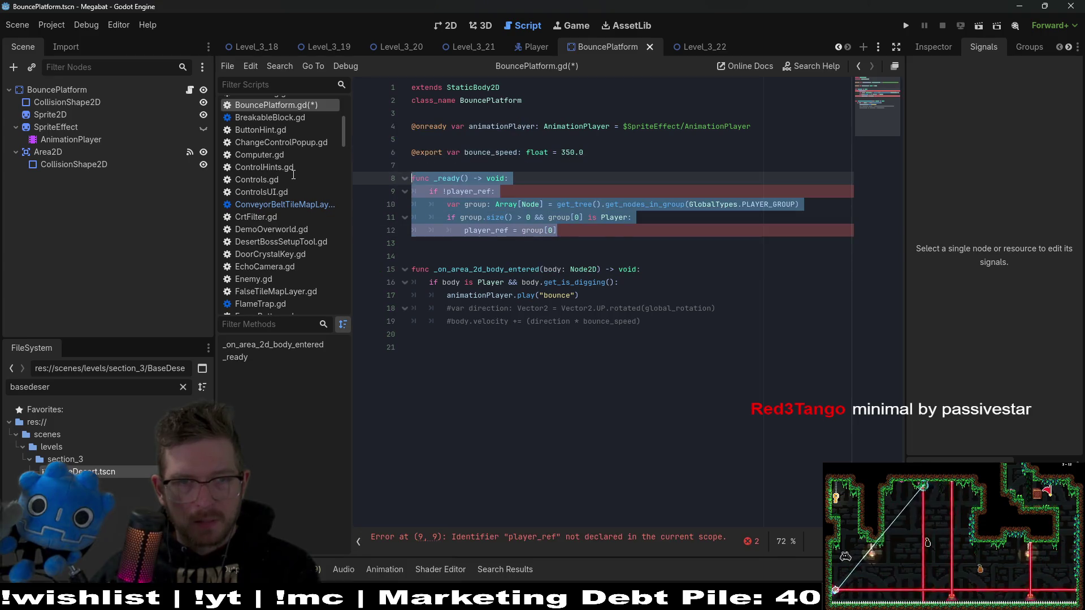
pyautogui.press('BackSpace')
pyautogui.press('BackSpace')
pyautogui.press('Delete')
pyautogui.click(694, 228)
pyautogui.hotkey('ctrl', 's')
# Remove the commented-out velocity lines and unused bounce_speed export, tidy blank lines, and save the script
pyautogui.click(651, 213)
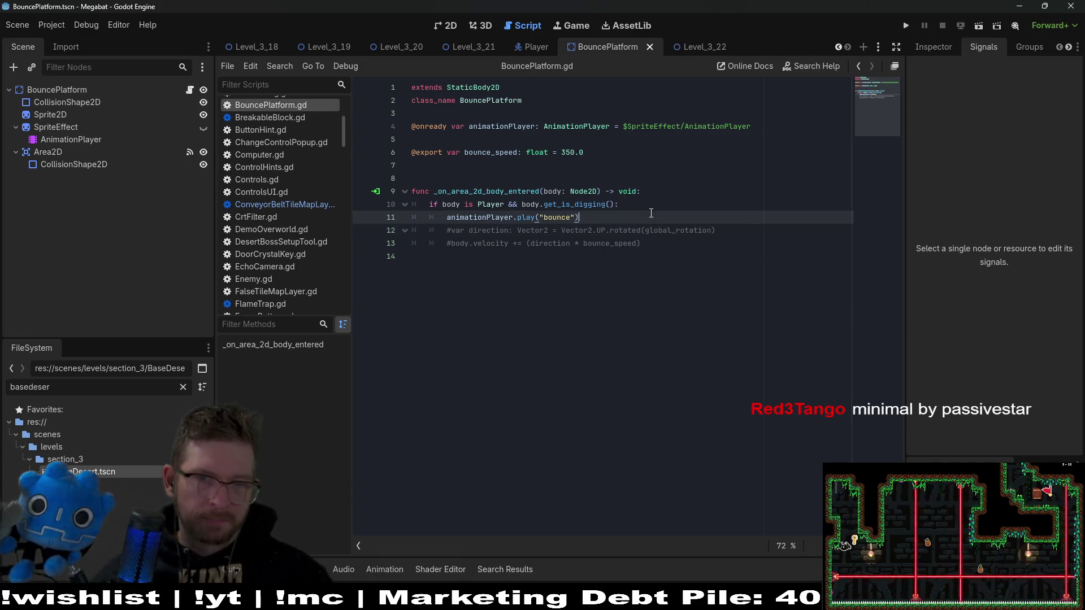
pyautogui.doubleClick(465, 152)
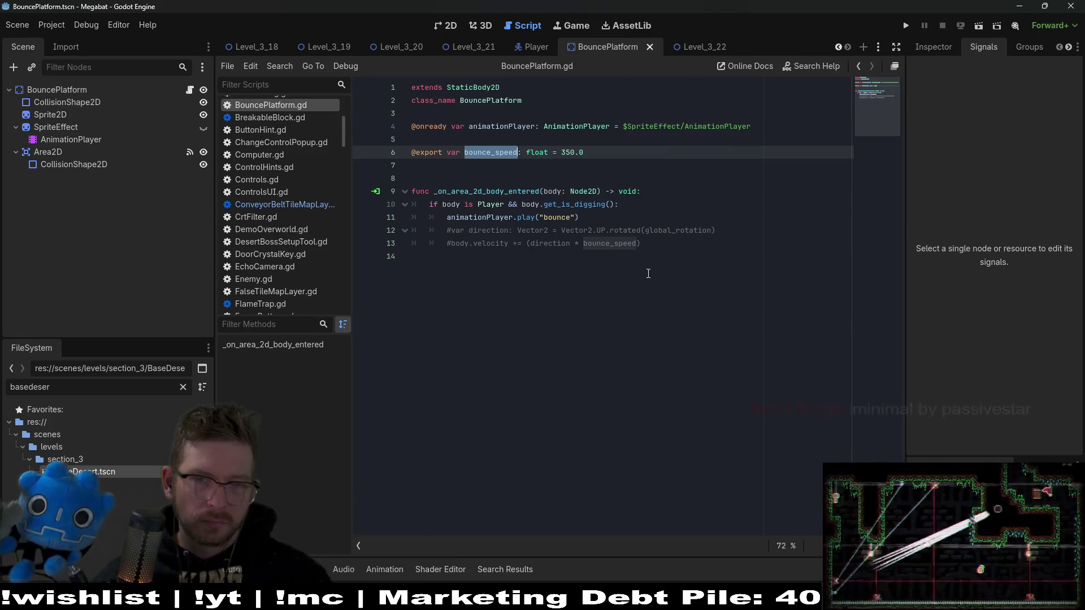
pyautogui.moveTo(647, 242); pyautogui.dragTo(678, 219)
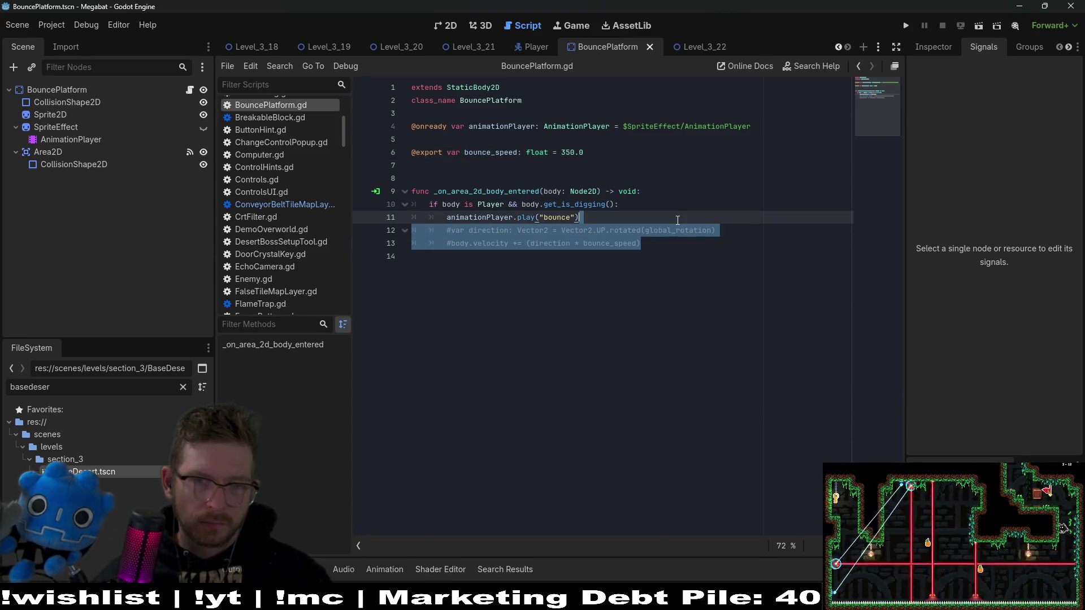
pyautogui.press('BackSpace')
pyautogui.moveTo(621, 165); pyautogui.dragTo(603, 139)
pyautogui.press('BackSpace')
pyautogui.press('Delete')
pyautogui.hotkey('ctrl', 's')
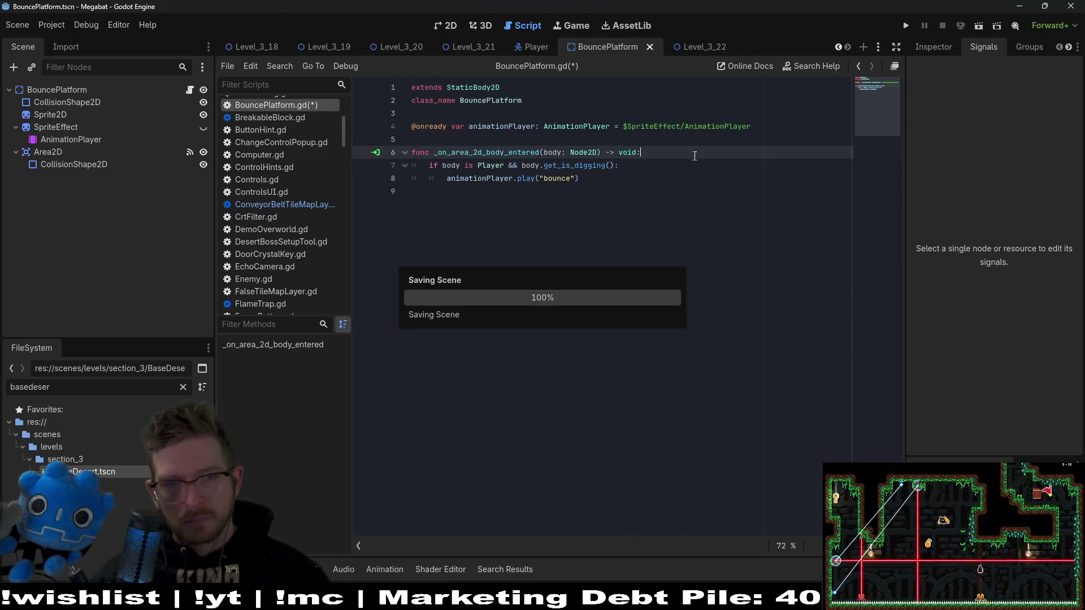
pyautogui.click(497, 138)
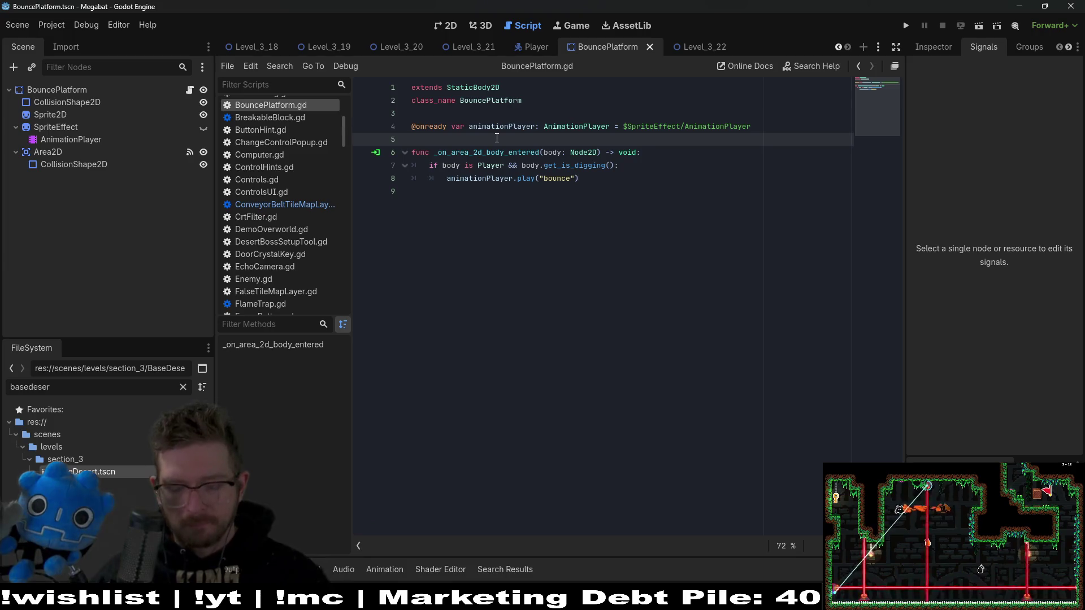
pyautogui.press('Return')
pyautogui.hotkey('ctrl', 's')
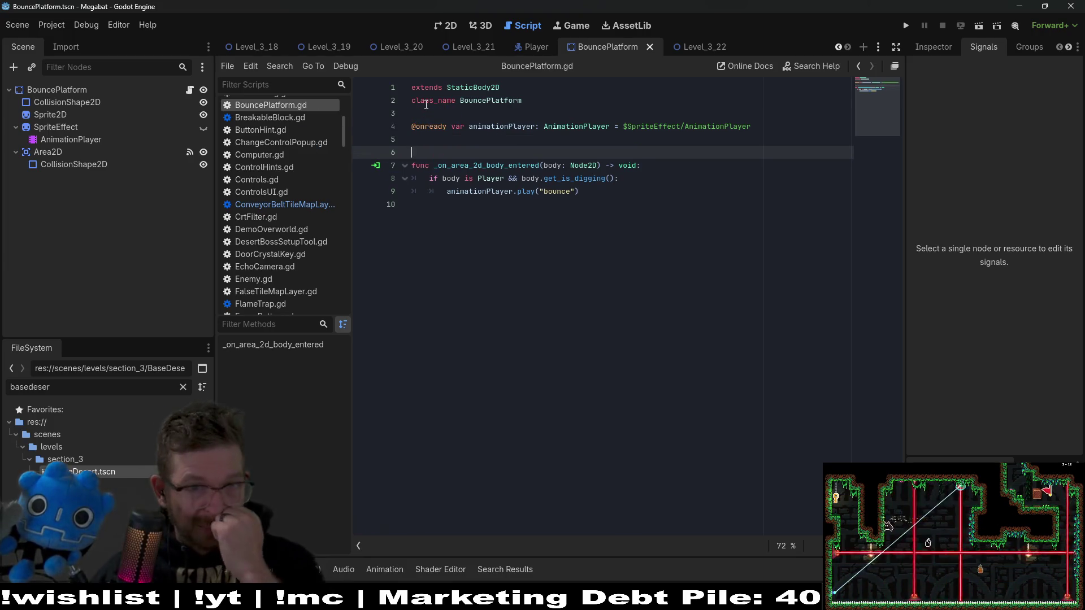
# Switch to the Level_3_22 scene, placing its tab after Level_3_21, in 2D view
pyautogui.click(689, 46)
pyautogui.moveTo(685, 55); pyautogui.dragTo(539, 48)
pyautogui.click(446, 26)
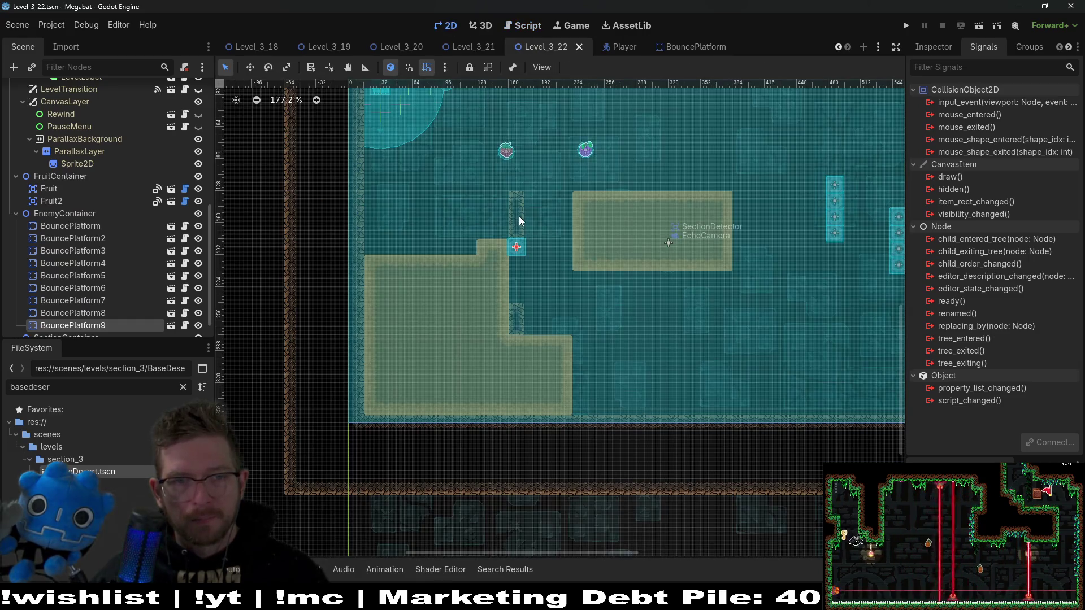
# Delete the BouncePlatform9 node from the level
pyautogui.click(602, 312)
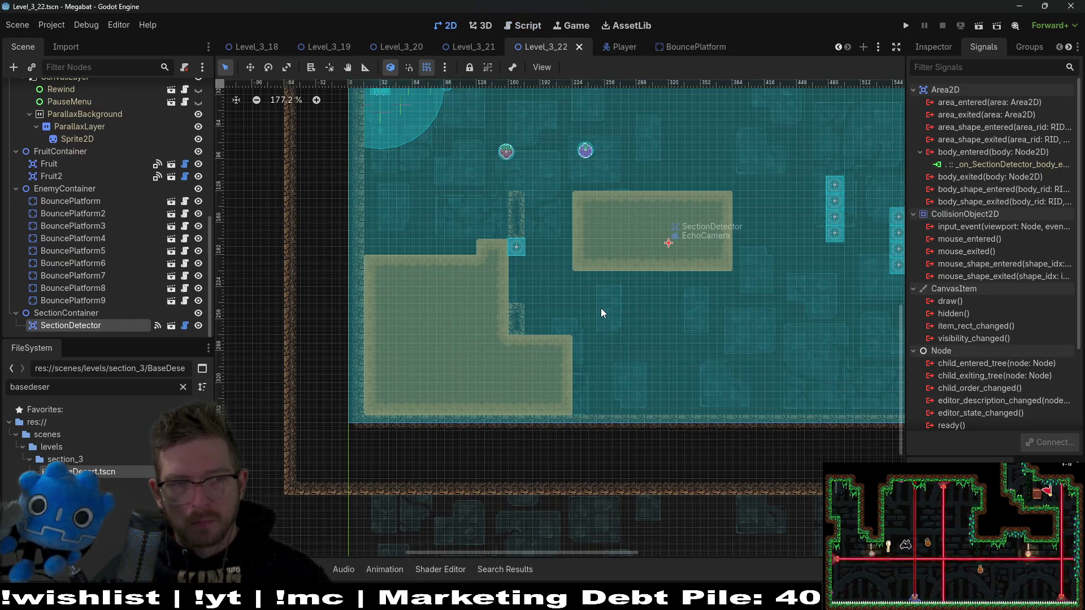
pyautogui.click(148, 300)
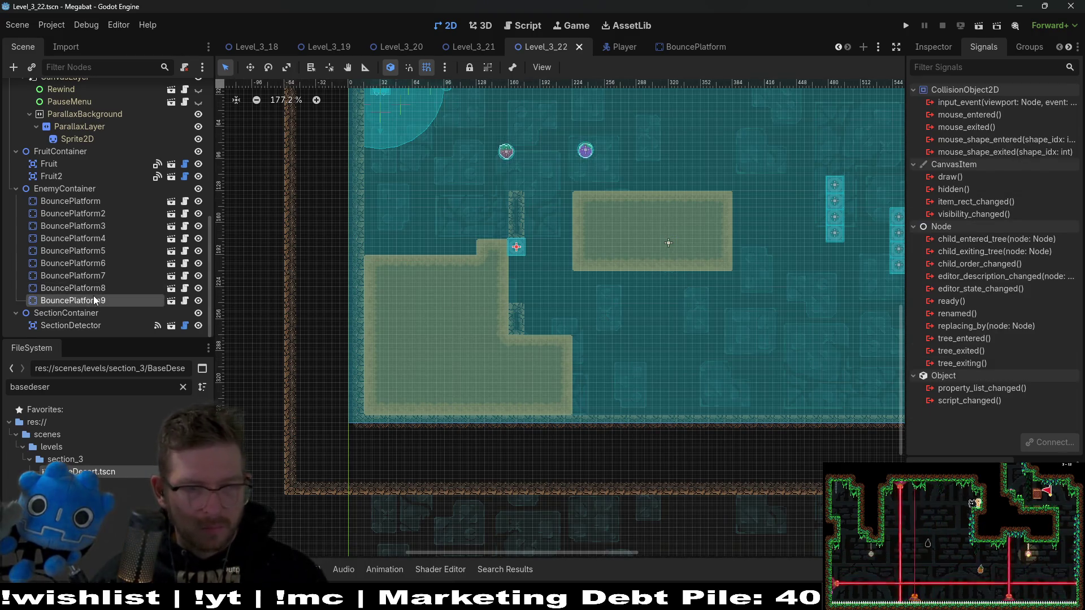
pyautogui.press('Delete')
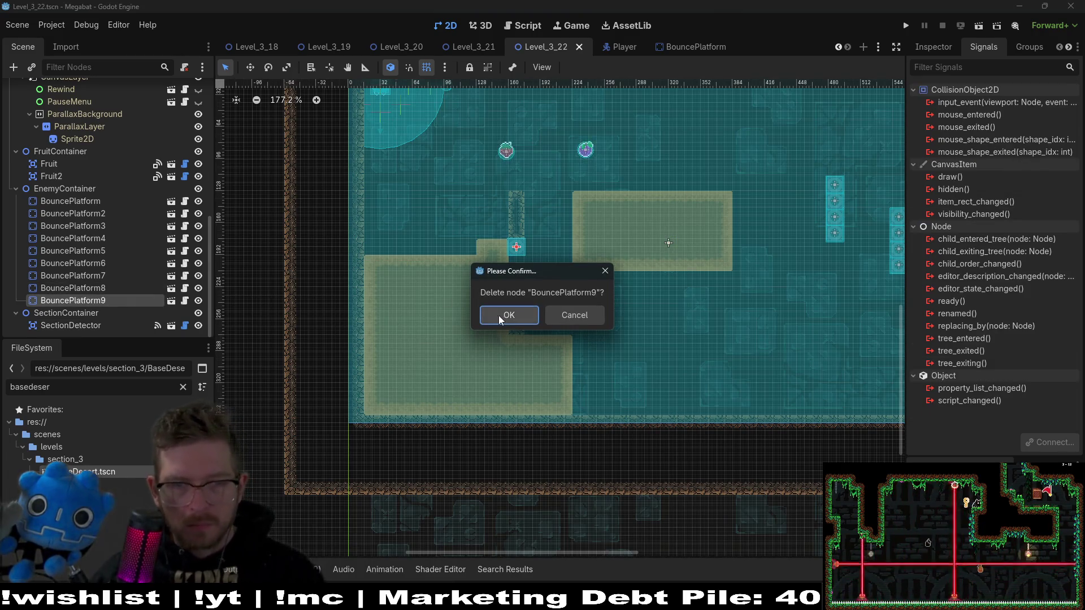
pyautogui.click(500, 320)
# Move the eight remaining bounce platforms down-left beside the rock pillar, then save and run the level
pyautogui.click(109, 216)
pyautogui.keyDown('shift'); pyautogui.click(110, 301); pyautogui.keyUp('shift')
pyautogui.press('w')
pyautogui.moveTo(789, 206); pyautogui.dragTo(470, 264)
pyautogui.scroll(2, 528, 270)
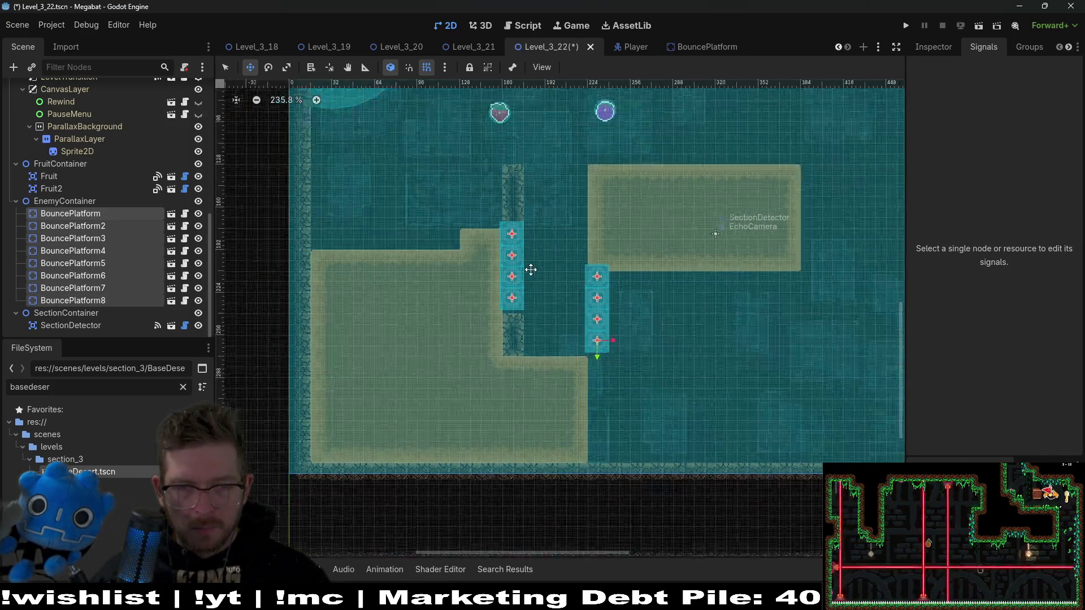
pyautogui.scroll(1, 530, 269)
pyautogui.press('Down')
pyautogui.press('Down')
pyautogui.press('Down')
pyautogui.press('Right')
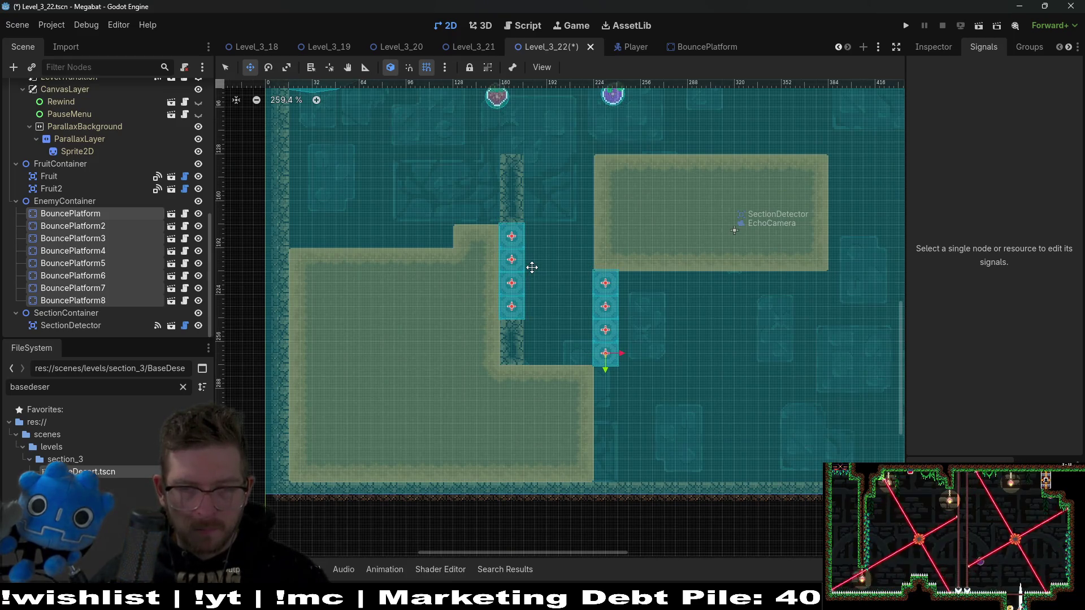
pyautogui.scroll(8, 531, 267)
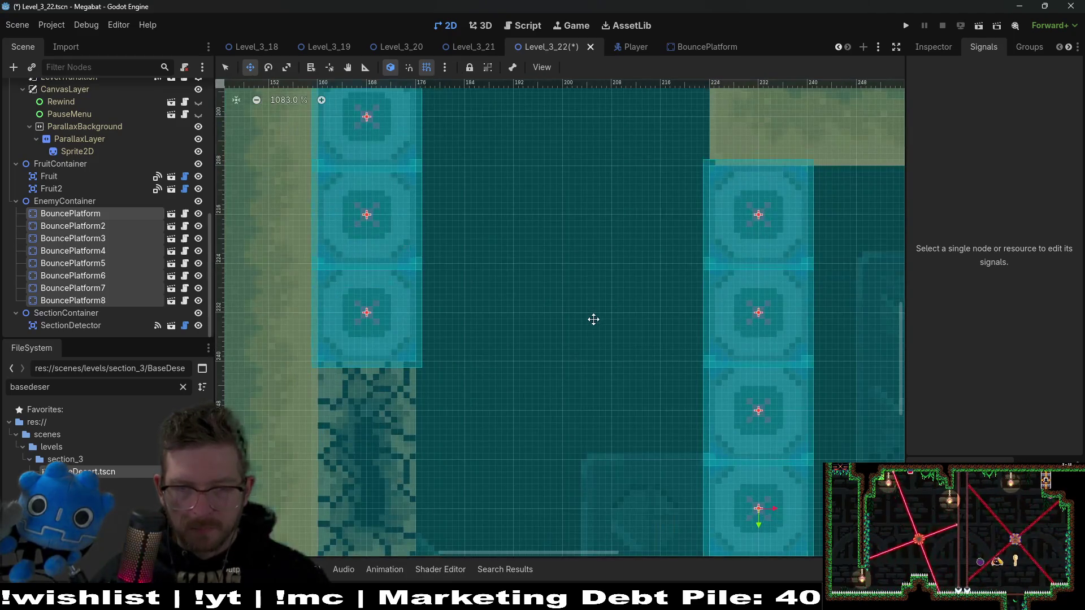
pyautogui.scroll(-5, 594, 319)
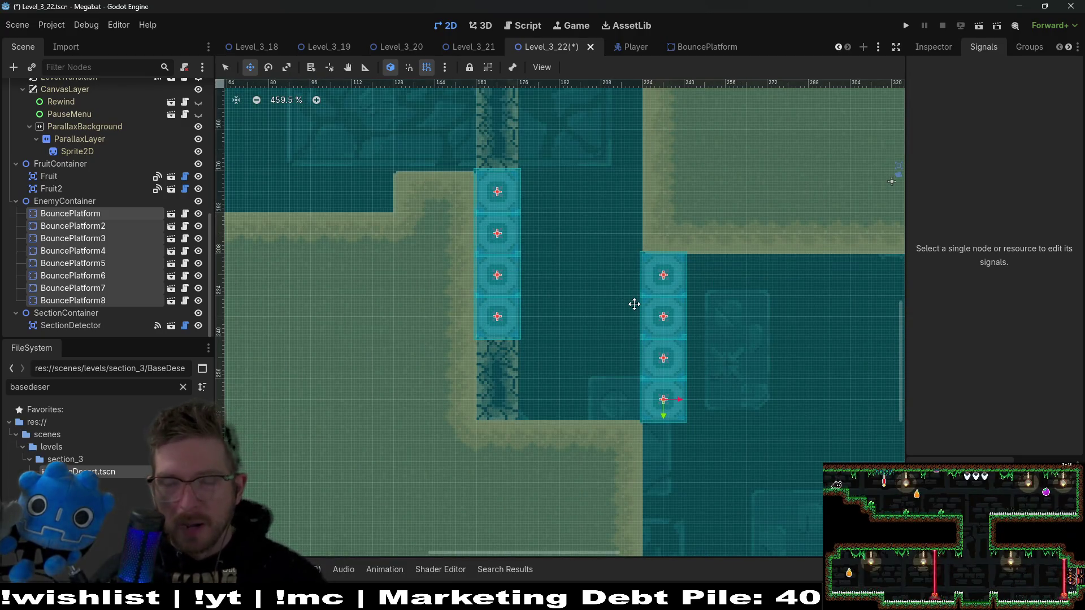
pyautogui.scroll(-3, 634, 305)
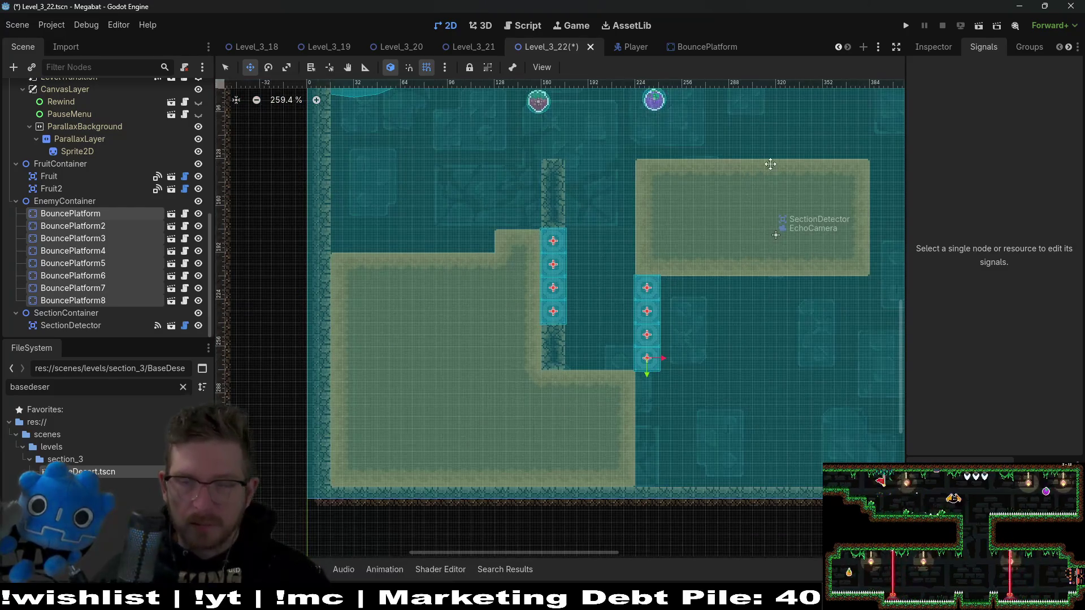
pyautogui.click(978, 25)
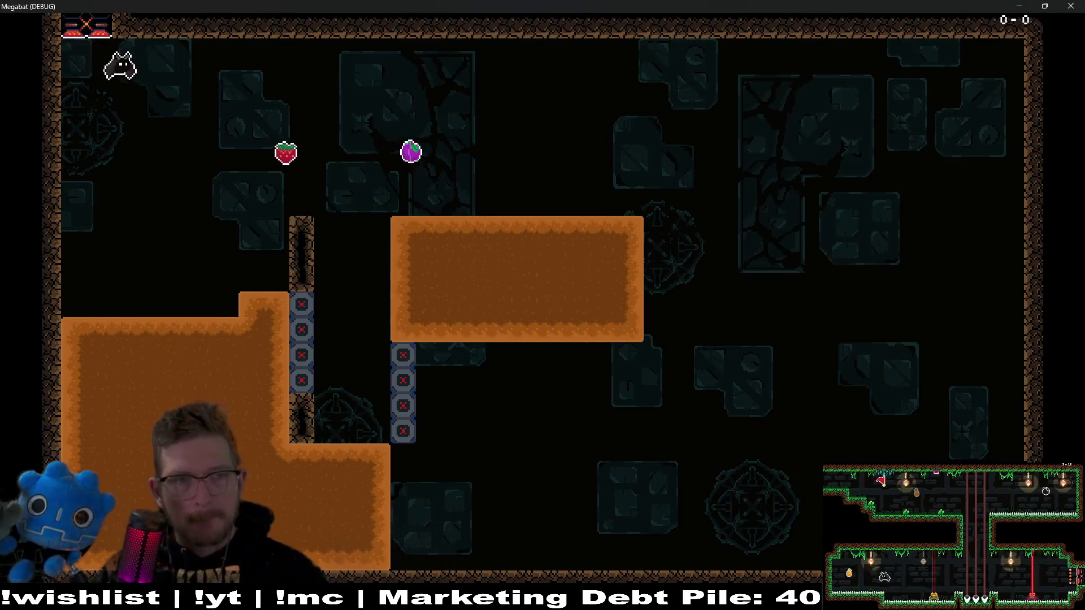
# Fly the bat up-left into the relocated bounce platforms, then close the game with F8
pyautogui.press('Left')
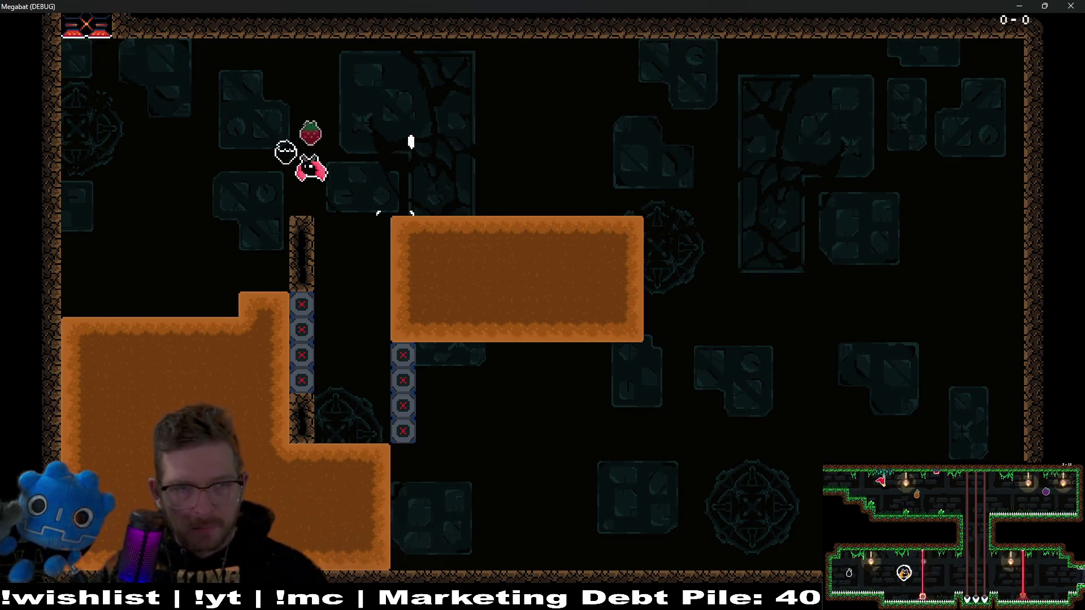
pyautogui.press('Up')
pyautogui.press('Left')
pyautogui.press('Up')
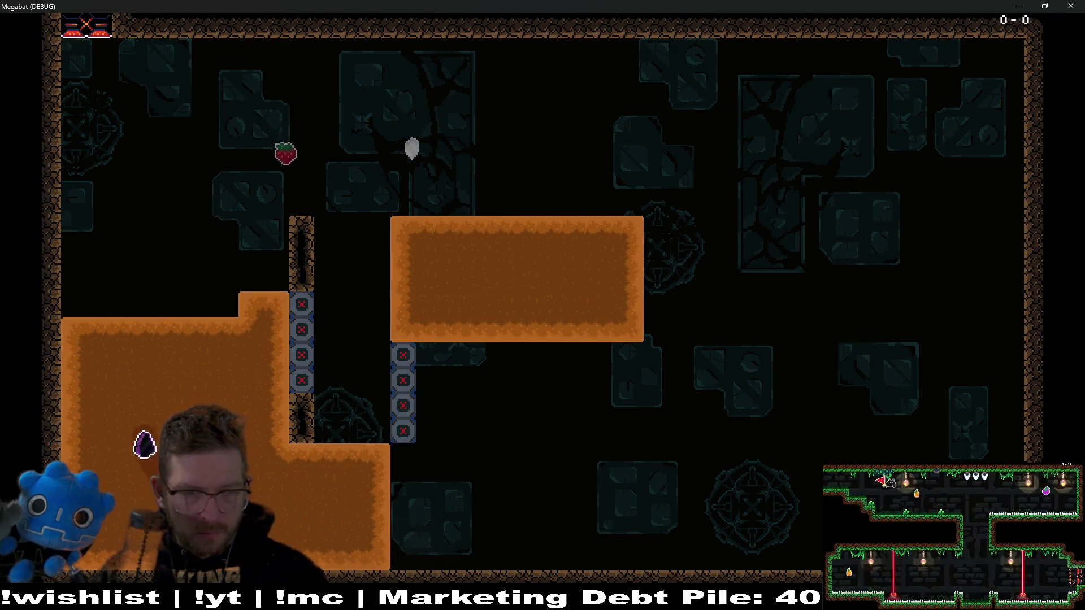
pyautogui.press('Up')
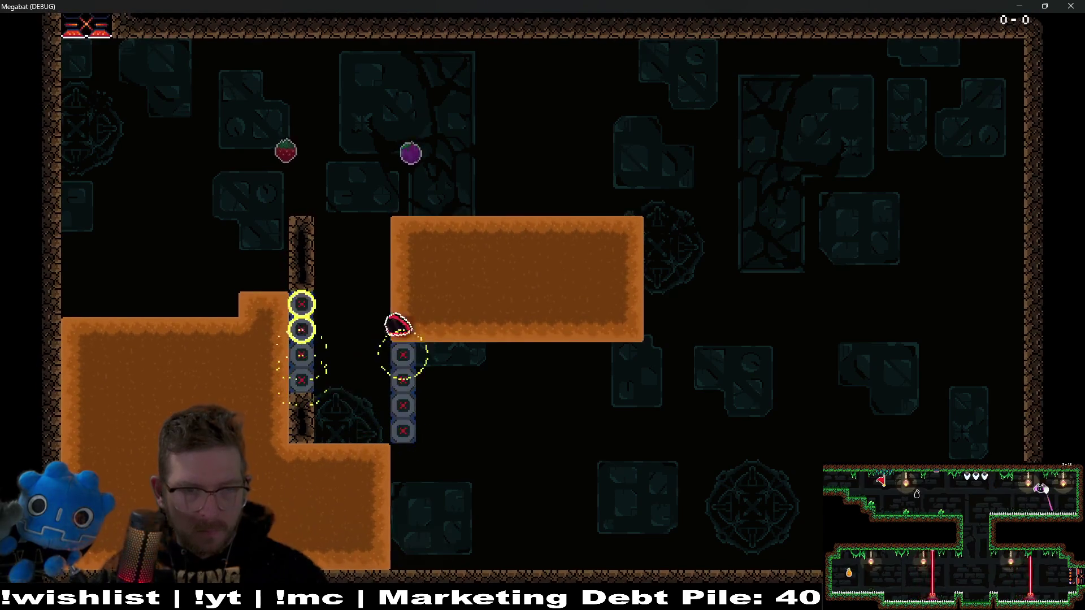
pyautogui.press('Left')
pyautogui.press('Up')
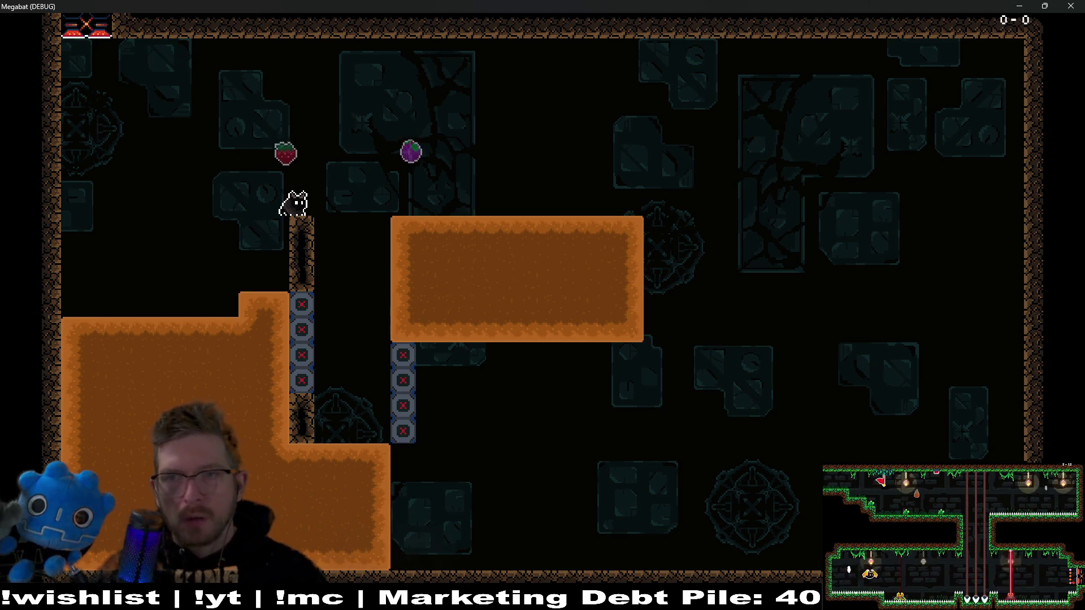
pyautogui.press('F8')
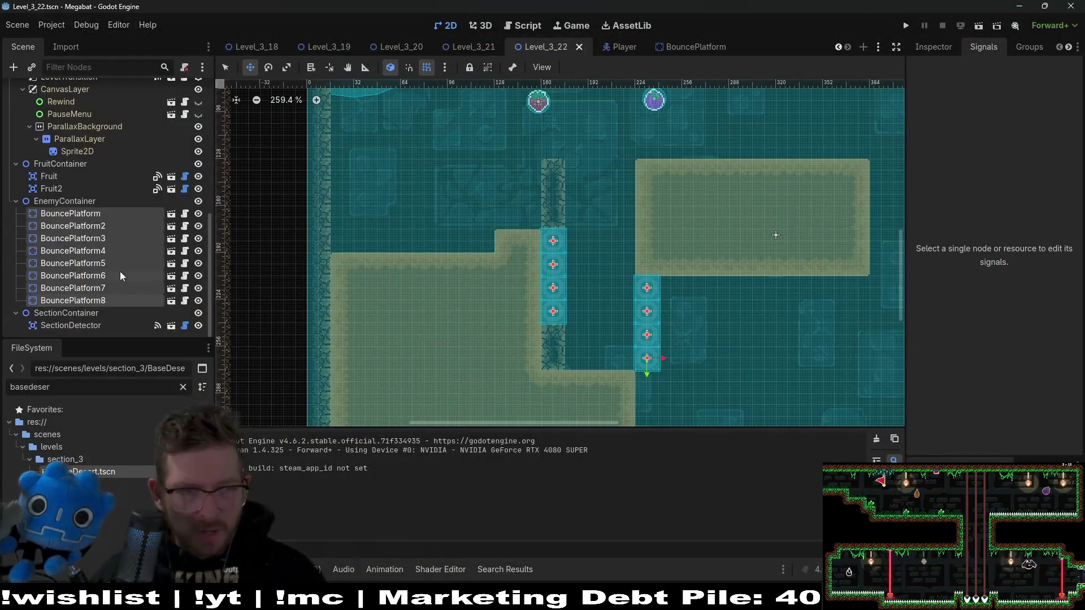
# Select only BouncePlatform7 and BouncePlatform8 in the scene tree and request their deletion
pyautogui.click(106, 305)
pyautogui.keyDown('shift'); pyautogui.click(90, 276); pyautogui.keyUp('shift')
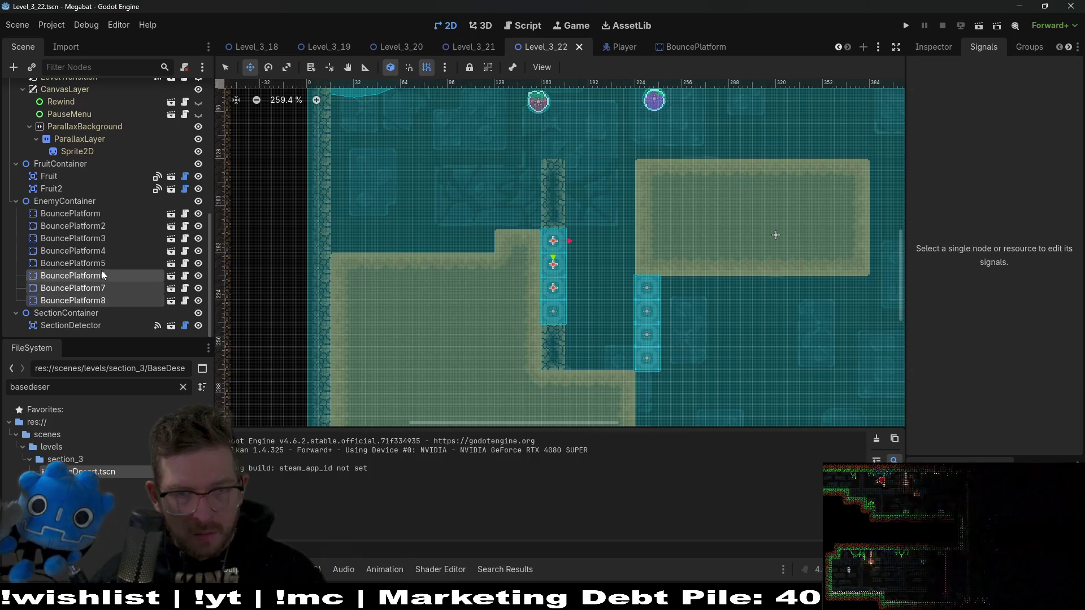
pyautogui.click(97, 226)
pyautogui.click(84, 214)
pyautogui.keyDown('shift'); pyautogui.click(117, 264); pyautogui.keyUp('shift')
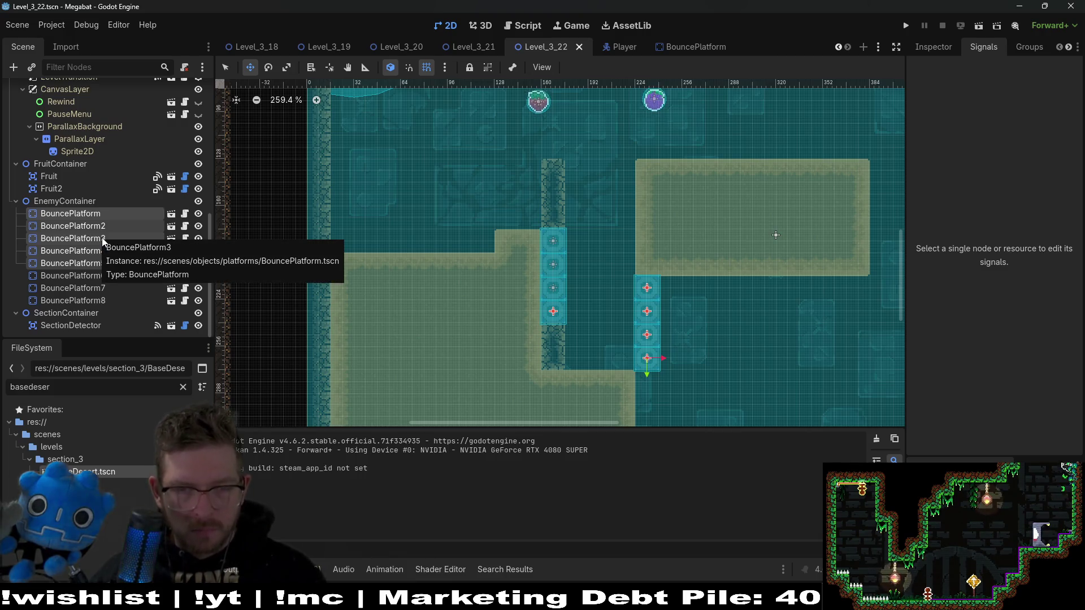
pyautogui.click(104, 250)
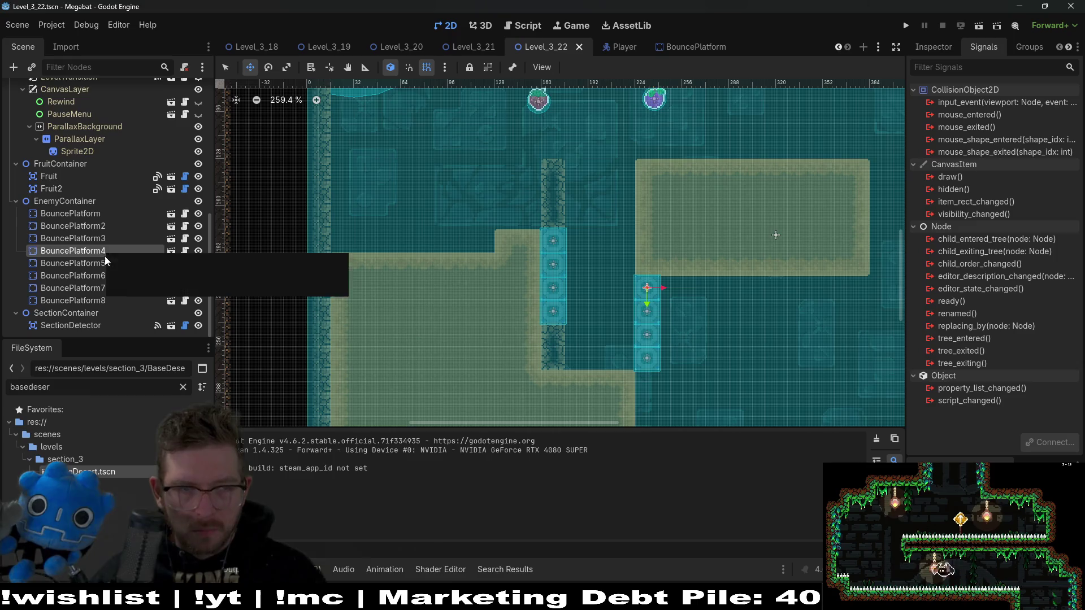
pyautogui.click(101, 264)
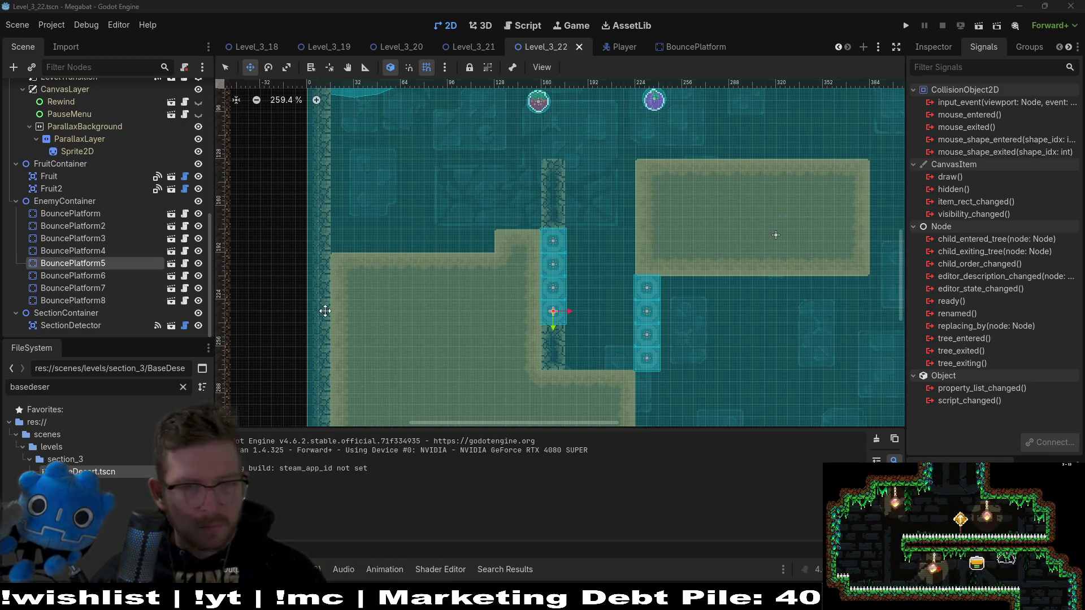
pyautogui.click(113, 300)
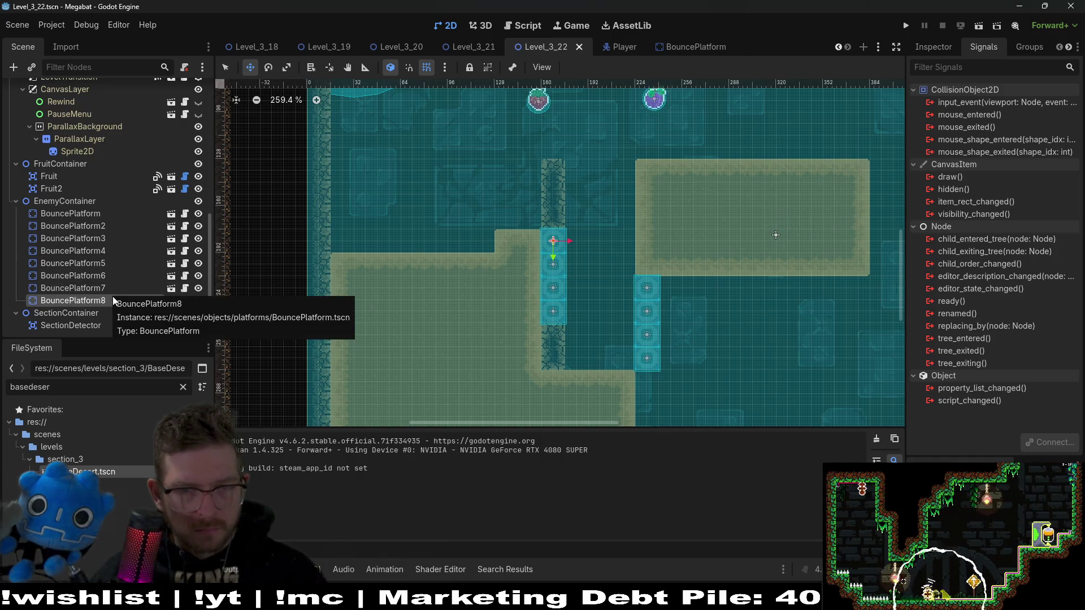
pyautogui.keyDown('shift'); pyautogui.click(85, 276); pyautogui.keyUp('shift')
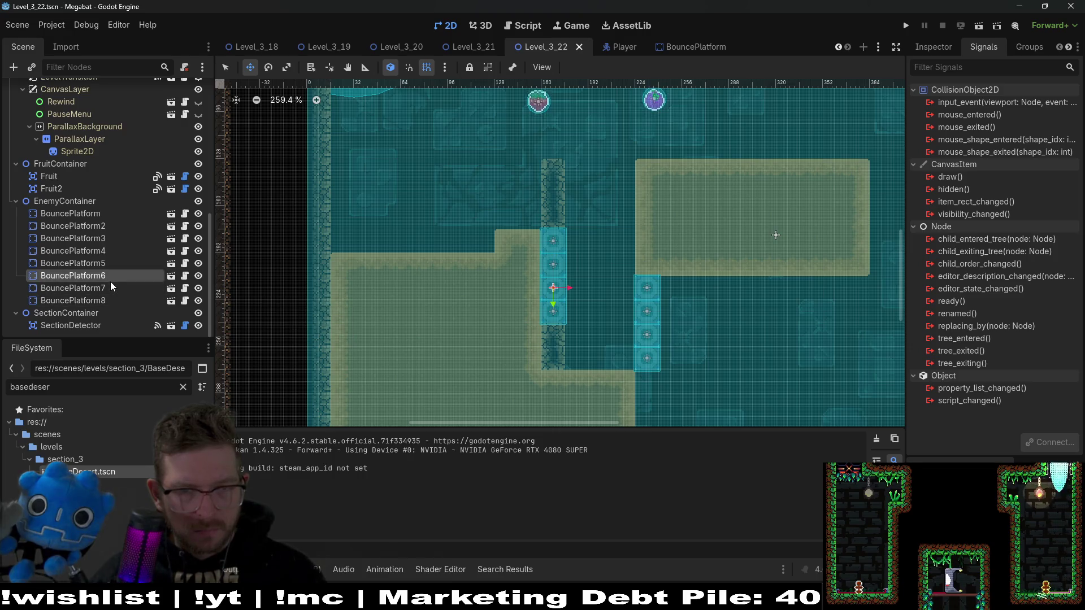
pyautogui.click(108, 288)
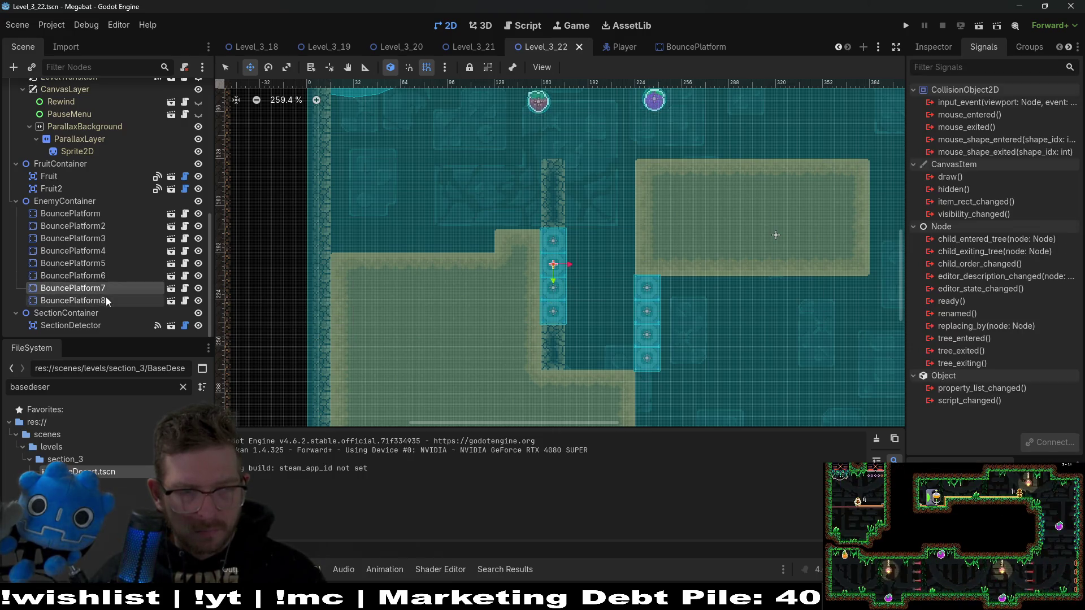
pyautogui.keyDown('shift'); pyautogui.click(108, 300); pyautogui.keyUp('shift')
pyautogui.press('Delete')
# Confirm deleting BouncePlatform7 and 8, then move BouncePlatform4 up into the left column
pyautogui.press('Return')
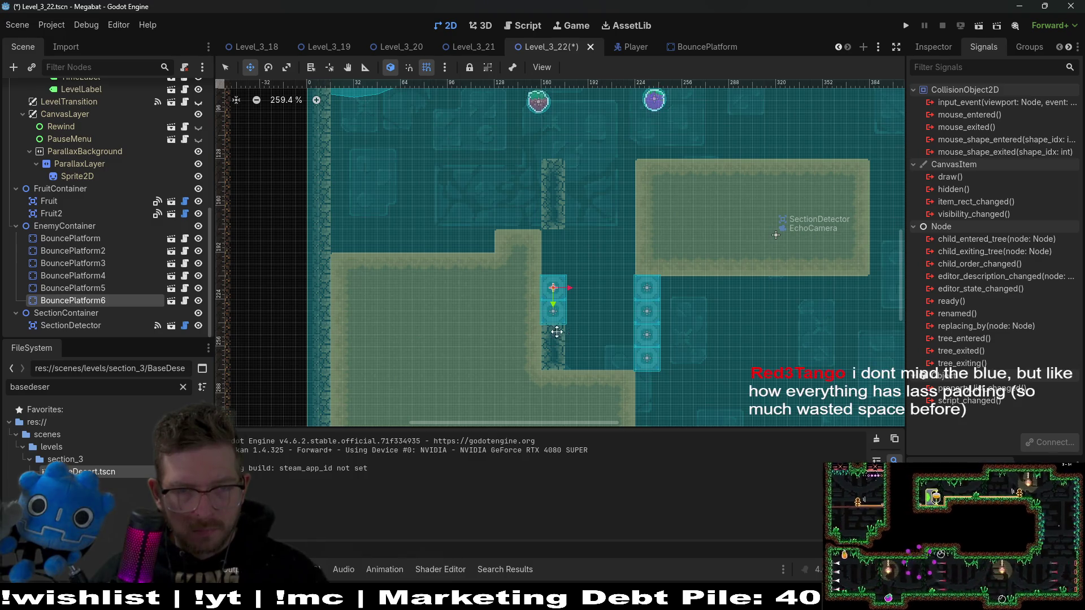
pyautogui.keyDown('shift'); pyautogui.click(113, 289); pyautogui.keyUp('shift')
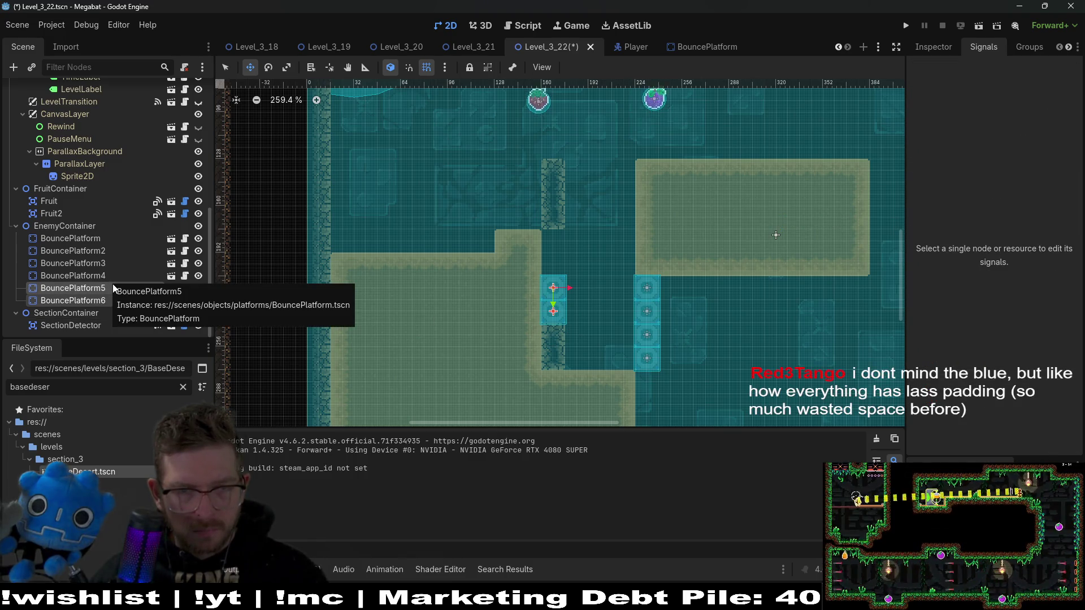
pyautogui.click(98, 276)
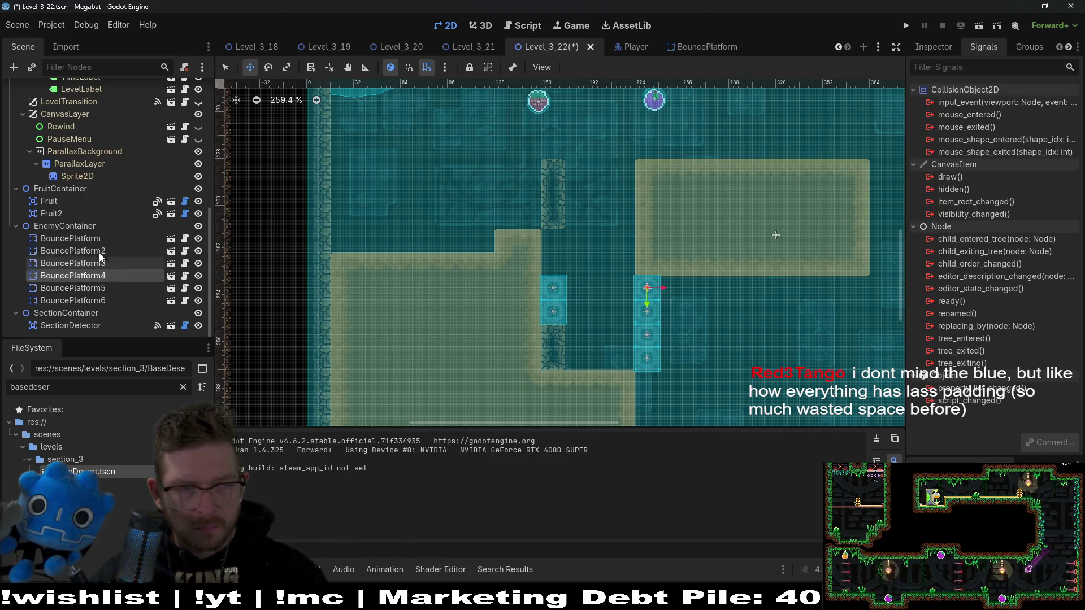
pyautogui.click(99, 238)
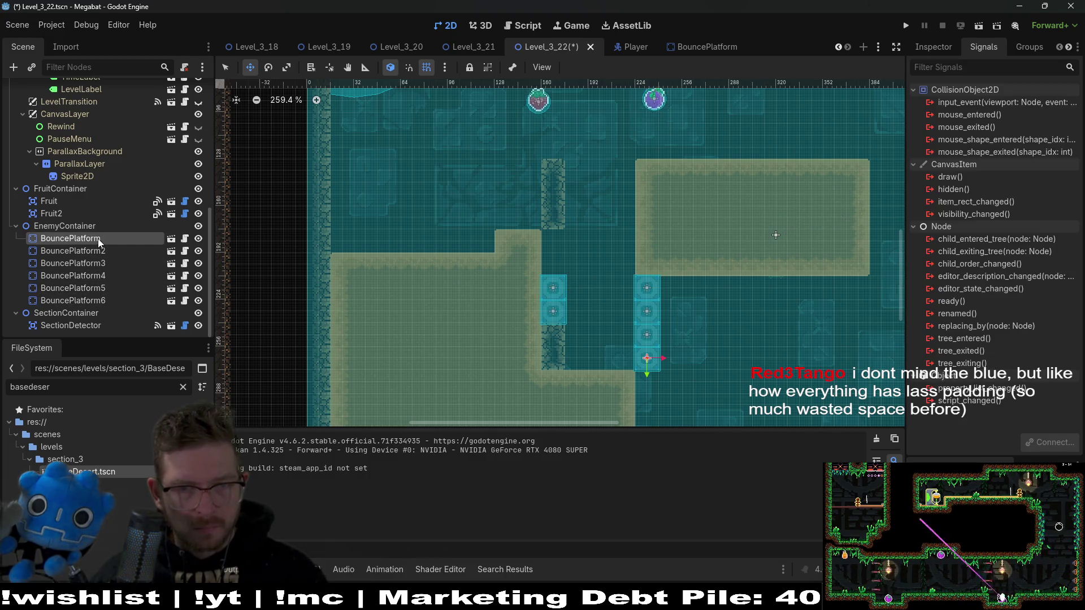
pyautogui.click(108, 276)
pyautogui.moveTo(637, 290)
pyautogui.mouseDown()
pyautogui.moveTo(548, 280)
pyautogui.moveTo(565, 257)
pyautogui.moveTo(543, 266)
pyautogui.moveTo(562, 265)
pyautogui.moveTo(539, 340)
pyautogui.moveTo(565, 335)
pyautogui.mouseUp()
# Raise BouncePlatform4 through BouncePlatform6 together by 18 pixels
pyautogui.scroll(8, 584, 363)
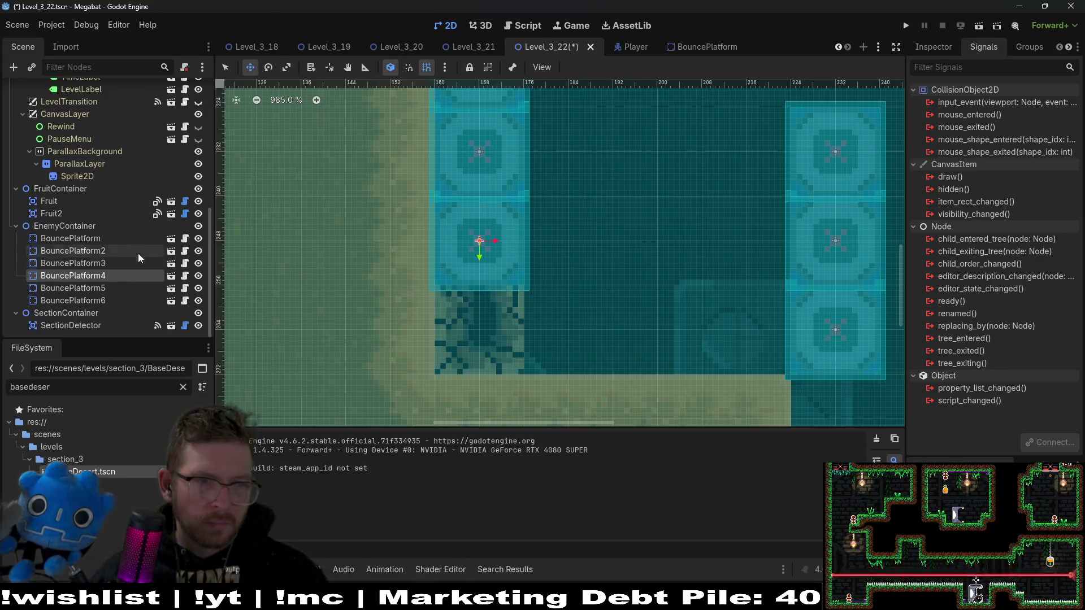
pyautogui.keyDown('shift'); pyautogui.click(72, 301); pyautogui.keyUp('shift')
pyautogui.scroll(5, 552, 178)
pyautogui.moveTo(524, 366)
pyautogui.mouseDown()
pyautogui.moveTo(477, 169)
pyautogui.moveTo(474, 278)
pyautogui.mouseUp()
pyautogui.scroll(-5, 581, 289)
pyautogui.scroll(-2, 727, 282)
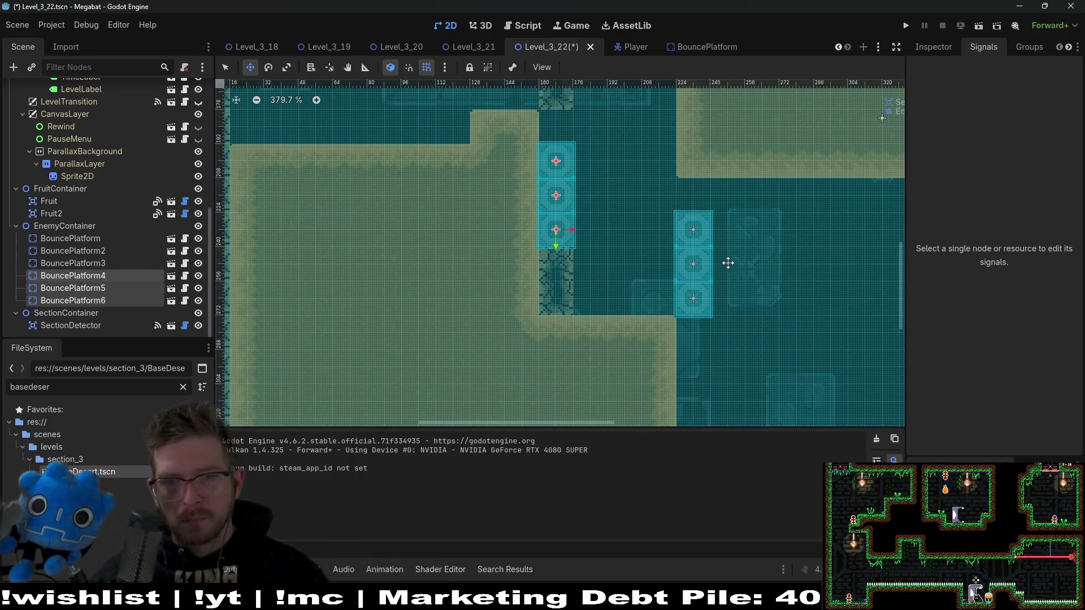
pyautogui.scroll(-2, 731, 223)
pyautogui.scroll(4, 124, 237)
pyautogui.scroll(5, 124, 238)
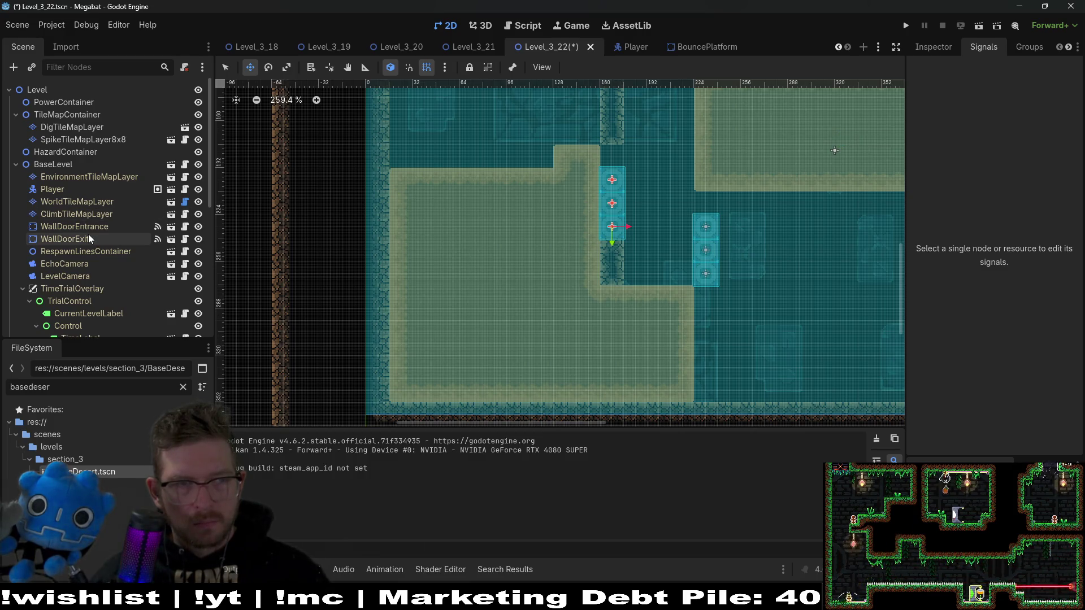
# Duplicate a bounce platform as BouncePlatform7 on top of the left column
pyautogui.scroll(-5, 91, 238)
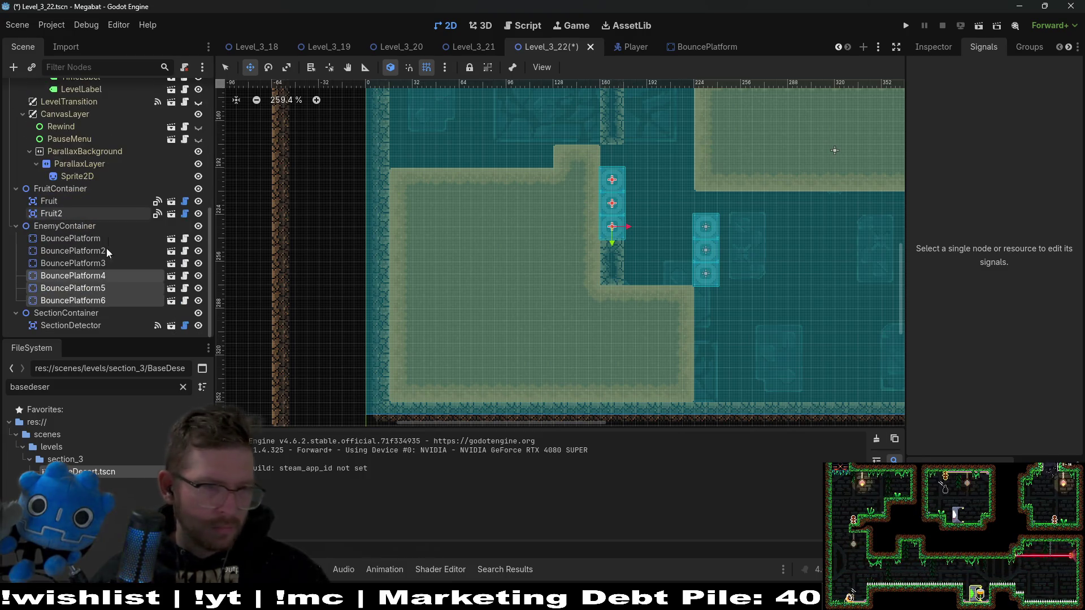
pyautogui.click(89, 305)
pyautogui.hotkey('ctrl', 'd')
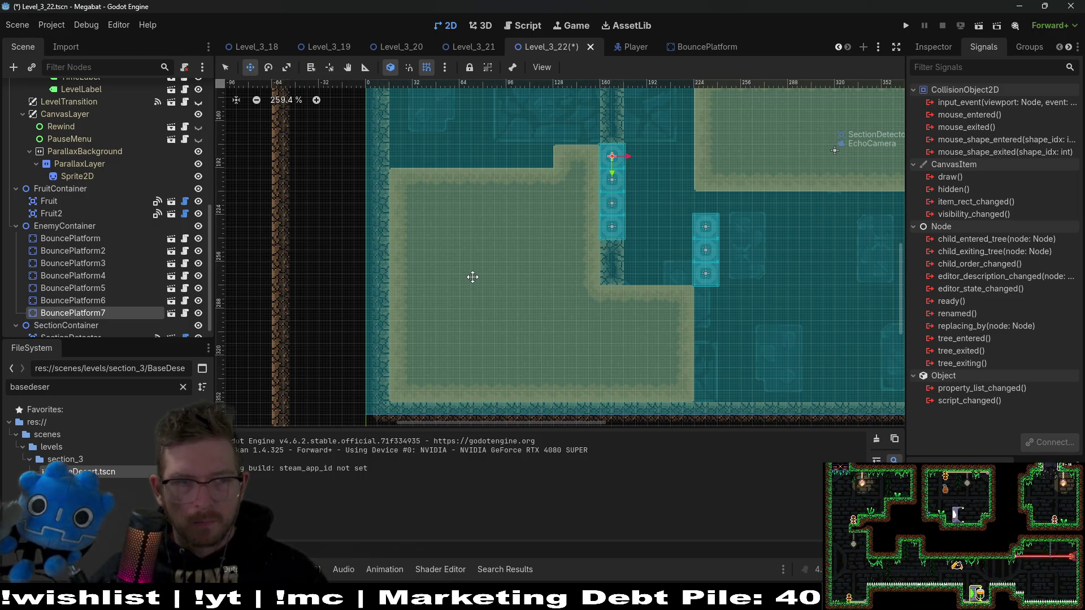
# Paint a 4x1 Sand terrain strip on DigTileMapLayer at the upper block's corner, then save and run
pyautogui.scroll(5, 90, 204)
pyautogui.click(82, 139)
pyautogui.click(81, 129)
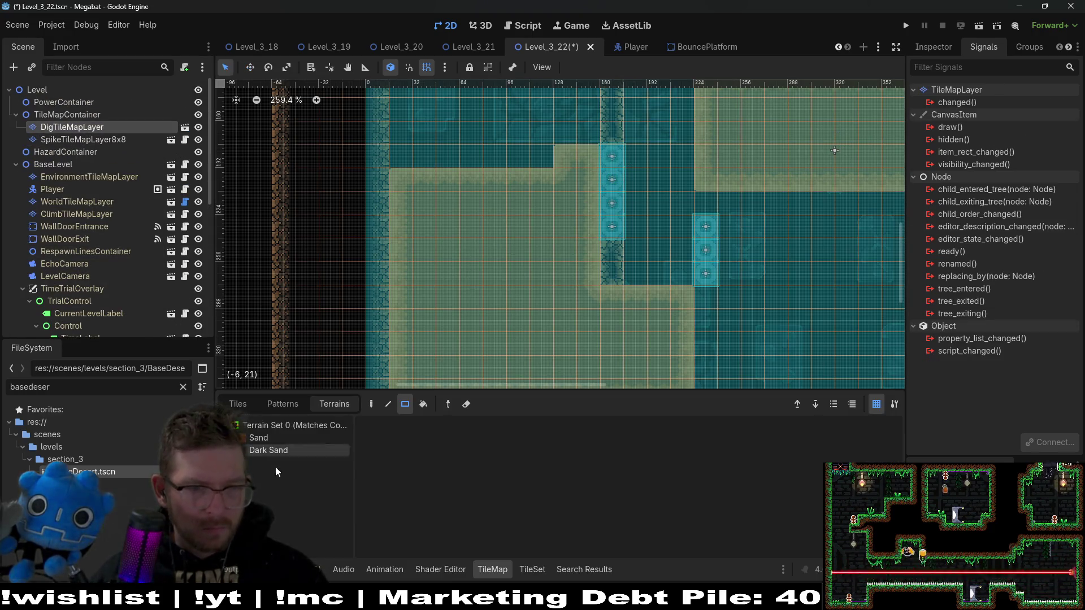
pyautogui.click(255, 438)
pyautogui.hscroll(5, 537, 315)
pyautogui.moveTo(500, 227)
pyautogui.mouseDown()
pyautogui.moveTo(696, 244)
pyautogui.moveTo(717, 229)
pyautogui.mouseUp()
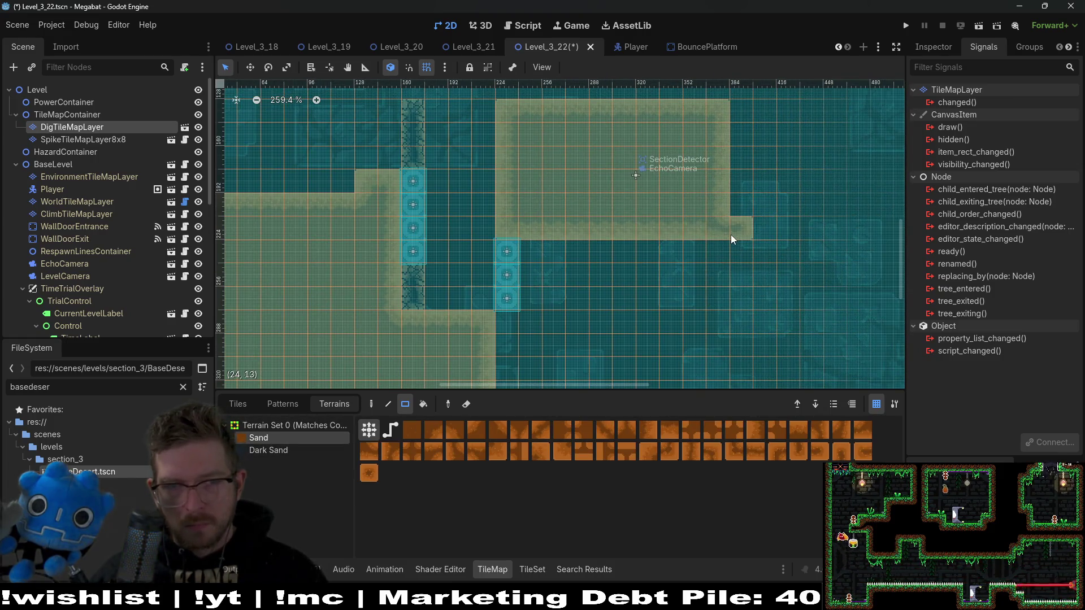
pyautogui.click(979, 26)
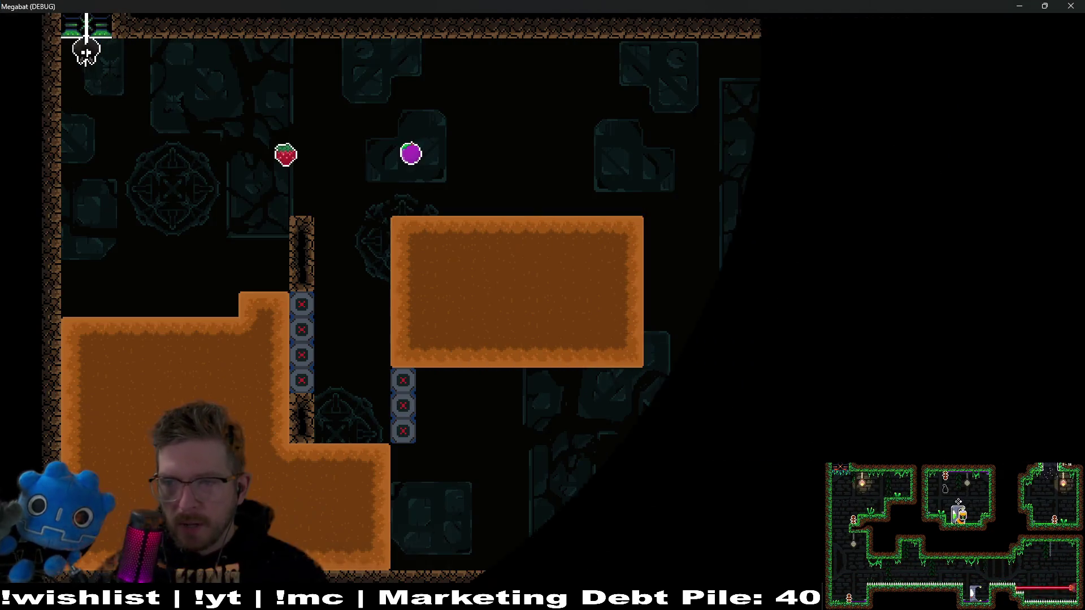
# Fly the bat around the level, collecting fruit and burrowing through the sand blocks and pit
pyautogui.press('Right')
pyautogui.press('Left')
pyautogui.press('Down')
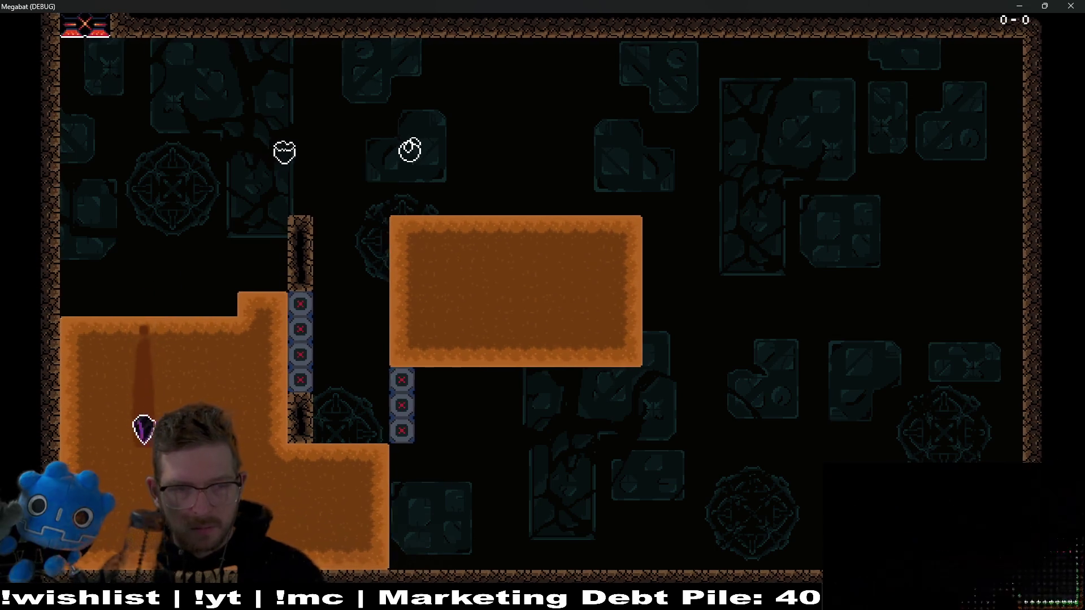
pyautogui.press('Right')
pyautogui.press('Up')
pyautogui.press('Left')
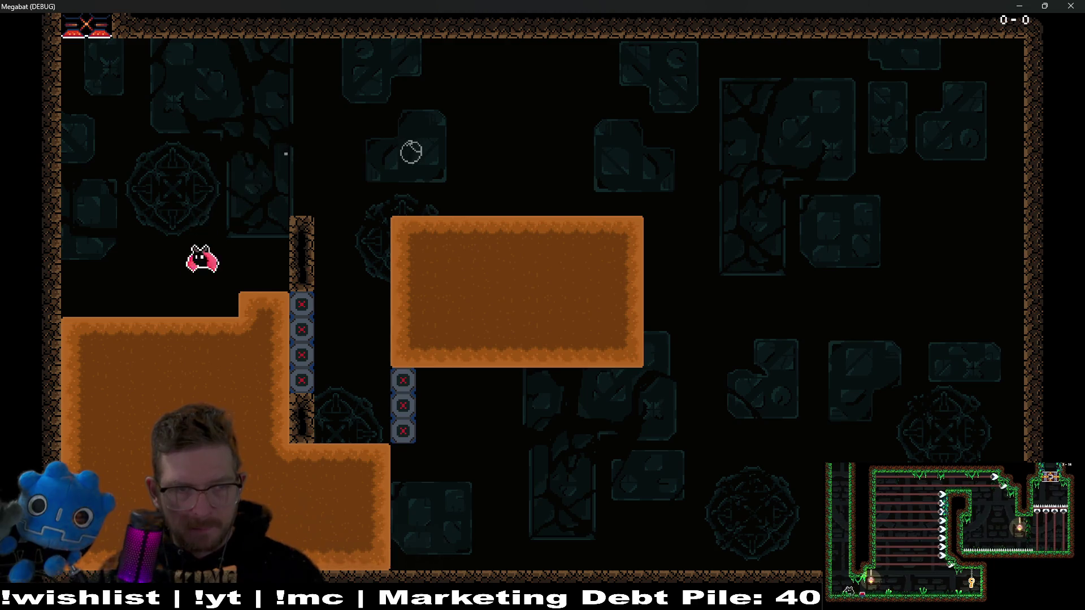
pyautogui.press('Down')
pyautogui.press('Down')
pyautogui.press('Right')
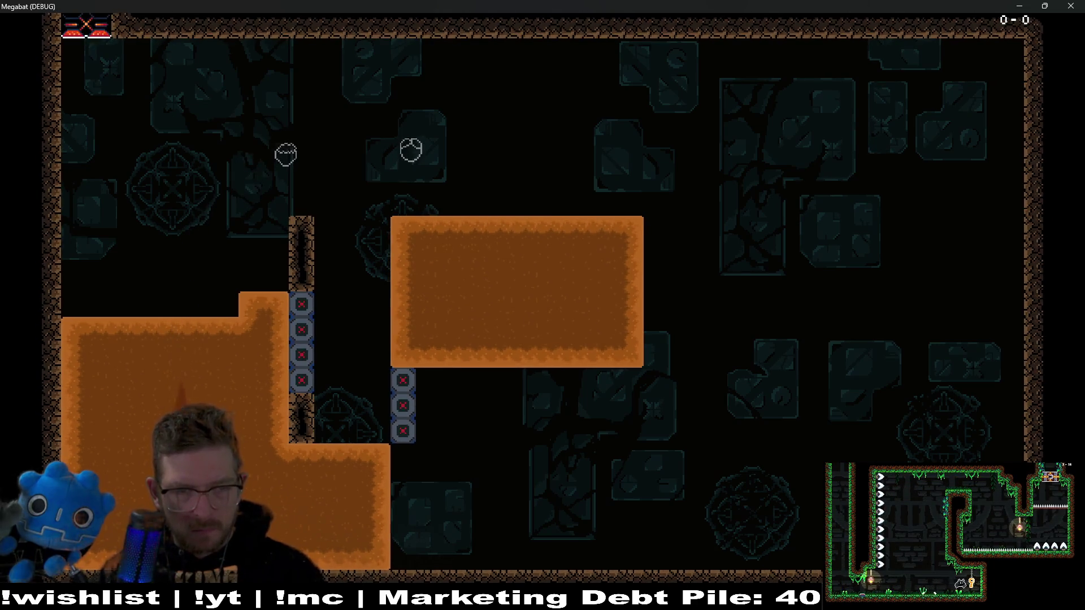
pyautogui.press('Up')
pyautogui.press('Down')
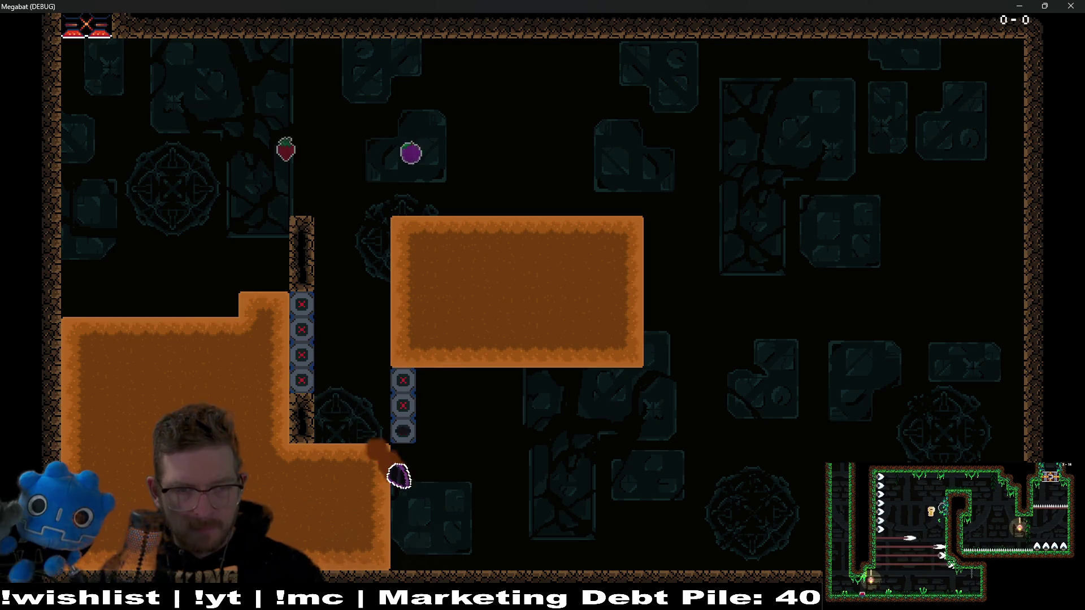
pyautogui.press('Up')
pyautogui.press('Right')
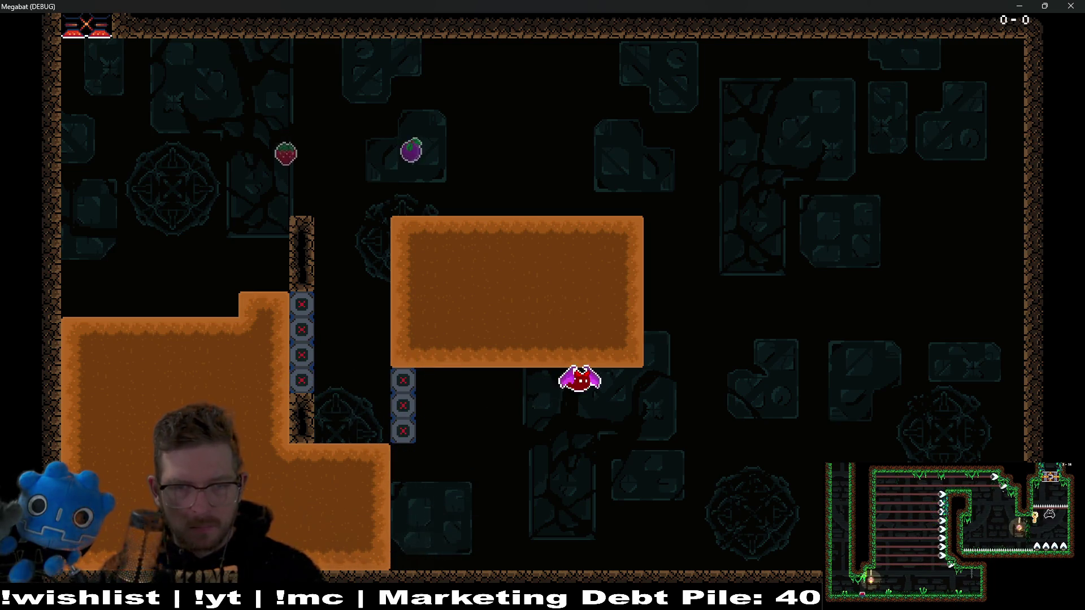
pyautogui.press('Left')
pyautogui.press('Up')
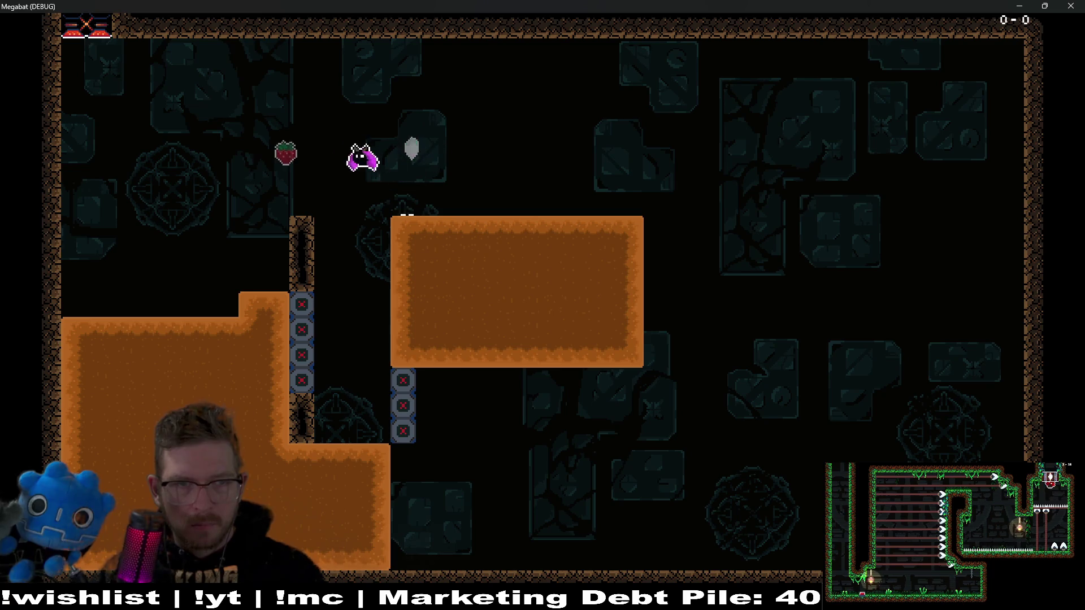
pyautogui.press('Down')
pyautogui.press('Right')
pyautogui.press('Up')
pyautogui.press('Right')
pyautogui.press('Up')
pyautogui.press('Left')
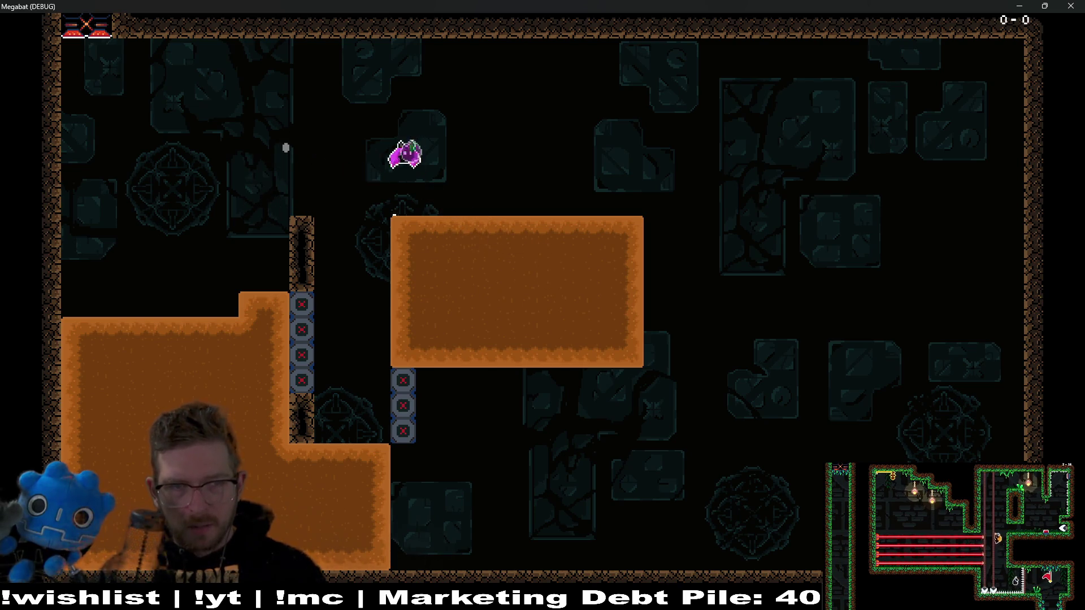
pyautogui.press('Left')
pyautogui.press('Down')
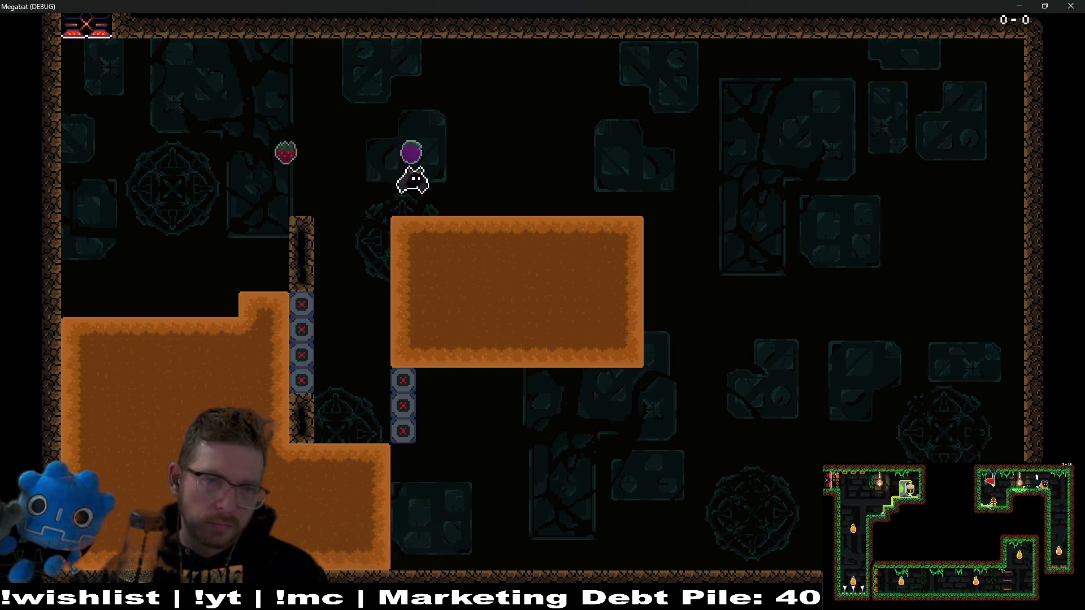
# Dive toward the lower pit, respawn, burrow through the upper block, then stop the game with F8
pyautogui.press('Left')
pyautogui.press('Down')
pyautogui.press('Right')
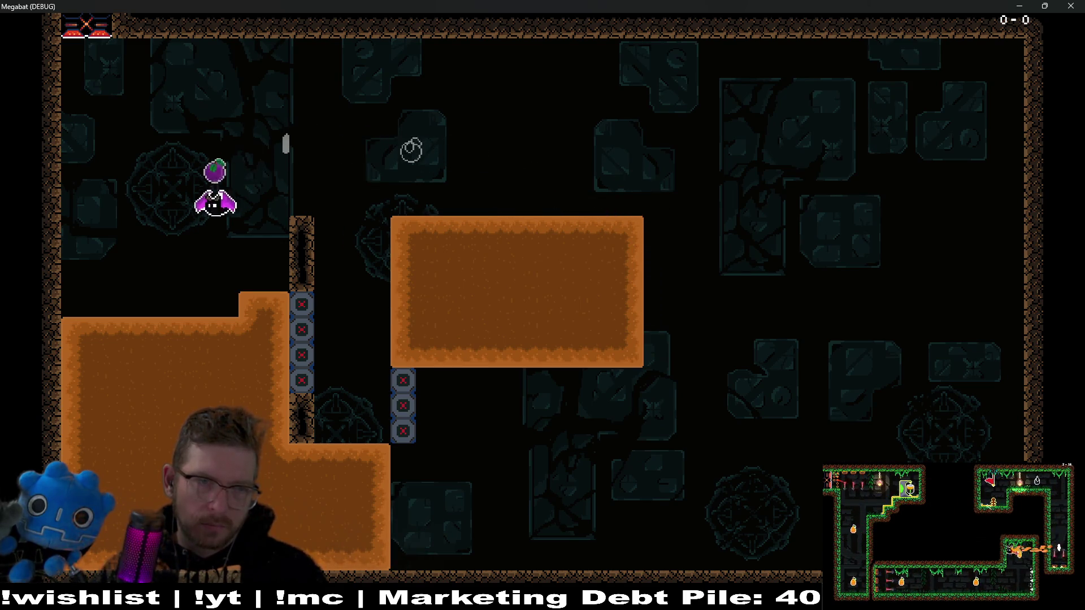
pyautogui.press('Right')
pyautogui.press('space')
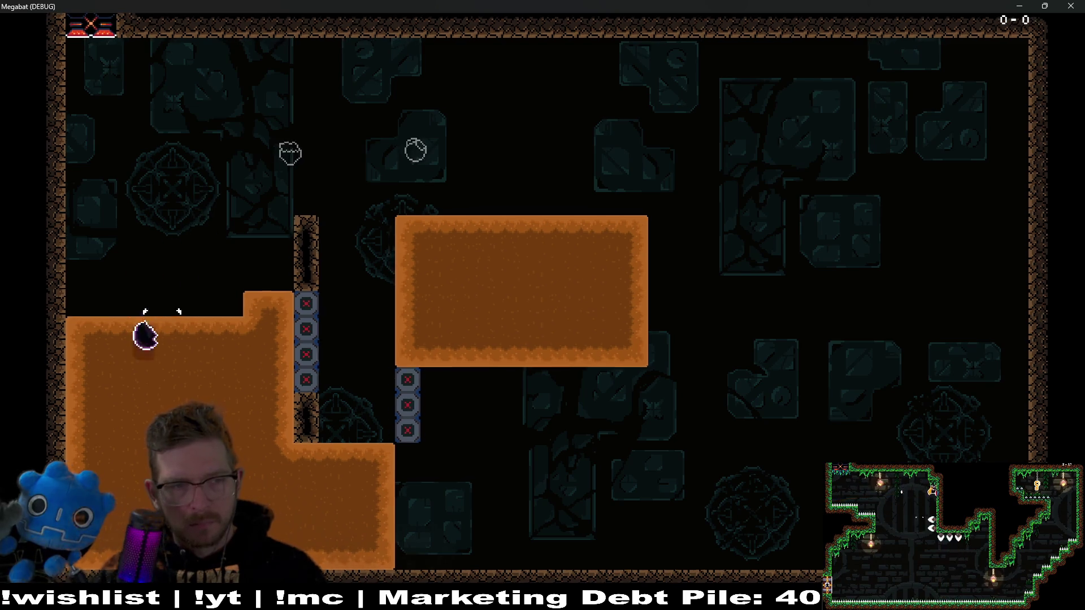
pyautogui.press('space')
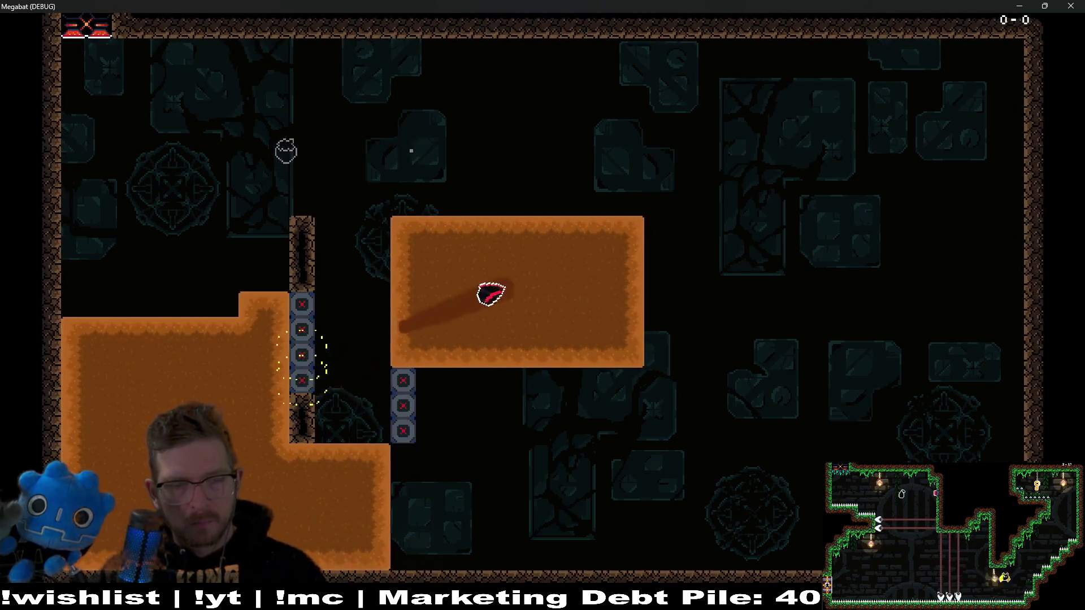
pyautogui.press('Left')
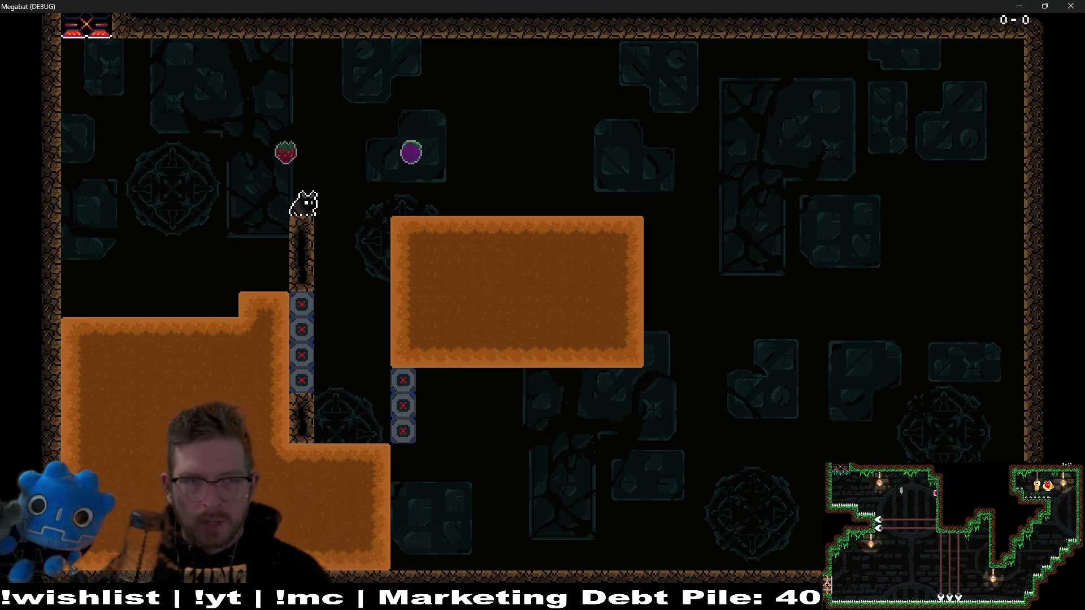
pyautogui.hotkey('Down', 'Left')
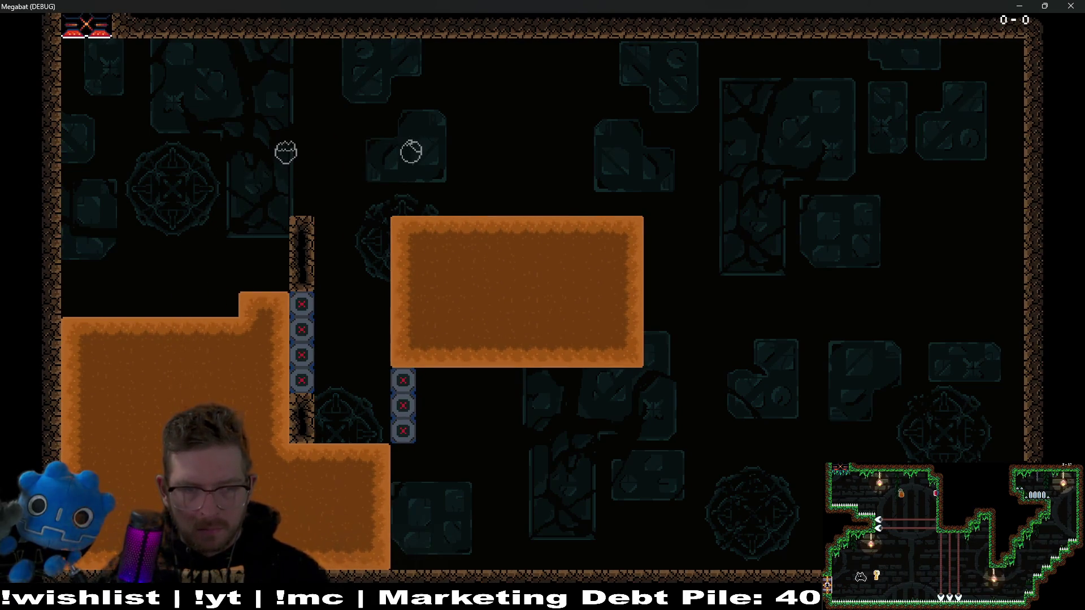
pyautogui.hotkey('Up', 'Right')
pyautogui.hotkey('Down', 'Left')
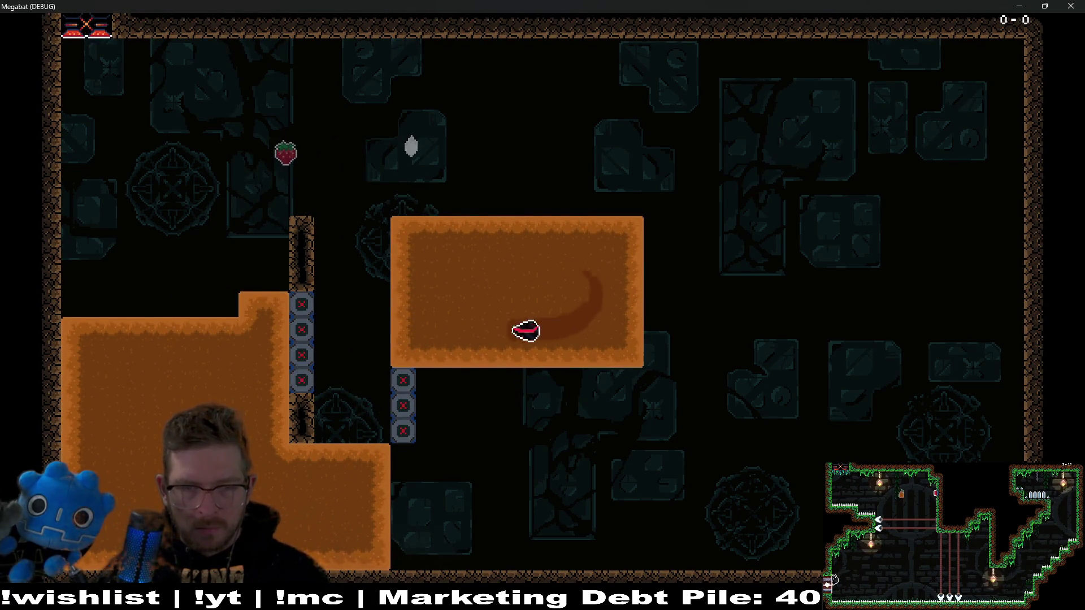
pyautogui.press('Right')
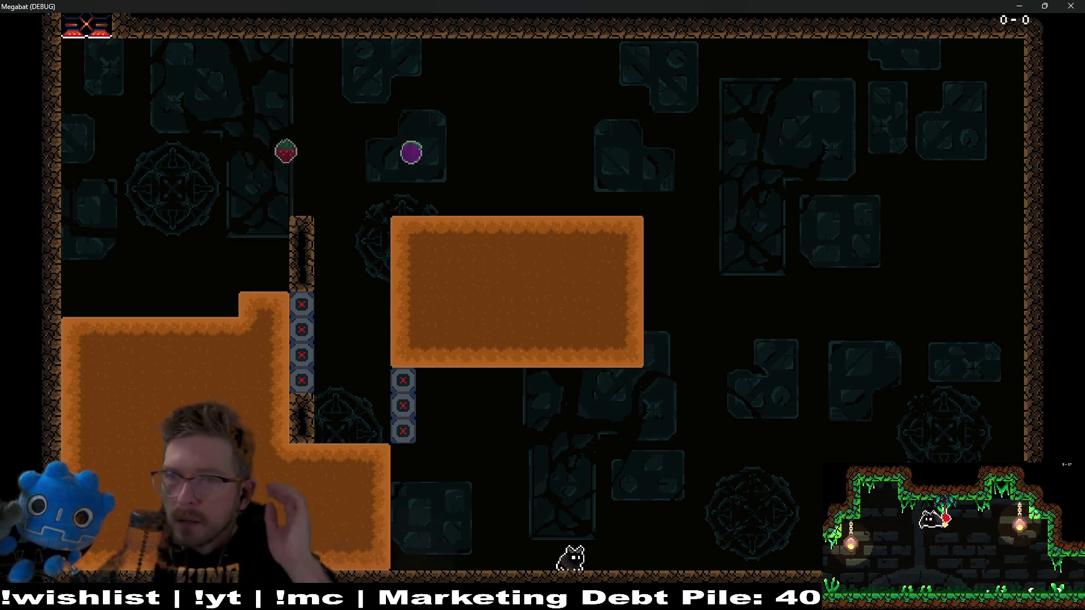
pyautogui.press('F8')
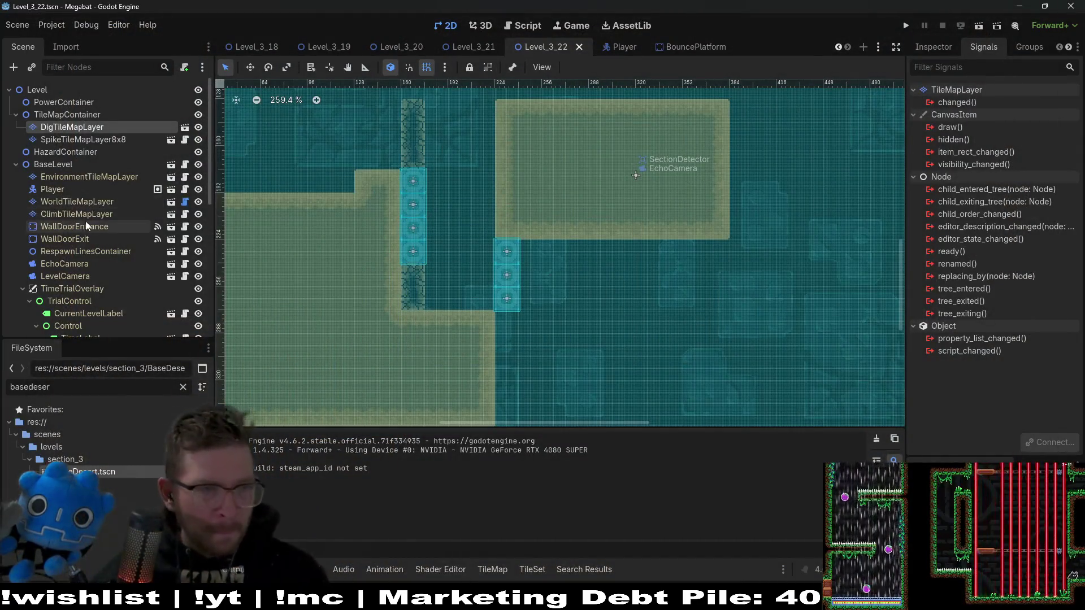
# On WorldTileMapLayer, paint DESERT wall strips: a short column above the bounce platforms and a corridor strip
pyautogui.click(85, 202)
pyautogui.click(271, 462)
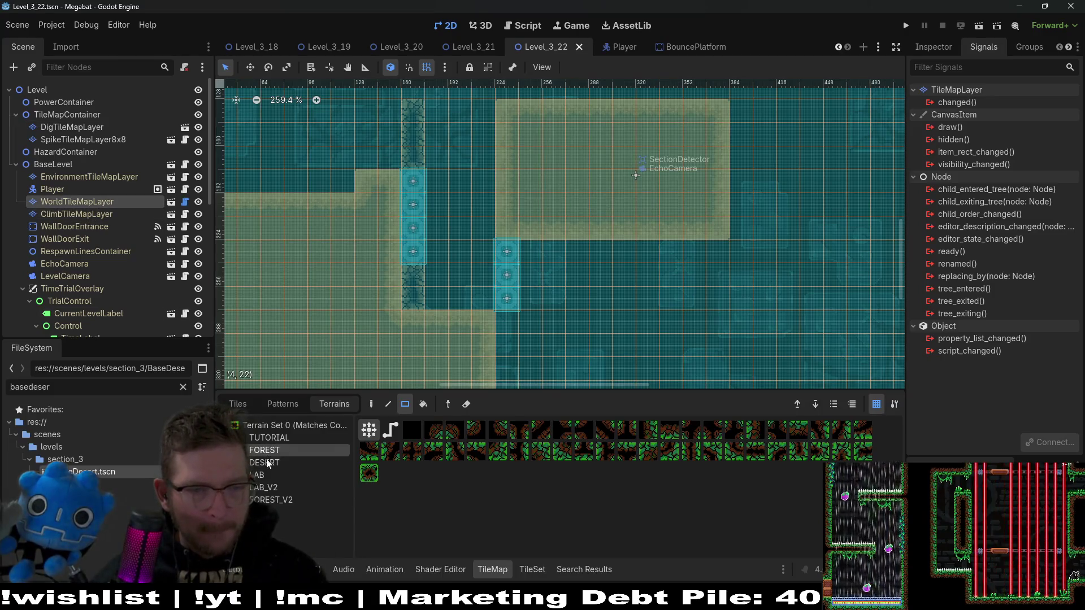
pyautogui.scroll(-2, 544, 313)
pyautogui.moveTo(499, 289); pyautogui.dragTo(500, 283)
pyautogui.moveTo(515, 205); pyautogui.dragTo(711, 204)
pyautogui.scroll(4, 640, 250)
pyautogui.scroll(-5, 565, 258)
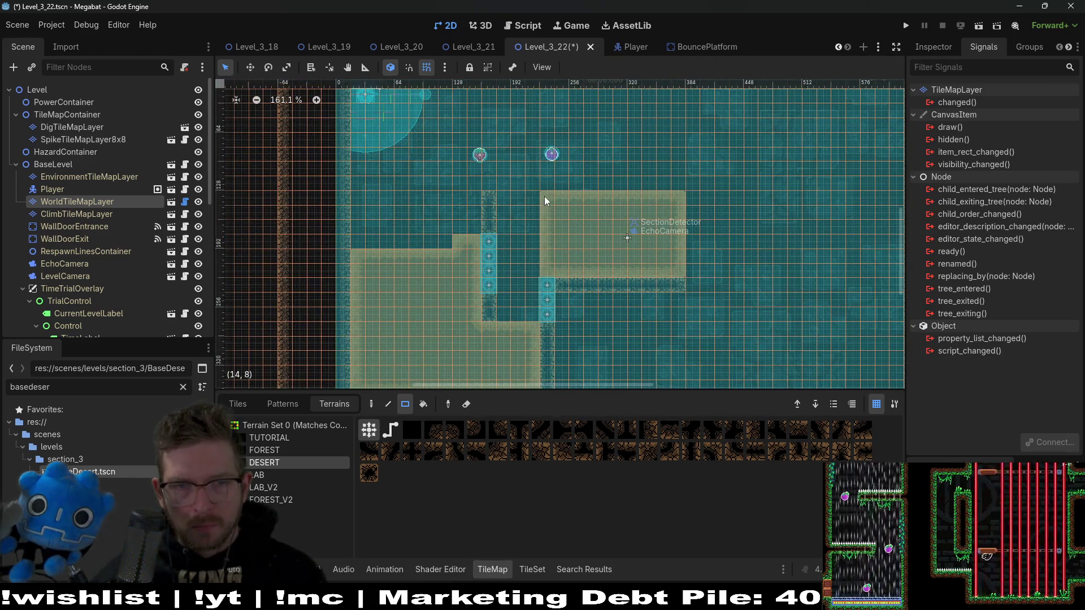
pyautogui.moveTo(686, 201); pyautogui.dragTo(684, 201)
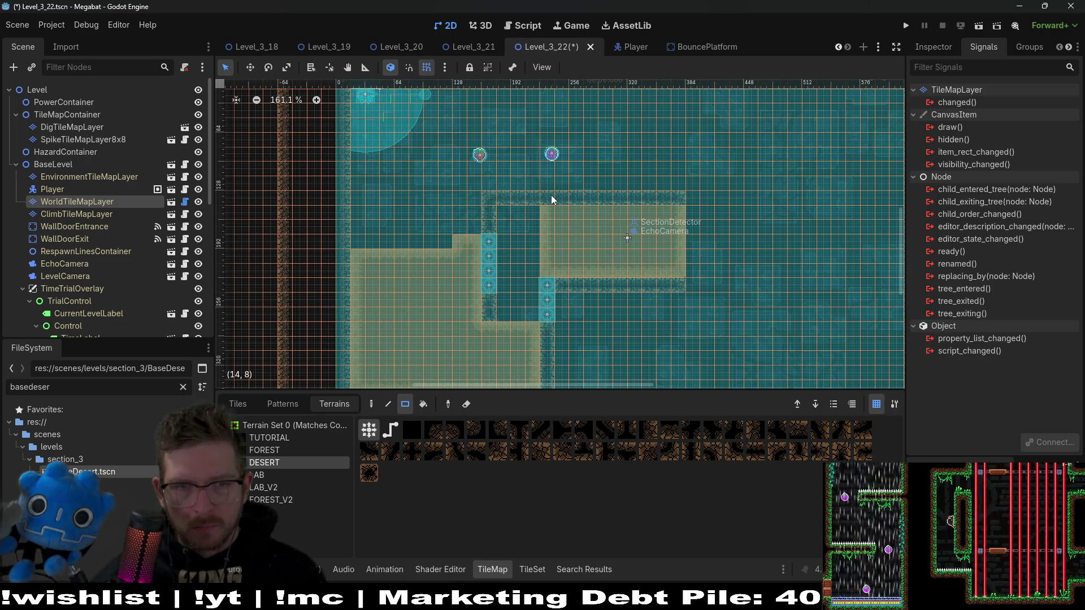
pyautogui.scroll(6, 514, 219)
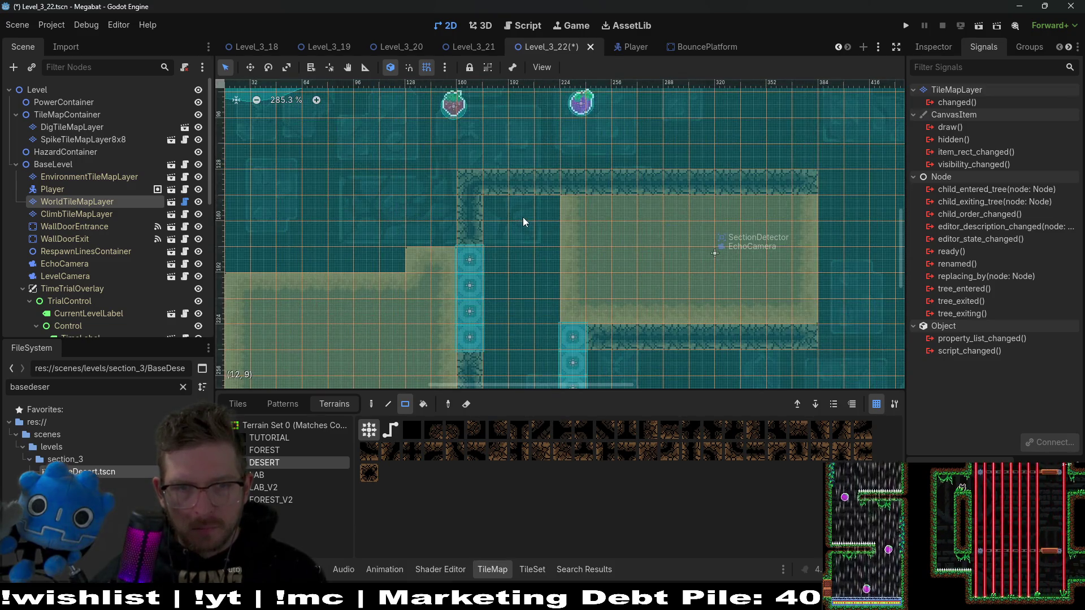
# On DigTileMapLayer, paint Sand rows along the top wall and beside the corridor
pyautogui.click(74, 128)
pyautogui.click(258, 438)
pyautogui.moveTo(571, 182); pyautogui.dragTo(794, 181)
pyautogui.scroll(-3, 741, 221)
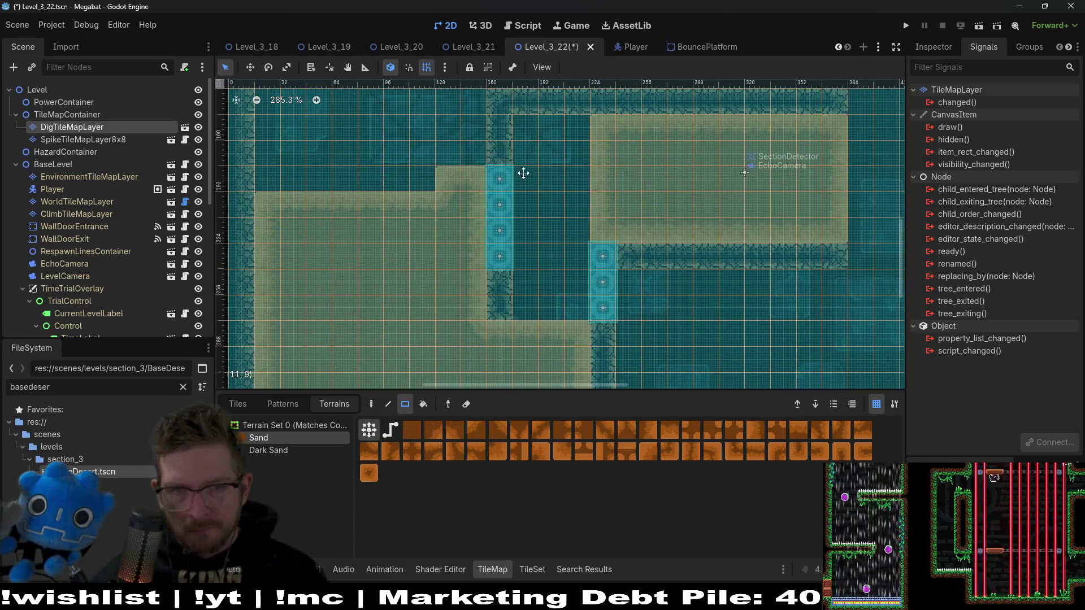
pyautogui.scroll(2, 523, 173)
pyautogui.moveTo(524, 181)
pyautogui.mouseDown()
pyautogui.moveTo(591, 210)
pyautogui.moveTo(525, 185)
pyautogui.mouseUp()
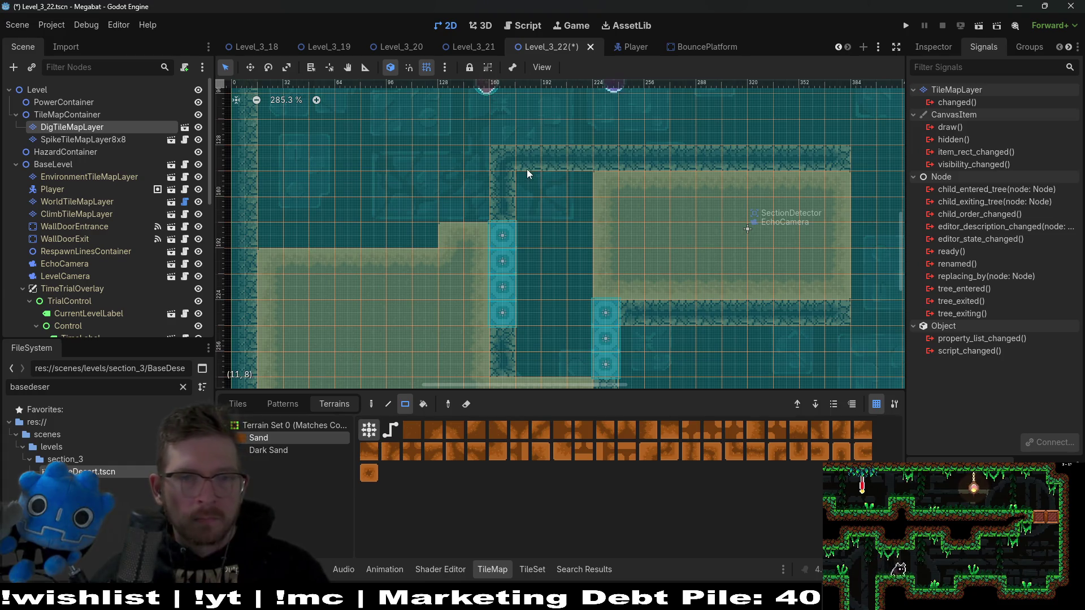
pyautogui.moveTo(574, 180); pyautogui.dragTo(574, 179)
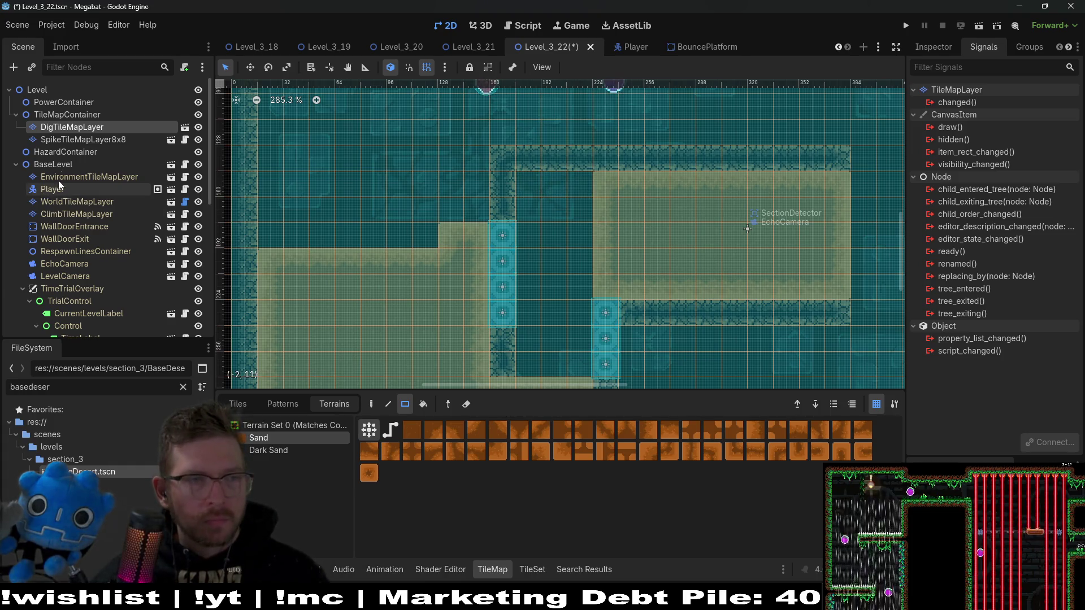
# Return to WorldTileMapLayer with DESERT terrain and paint a wall patch by the corridor
pyautogui.click(85, 197)
pyautogui.click(265, 462)
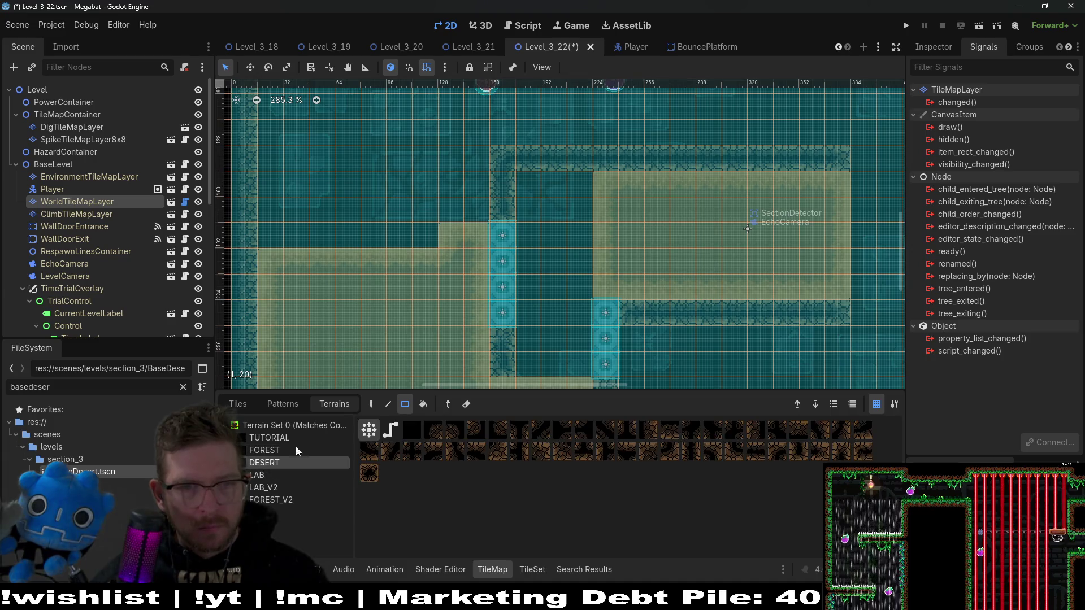
pyautogui.moveTo(524, 191); pyautogui.dragTo(567, 184)
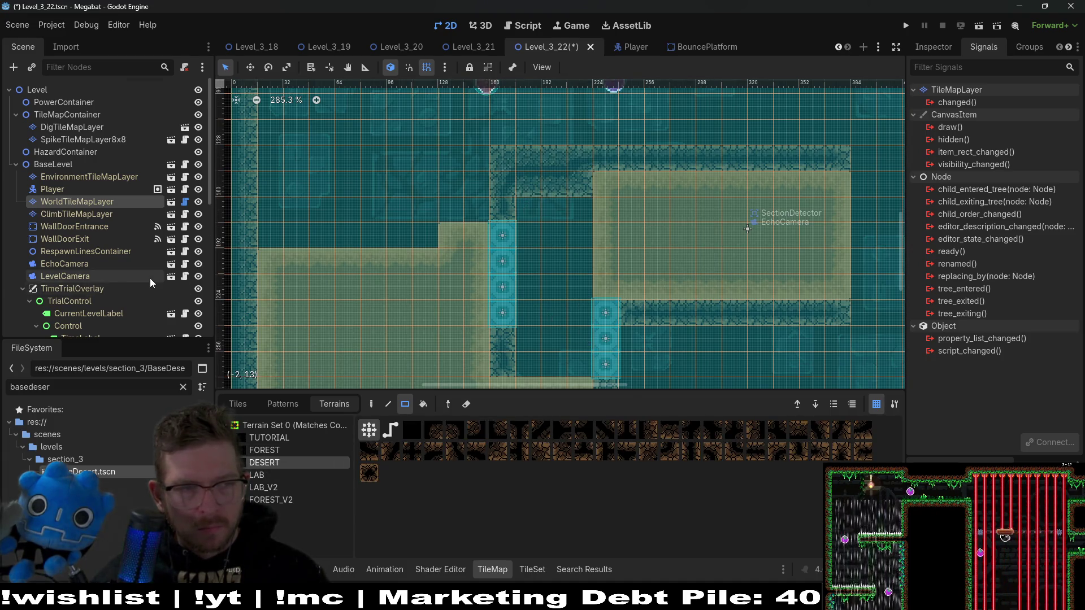
# Duplicate BouncePlatform7 and move the copy up onto the upper corridor
pyautogui.scroll(-5, 149, 278)
pyautogui.click(111, 298)
pyautogui.hotkey('ctrl', 'd')
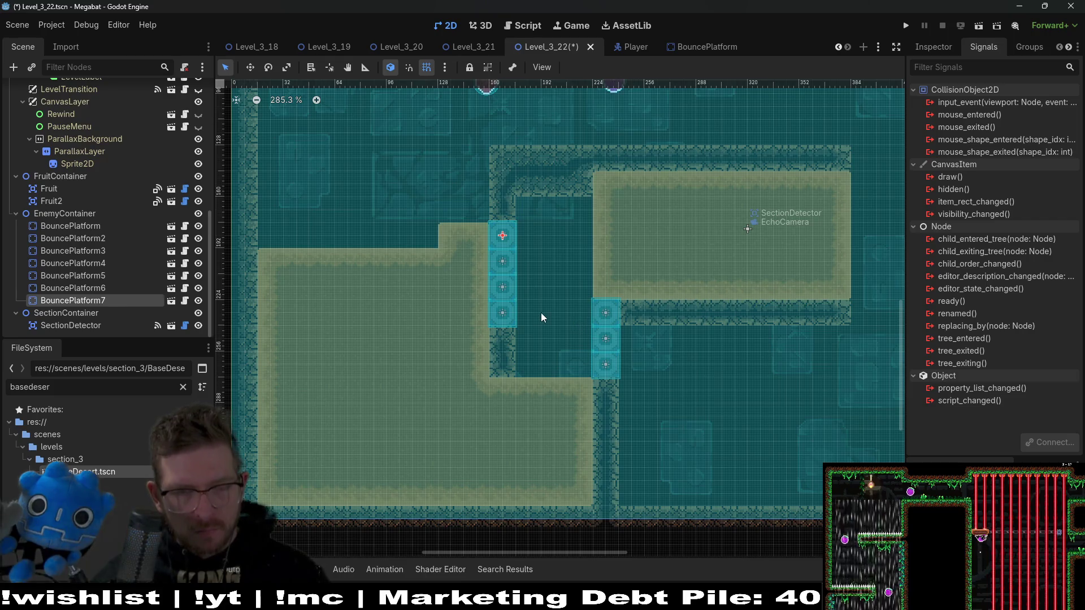
pyautogui.scroll(5, 515, 247)
pyautogui.press('w')
pyautogui.moveTo(514, 247); pyautogui.dragTo(560, 178)
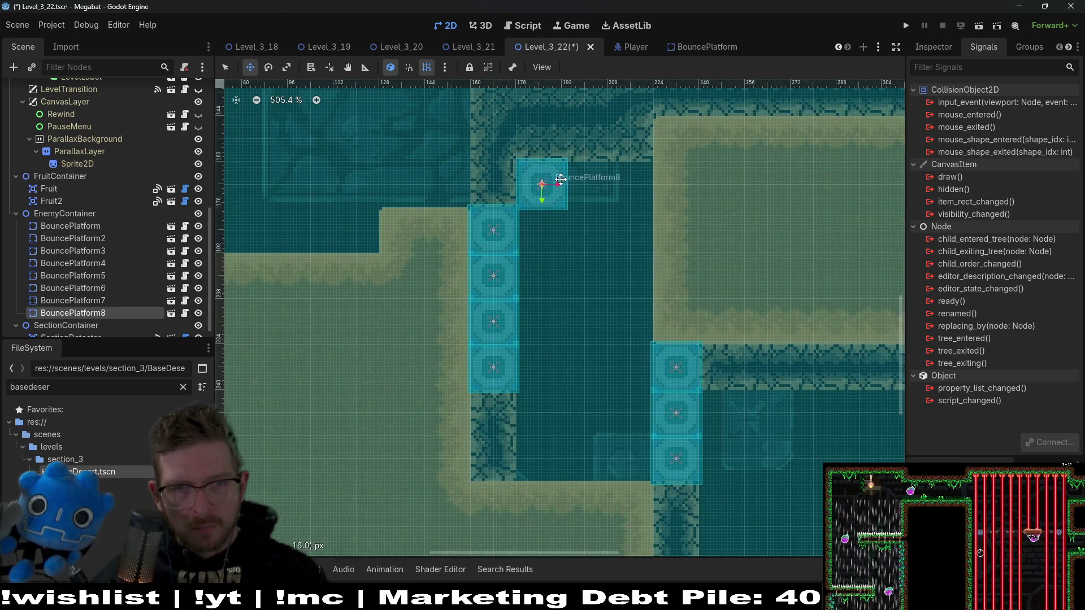
# Add two more platform copies to its right, forming a row, and run the current scene
pyautogui.hotkey('ctrl', 'd')
pyautogui.press('Right')
pyautogui.press('Right')
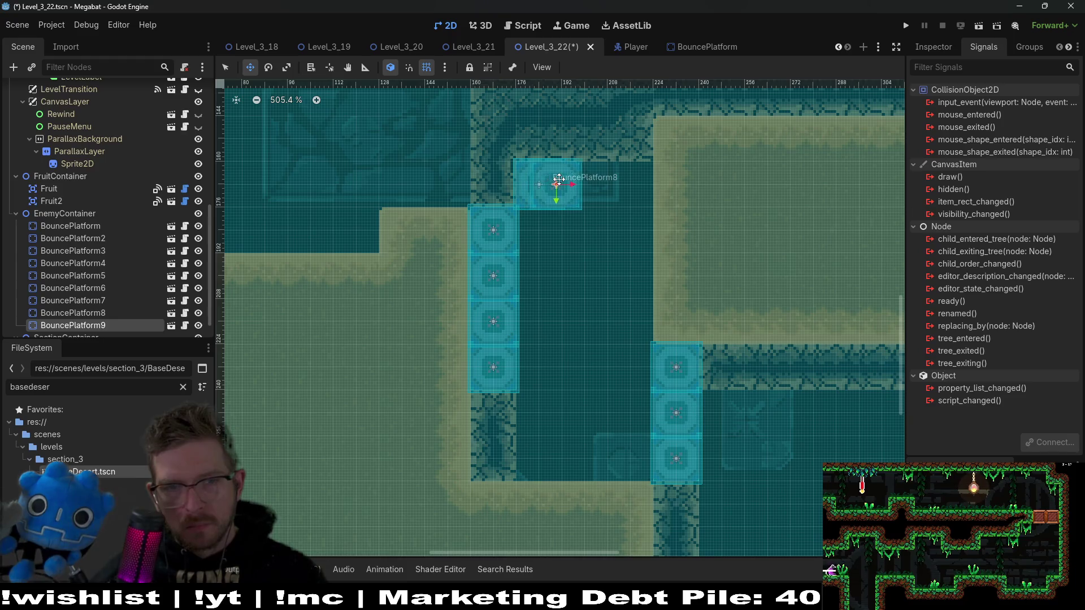
pyautogui.hotkey('ctrl', 'd')
pyautogui.press('Right')
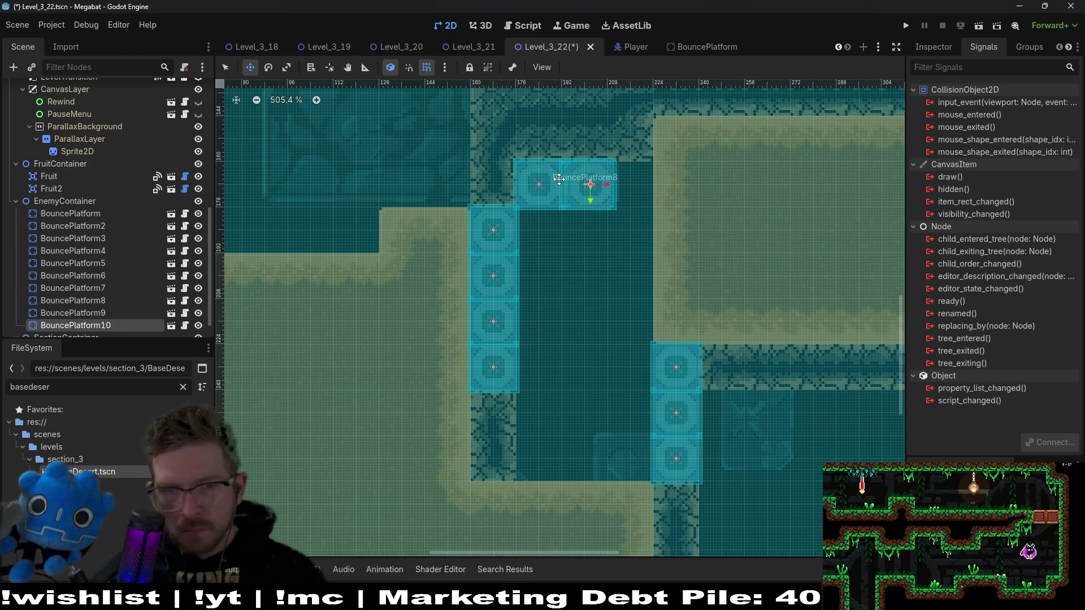
pyautogui.press('Right')
pyautogui.press('Right')
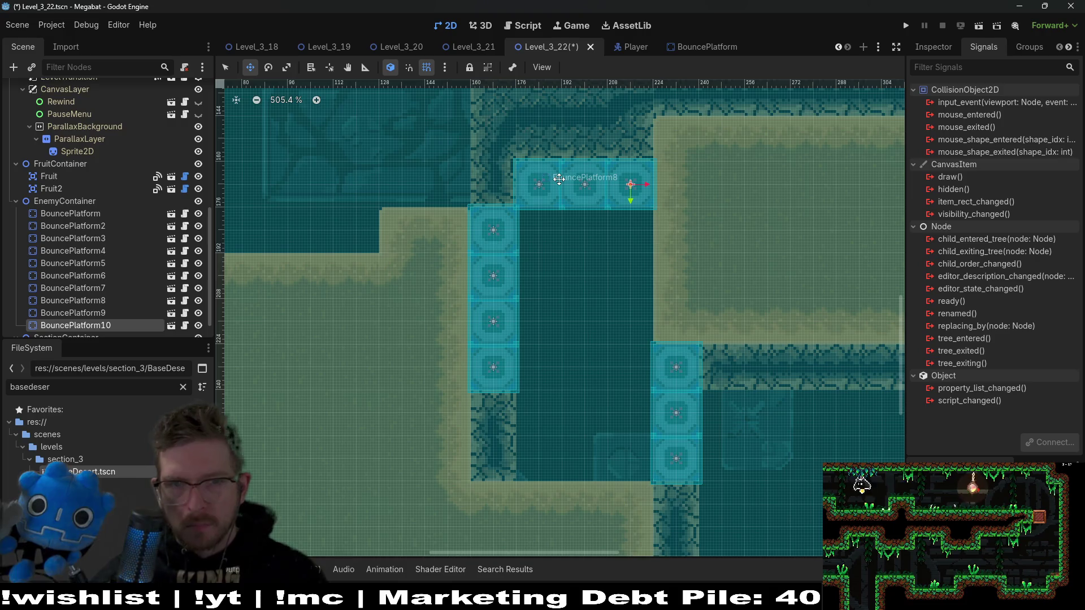
pyautogui.scroll(-5, 593, 166)
pyautogui.click(978, 26)
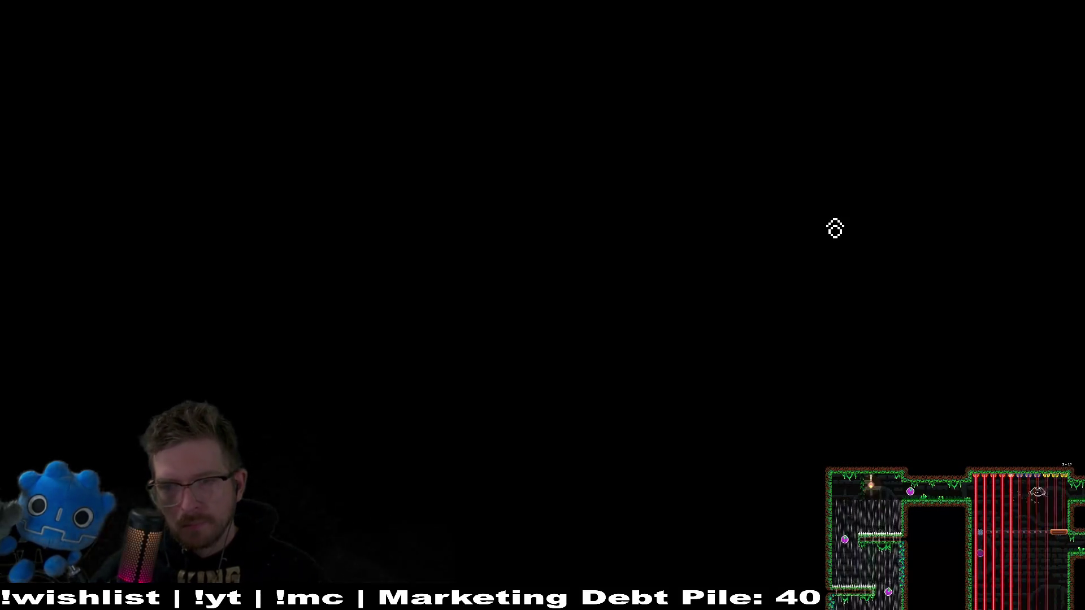
# Fly for the strawberry, then dash and tunnel through the upper sand block and lower-left dirt
pyautogui.press('Right')
pyautogui.press('Left')
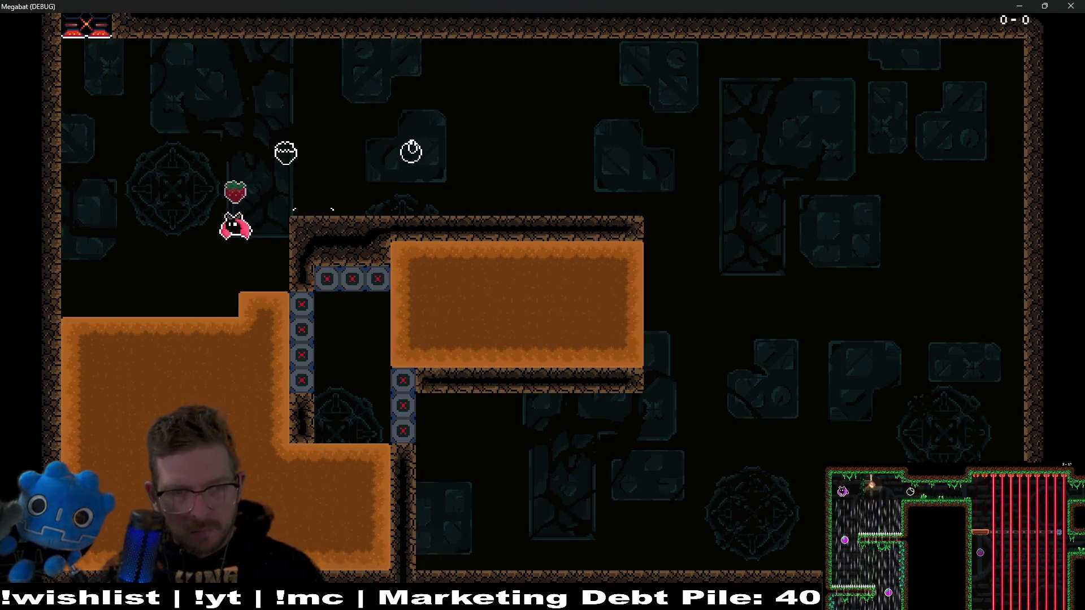
pyautogui.press('Right')
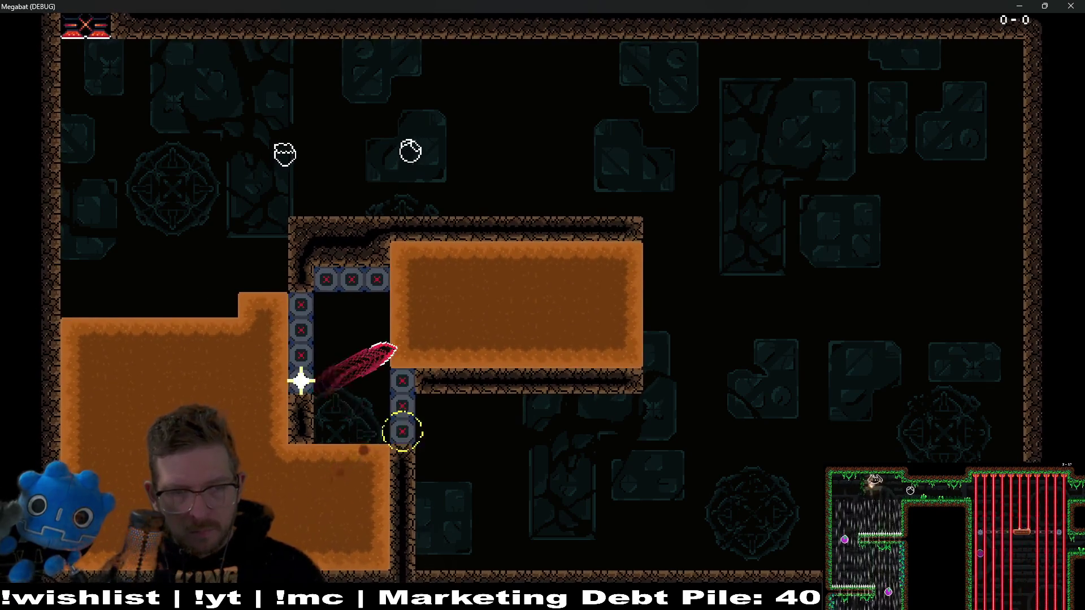
pyautogui.press('Right')
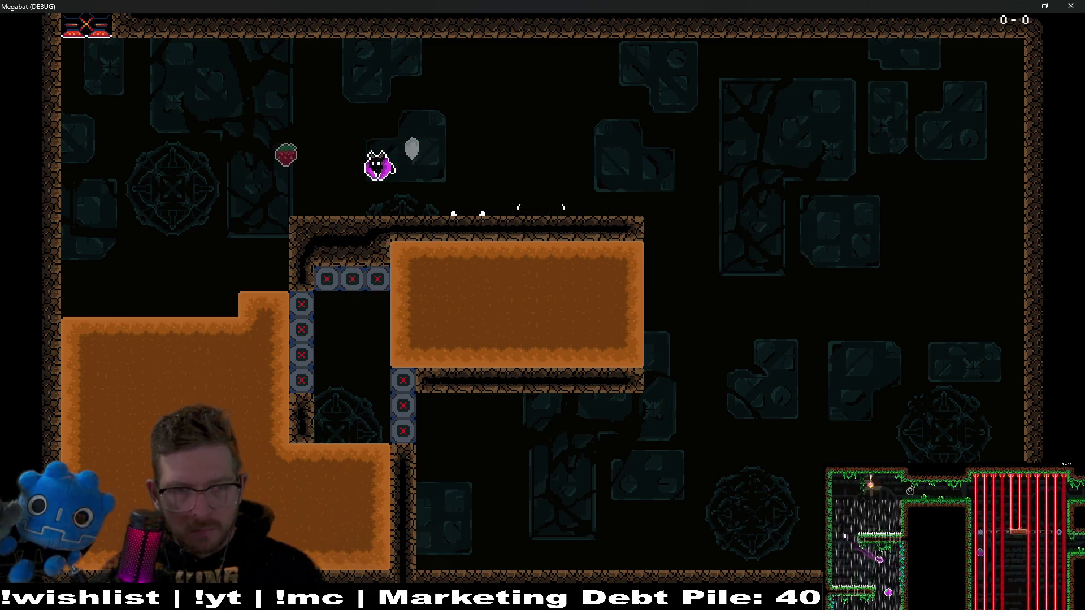
pyautogui.press('Left')
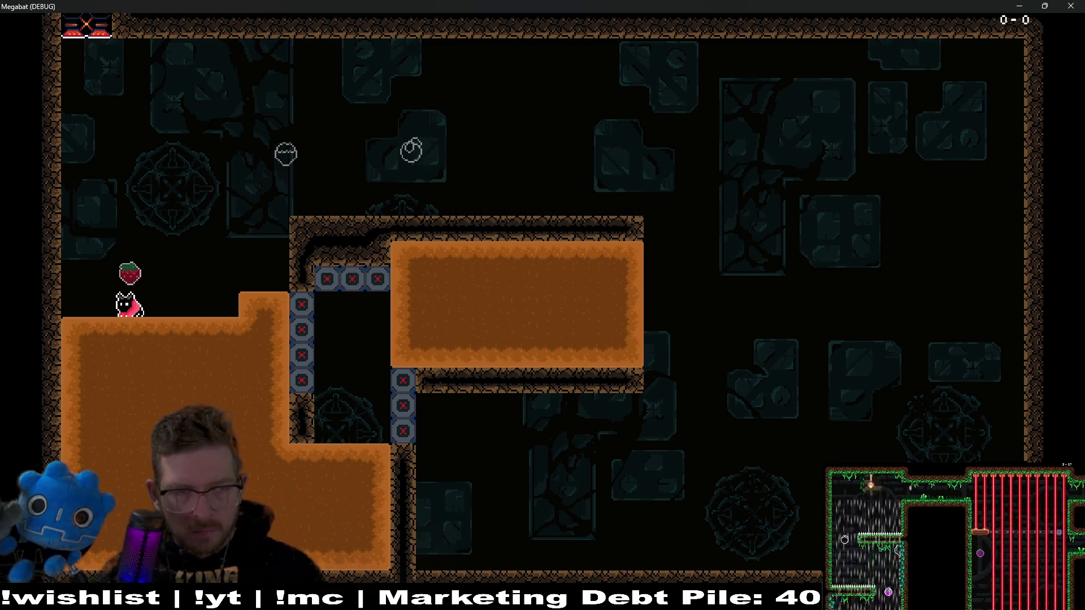
pyautogui.press('Down')
pyautogui.press('Right')
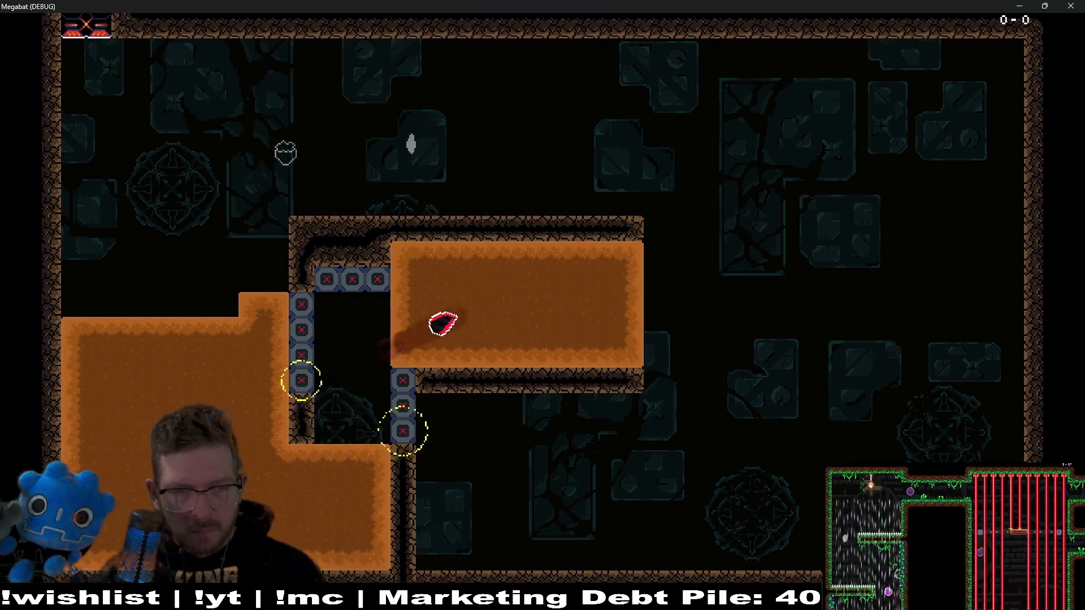
pyautogui.press('Left')
pyautogui.press('Right')
pyautogui.press('Left')
pyautogui.press('Left')
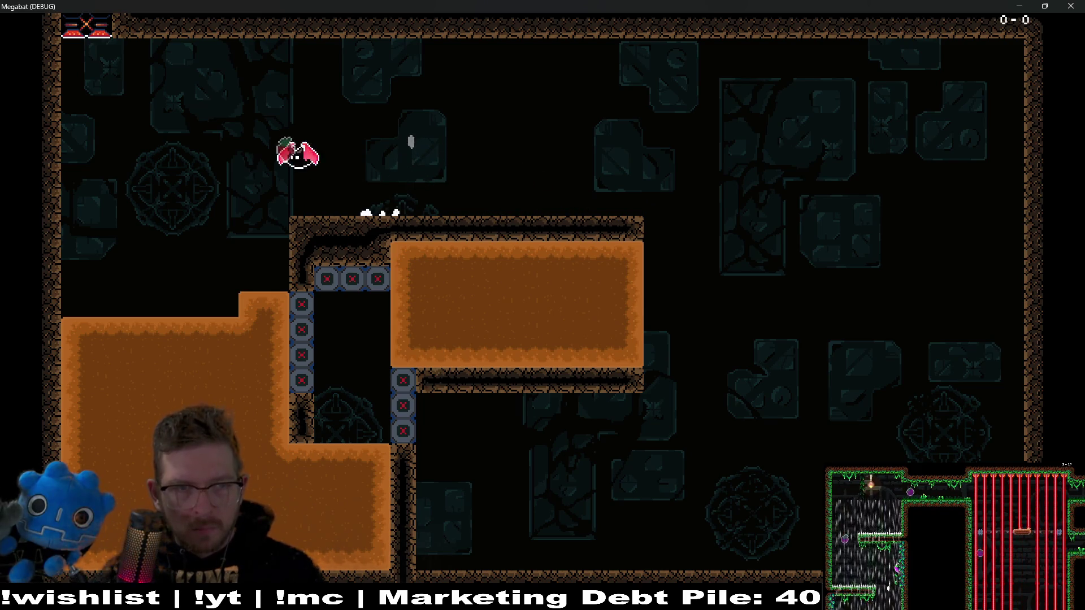
pyautogui.press('Right')
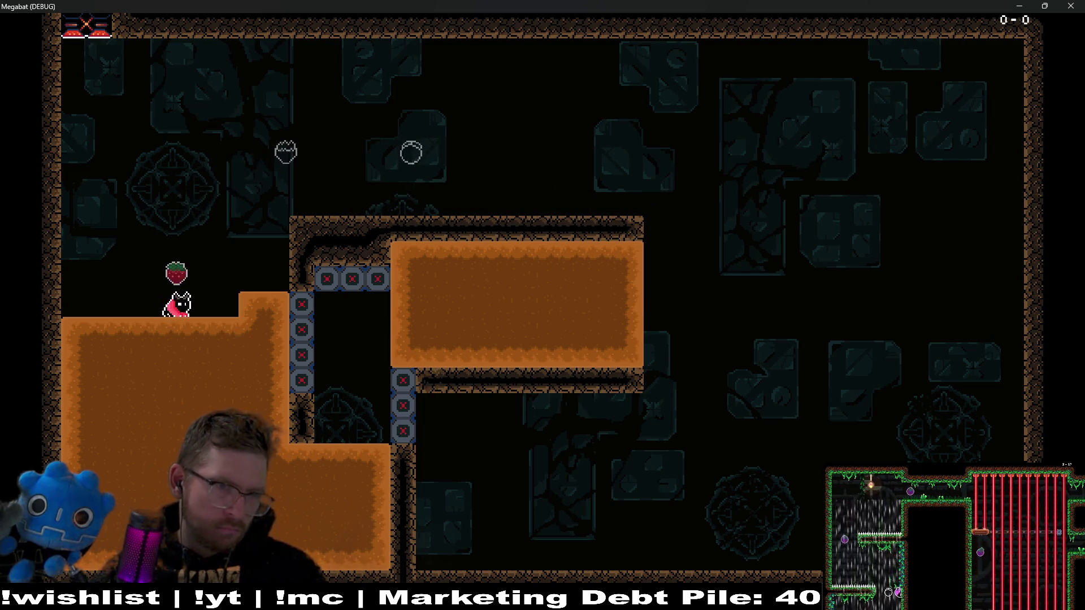
# Restart the level, fly the shaft to collect the strawberry, dash to the floor, and close the game
pyautogui.press('r')
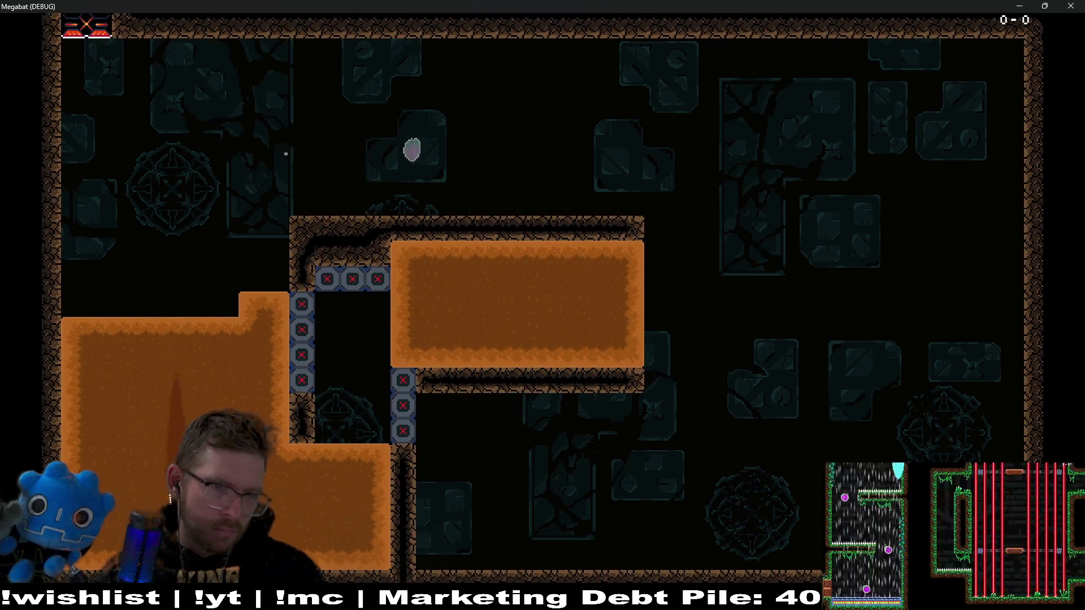
pyautogui.press('Right')
pyautogui.press('Left')
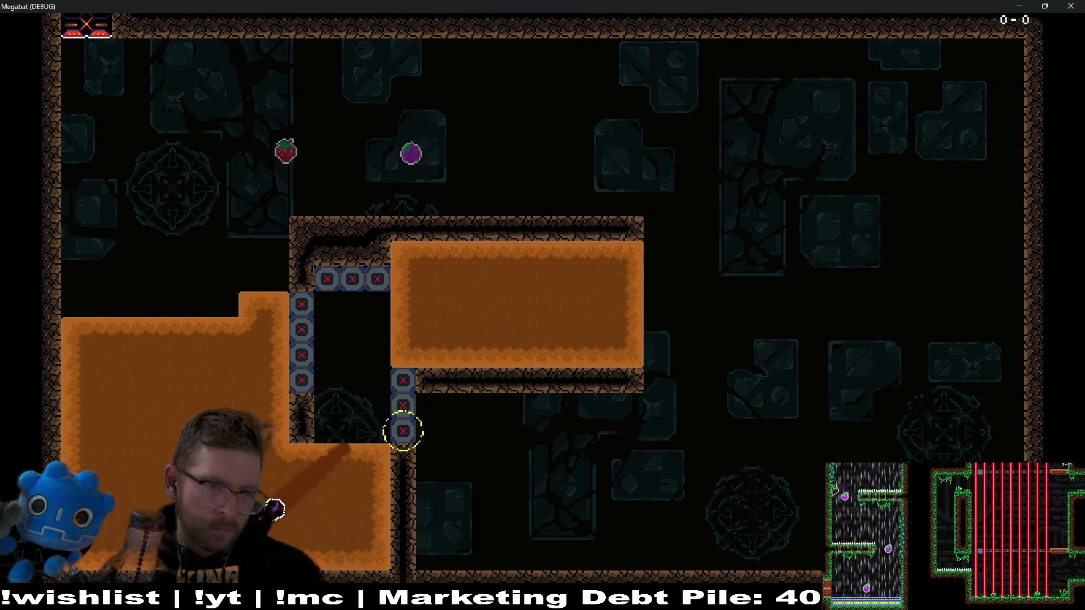
pyautogui.press('Right')
pyautogui.press('Up')
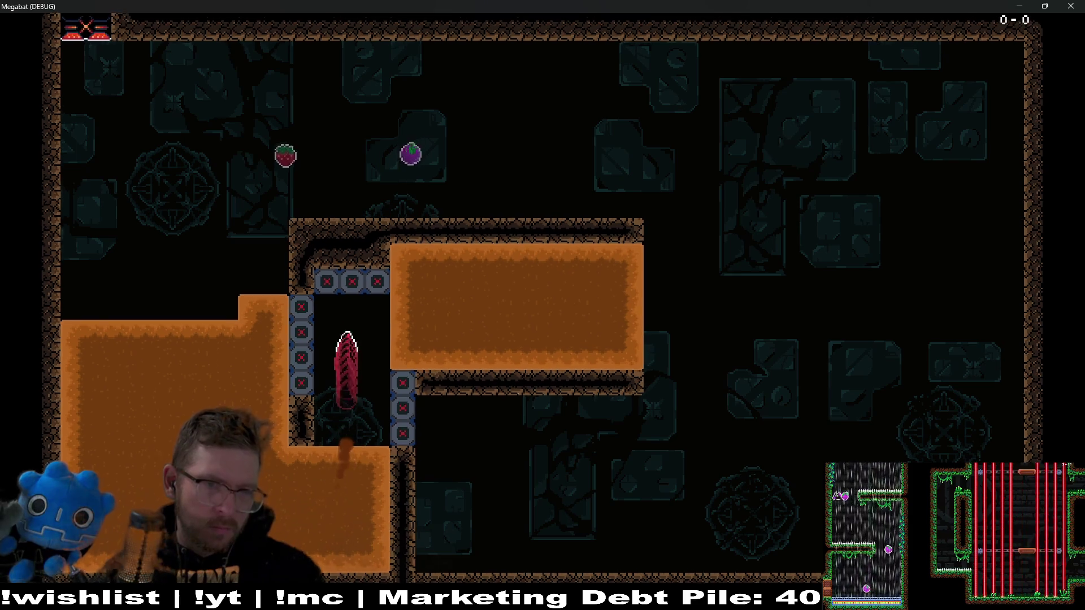
pyautogui.press('Left')
pyautogui.press('Up')
pyautogui.press('Left')
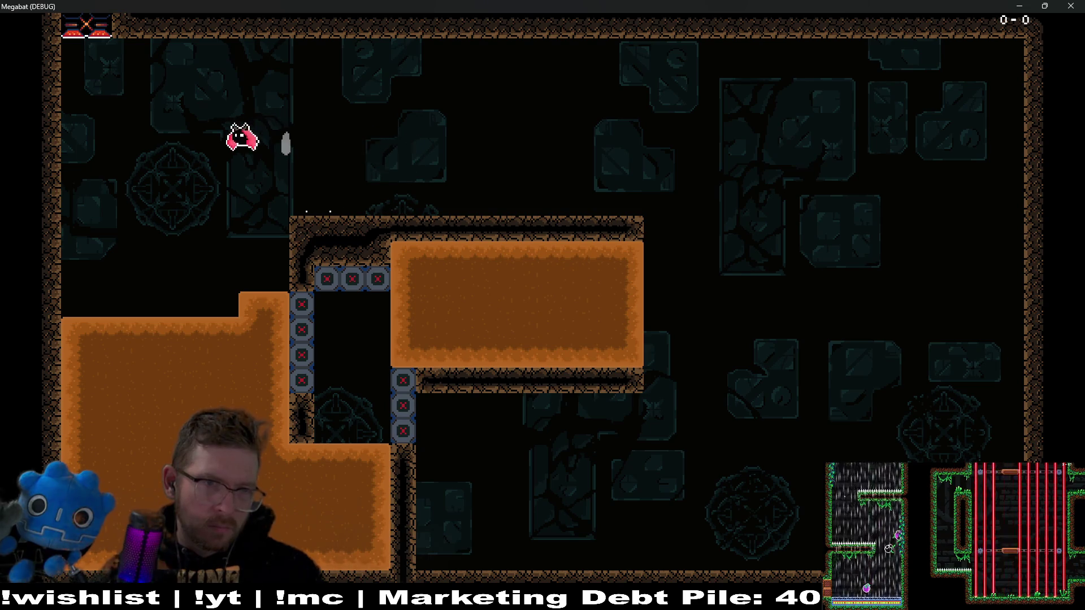
pyautogui.press('Right')
pyautogui.press('Down')
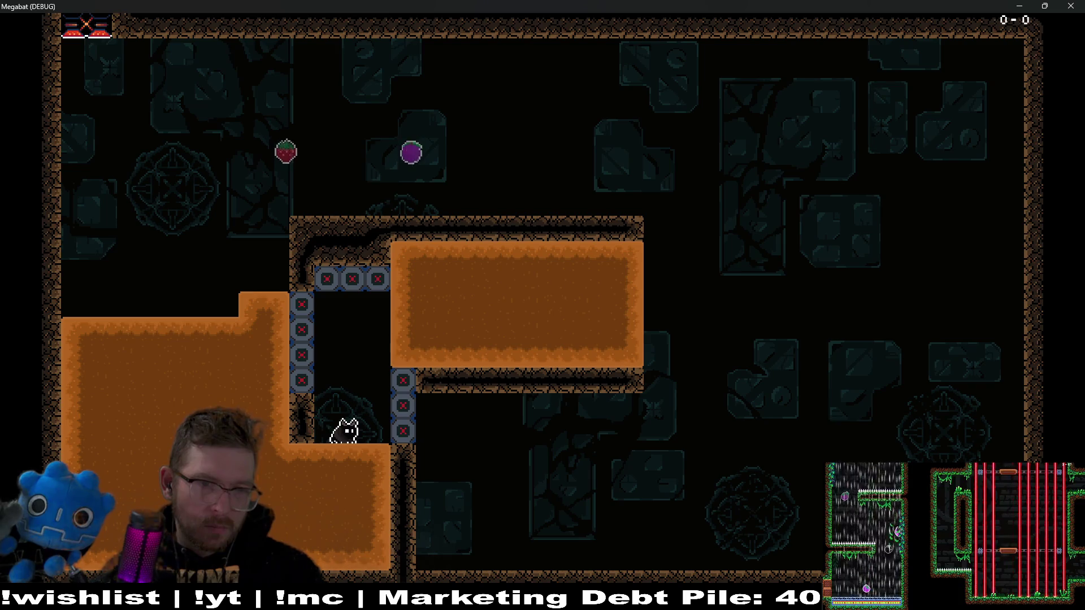
pyautogui.click(1074, 5)
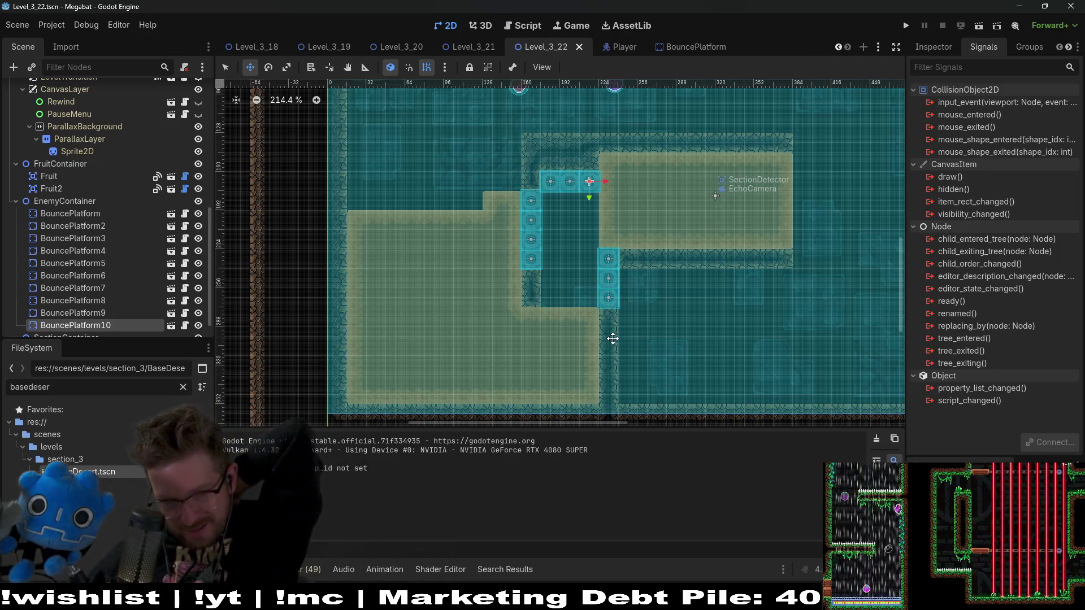
# Instance the HazardTileMapLayer scene as a child of TileMapContainer
pyautogui.scroll(10, 118, 186)
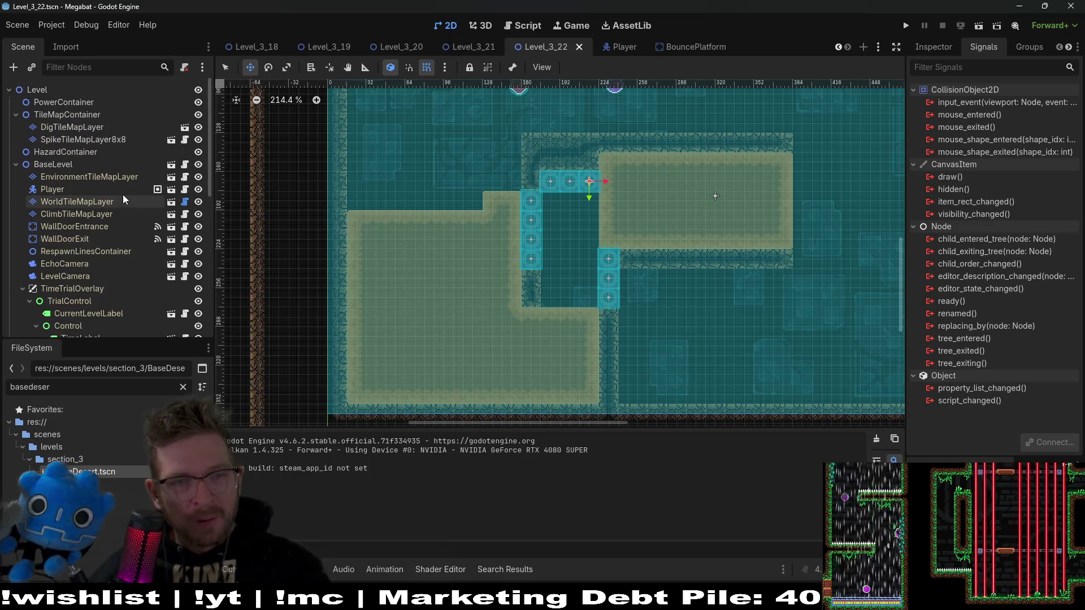
pyautogui.click(49, 114)
pyautogui.hotkey('ctrl', 'shift', 'a')
pyautogui.write('h')
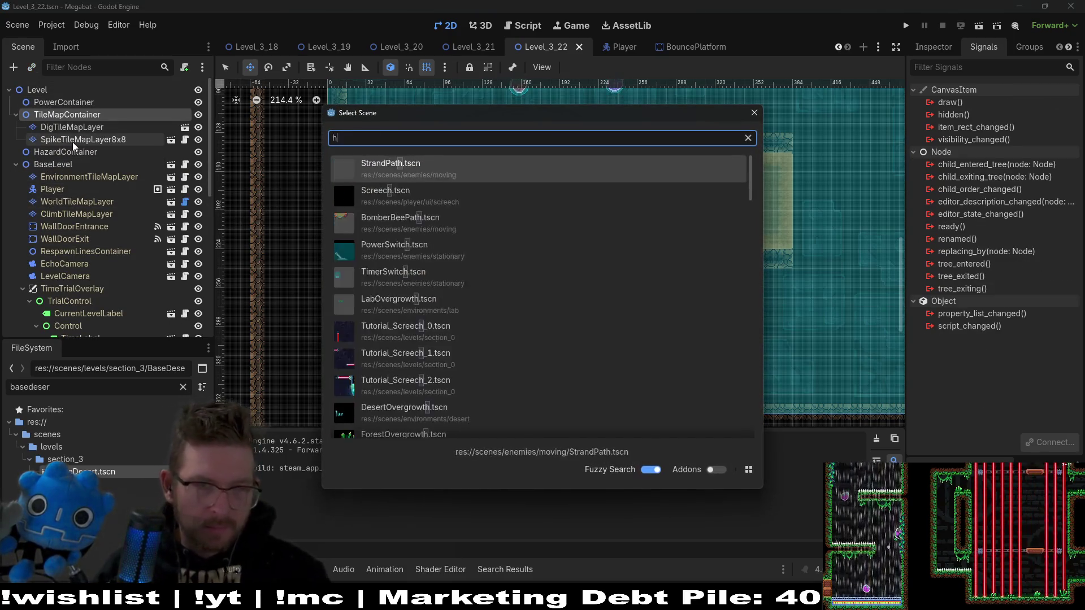
pyautogui.write('azard')
pyautogui.press('Return')
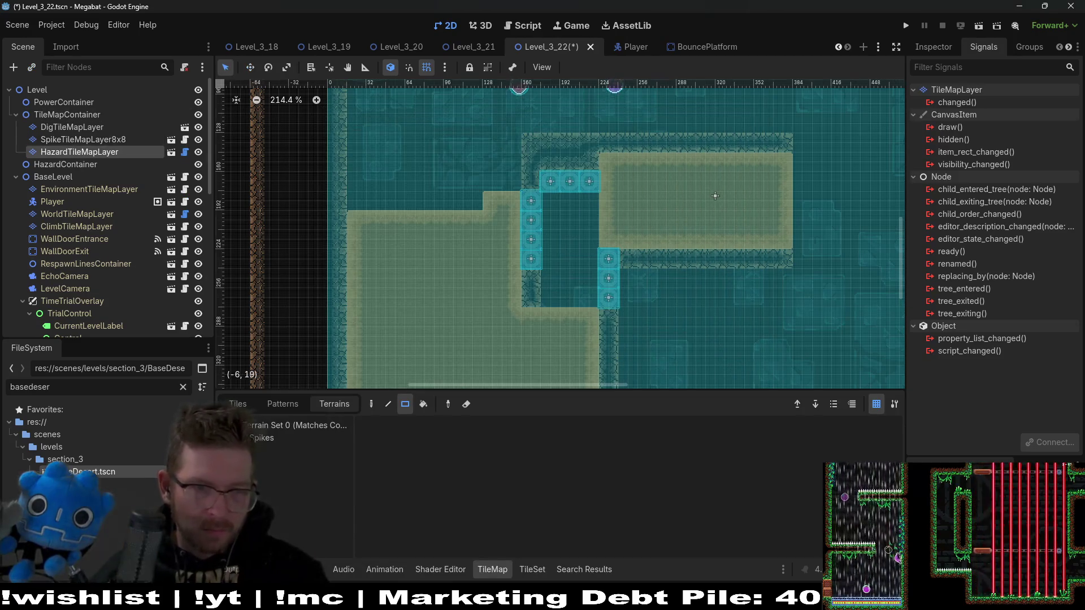
# Choose Spikes terrain and set the hazard layer's Section to desert
pyautogui.click(257, 442)
pyautogui.click(933, 47)
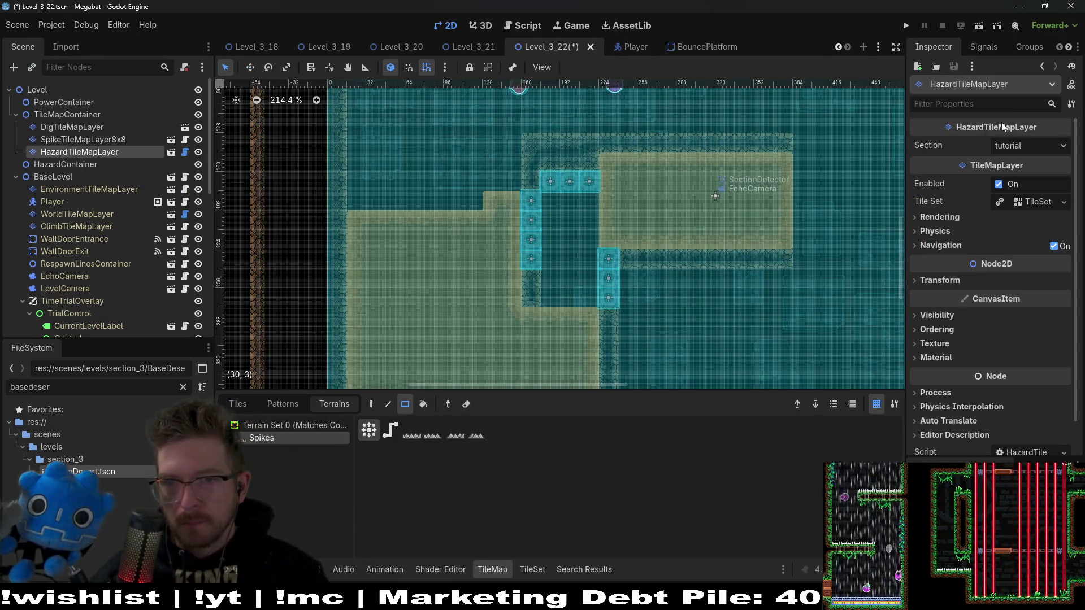
pyautogui.click(1031, 146)
pyautogui.click(1024, 191)
pyautogui.click(1031, 145)
pyautogui.click(1025, 204)
# Paint a row of spikes along the pit floor between the platform columns
pyautogui.scroll(7, 525, 273)
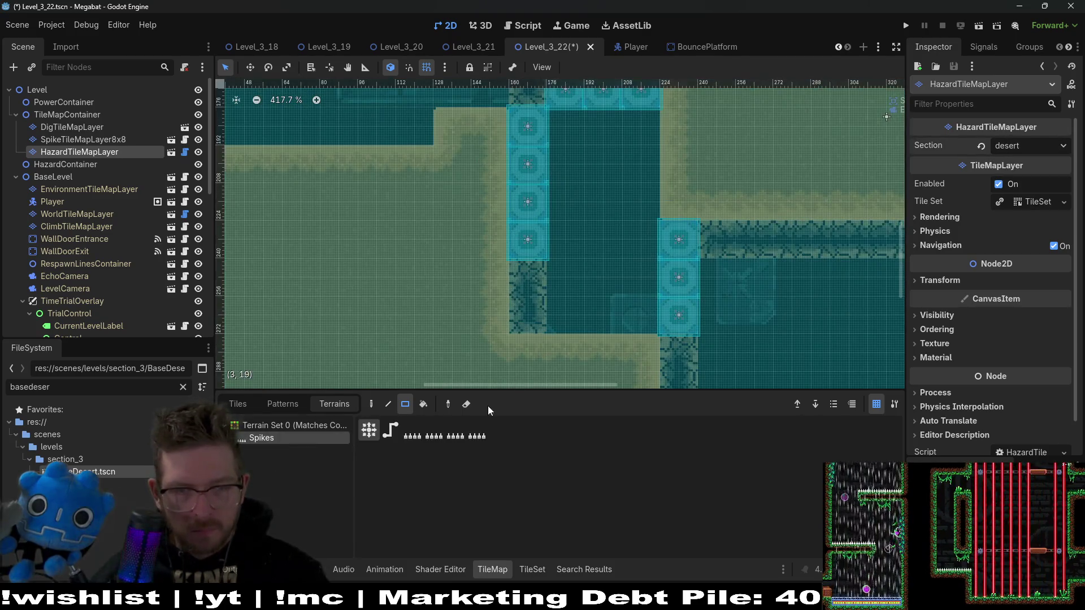
pyautogui.moveTo(646, 317); pyautogui.dragTo(571, 317)
pyautogui.scroll(-10, 579, 276)
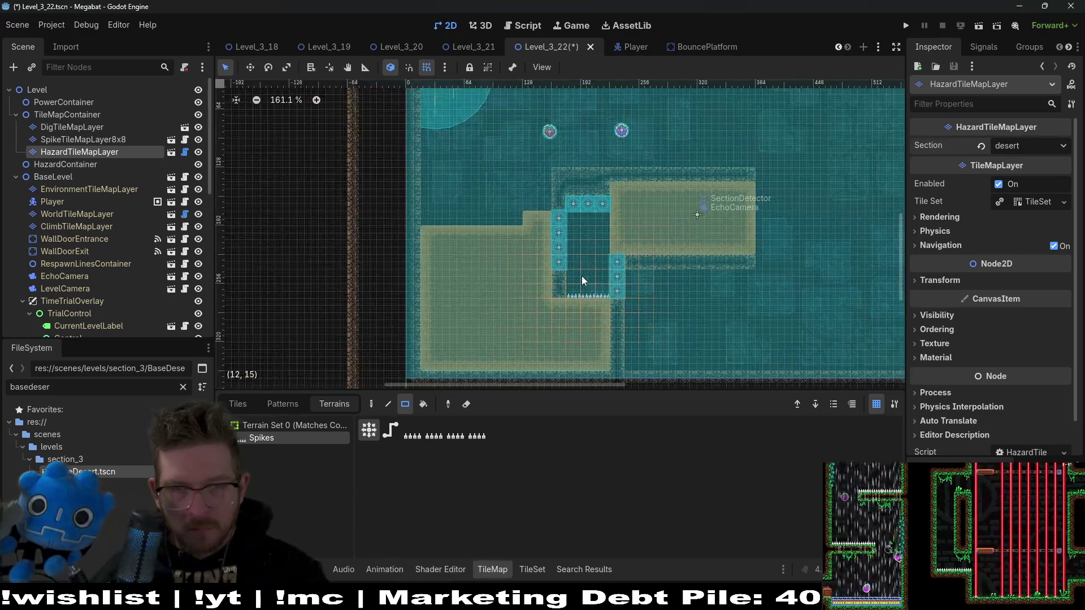
pyautogui.moveTo(548, 244)
pyautogui.mouseDown()
pyautogui.moveTo(435, 210)
pyautogui.moveTo(459, 228)
pyautogui.mouseUp()
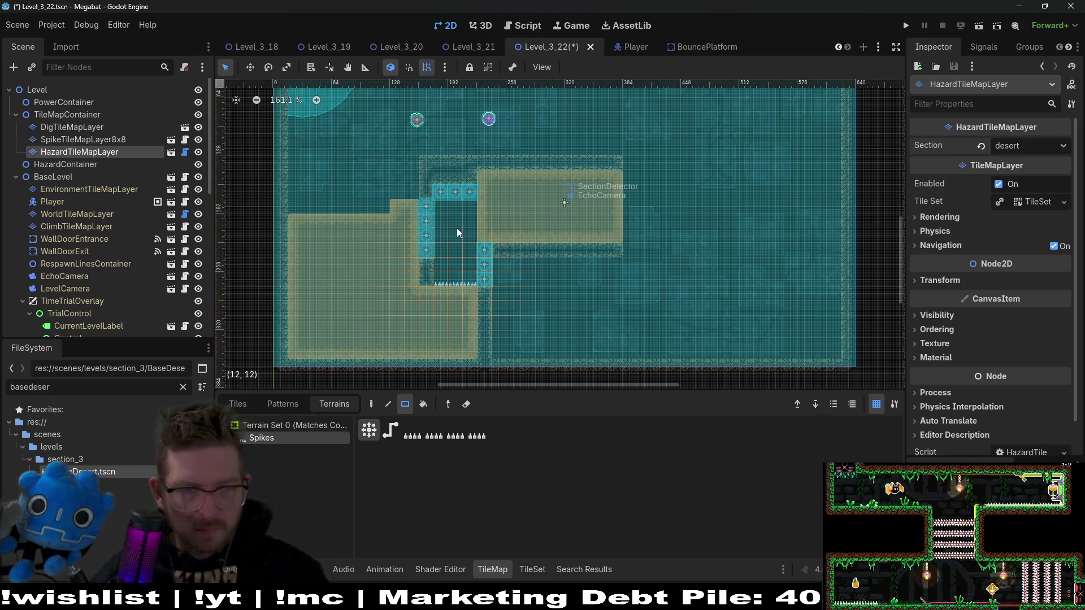
# On DigTileMapLayer, erase a block of Sand beside the blue blocks
pyautogui.click(90, 126)
pyautogui.click(260, 438)
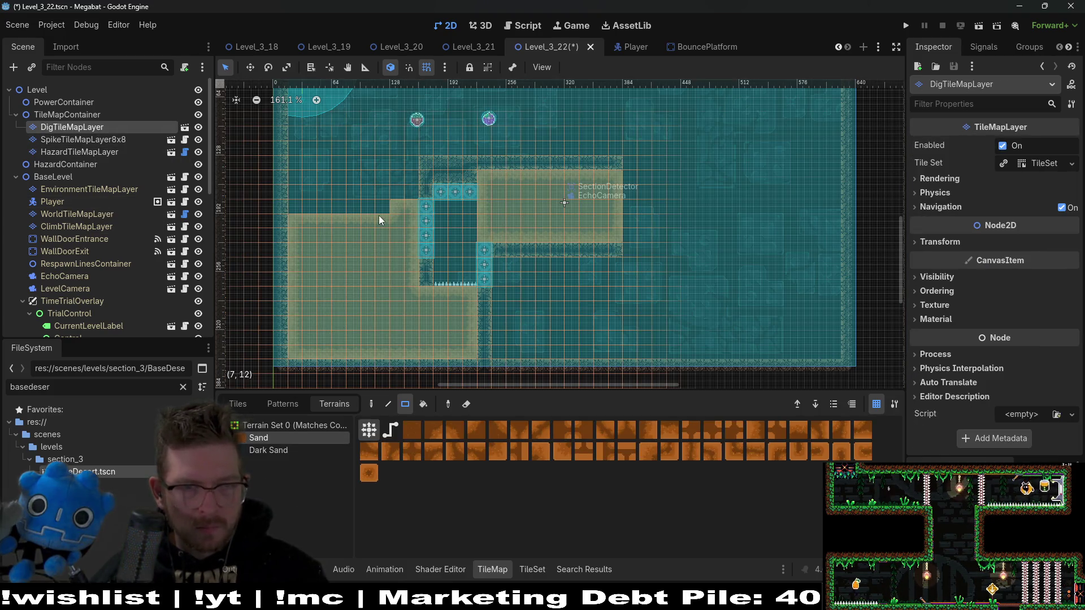
pyautogui.moveTo(392, 244); pyautogui.dragTo(410, 277)
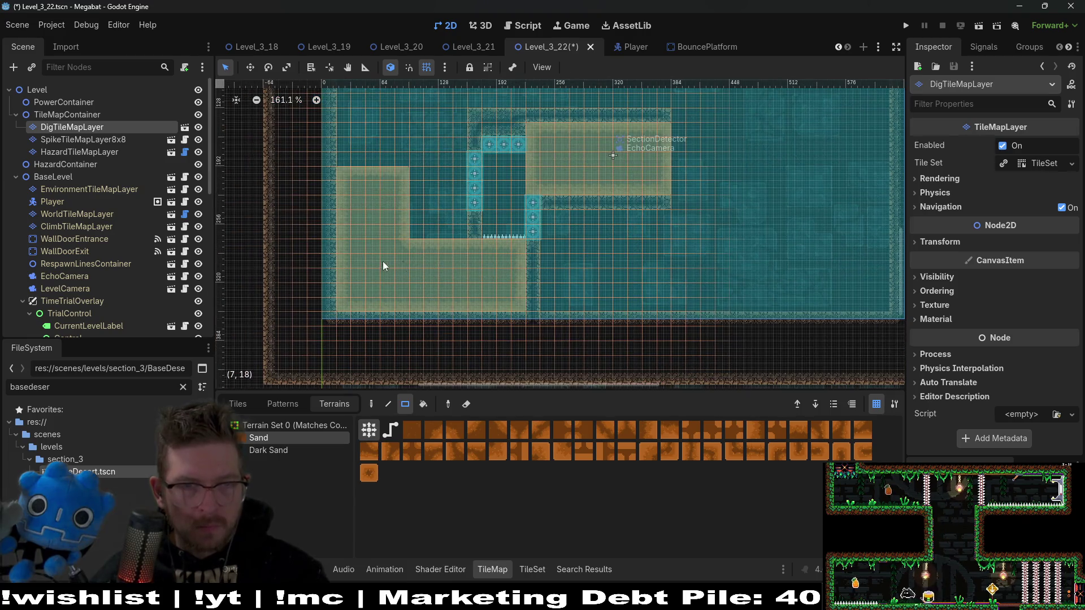
# On WorldTileMapLayer, widen the DESERT wall block to four columns and add a four-tile top strip
pyautogui.click(93, 228)
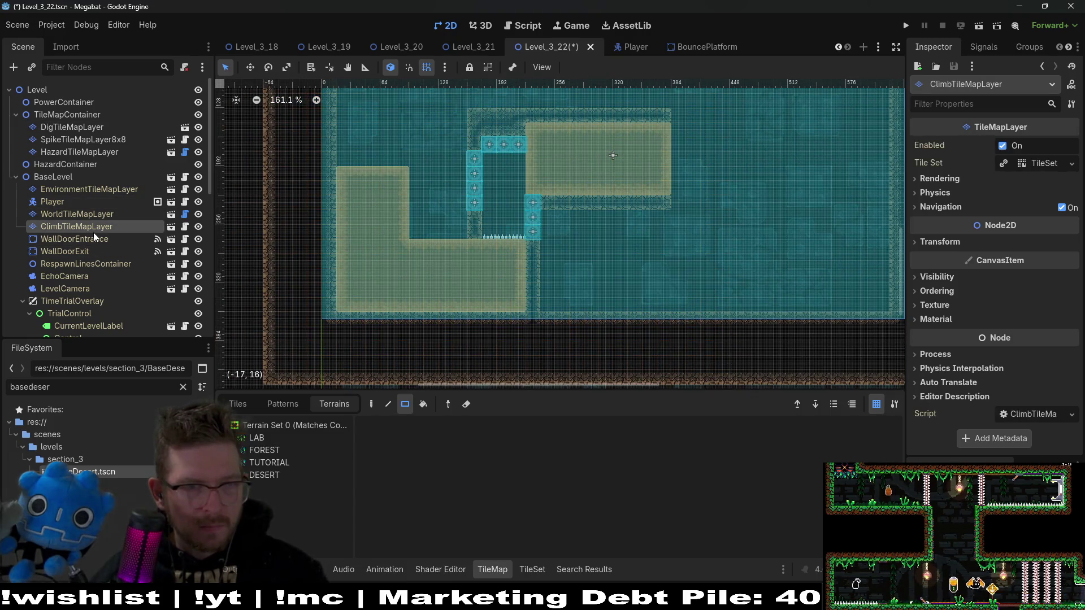
pyautogui.click(99, 216)
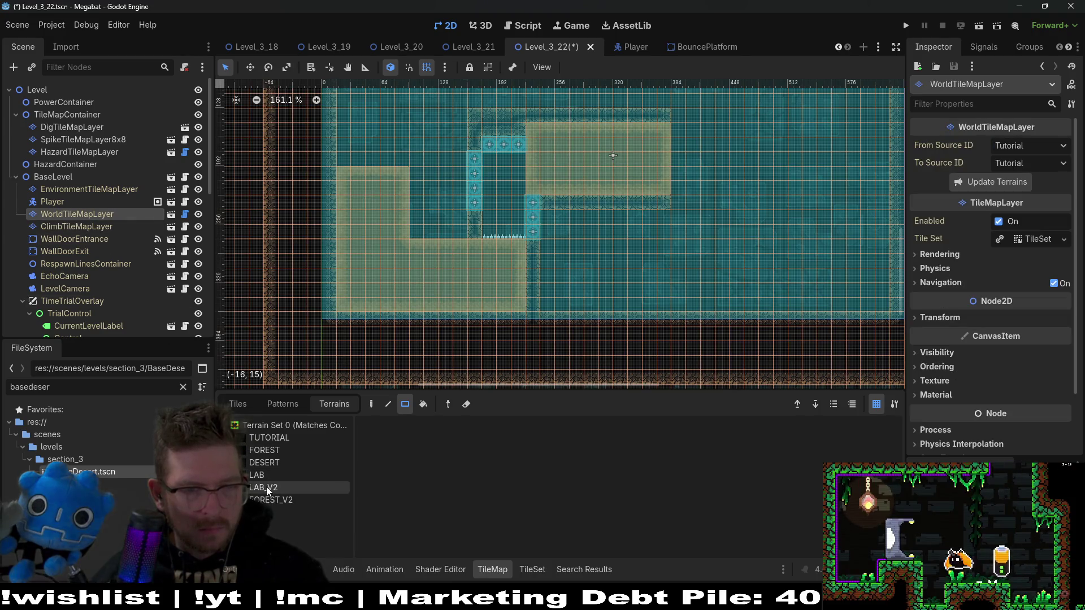
pyautogui.click(263, 463)
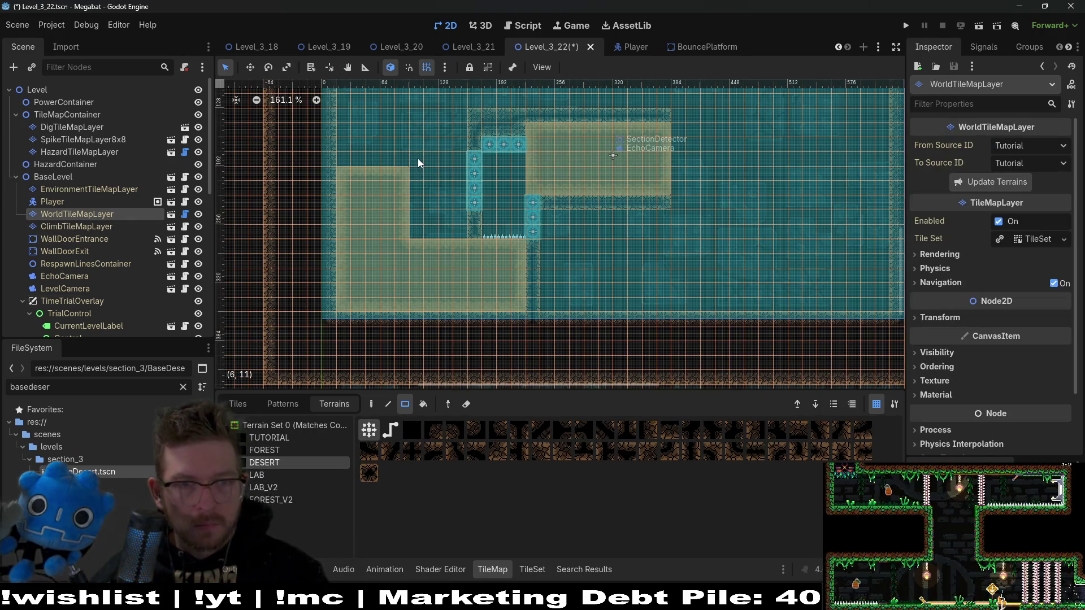
pyautogui.moveTo(451, 217); pyautogui.dragTo(462, 223)
pyautogui.moveTo(424, 157); pyautogui.dragTo(460, 160)
# Run the current scene to playtest the level
pyautogui.scroll(4, 506, 242)
pyautogui.hscroll(-2, 506, 242)
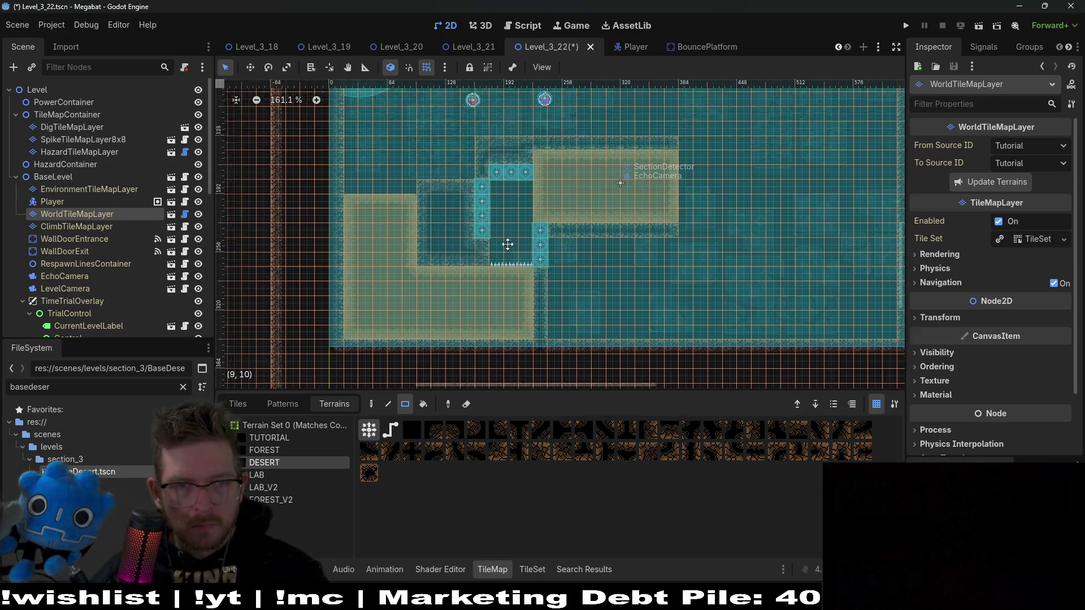
pyautogui.scroll(2, 527, 274)
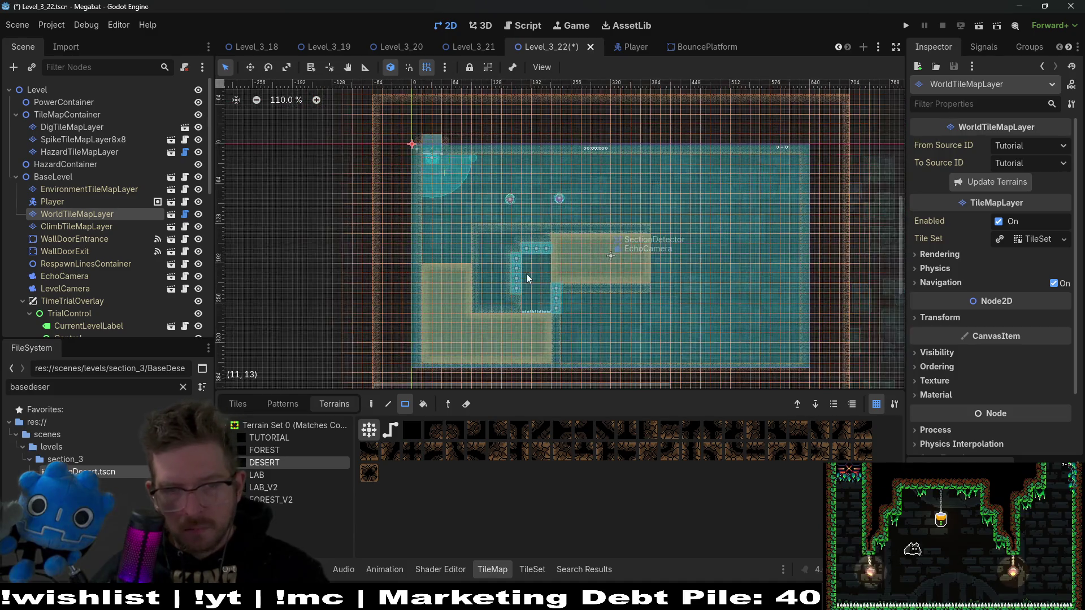
pyautogui.scroll(-3, 523, 273)
pyautogui.scroll(-2, 508, 212)
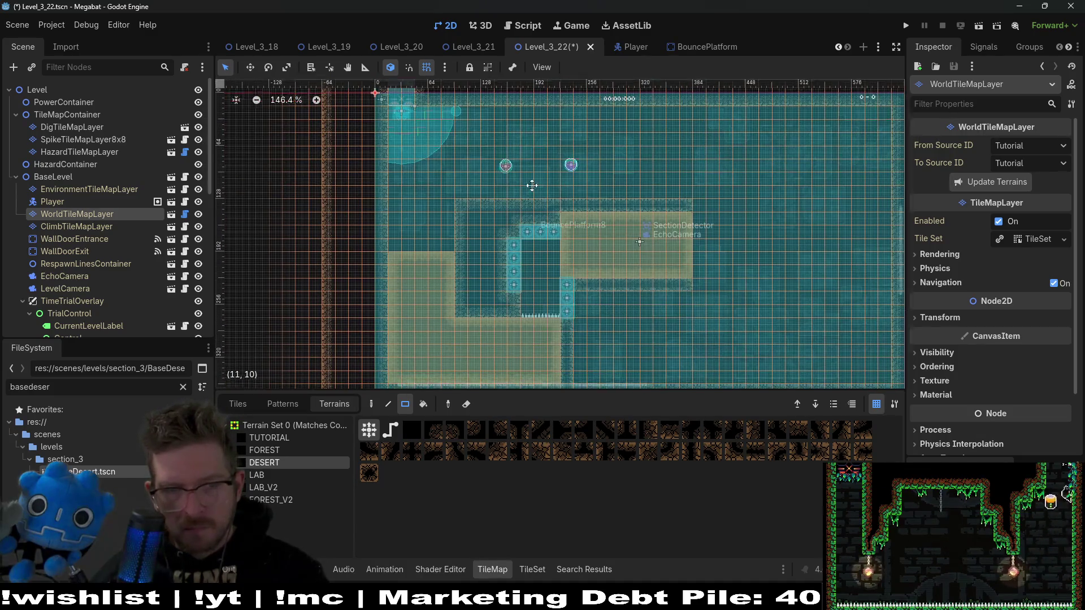
pyautogui.click(978, 27)
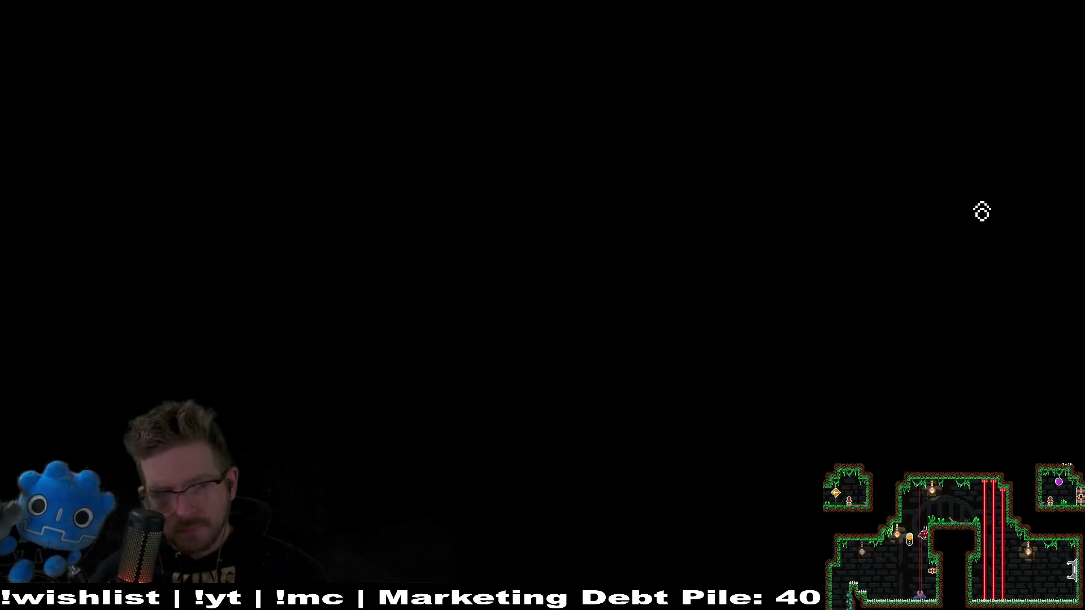
# Grapple to grab both fruits, touch the spikes, tunnel through the sand block, then stop with F8
pyautogui.press('Right')
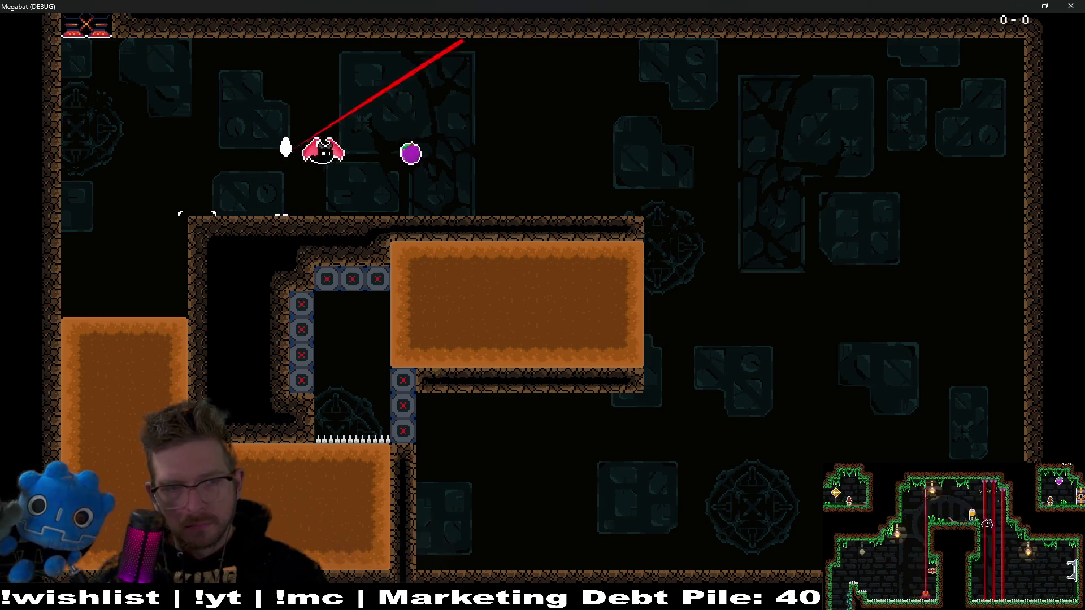
pyautogui.press('Left')
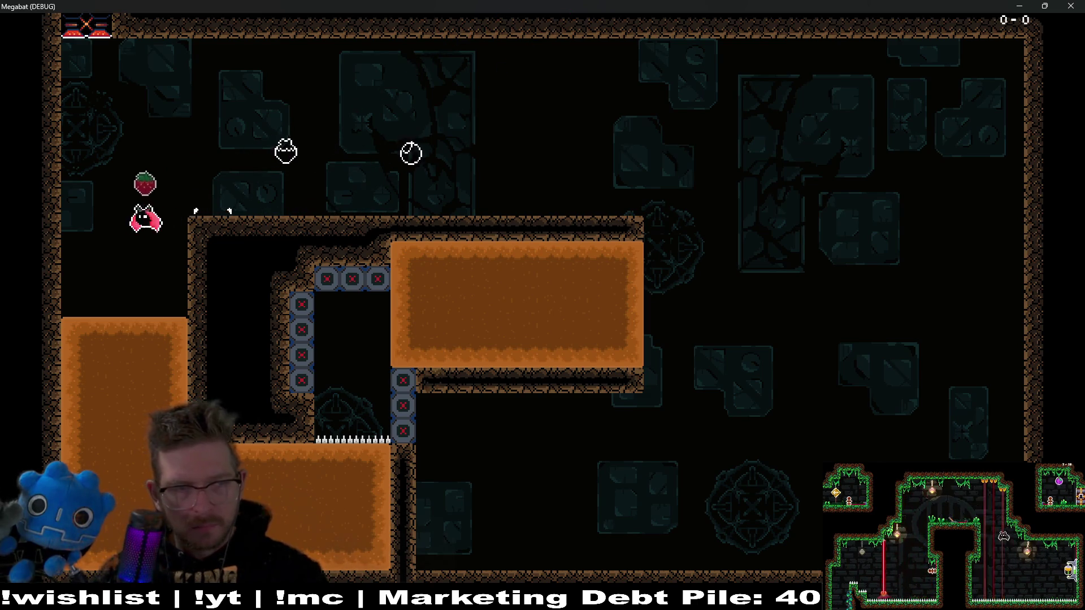
pyautogui.press('Right')
pyautogui.press('Left')
pyautogui.press('Right')
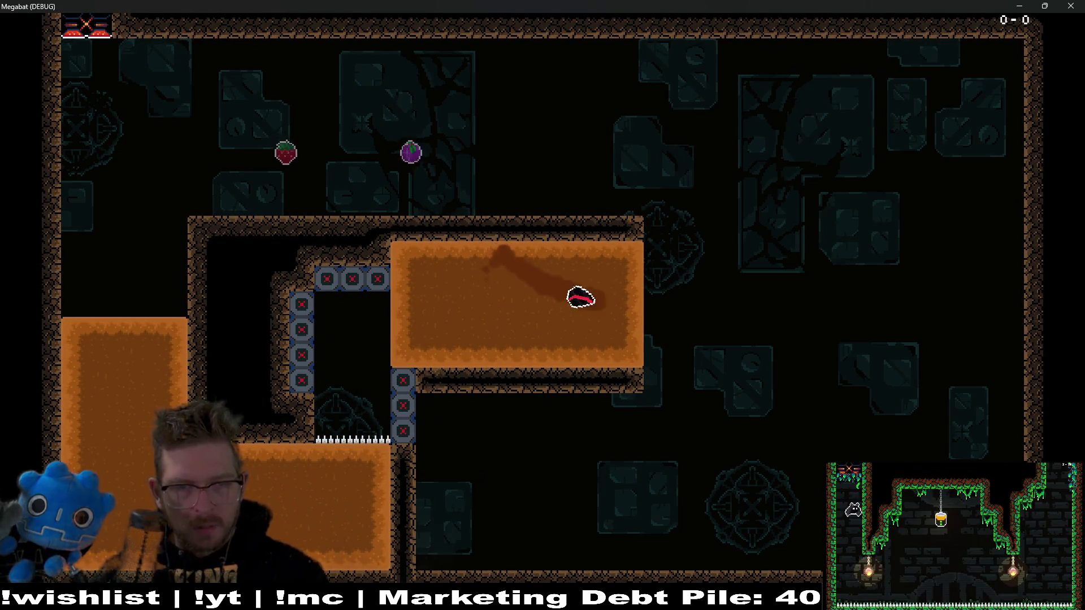
pyautogui.press('Left')
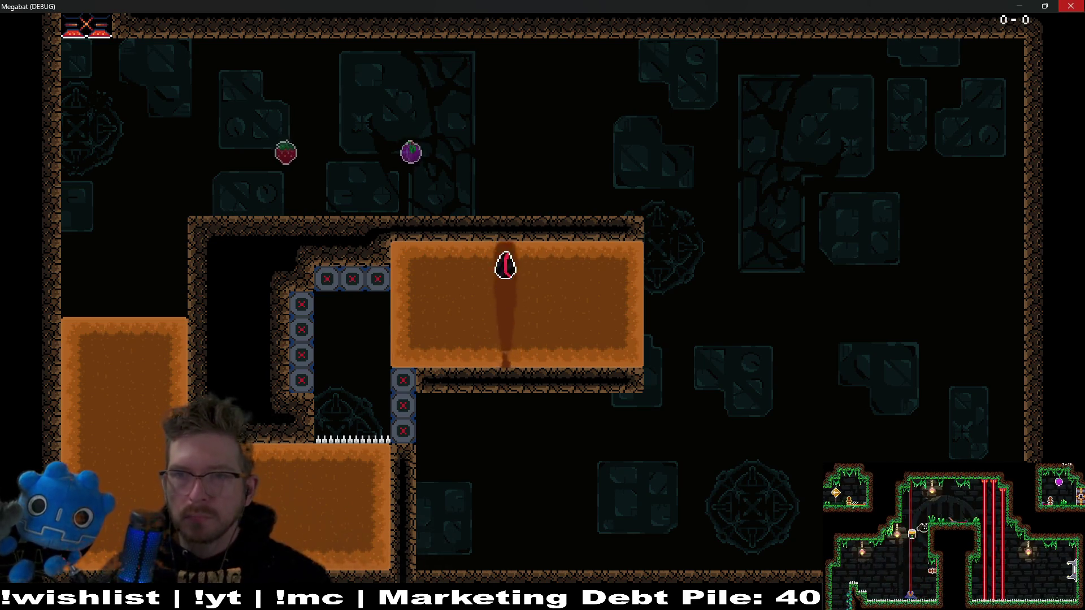
pyautogui.press('F8')
pyautogui.moveTo(517, 158); pyautogui.dragTo(533, 242)
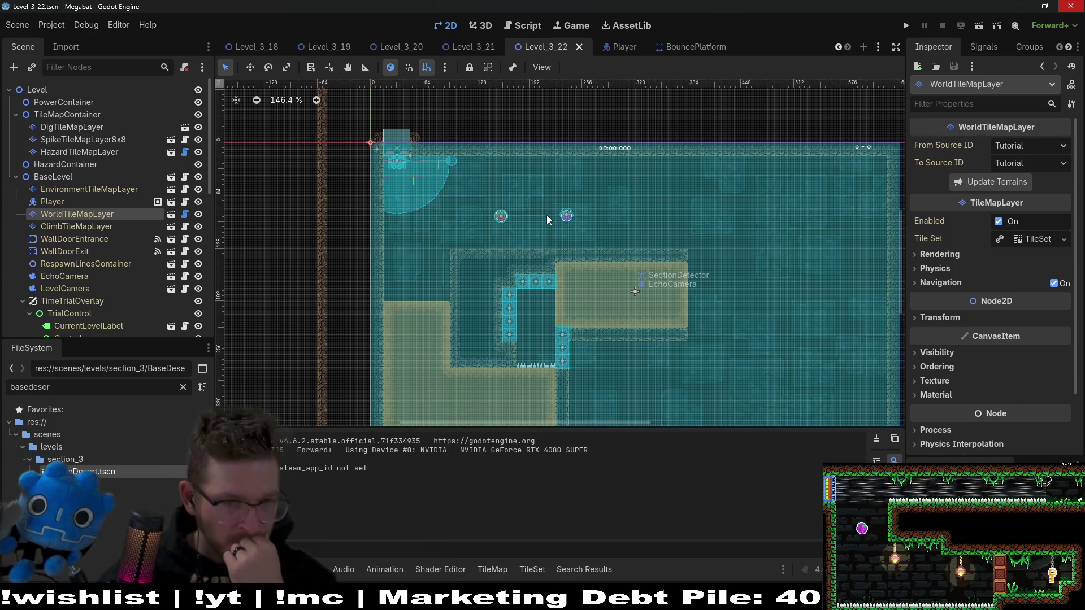
# Drag Fruit2 from the upper fruit row onto the lower-left sand ground and nudge it left
pyautogui.scroll(-5, 106, 286)
pyautogui.scroll(-2, 107, 285)
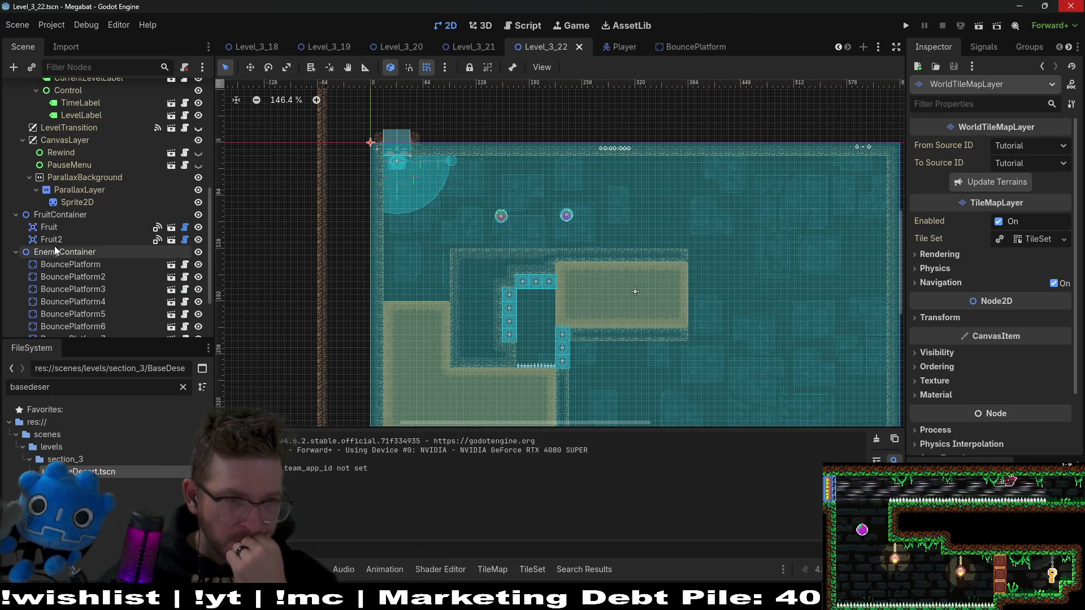
pyautogui.click(60, 239)
pyautogui.scroll(3, 565, 215)
pyautogui.press('w')
pyautogui.moveTo(634, 137)
pyautogui.mouseDown()
pyautogui.moveTo(589, 228)
pyautogui.moveTo(438, 382)
pyautogui.mouseUp()
pyautogui.scroll(4, 443, 377)
pyautogui.press('Left')
pyautogui.press('Left')
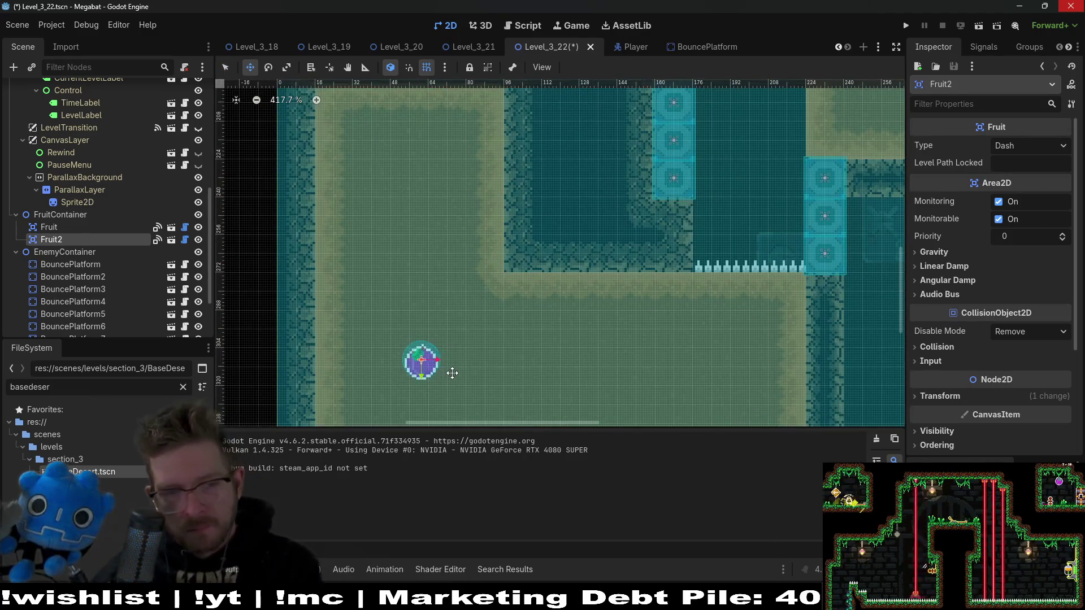
pyautogui.scroll(-5, 451, 373)
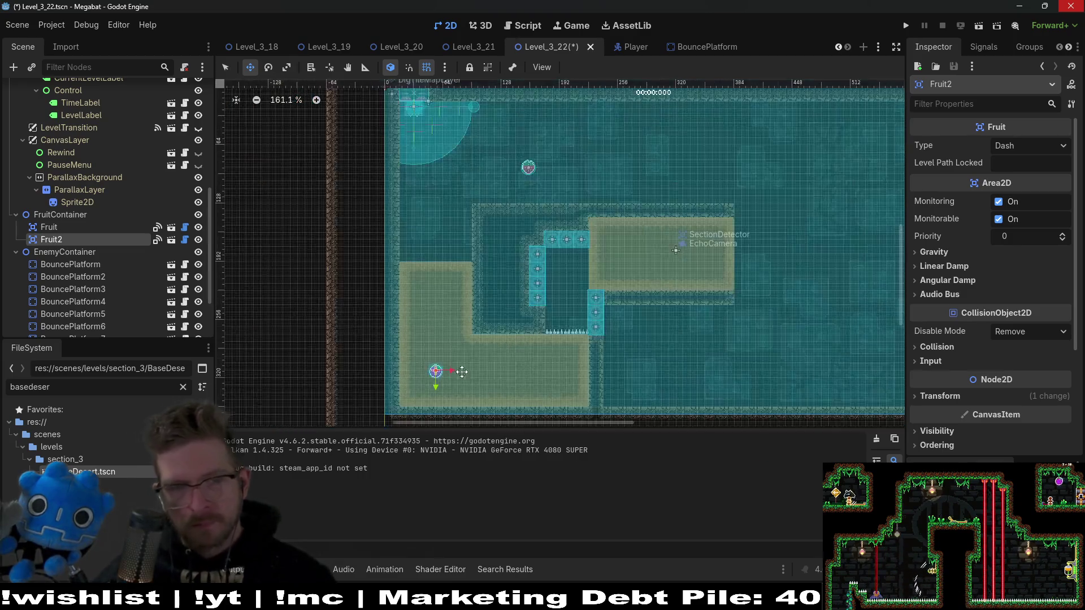
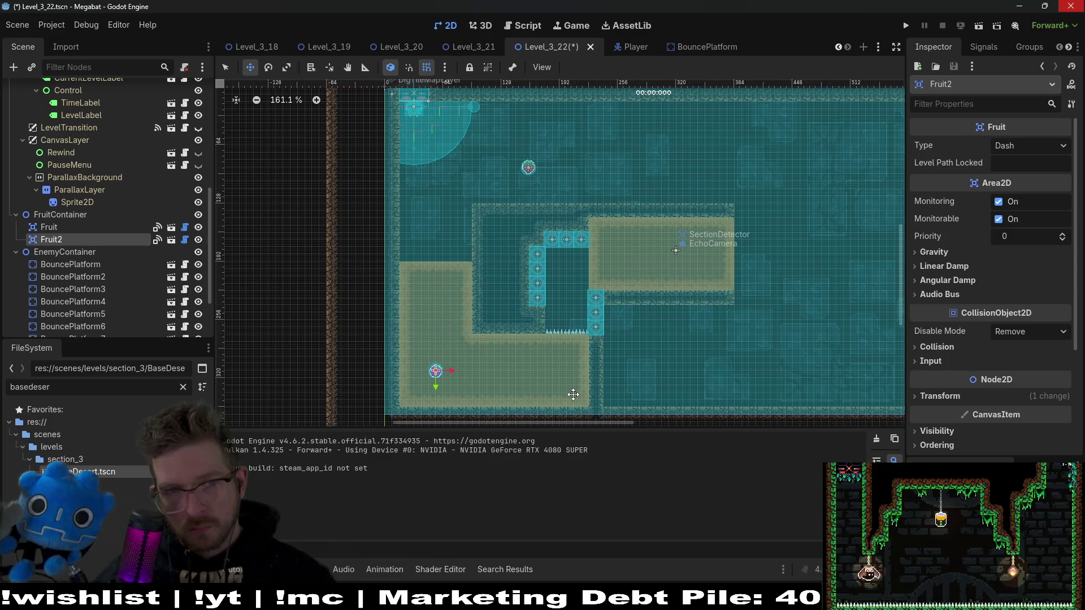
# Save Level_3_22 and switch via Level_3_21 to the Level_3_20 scene
pyautogui.hotkey('ctrl', 's')
pyautogui.click(472, 51)
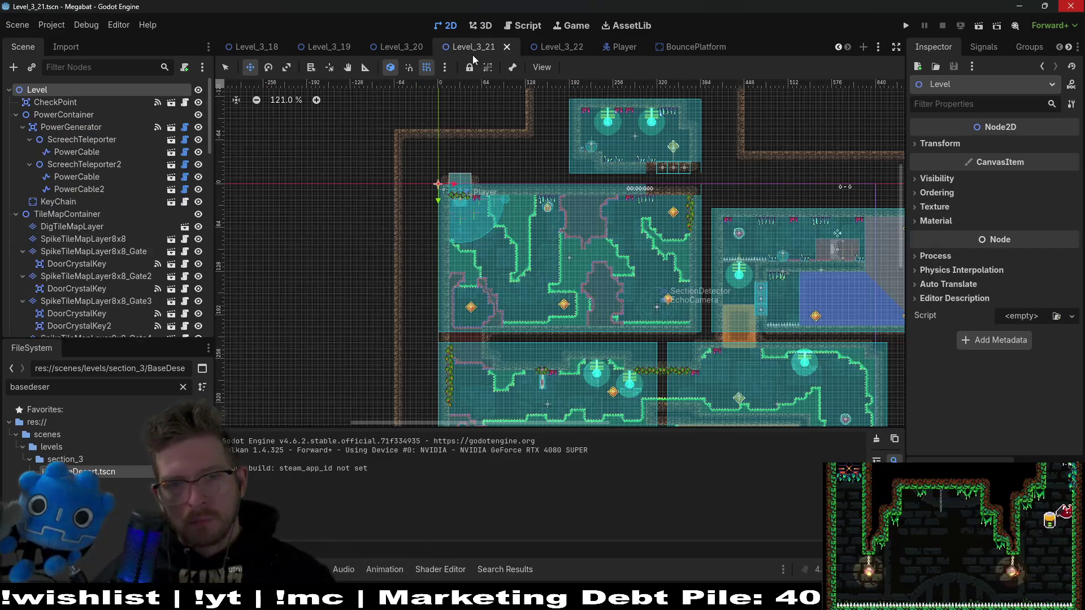
pyautogui.click(406, 43)
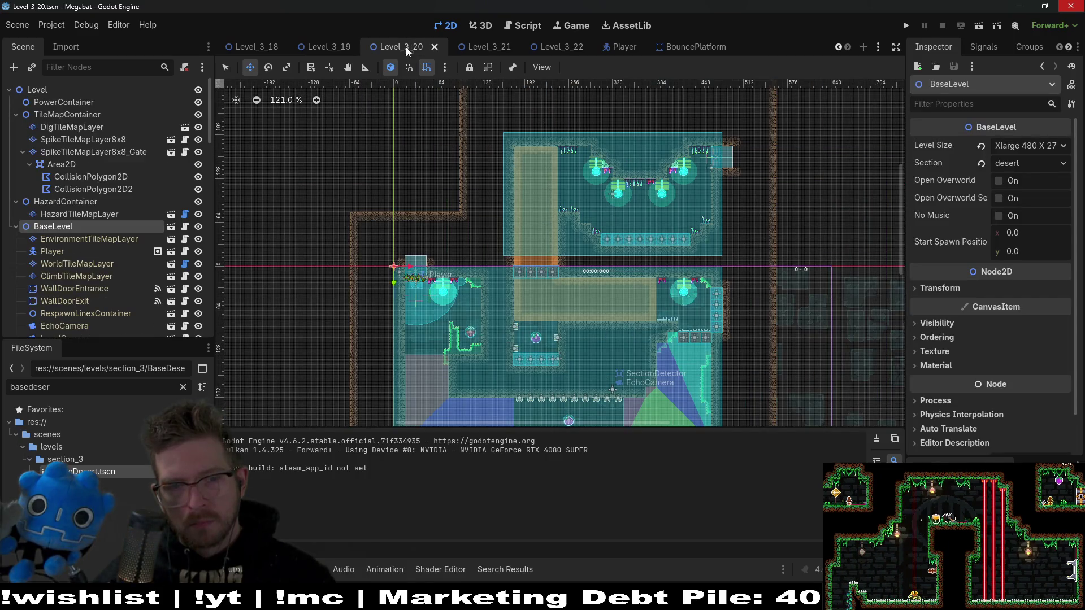
# Zoom the canvas to frame Level_3_20 and run the scene to playtest it
pyautogui.scroll(5, 593, 240)
pyautogui.scroll(2, 592, 240)
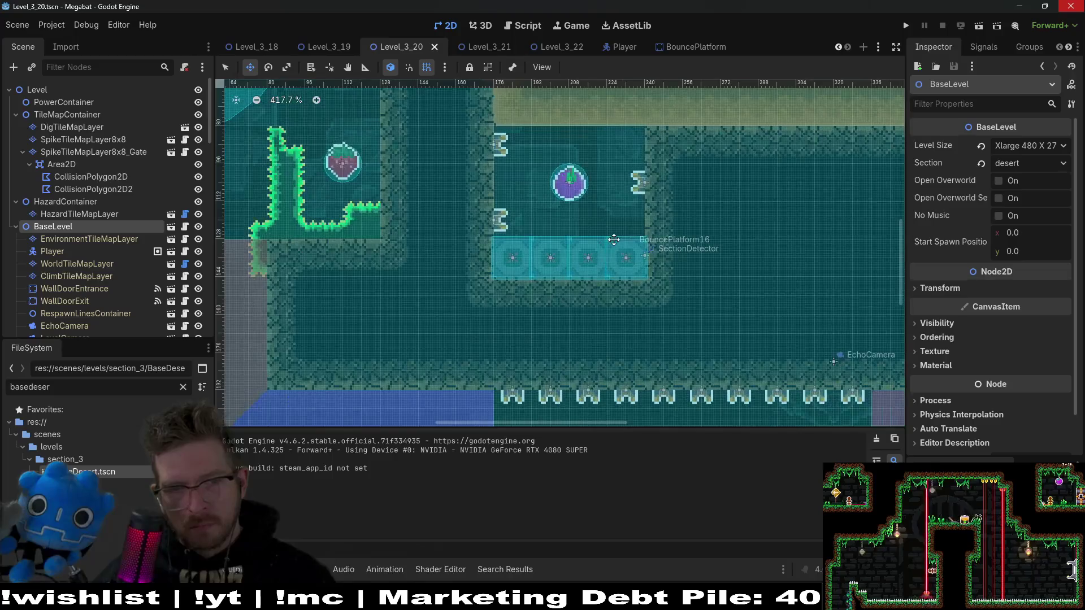
pyautogui.scroll(-5, 614, 240)
pyautogui.scroll(2, 655, 265)
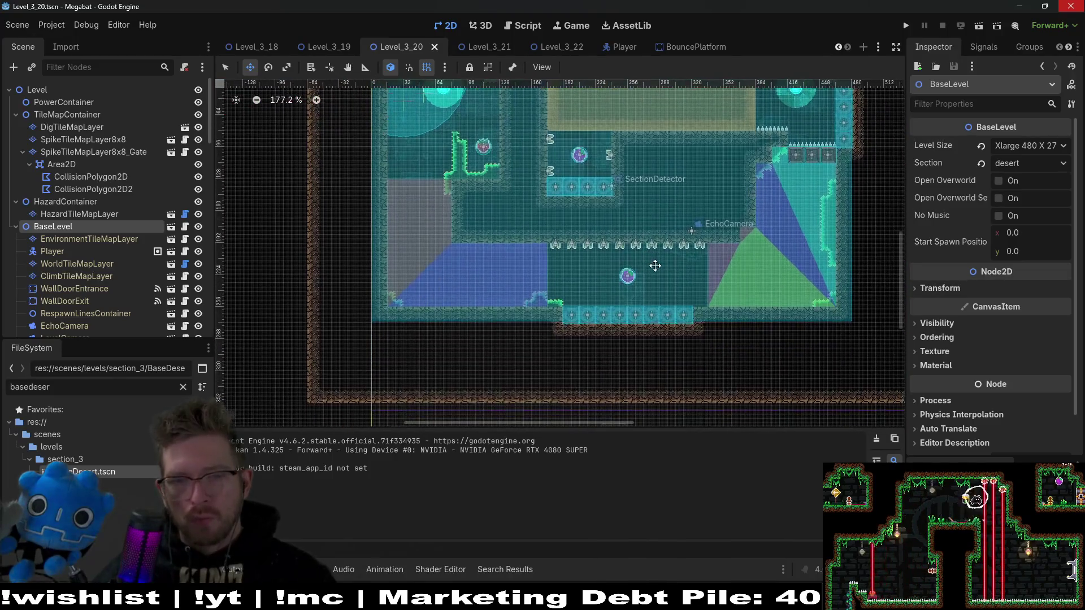
pyautogui.scroll(2, 656, 227)
pyautogui.click(981, 27)
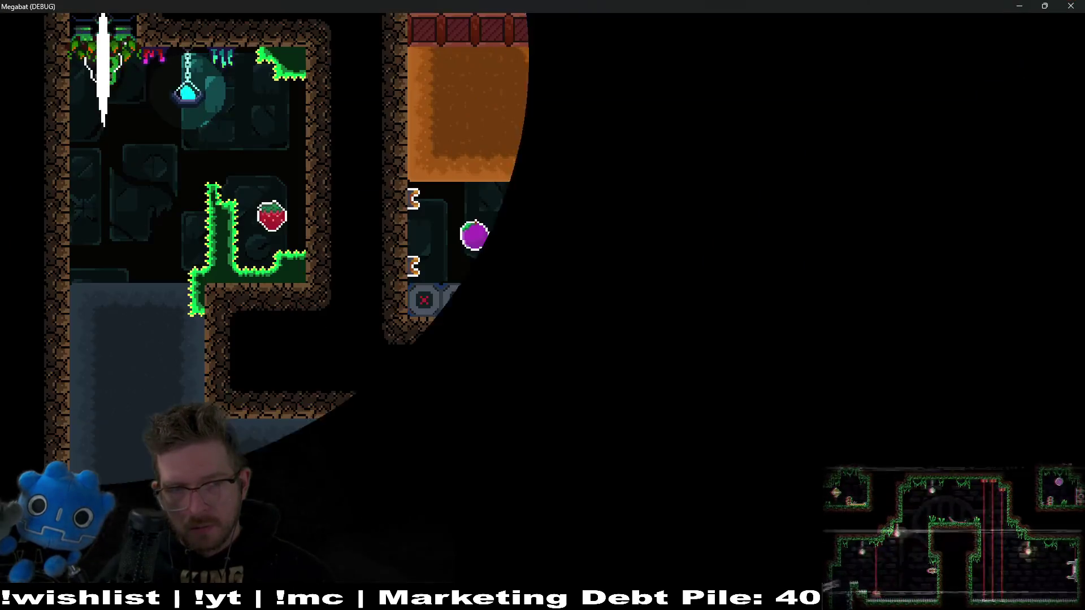
# Fly the bat to the strawberry, past the fire pit, up to the plum, then stop the game
pyautogui.press('space')
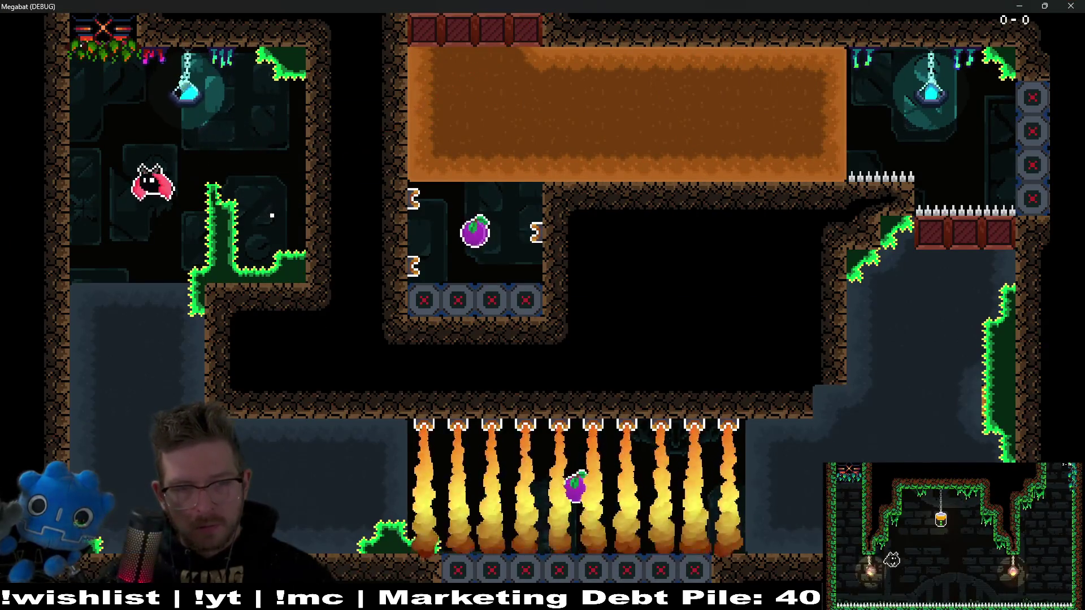
pyautogui.press('space')
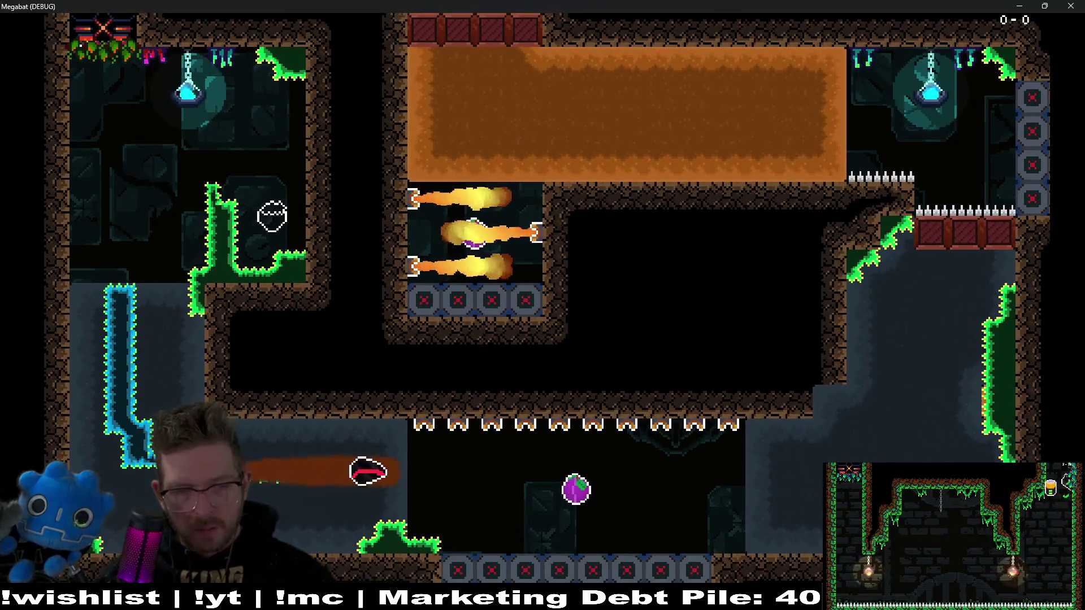
pyautogui.press('space')
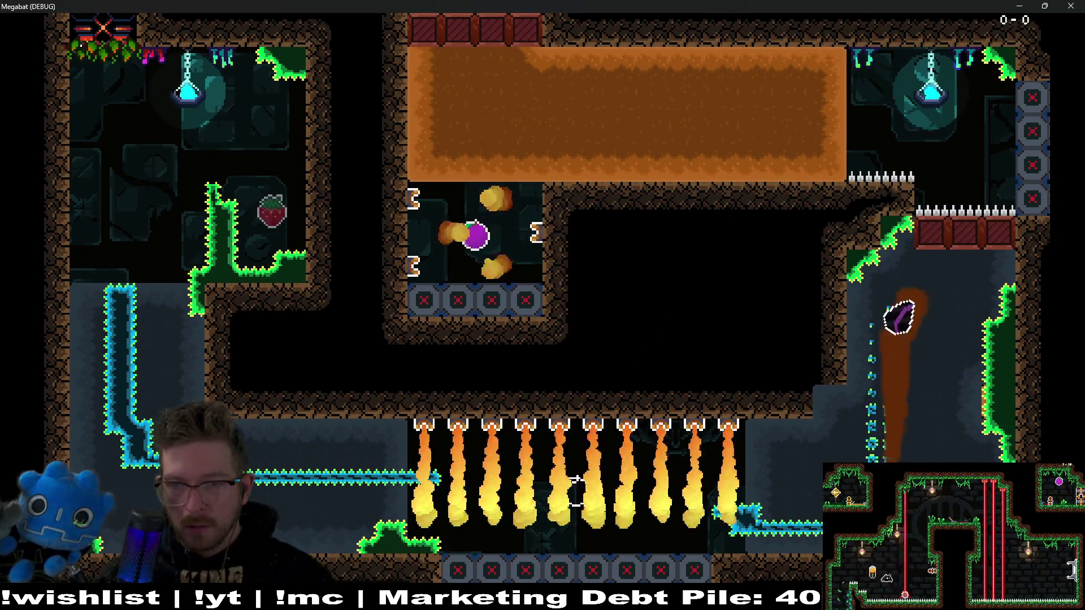
pyautogui.press('space')
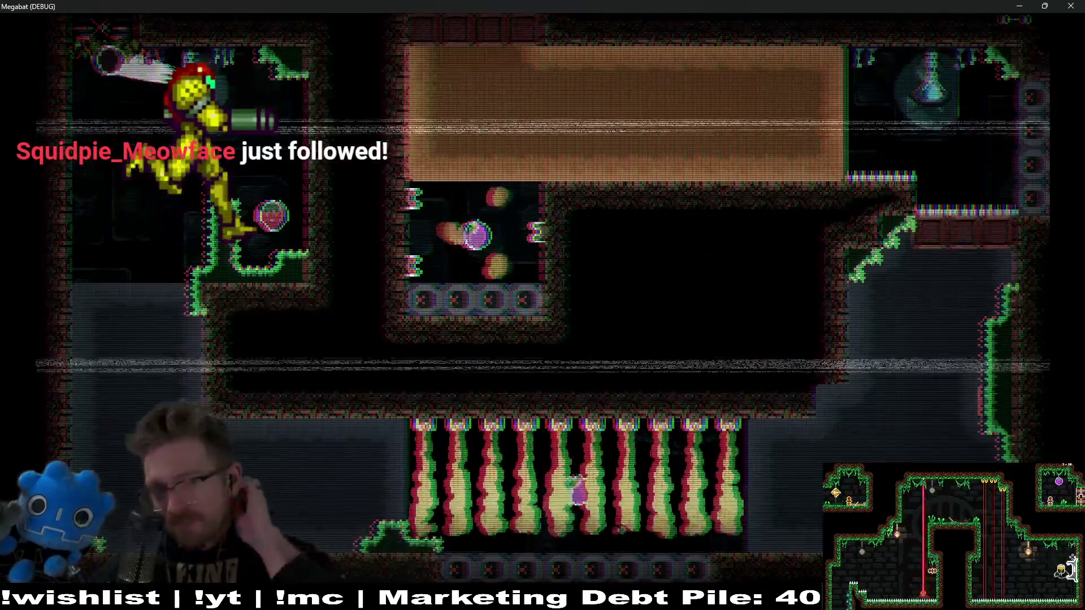
pyautogui.press('F8')
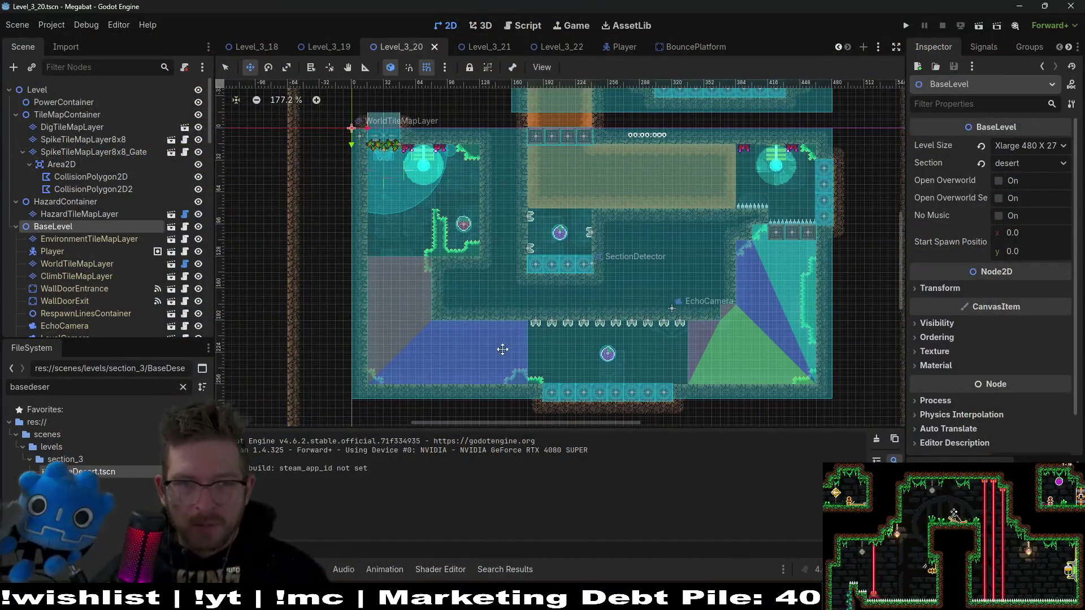
# Select BreakableBlock4 through BreakableBlock7 in the Scene dock
pyautogui.scroll(3, 568, 294)
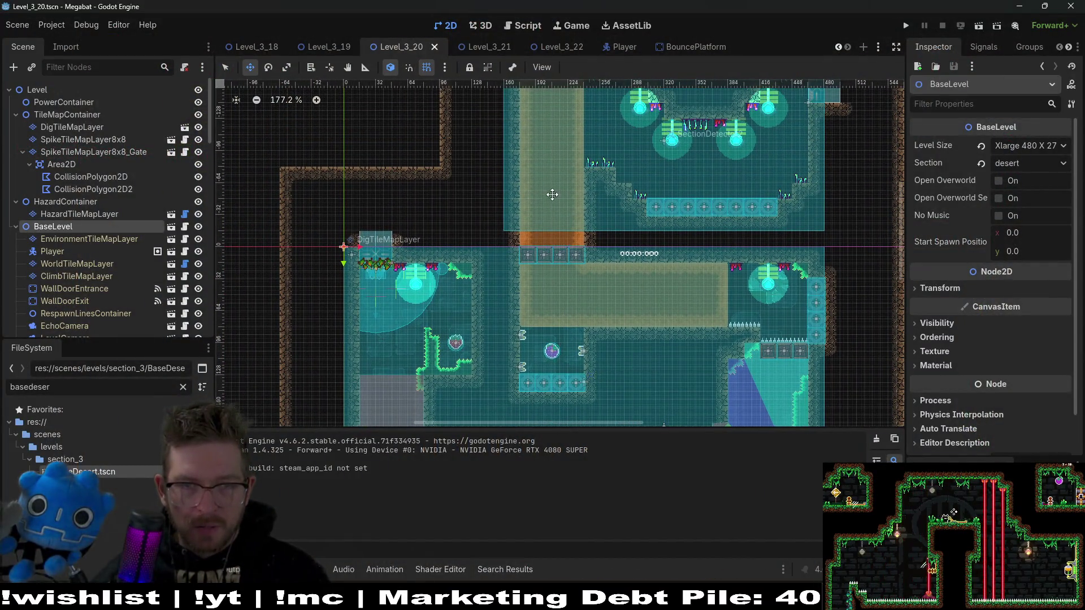
pyautogui.moveTo(552, 194); pyautogui.dragTo(531, 308)
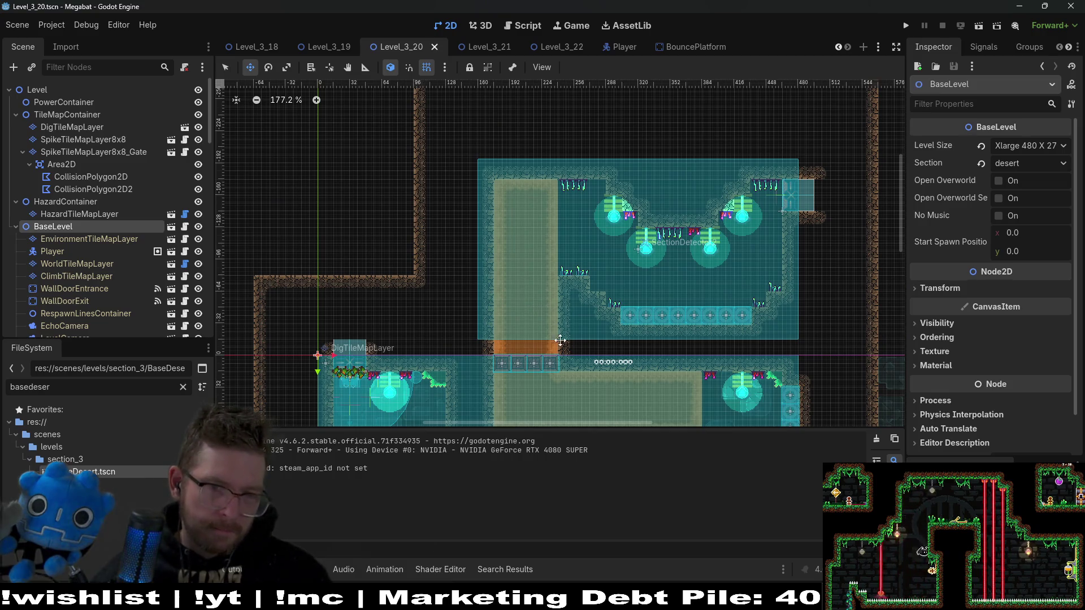
pyautogui.scroll(-4, 574, 251)
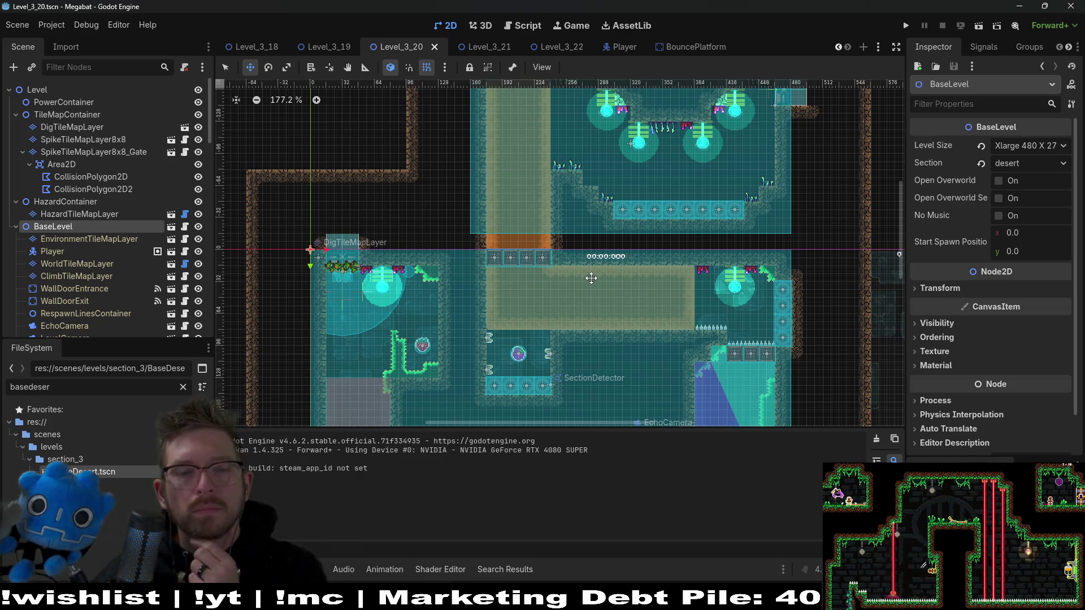
pyautogui.scroll(-10, 124, 271)
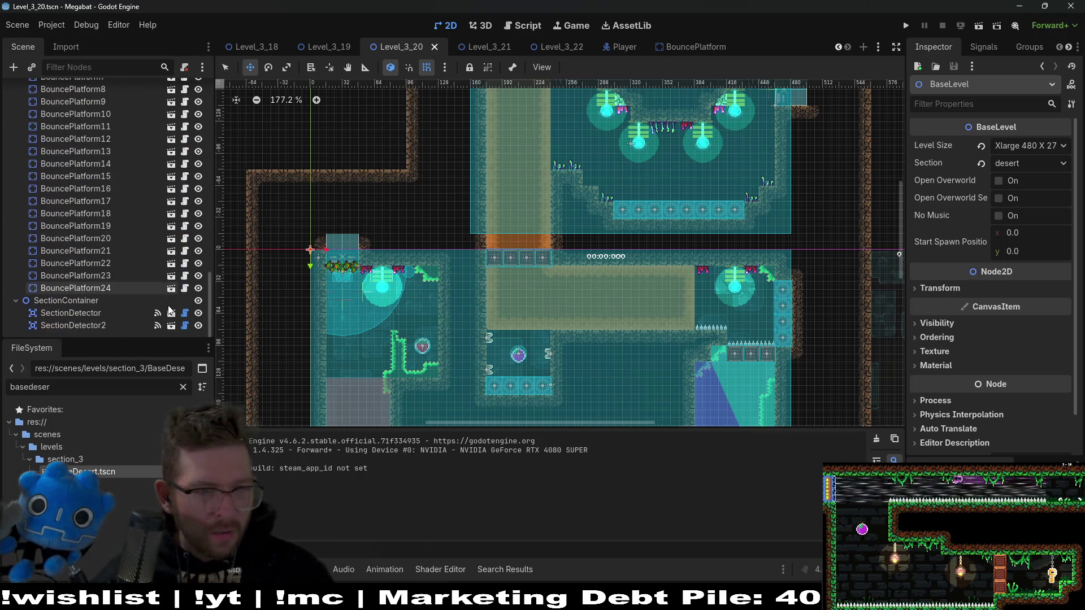
pyautogui.scroll(8, 104, 313)
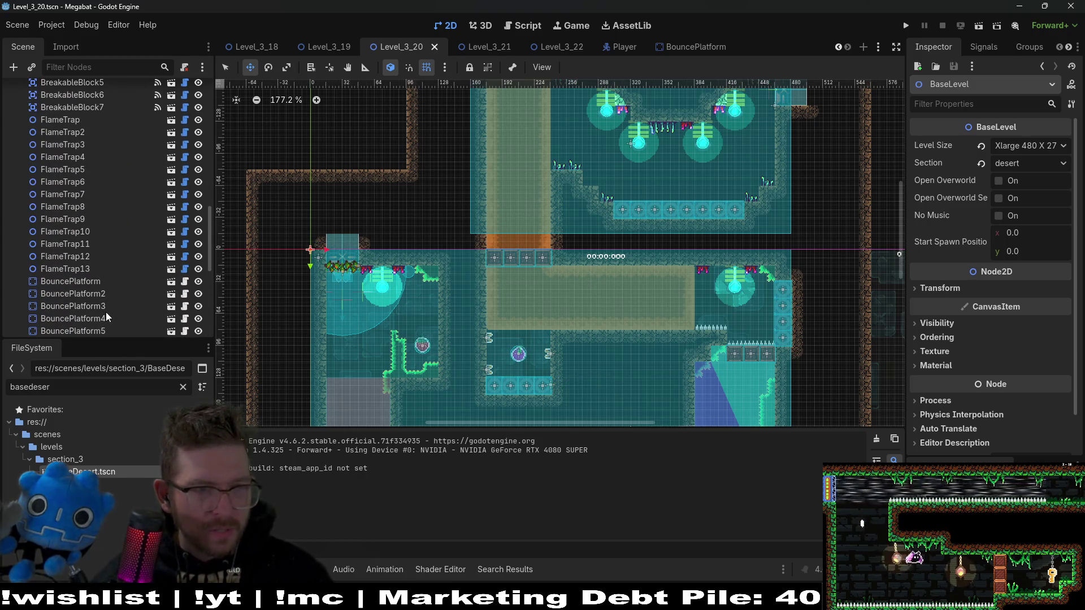
pyautogui.click(85, 231)
pyautogui.keyDown('shift'); pyautogui.click(96, 160); pyautogui.keyUp('shift')
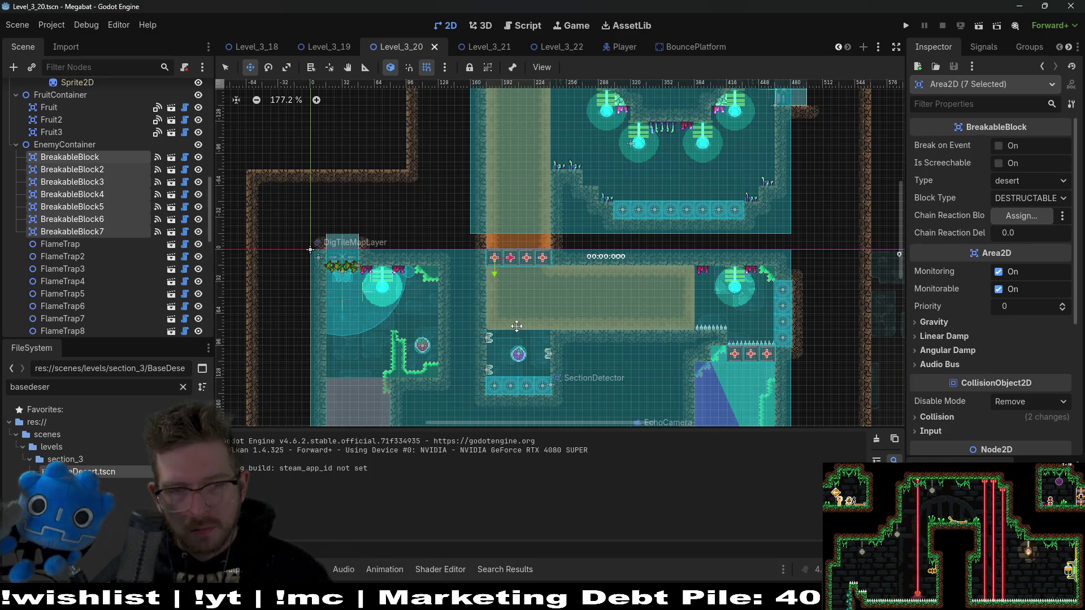
pyautogui.click(97, 207)
pyautogui.click(94, 196)
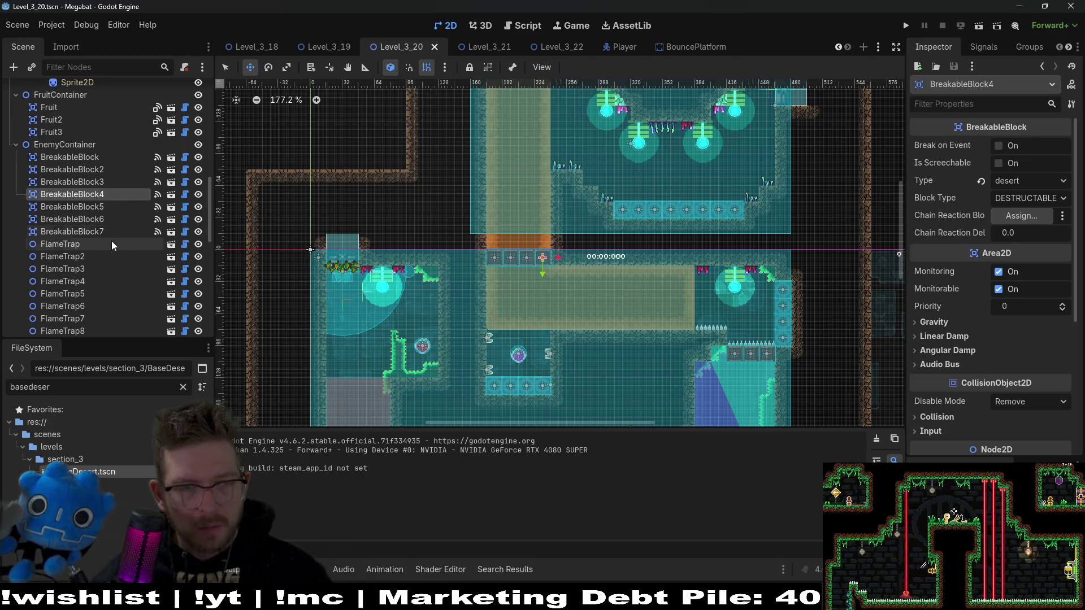
pyautogui.keyDown('shift'); pyautogui.click(100, 232); pyautogui.keyUp('shift')
# Delete the four selected blocks, confirm the deletion, and save Level_3_20
pyautogui.press('Delete')
pyautogui.press('Return')
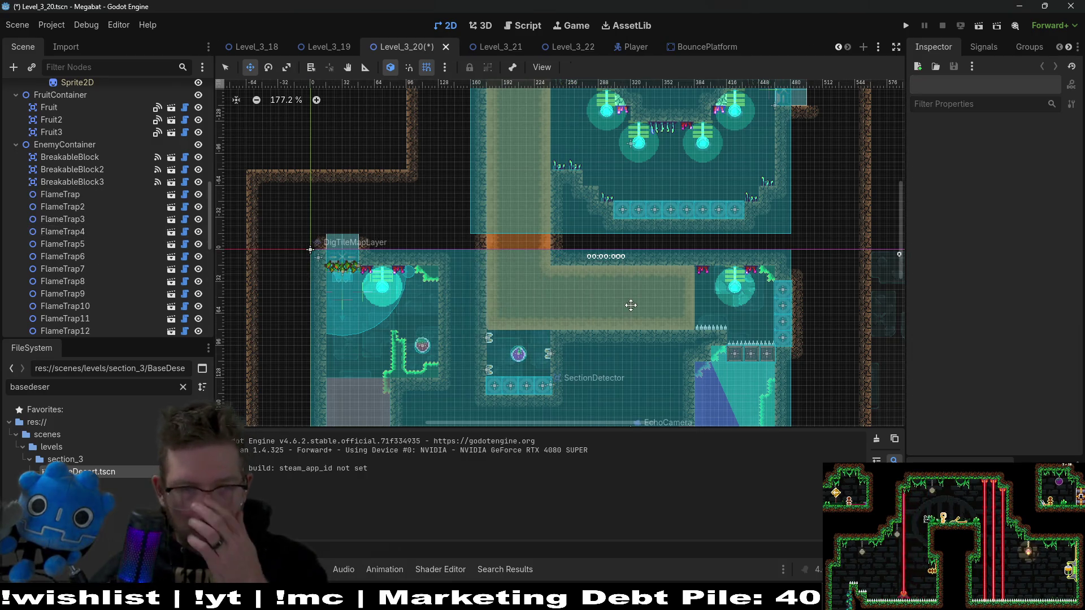
pyautogui.scroll(3, 571, 248)
pyautogui.hotkey('ctrl', 's')
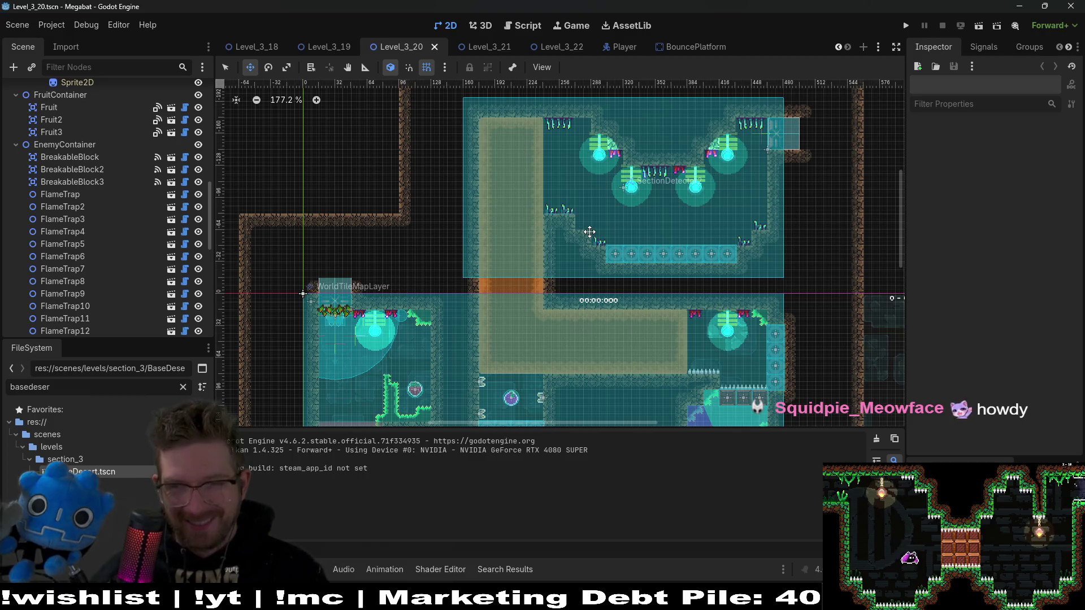
# Run Level_3_20 and fly down the left shaft, along the corridor, up and onto the plum
pyautogui.click(977, 28)
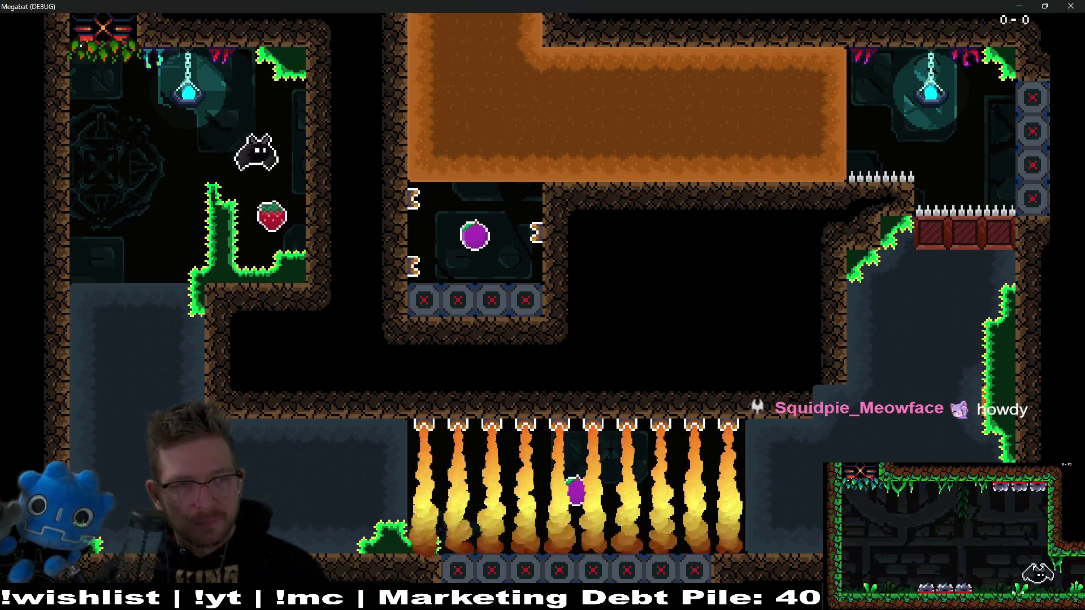
pyautogui.press('Left')
pyautogui.press('Right')
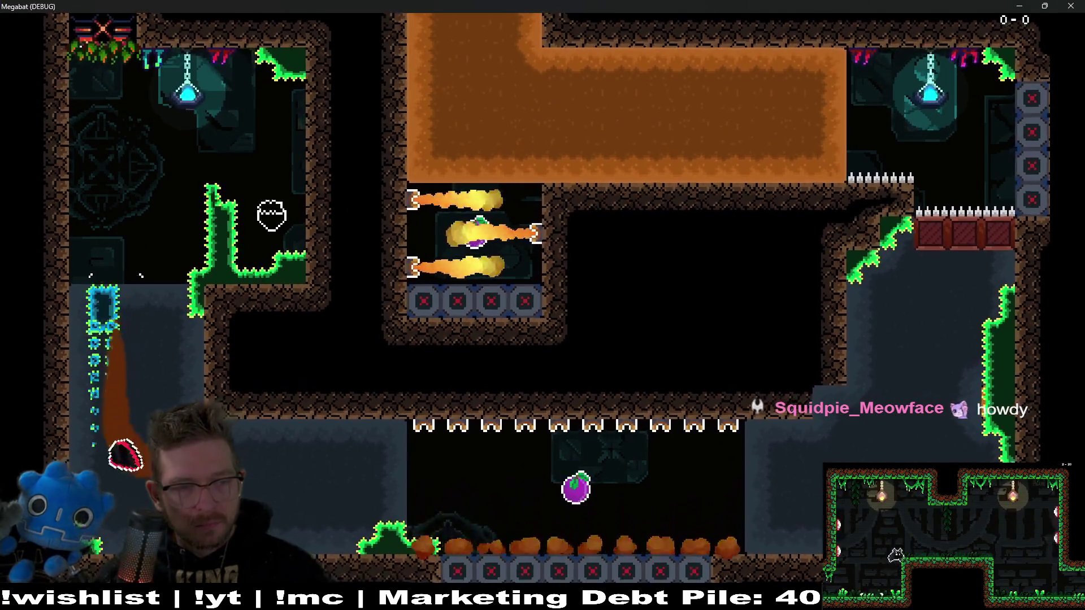
pyautogui.press('Right')
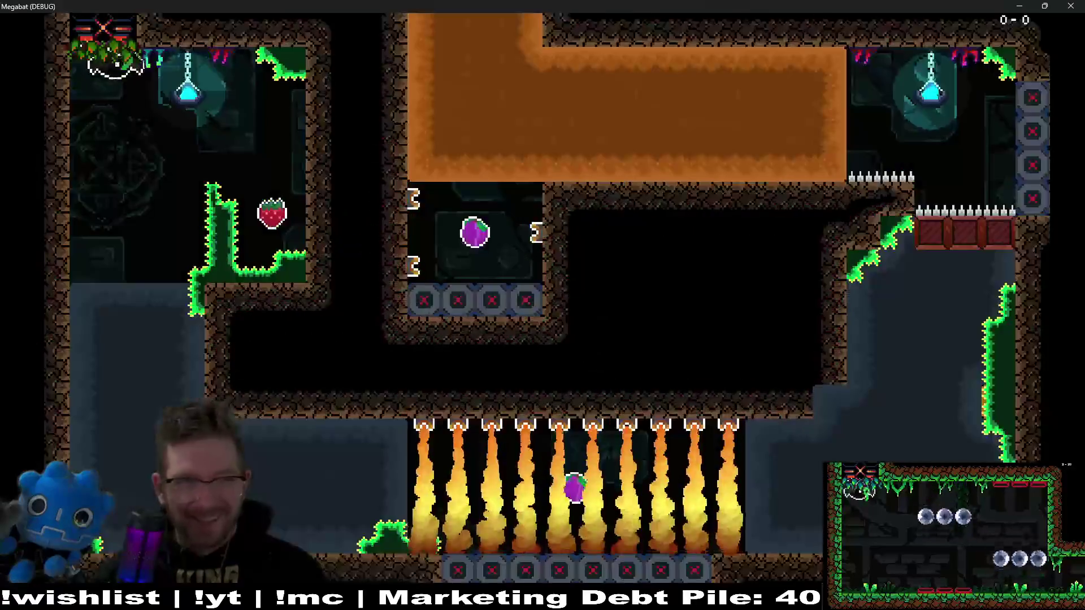
pyautogui.press('Left')
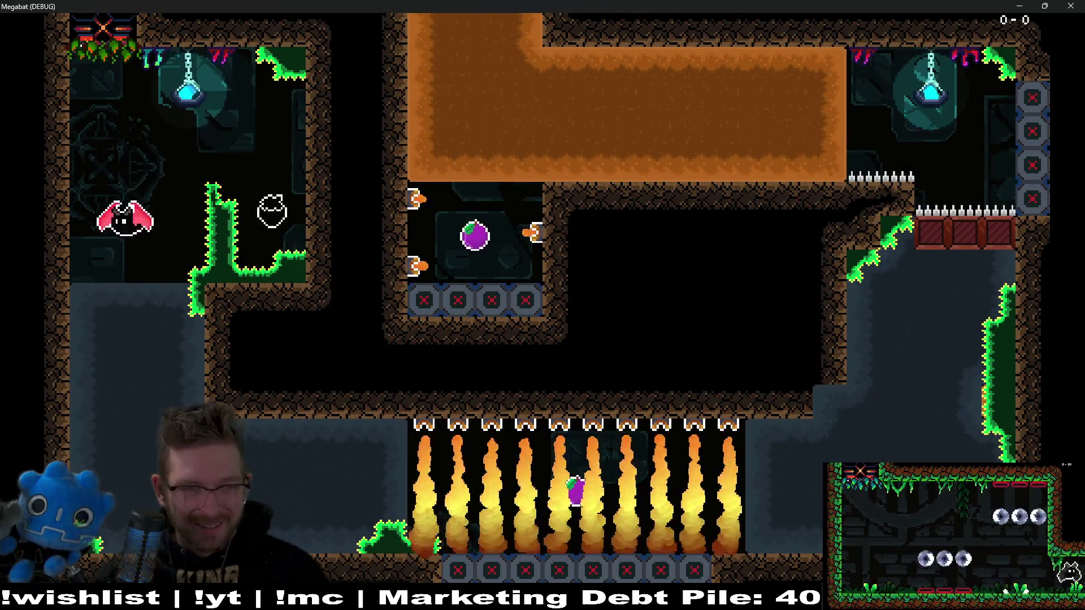
pyautogui.press('Down')
pyautogui.press('Right')
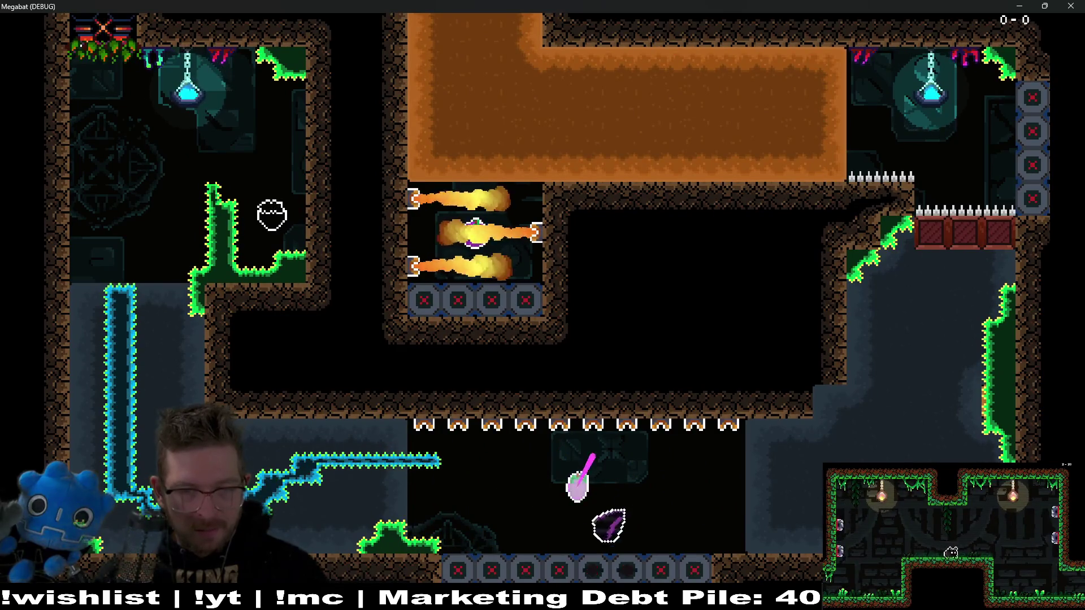
pyautogui.press('Up')
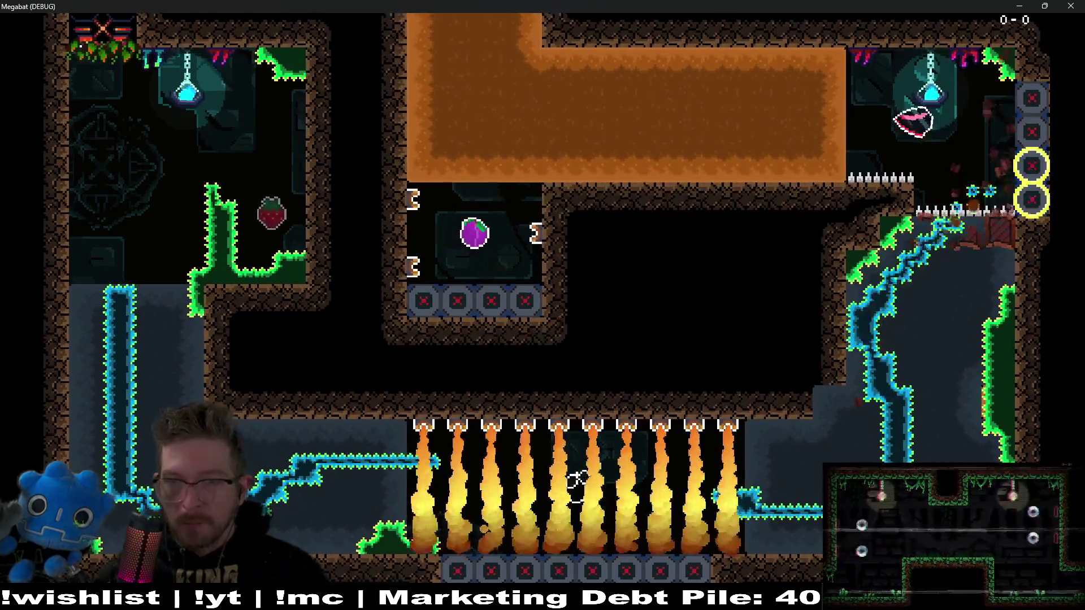
pyautogui.press('Left')
pyautogui.press('Down')
# Fly out of the plum alcove into the next room's exit shaft, then quit the game
pyautogui.press('Up')
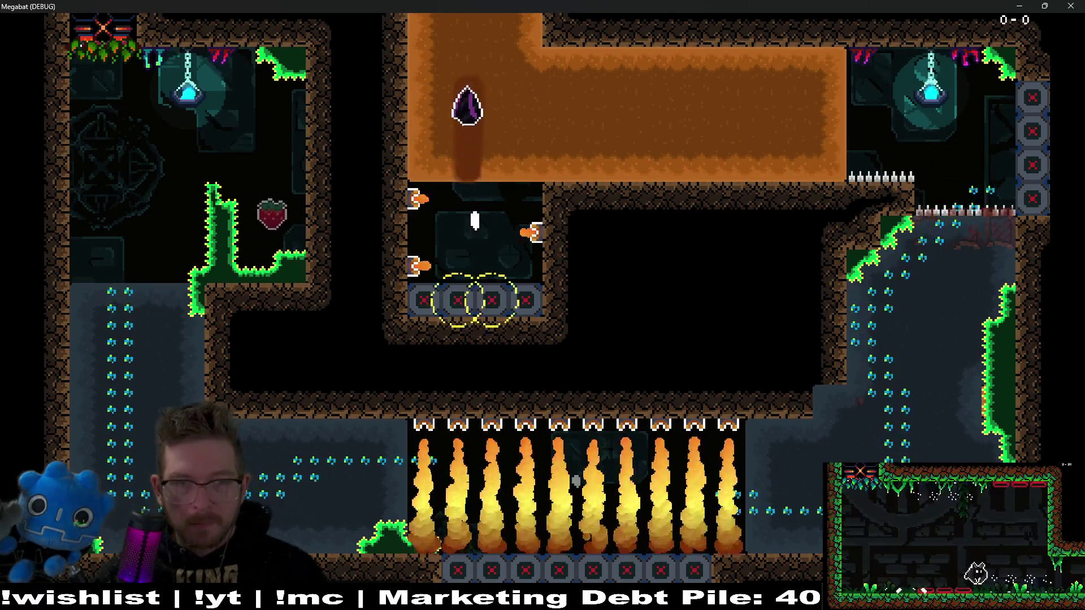
pyautogui.press('Right')
pyautogui.press('Up')
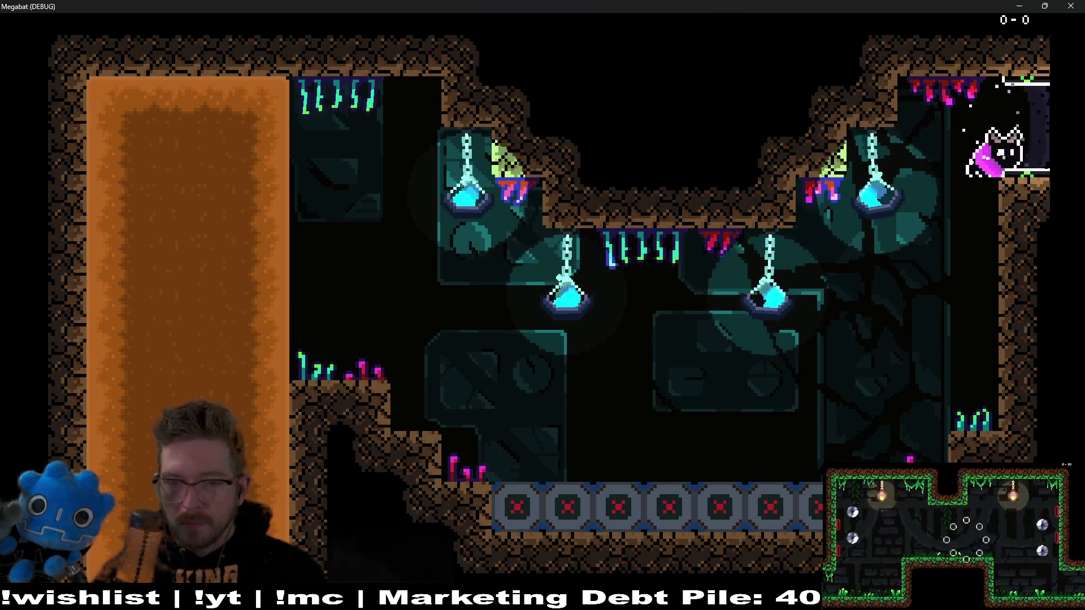
pyautogui.press('Left')
pyautogui.press('Left')
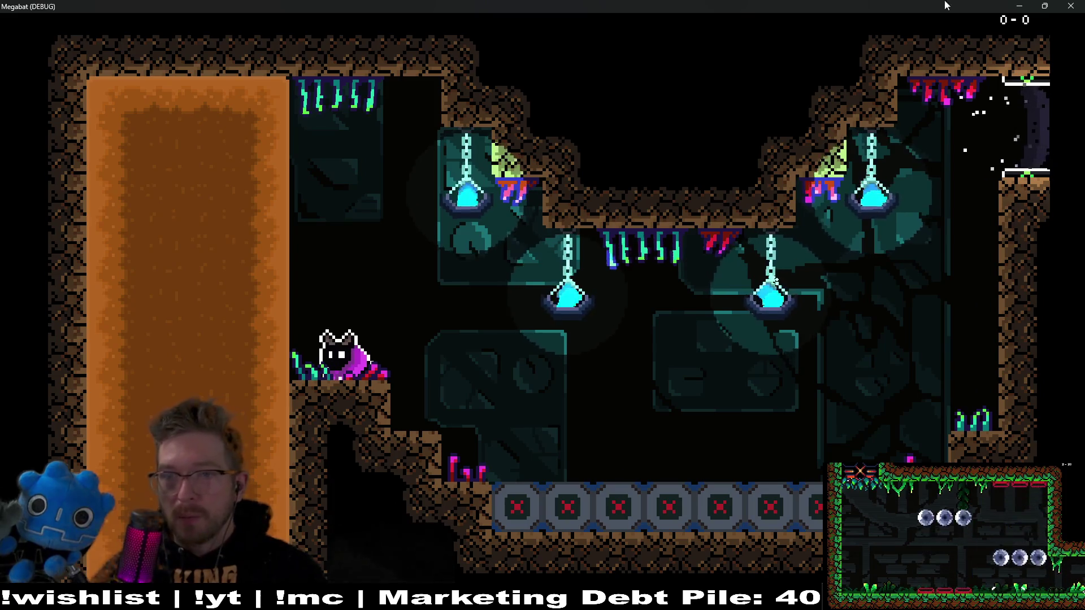
pyautogui.press('Escape')
pyautogui.scroll(-2, 594, 226)
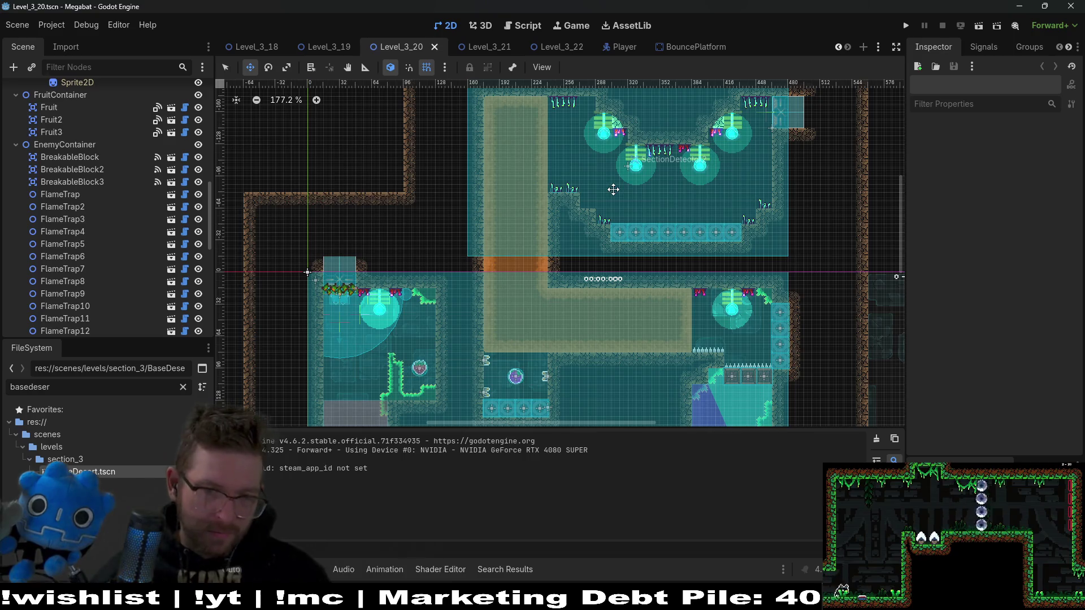
# Switch to the Level_3_22 tab, frame the level, and select WorldTileMapLayer
pyautogui.scroll(-5, 593, 203)
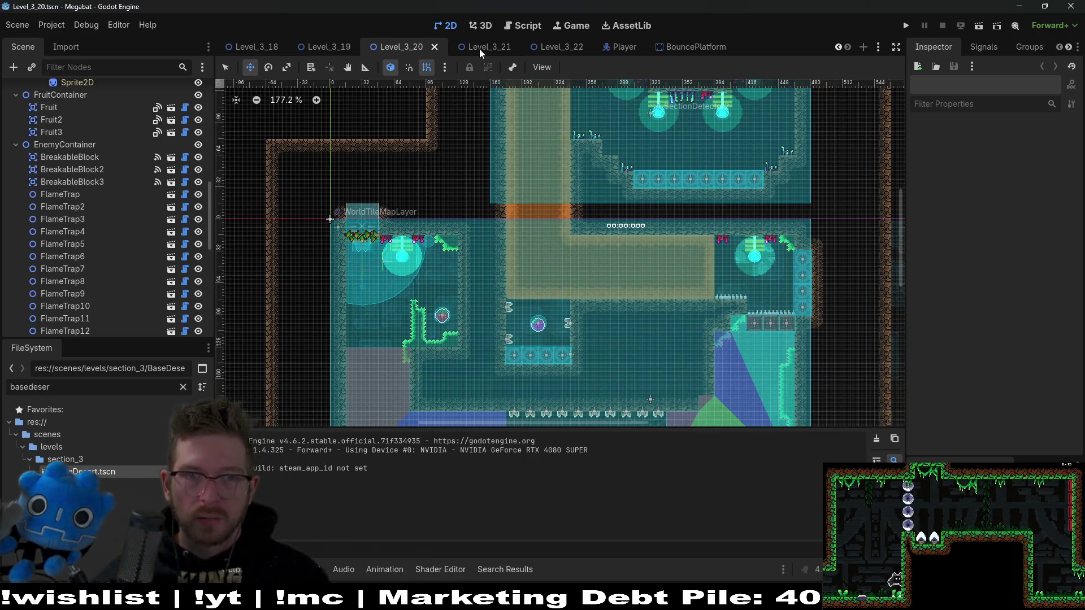
pyautogui.click(479, 49)
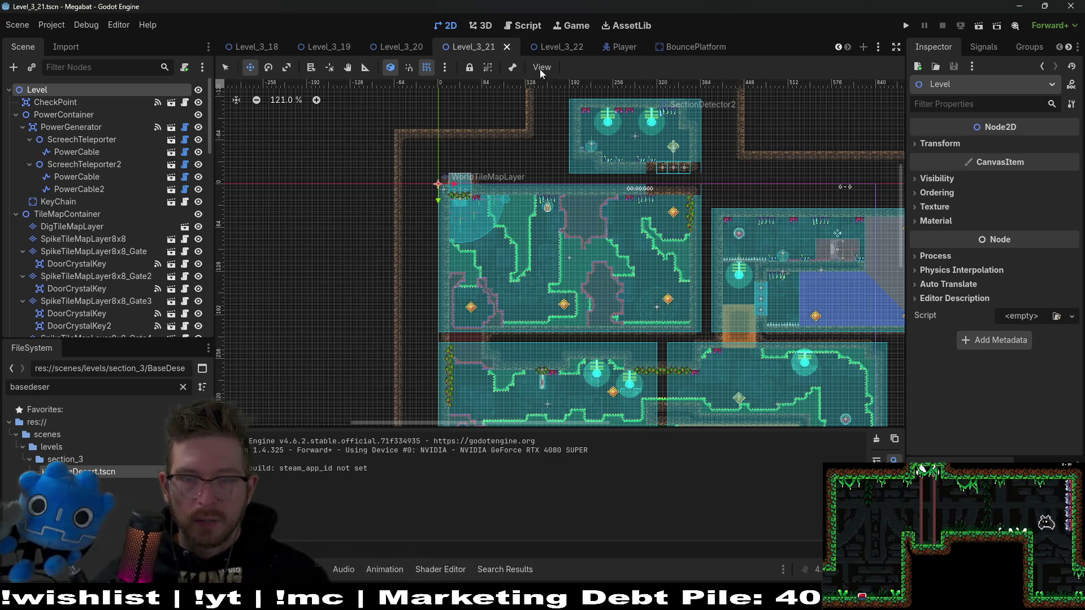
pyautogui.click(560, 48)
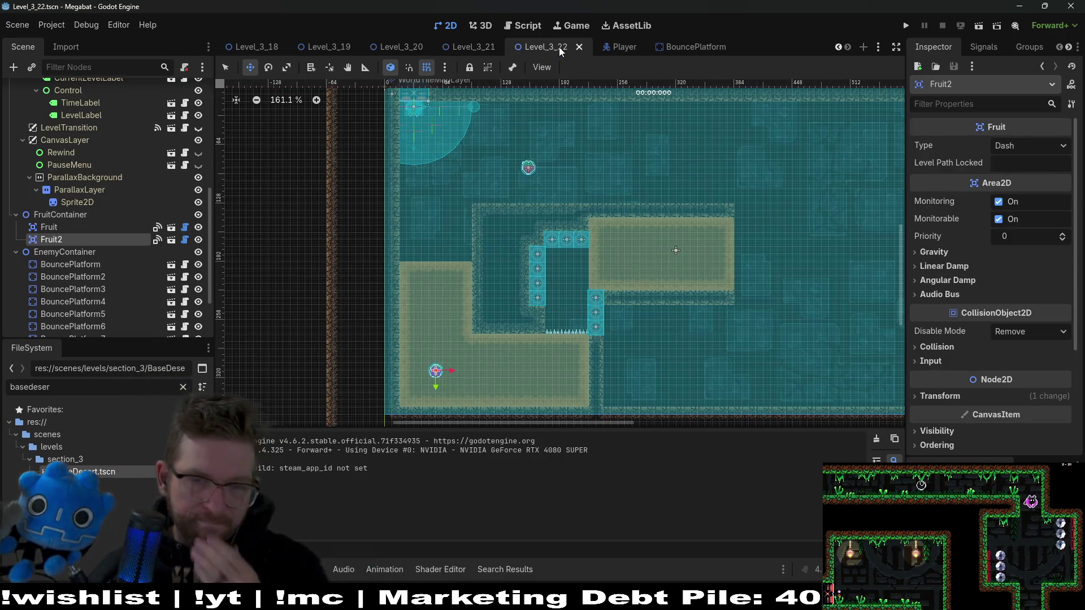
pyautogui.scroll(2, 570, 274)
pyautogui.hscroll(2, 591, 225)
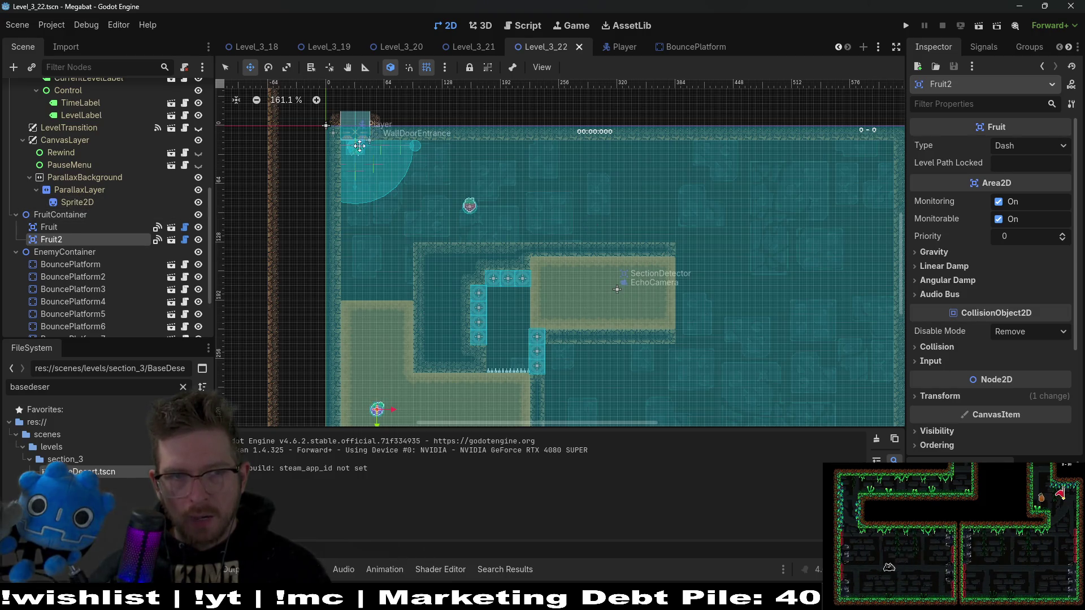
pyautogui.scroll(6, 72, 171)
pyautogui.scroll(1, 73, 170)
pyautogui.click(99, 215)
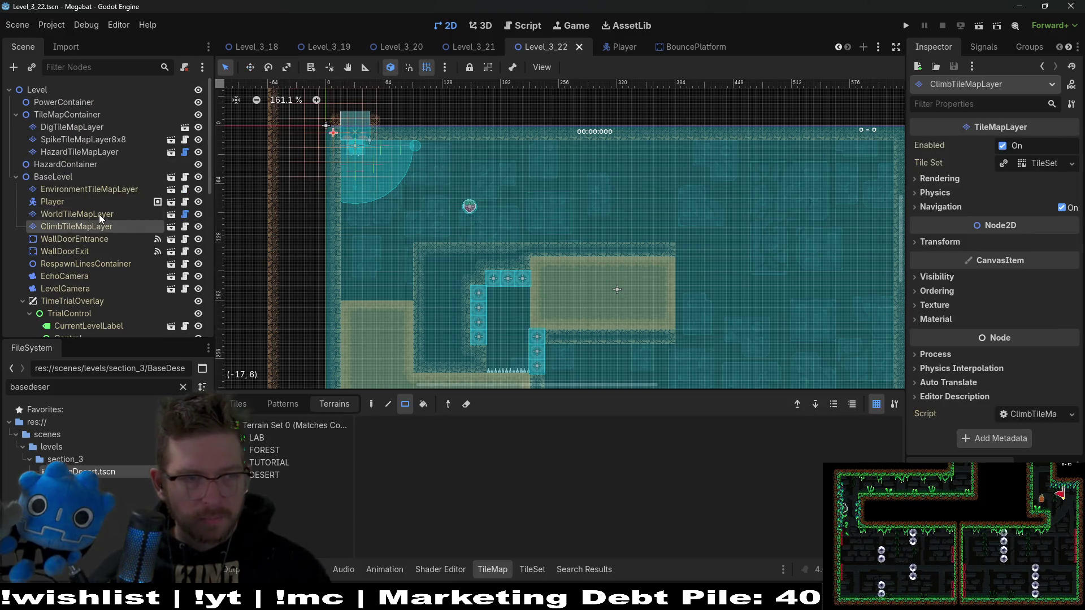
# Paint Desert terrain tiles on the wall and at the room's top-right corner
pyautogui.click(271, 467)
pyautogui.scroll(5, 412, 269)
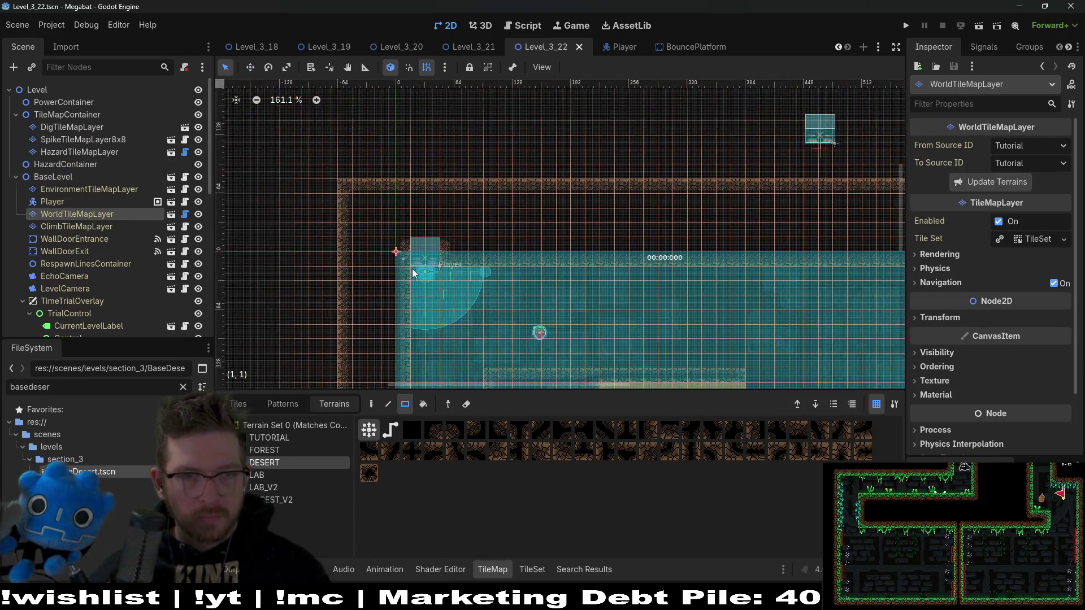
pyautogui.click(433, 243)
pyautogui.scroll(-7, 753, 258)
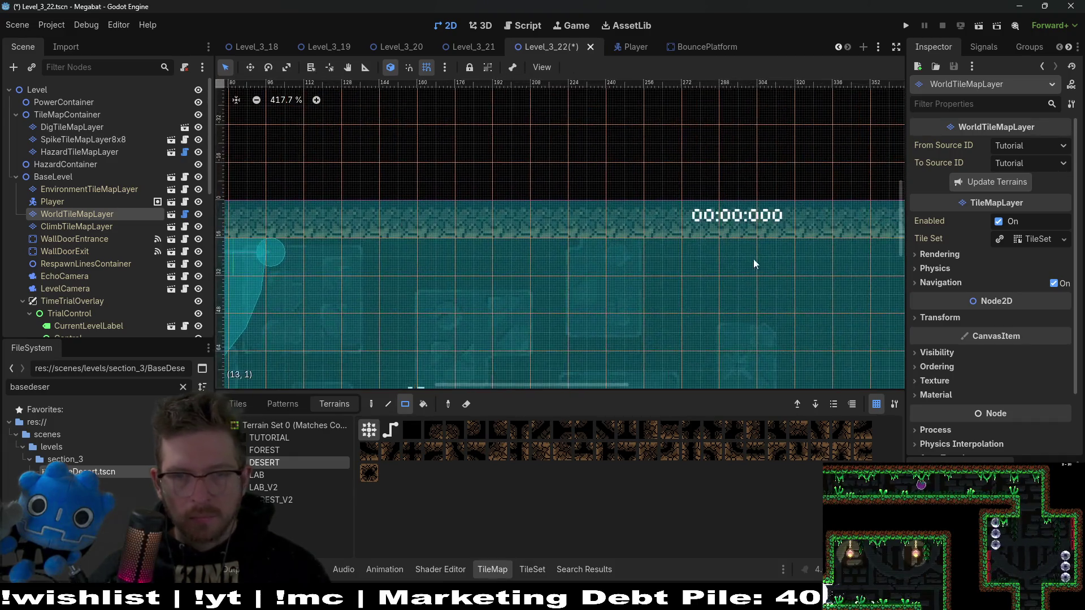
pyautogui.moveTo(697, 240)
pyautogui.mouseDown()
pyautogui.moveTo(665, 180)
pyautogui.moveTo(634, 198)
pyautogui.mouseUp()
pyautogui.scroll(4, 643, 187)
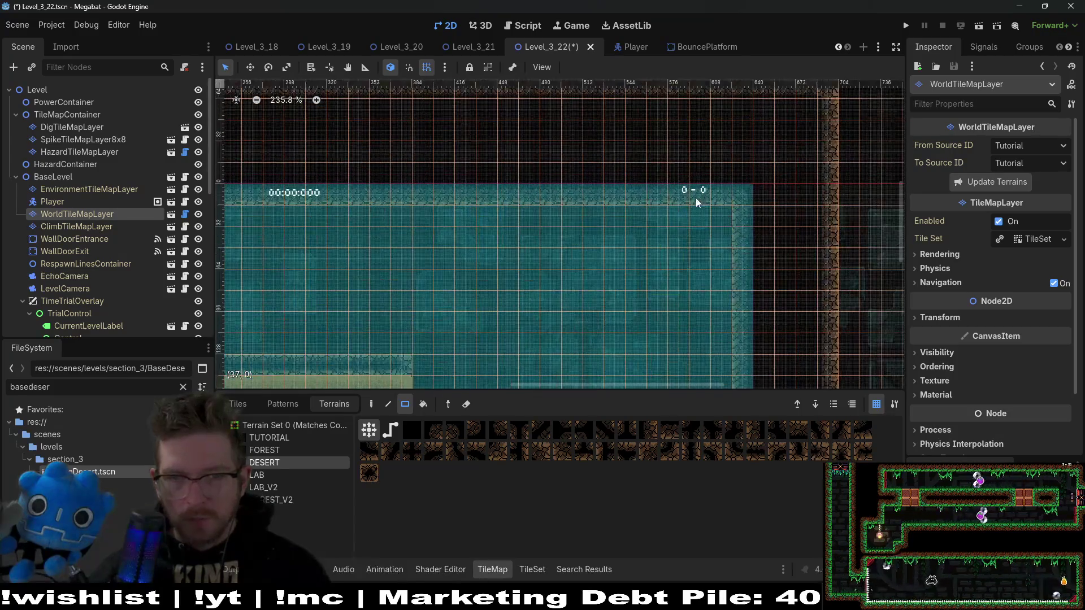
pyautogui.moveTo(714, 196); pyautogui.dragTo(714, 195)
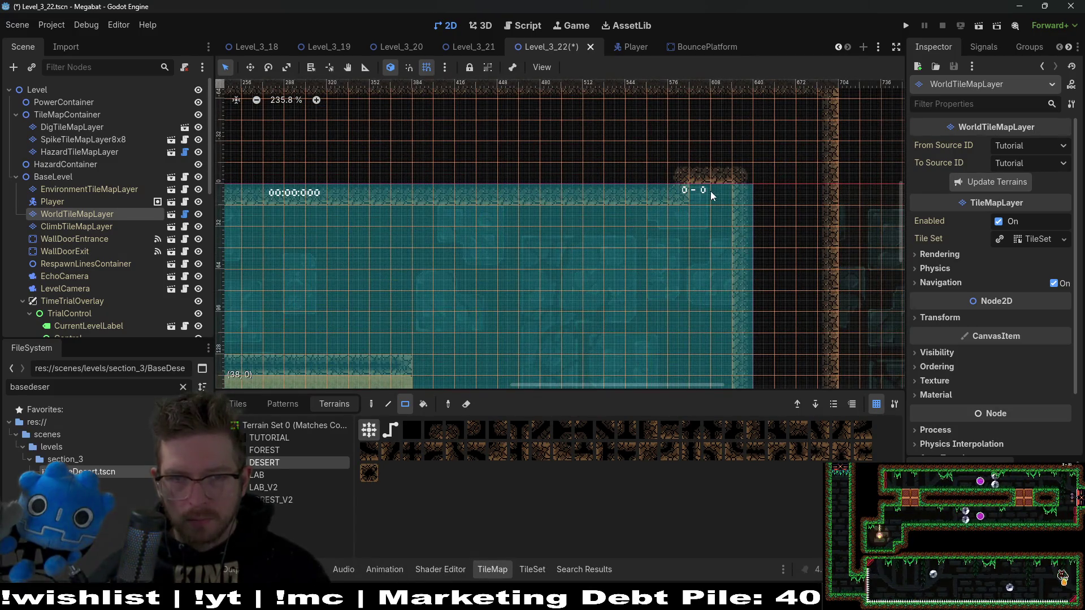
# Move WallDoorEntrance and the Player together up to the top-right wall
pyautogui.click(77, 243)
pyautogui.keyDown('ctrl'); pyautogui.click(66, 205); pyautogui.keyUp('ctrl')
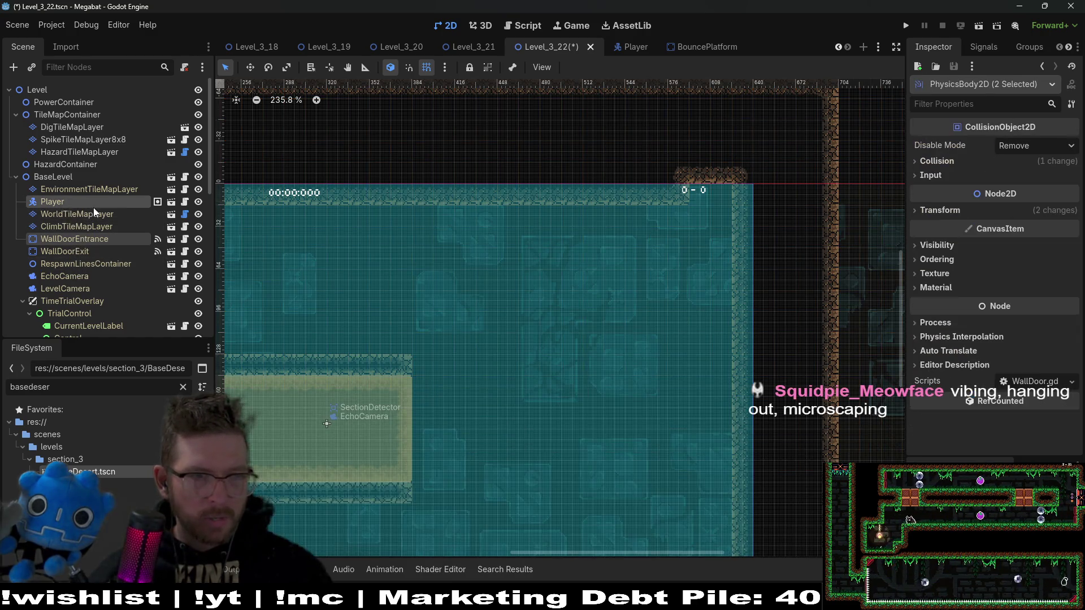
pyautogui.press('f')
pyautogui.press('w')
pyautogui.moveTo(624, 238)
pyautogui.mouseDown()
pyautogui.moveTo(751, 237)
pyautogui.moveTo(452, 195)
pyautogui.moveTo(597, 171)
pyautogui.moveTo(639, 192)
pyautogui.mouseUp()
pyautogui.scroll(7, 639, 193)
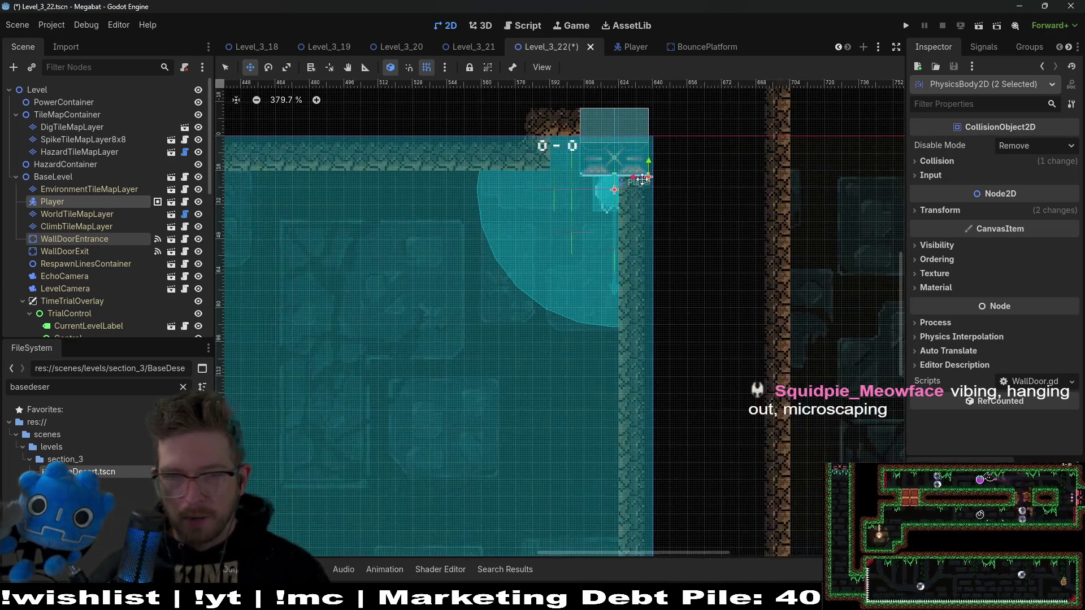
pyautogui.moveTo(598, 234)
pyautogui.mouseDown()
pyautogui.moveTo(560, 229)
pyautogui.moveTo(576, 214)
pyautogui.mouseUp()
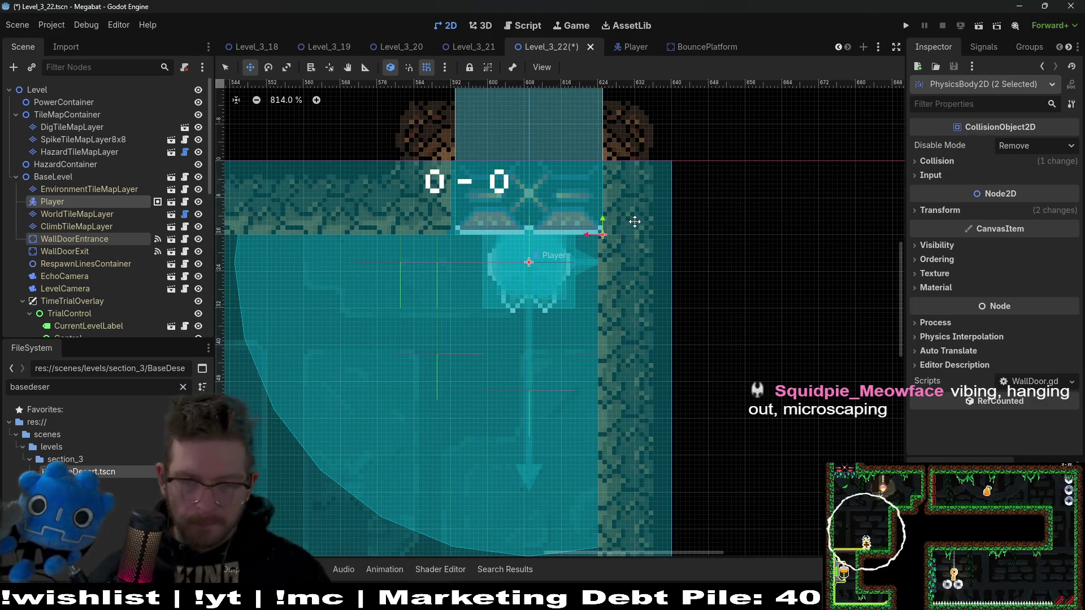
pyautogui.press('Left')
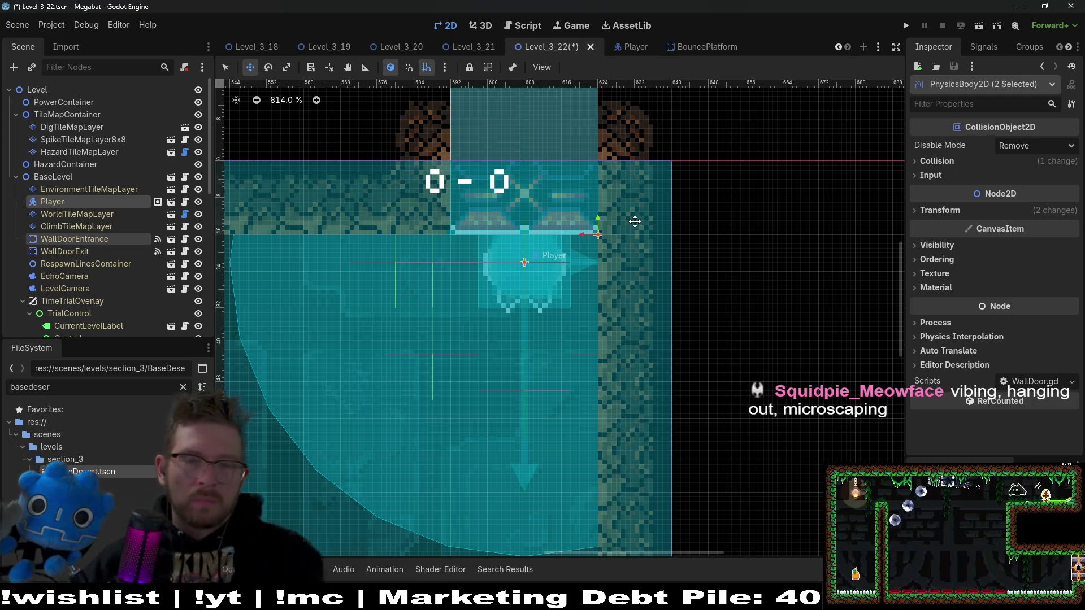
# Reselect WorldTileMapLayer and paint a block of Desert terrain inside the room
pyautogui.scroll(-3, 526, 281)
pyautogui.scroll(-2, 526, 282)
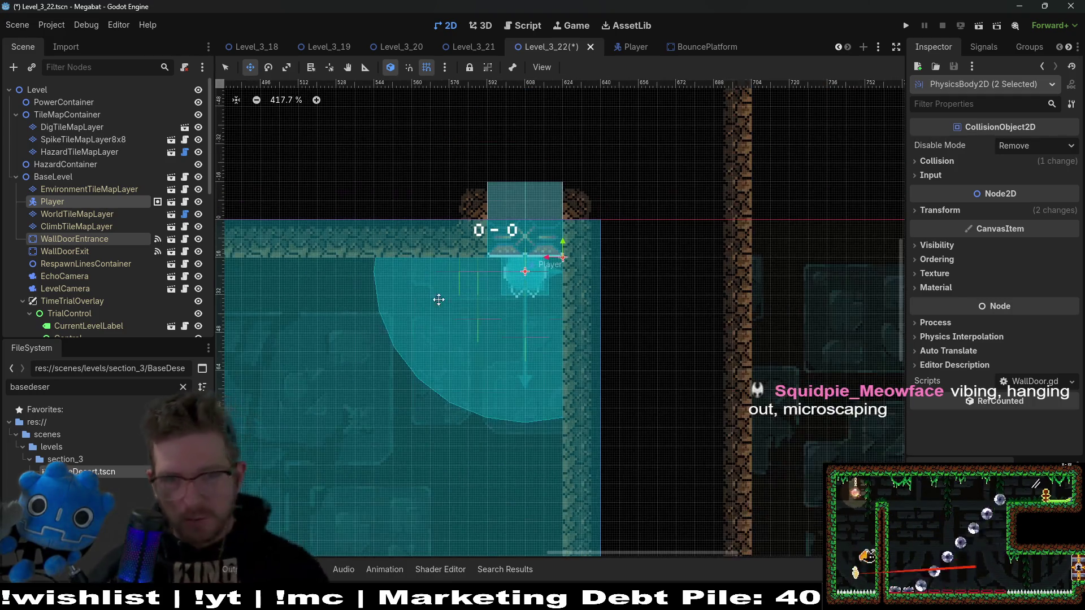
pyautogui.scroll(-9, 624, 276)
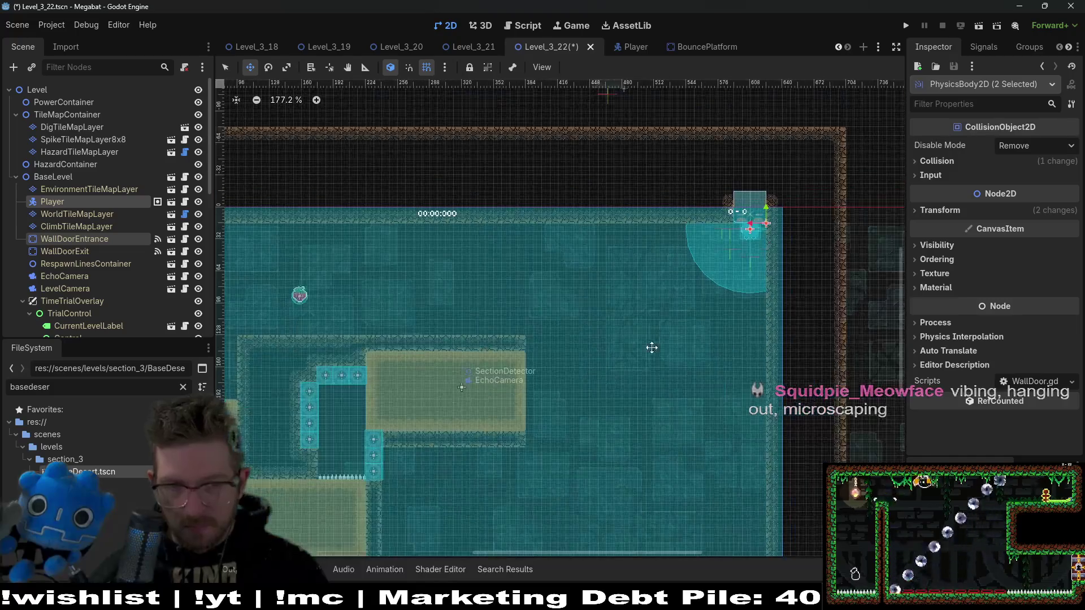
pyautogui.moveTo(649, 346); pyautogui.dragTo(723, 306)
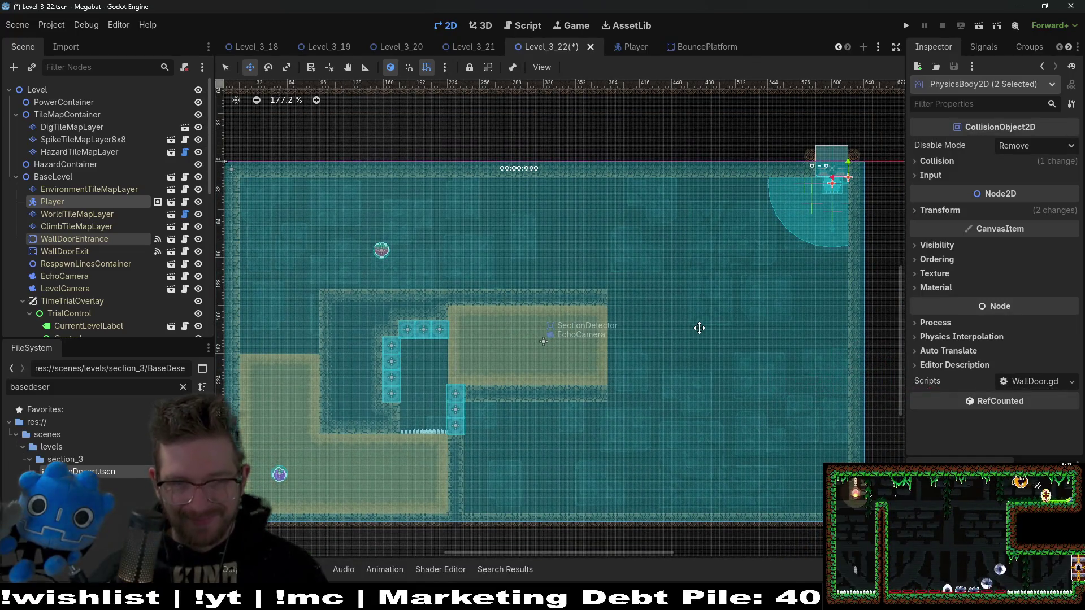
pyautogui.click(102, 215)
pyautogui.click(293, 461)
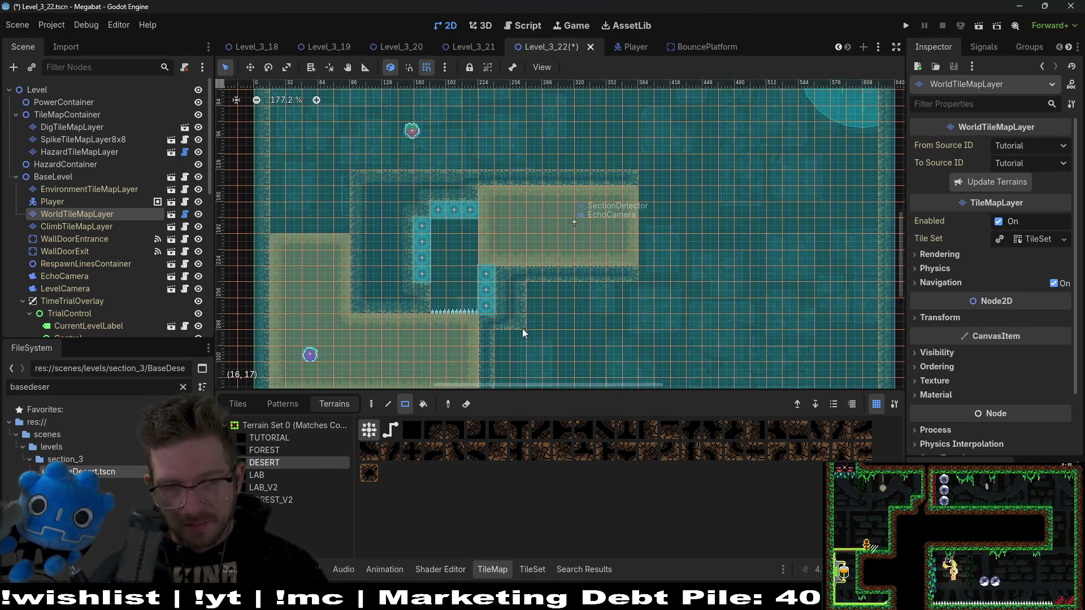
pyautogui.scroll(3, 519, 330)
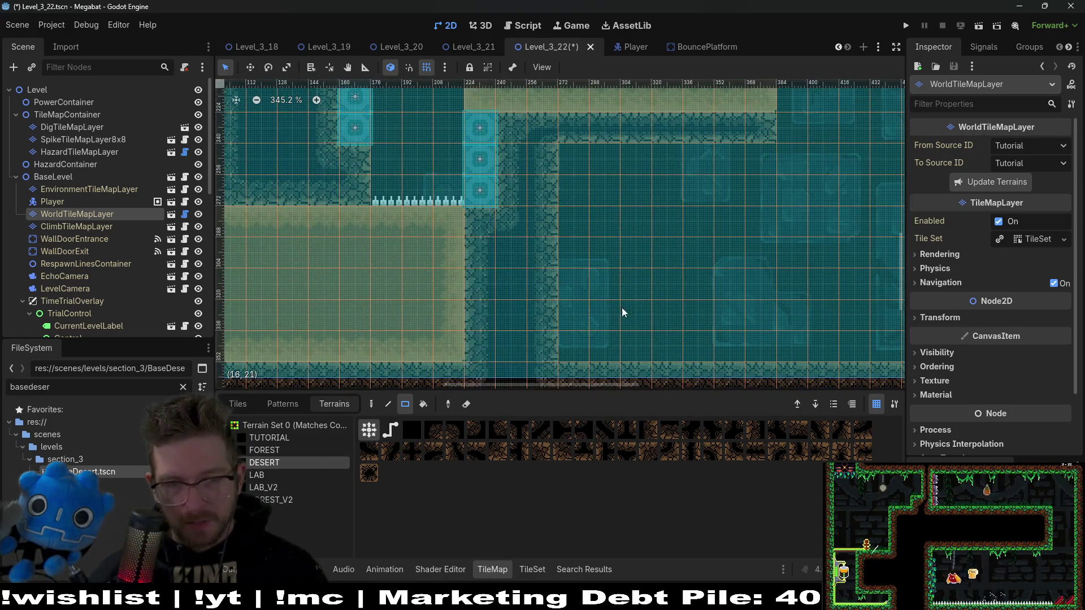
pyautogui.scroll(-3, 482, 270)
pyautogui.moveTo(429, 224); pyautogui.dragTo(574, 242)
# Paint a Desert wall strip leftward, then extend it to the right
pyautogui.scroll(5, 574, 239)
pyautogui.hscroll(-2, 655, 240)
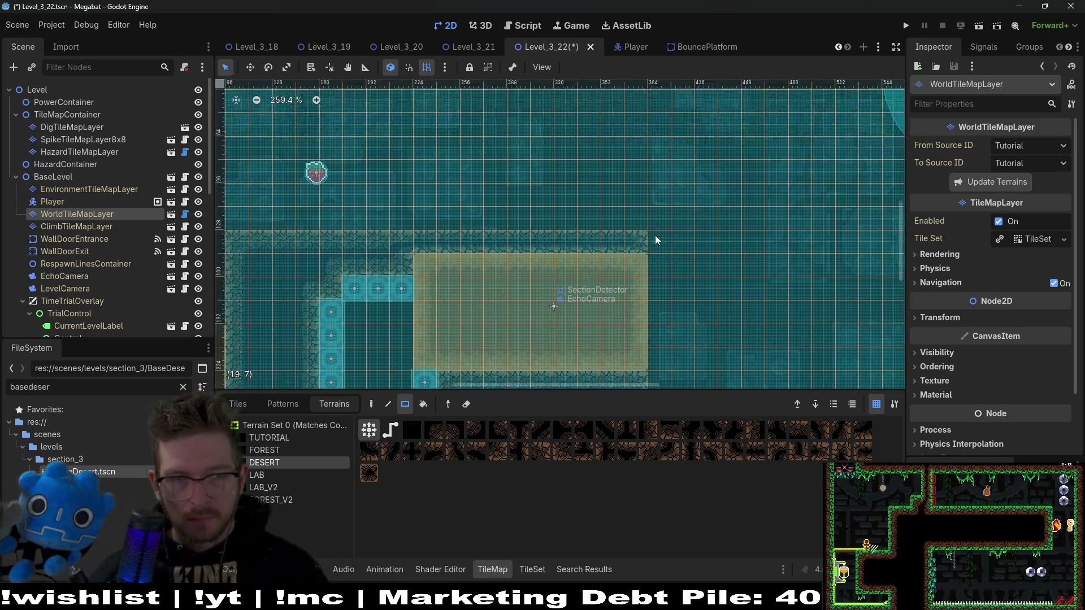
pyautogui.hscroll(-2, 655, 235)
pyautogui.moveTo(728, 233); pyautogui.dragTo(328, 229)
pyautogui.scroll(-2, 554, 255)
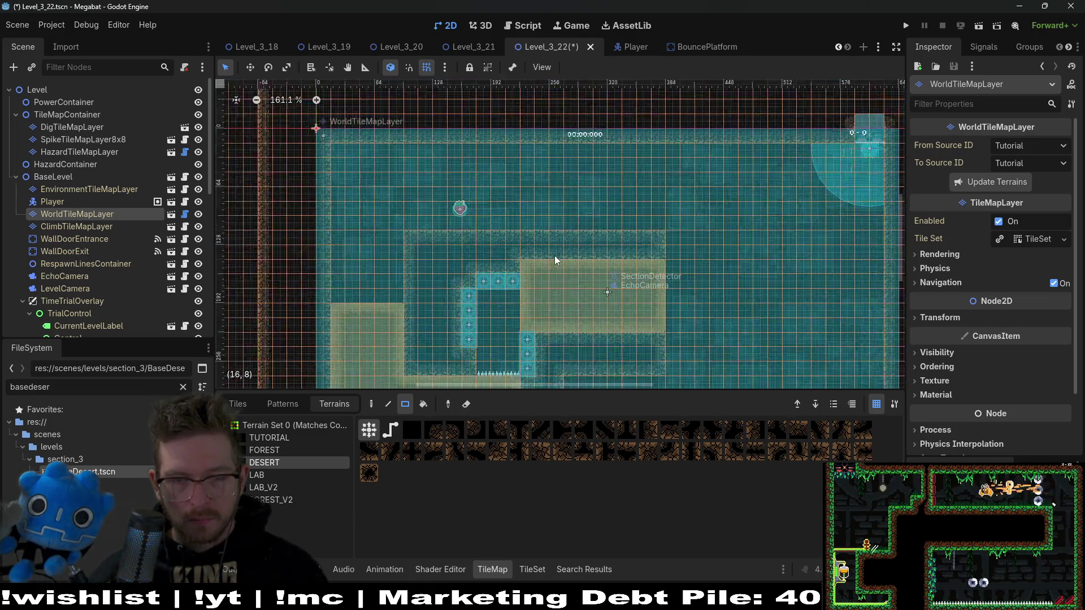
pyautogui.scroll(-2, 555, 256)
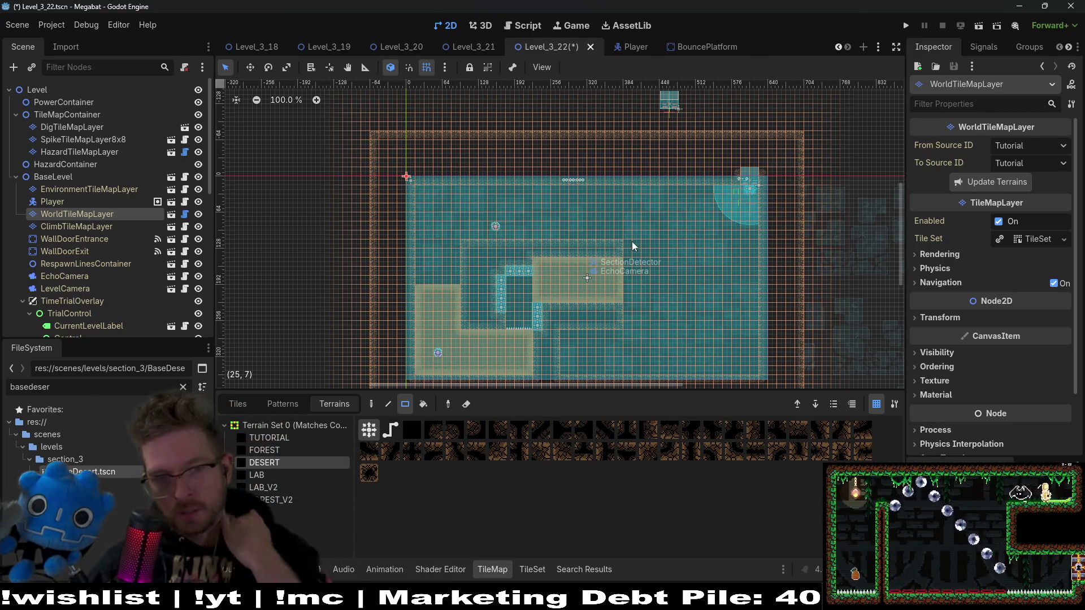
pyautogui.scroll(3, 632, 241)
pyautogui.moveTo(626, 242); pyautogui.dragTo(868, 260)
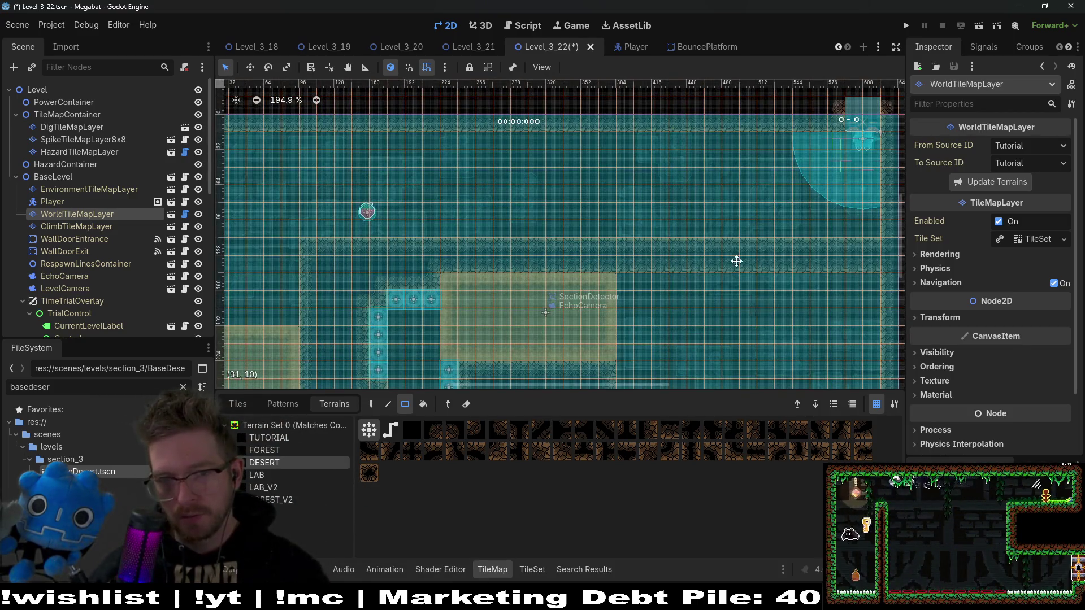
# Pan across the room to centre the view on the bounce-platform corridor
pyautogui.moveTo(736, 261); pyautogui.dragTo(715, 248)
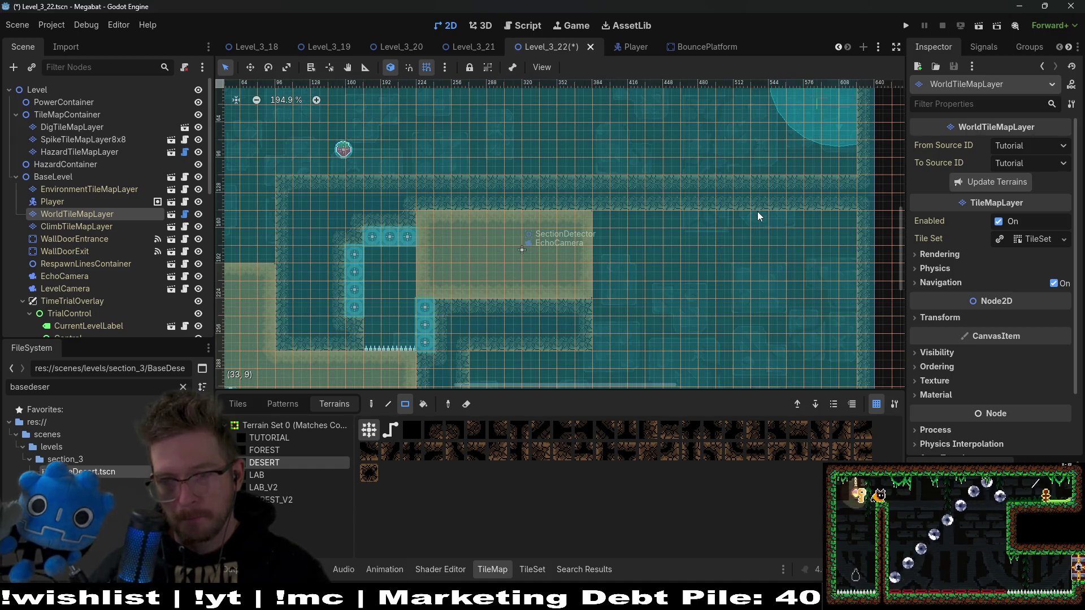
pyautogui.hscroll(-4, 698, 214)
pyautogui.scroll(-1, 699, 214)
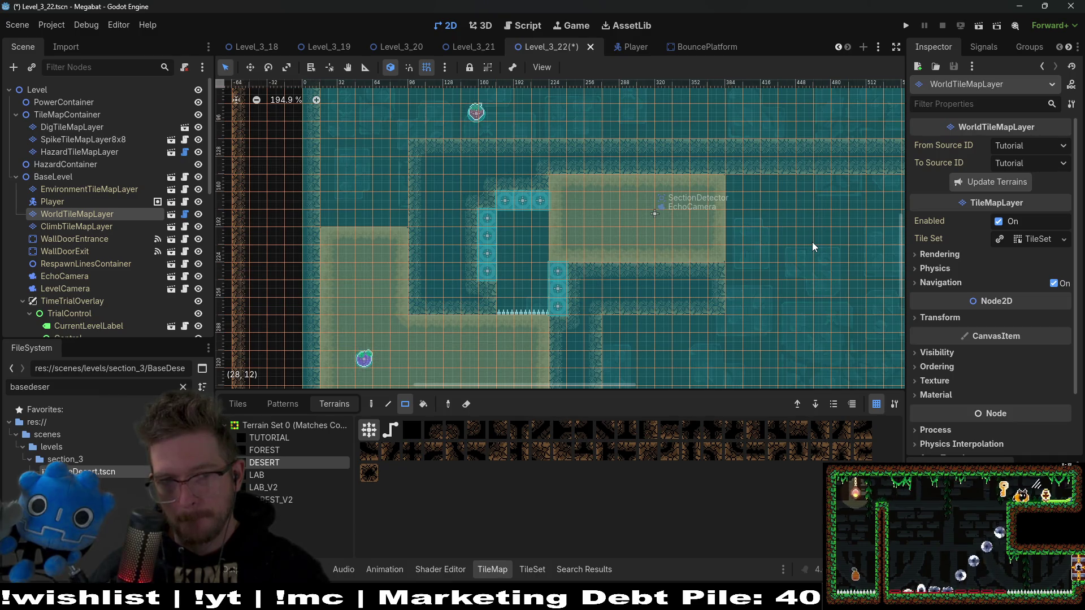
pyautogui.moveTo(860, 316); pyautogui.dragTo(751, 213)
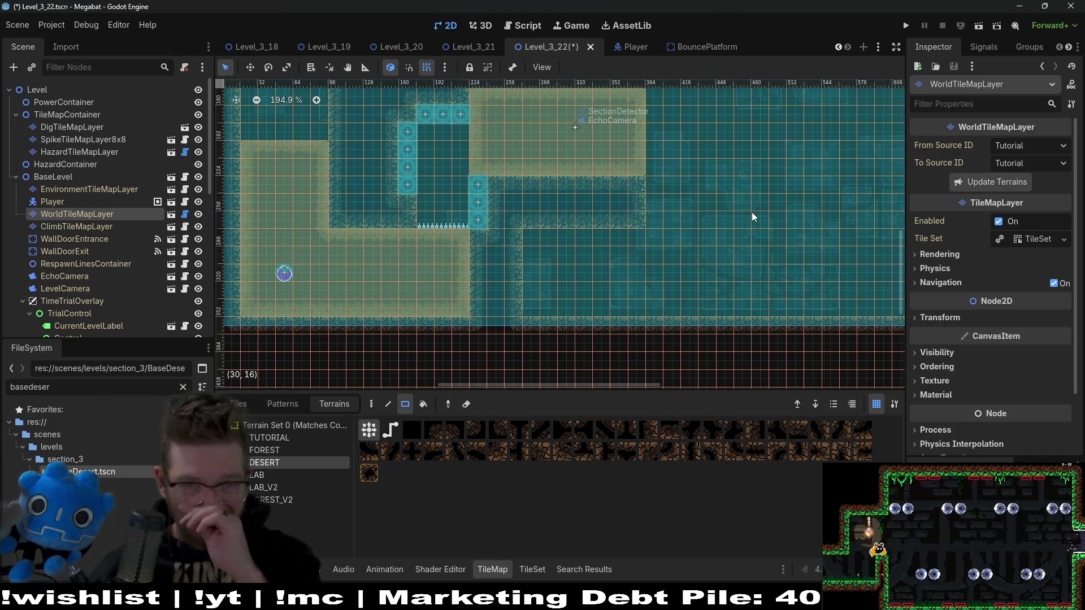
pyautogui.moveTo(751, 212); pyautogui.dragTo(634, 265)
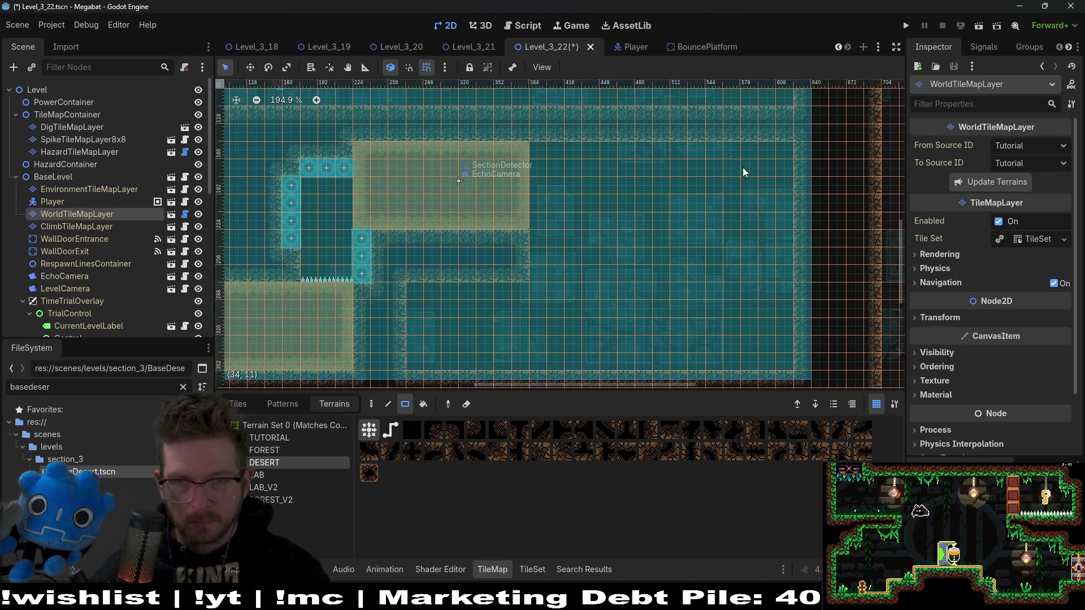
pyautogui.scroll(-5, 704, 266)
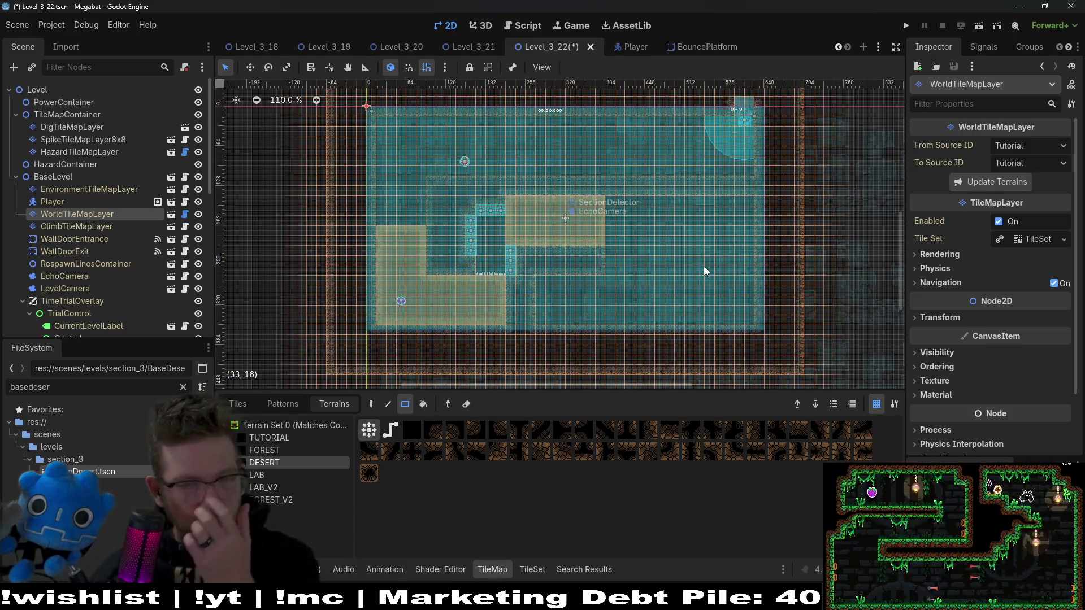
pyautogui.scroll(5, 663, 236)
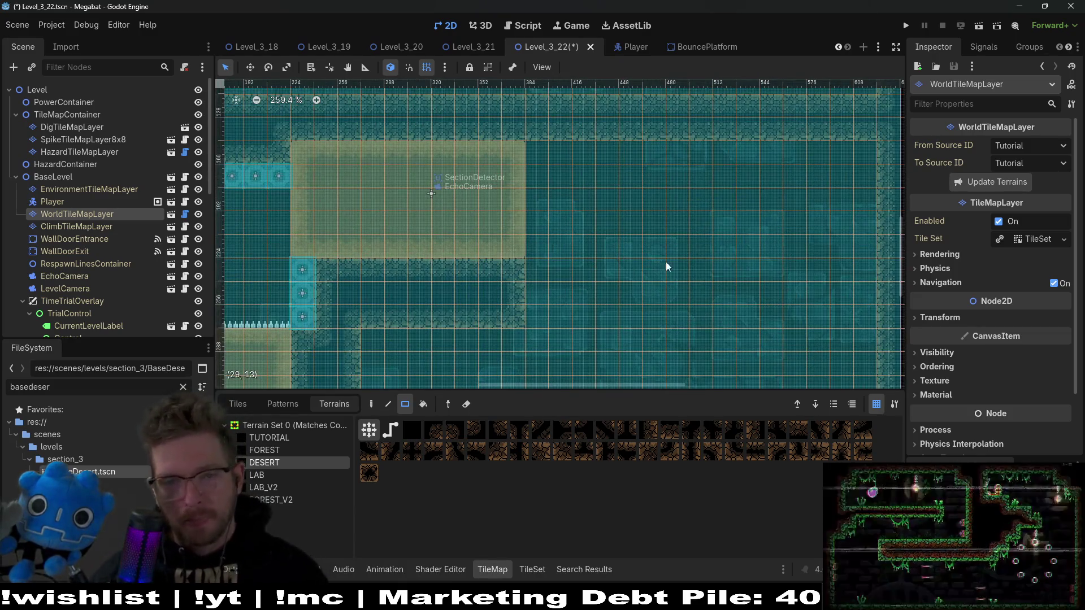
pyautogui.moveTo(688, 276)
pyautogui.mouseDown()
pyautogui.moveTo(751, 235)
pyautogui.moveTo(750, 247)
pyautogui.mouseUp()
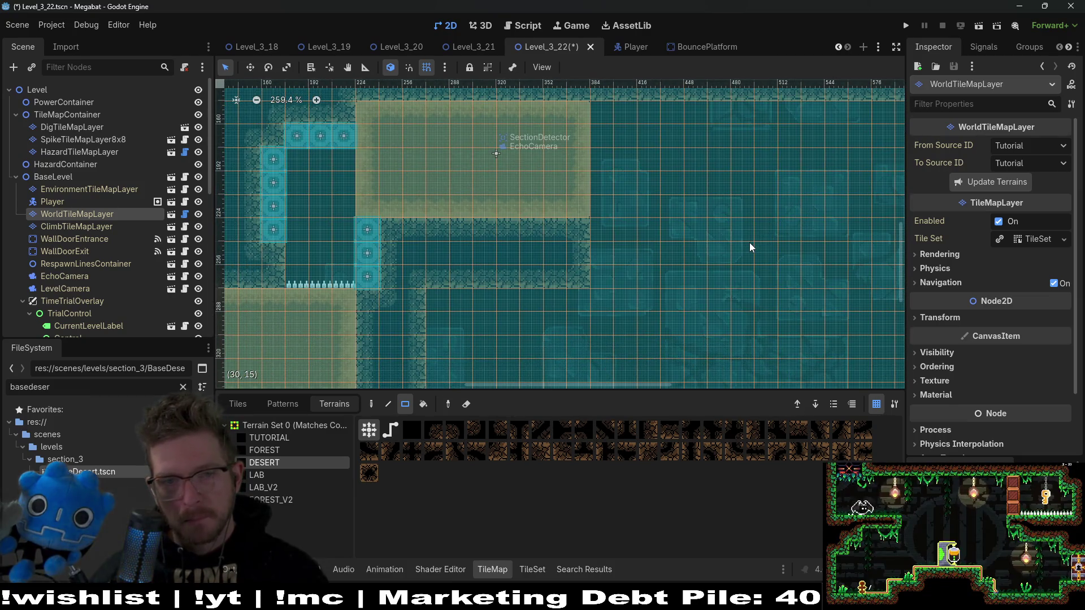
pyautogui.scroll(-3, 750, 247)
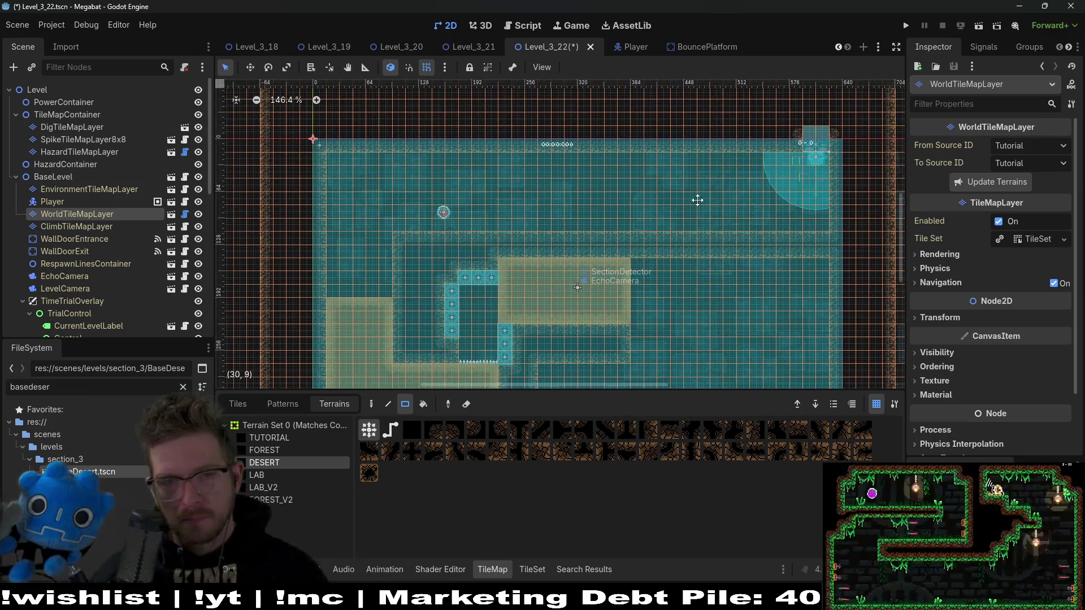
pyautogui.moveTo(697, 201); pyautogui.dragTo(677, 121)
pyautogui.moveTo(727, 179)
pyautogui.mouseDown()
pyautogui.moveTo(670, 276)
pyautogui.moveTo(711, 194)
pyautogui.mouseUp()
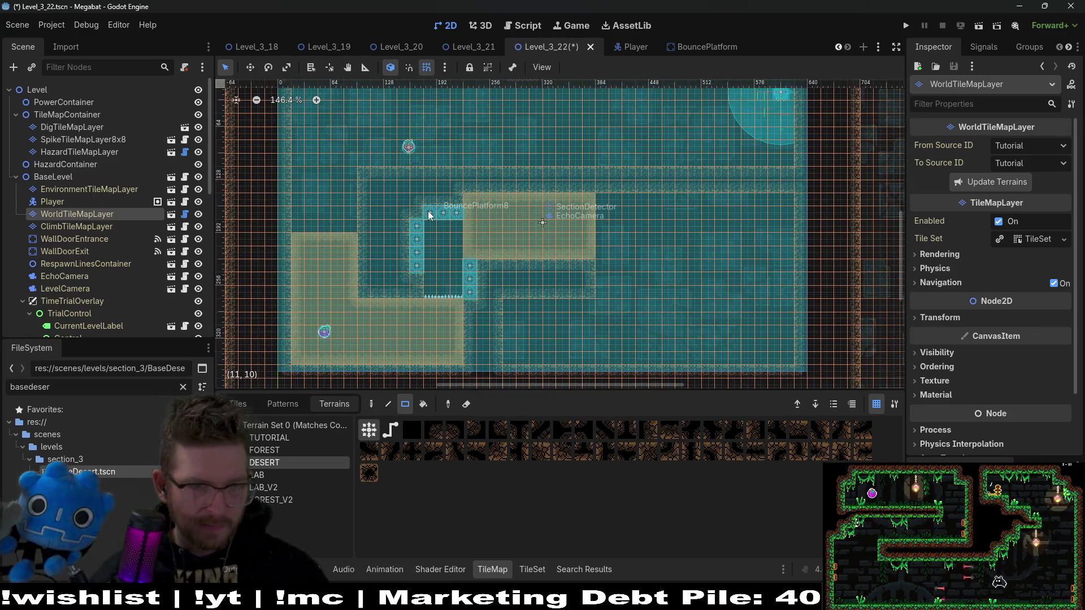
pyautogui.scroll(-10, 90, 275)
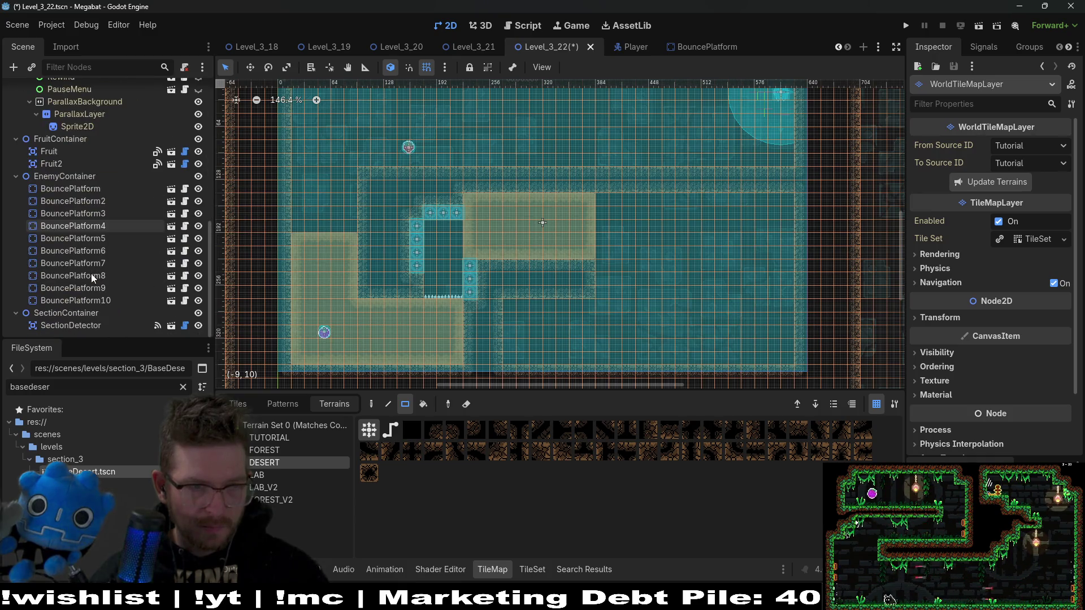
# Duplicate BouncePlatform10 and place the copy in the room right of the sand block
pyautogui.click(114, 298)
pyautogui.hotkey('ctrl', 'd')
pyautogui.press('w')
pyautogui.moveTo(475, 229); pyautogui.dragTo(657, 263)
pyautogui.scroll(5, 657, 262)
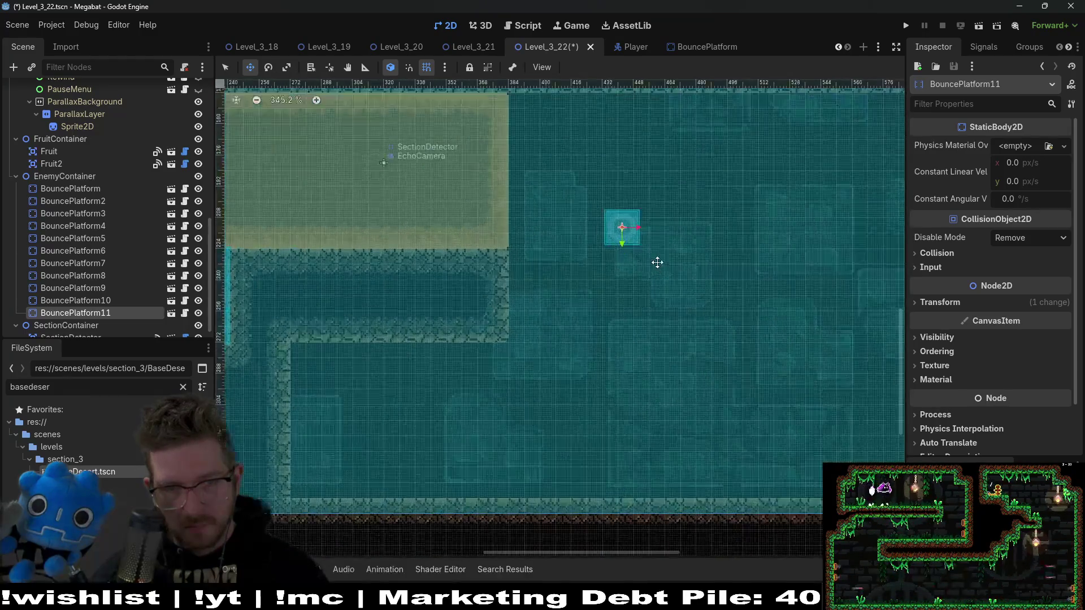
pyautogui.scroll(3, 657, 262)
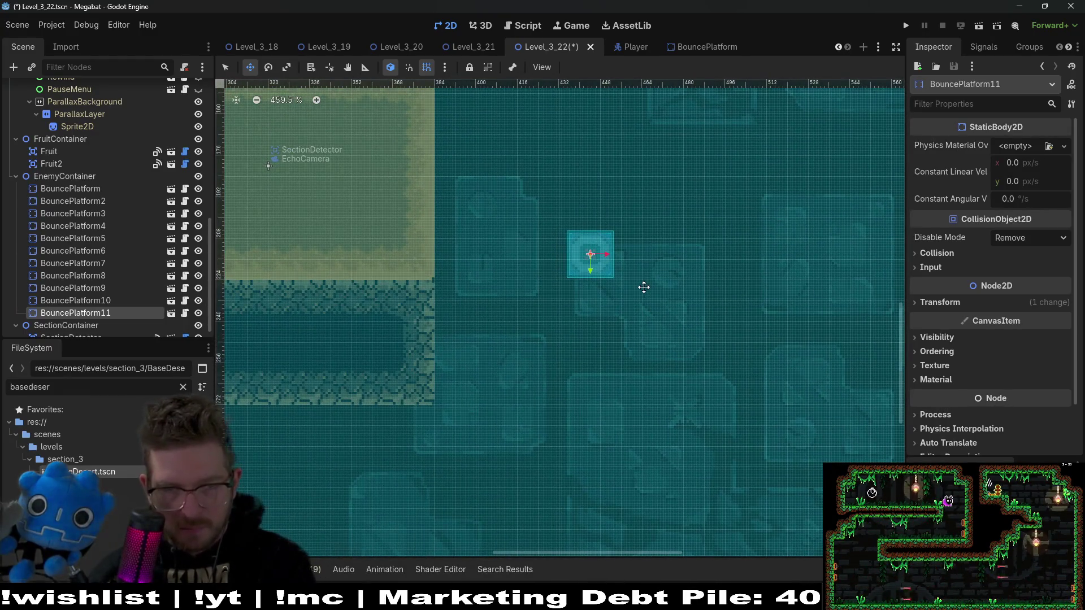
pyautogui.press('Right')
pyautogui.press('Right')
pyautogui.press('Right')
pyautogui.press('Down')
pyautogui.scroll(-4, 647, 285)
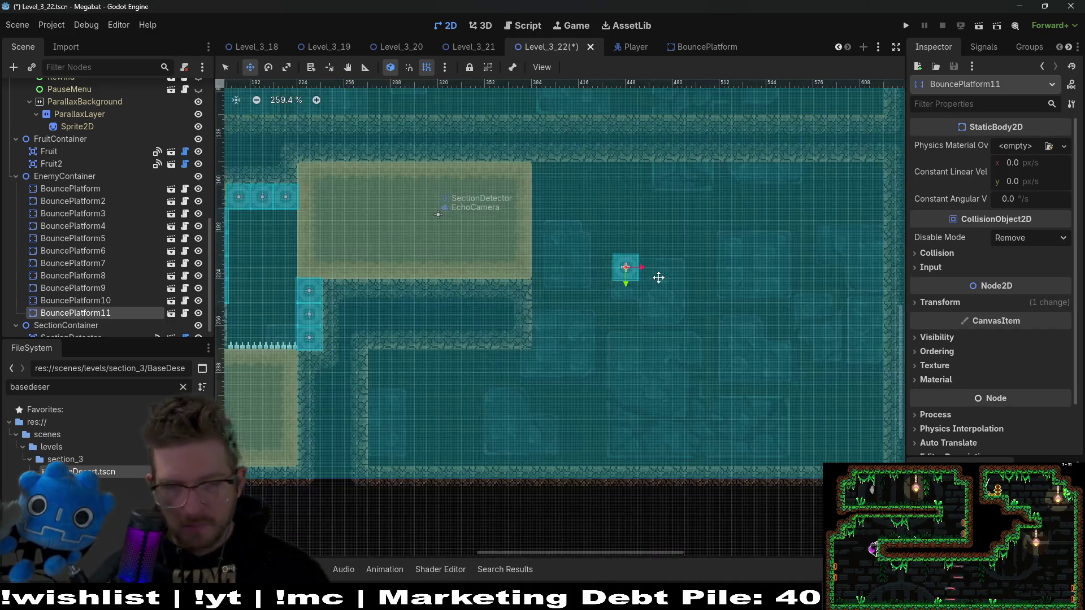
pyautogui.moveTo(673, 274); pyautogui.dragTo(565, 271)
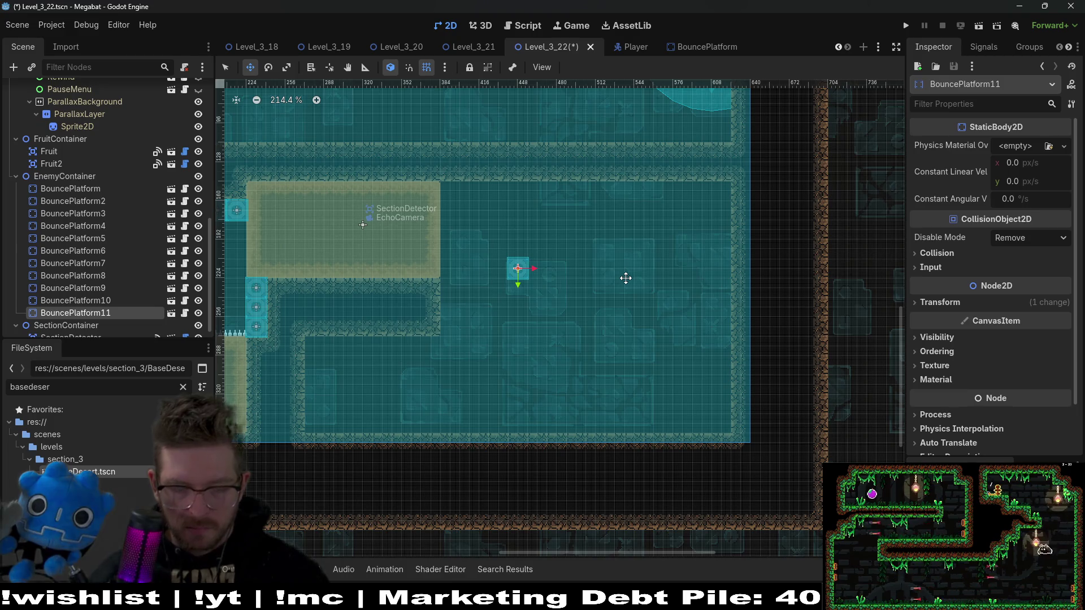
# Duplicate it again, set the new platform flush beside the first, and select both
pyautogui.hotkey('ctrl', 'd')
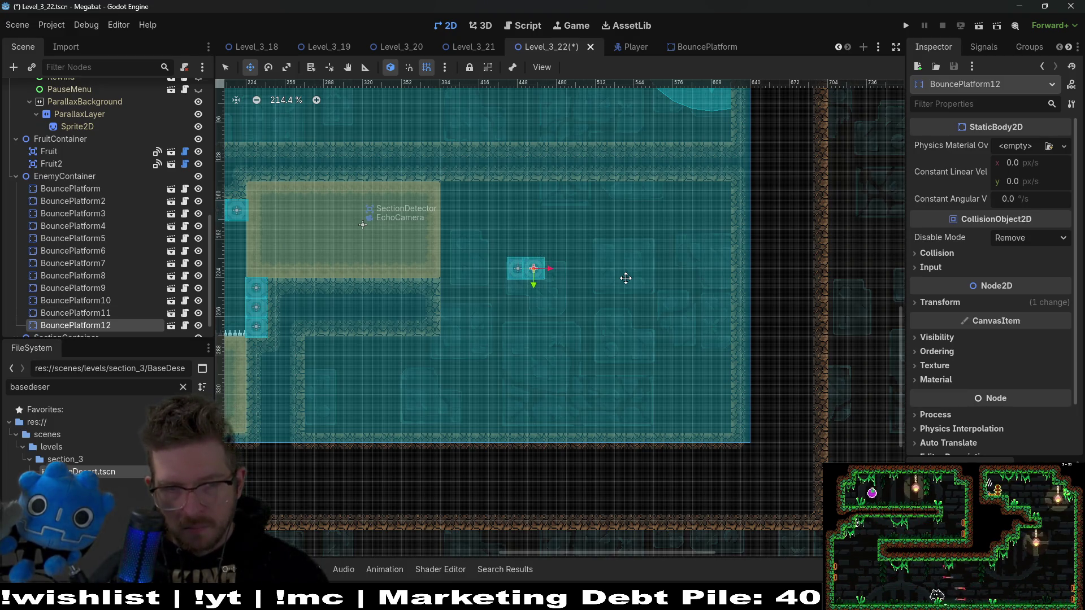
pyautogui.scroll(5, 626, 278)
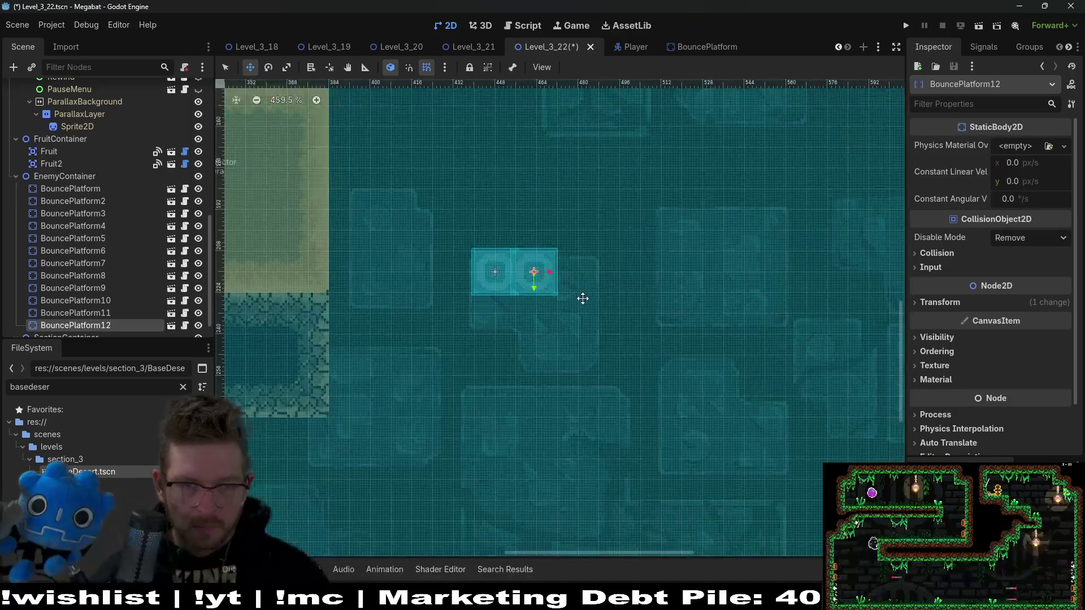
pyautogui.press('Right')
pyautogui.keyDown('ctrl'); pyautogui.click(111, 310); pyautogui.keyUp('ctrl')
# Duplicate the pair as BouncePlatform13 and 14, place it further right, and save
pyautogui.hotkey('ctrl', 'd')
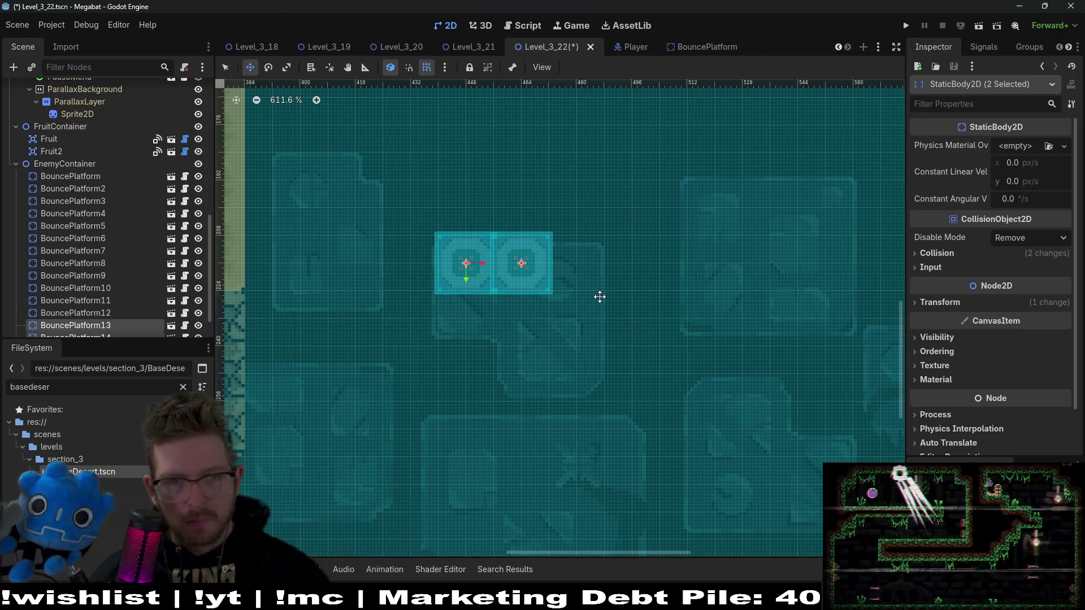
pyautogui.scroll(-3, 724, 317)
pyautogui.moveTo(650, 303); pyautogui.dragTo(727, 291)
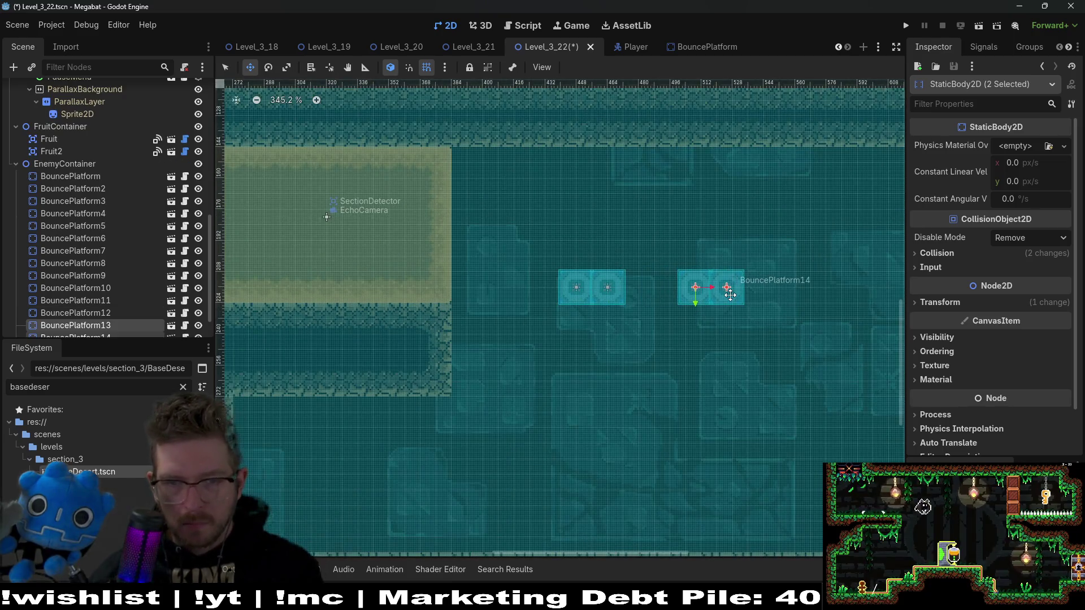
pyautogui.scroll(2, 730, 295)
pyautogui.press('Right')
pyautogui.press('Right')
pyautogui.press('Right')
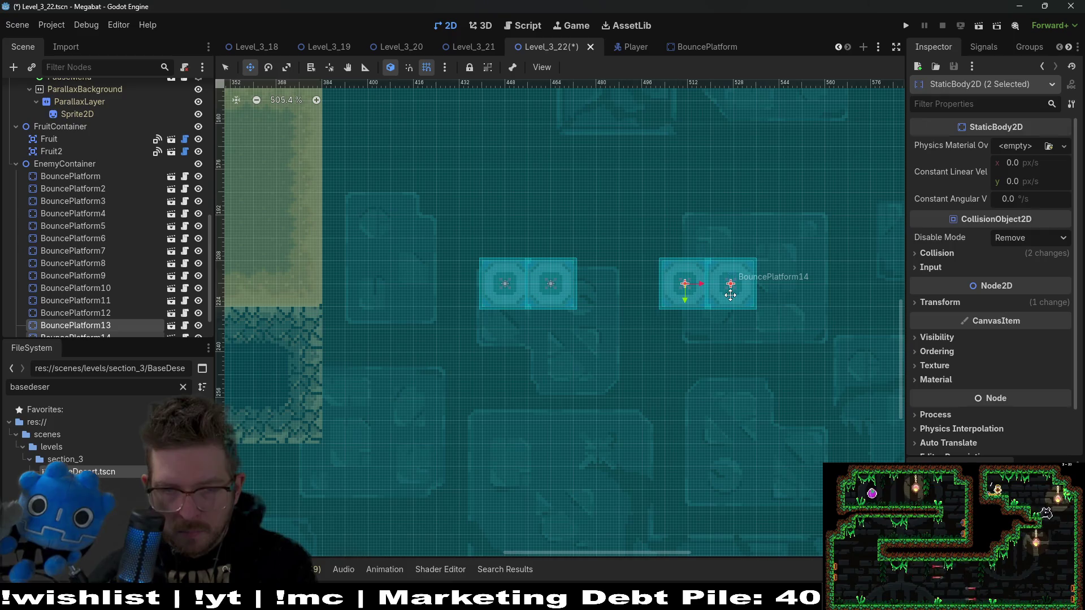
pyautogui.press('Left')
pyautogui.press('Right')
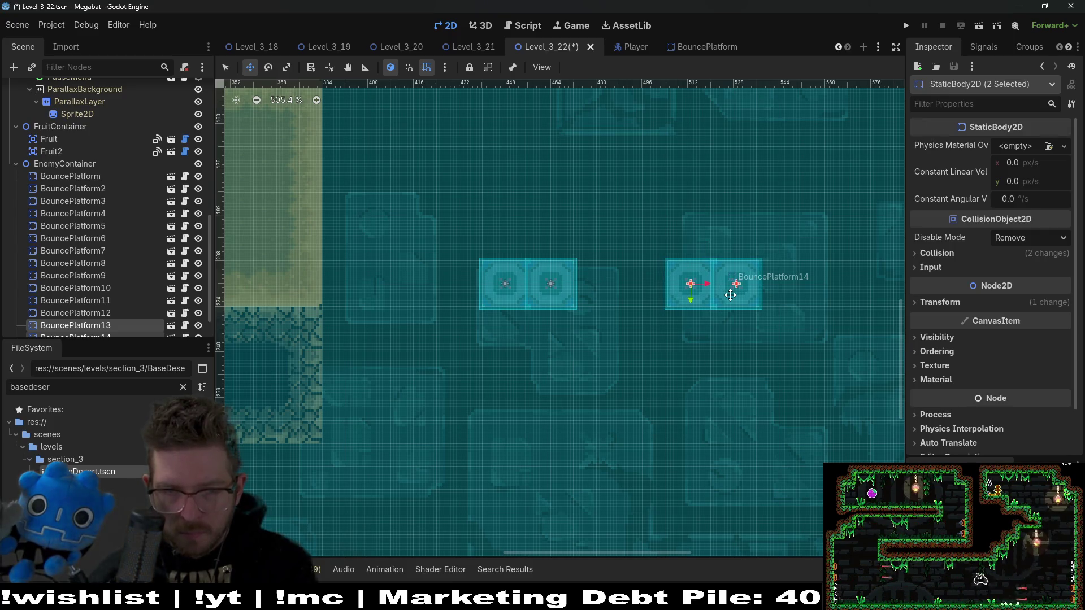
pyautogui.scroll(-5, 730, 295)
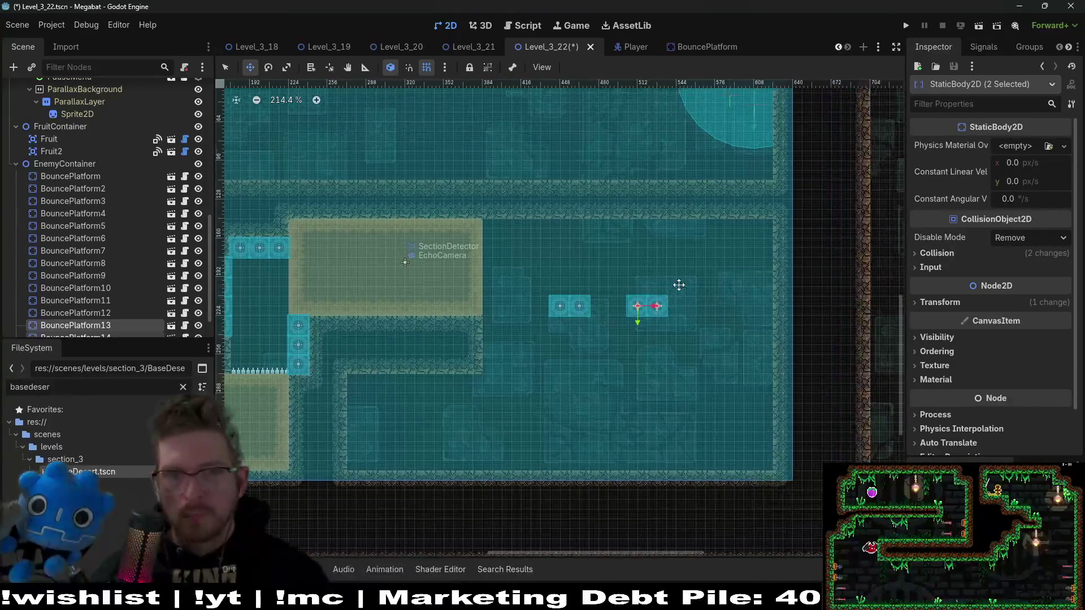
pyautogui.hotkey('ctrl', 's')
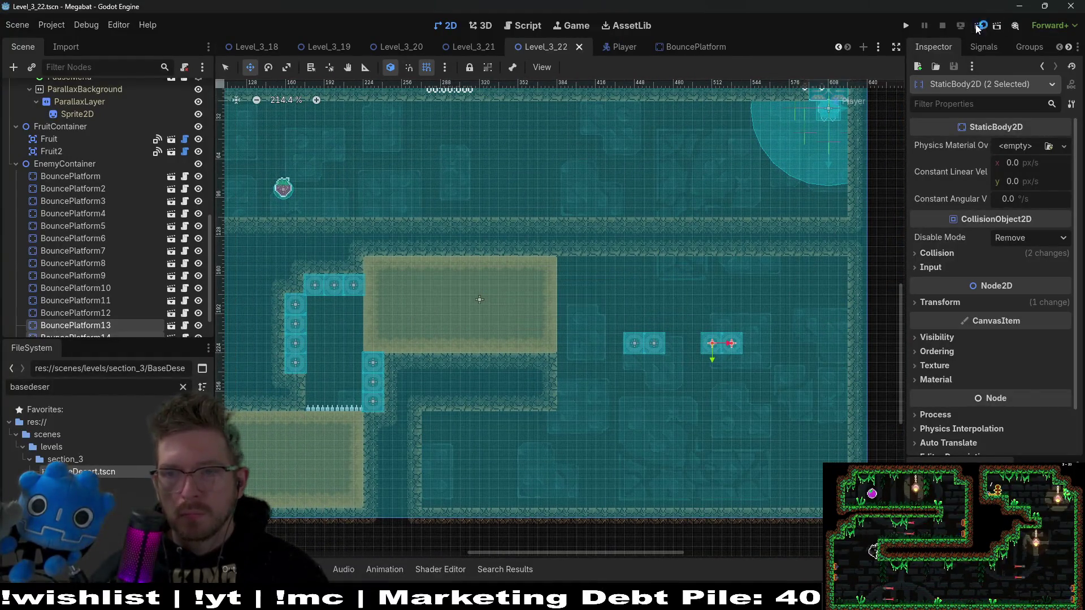
# Run Level_3_22, fly left to grab the strawberry, dash toward the spikes, then close the game
pyautogui.click(978, 26)
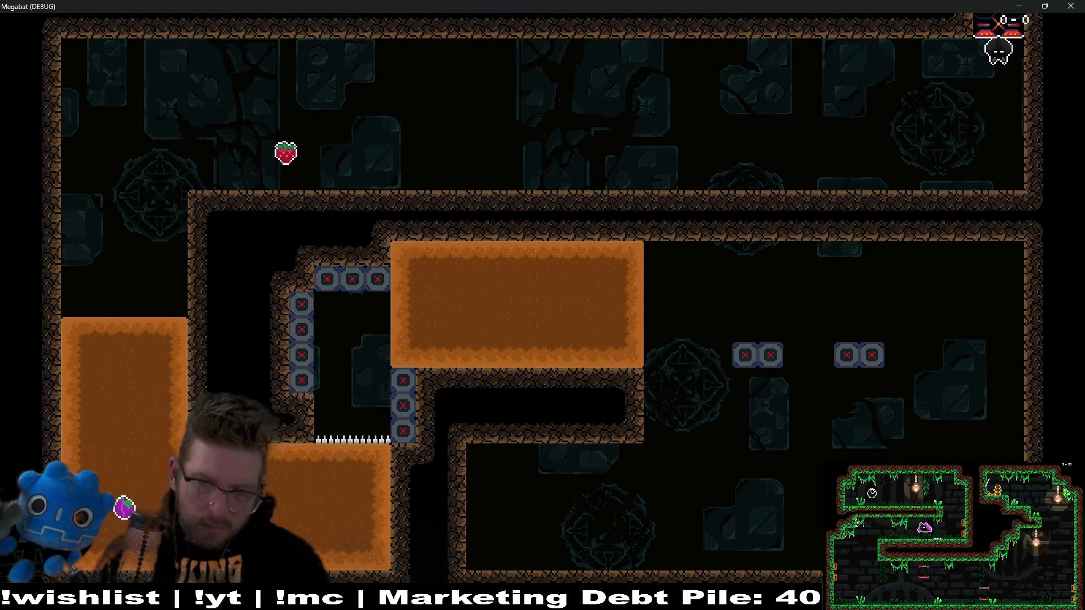
pyautogui.press('Left')
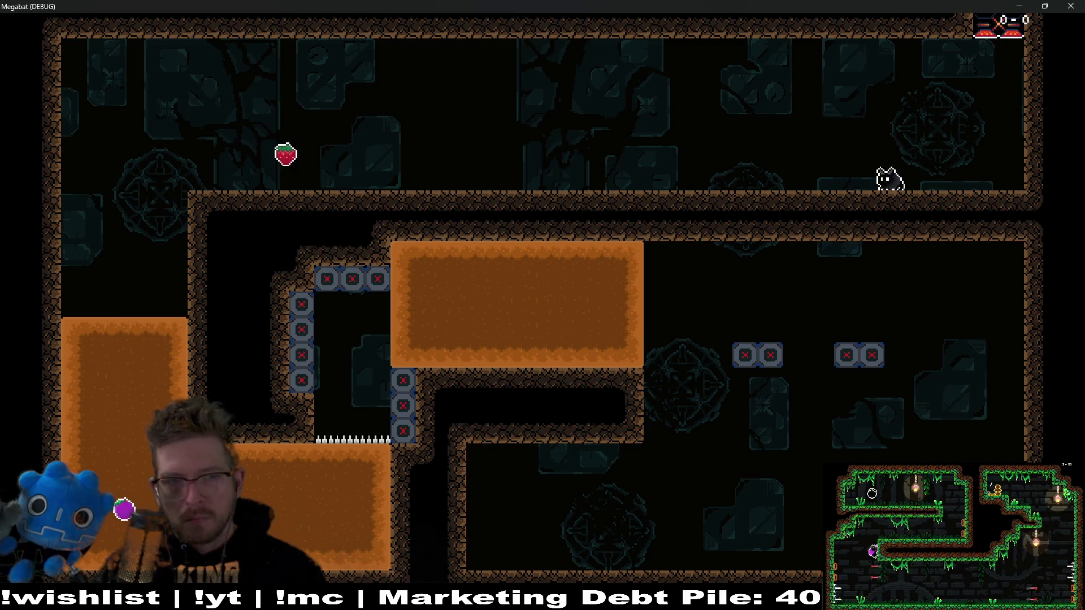
pyautogui.press('Left')
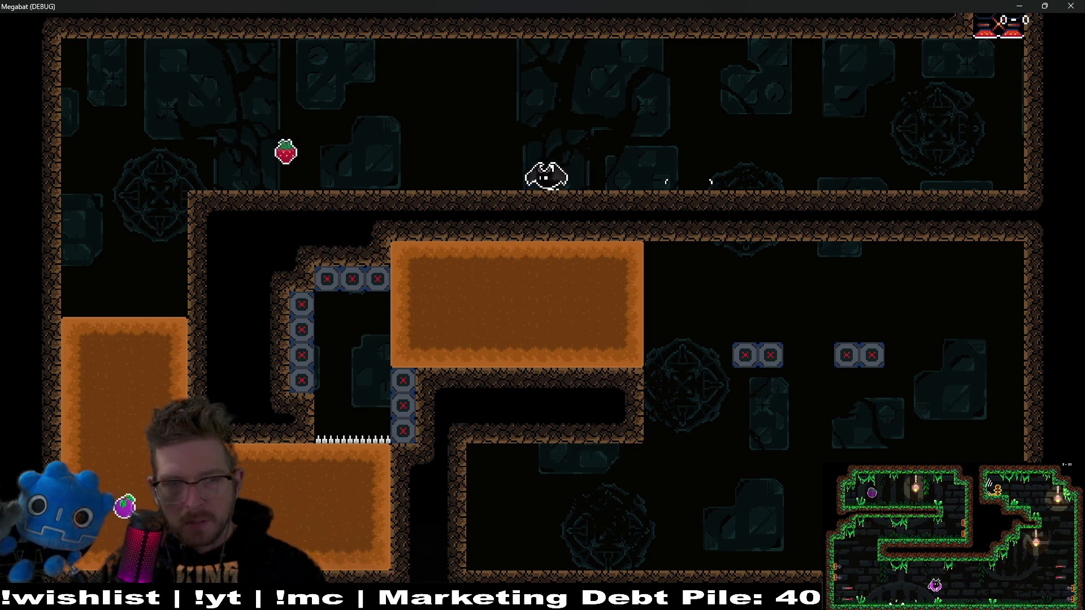
pyautogui.press('Left')
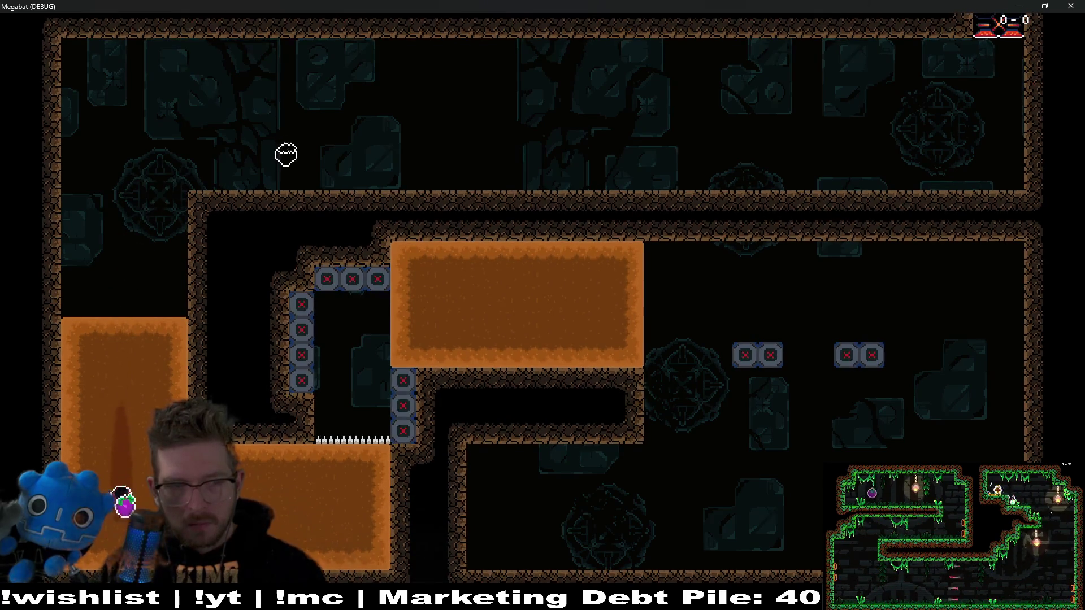
pyautogui.press('Right')
pyautogui.press('Right')
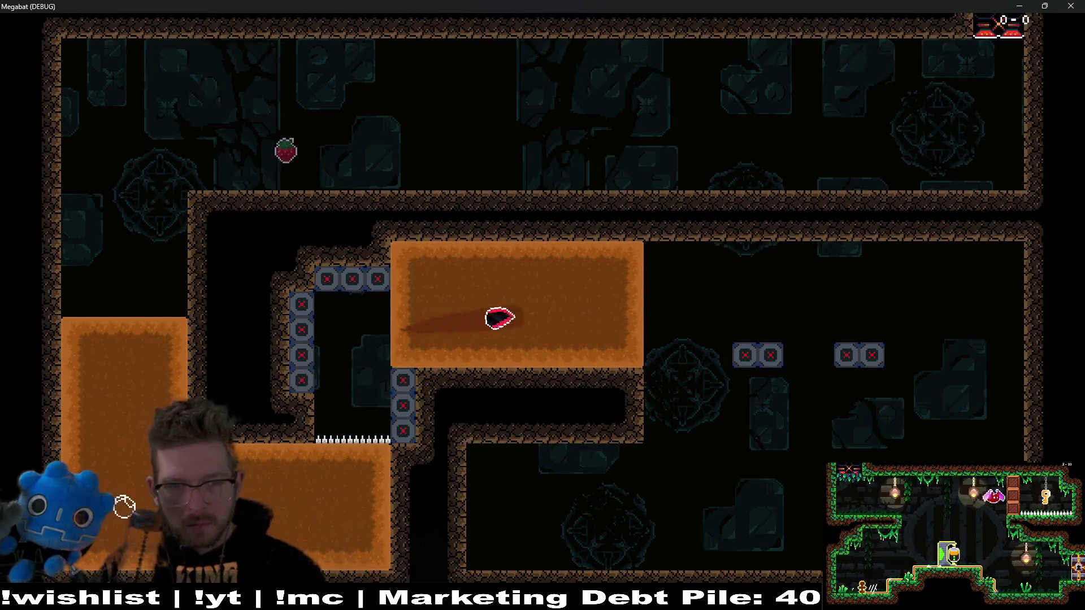
pyautogui.press('Escape')
pyautogui.press('Down')
pyautogui.click(1070, 6)
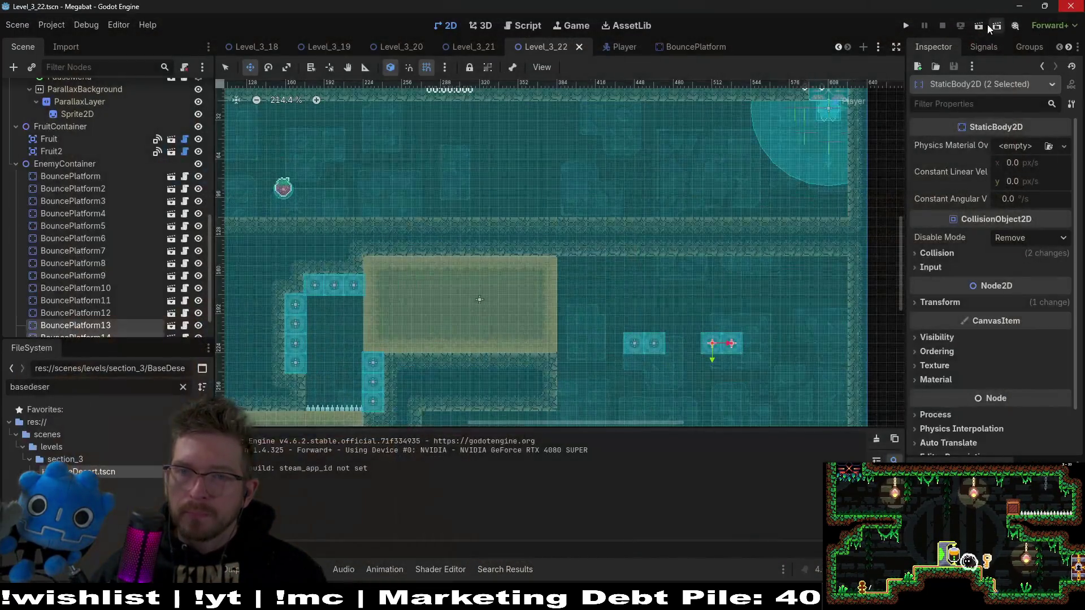
# On SpikeTileMapLayer8x8, paint an Emerald spike strip under the platforms plus a 2x2 end patch
pyautogui.scroll(10, 135, 219)
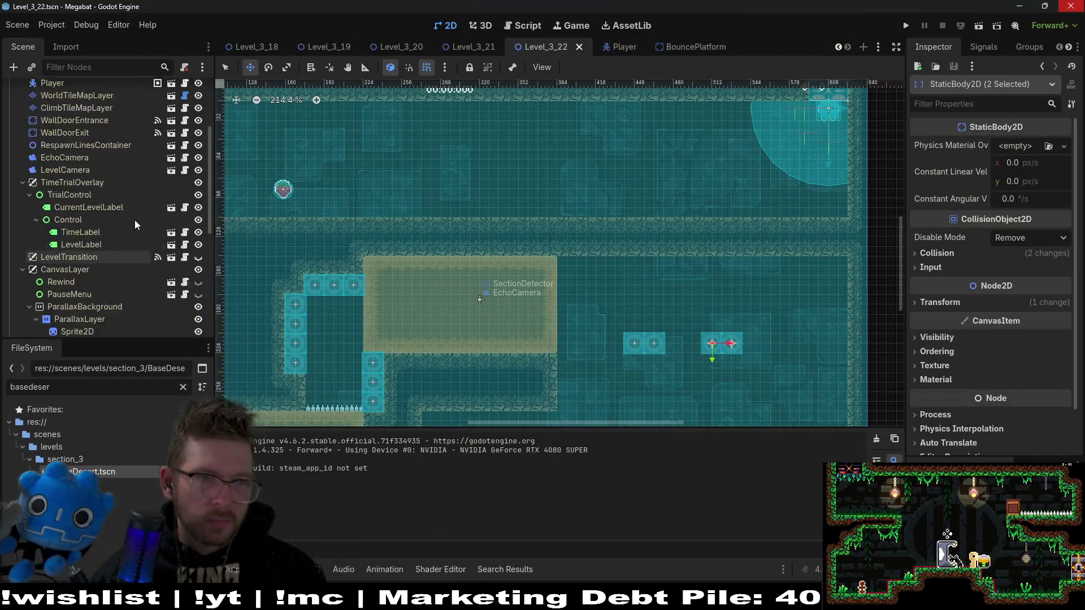
pyautogui.click(66, 140)
pyautogui.click(264, 438)
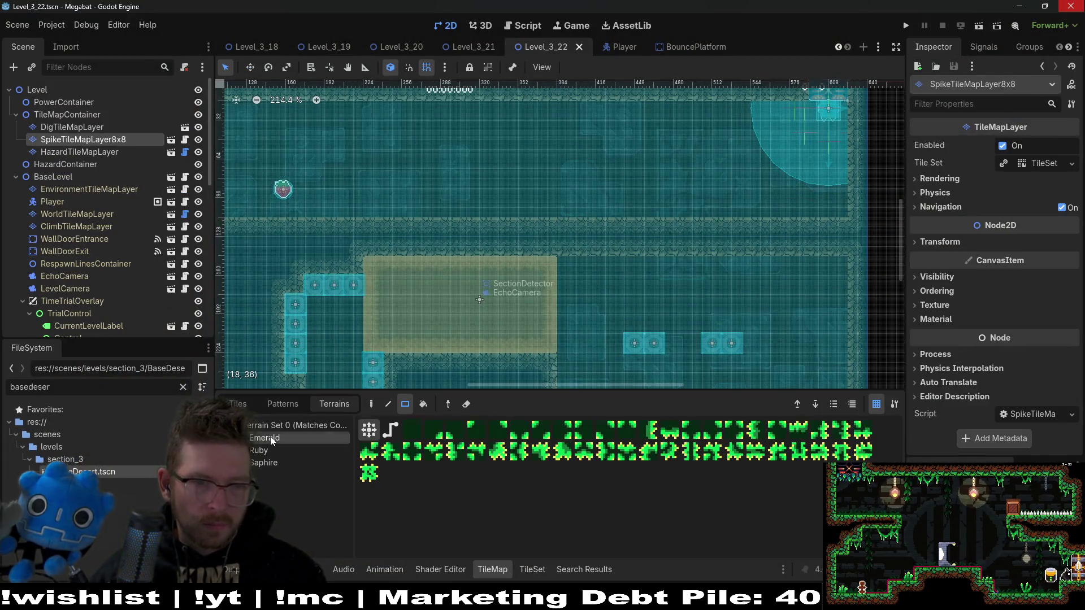
pyautogui.scroll(-5, 545, 244)
pyautogui.scroll(2, 544, 239)
pyautogui.moveTo(525, 236); pyautogui.dragTo(851, 266)
pyautogui.scroll(2, 618, 241)
pyautogui.moveTo(588, 254); pyautogui.dragTo(592, 255)
pyautogui.scroll(-2, 447, 243)
pyautogui.scroll(-1, 446, 243)
# Playtest the level, flying left for the strawberry, right through the sand, then back onto the bounce platforms
pyautogui.click(978, 26)
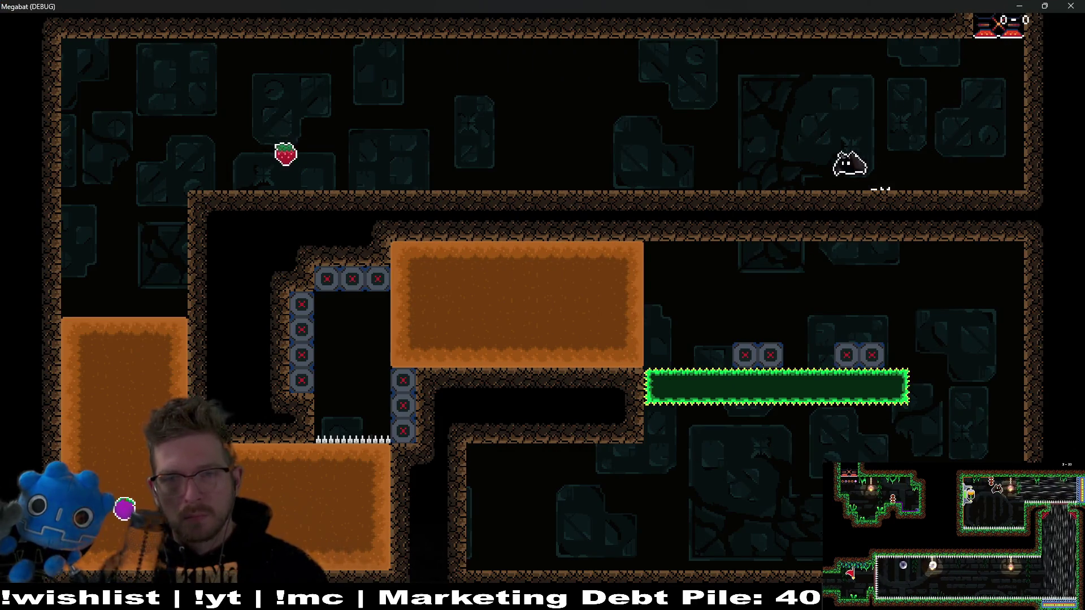
pyautogui.press('Left')
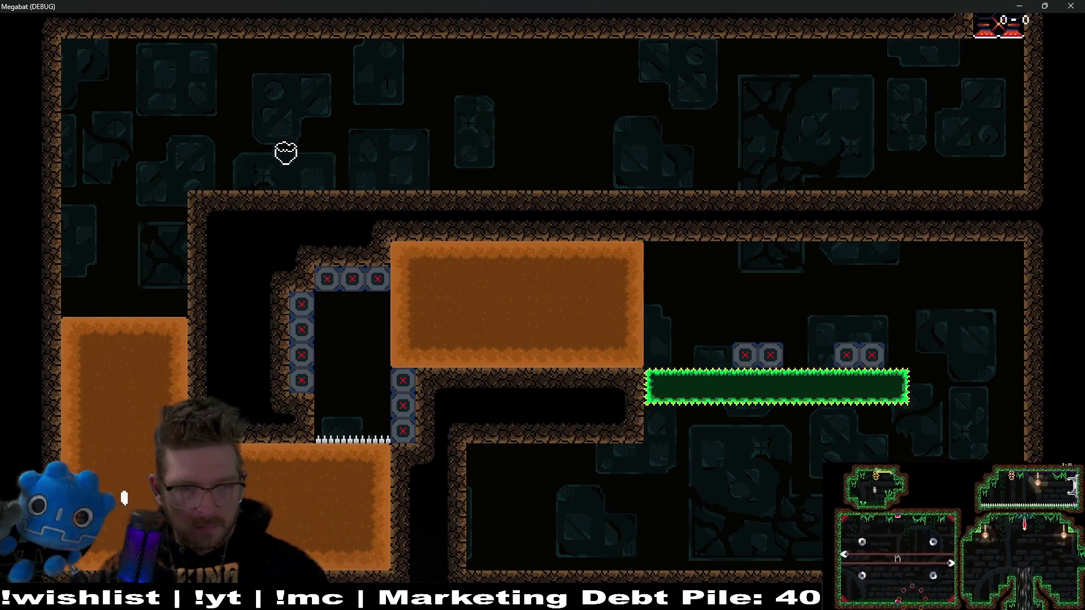
pyautogui.press('Right')
pyautogui.press('Right')
pyautogui.press('Left')
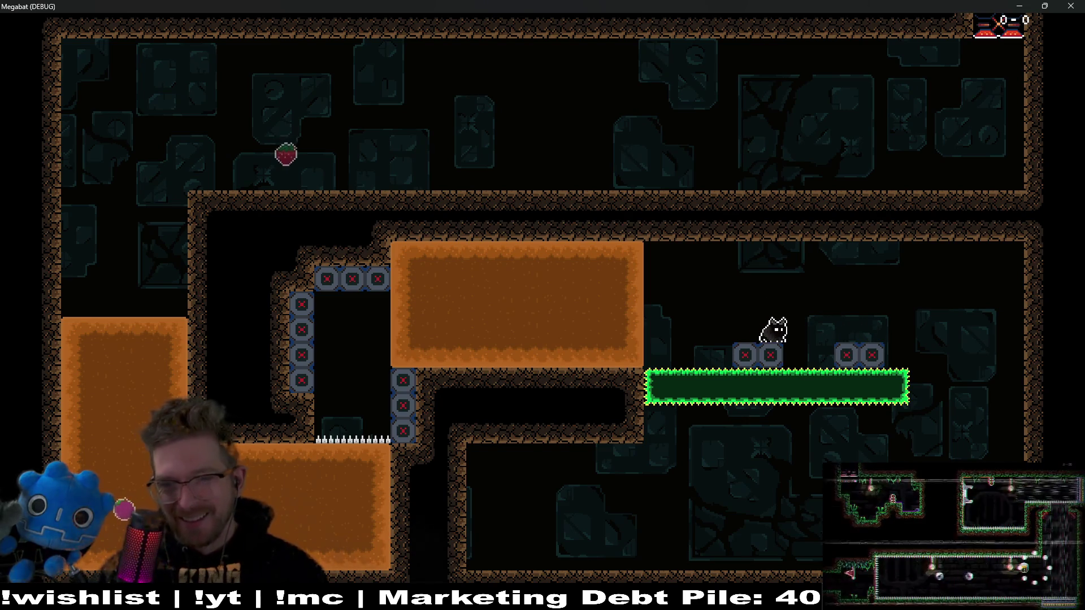
pyautogui.click(1072, 5)
# Paint a Sand block on the dig tile layer just right of the emerald spike strip
pyautogui.moveTo(788, 245)
pyautogui.mouseDown()
pyautogui.moveTo(689, 235)
pyautogui.moveTo(650, 257)
pyautogui.mouseUp()
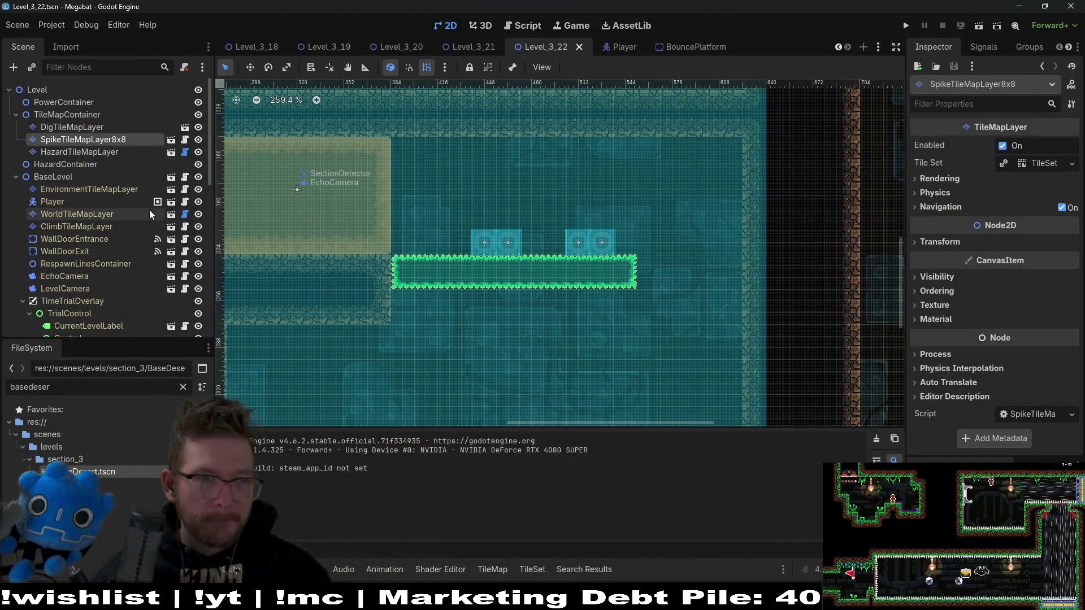
pyautogui.click(71, 127)
pyautogui.click(263, 441)
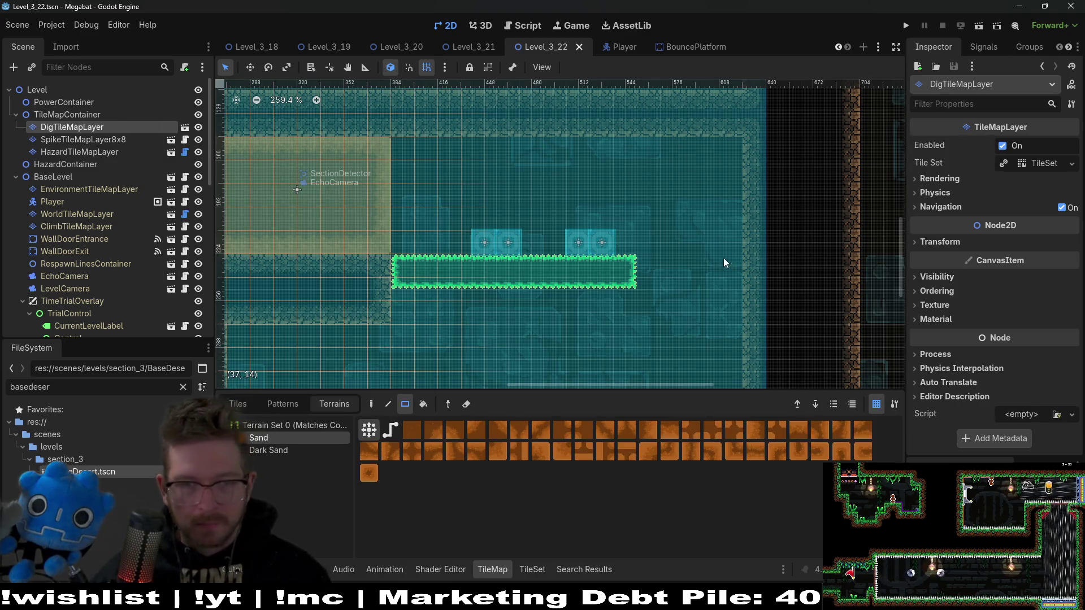
pyautogui.moveTo(642, 263)
pyautogui.mouseDown()
pyautogui.moveTo(732, 339)
pyautogui.moveTo(698, 300)
pyautogui.mouseUp()
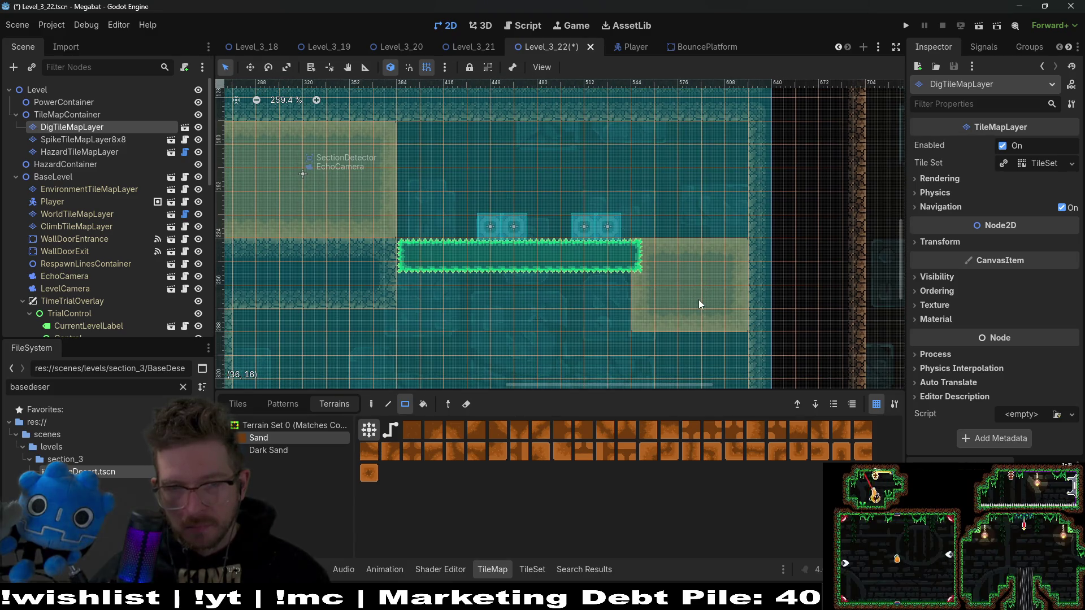
# Review the area above the spikes and the left passage, then save and run Level_3_22
pyautogui.scroll(-4, 685, 237)
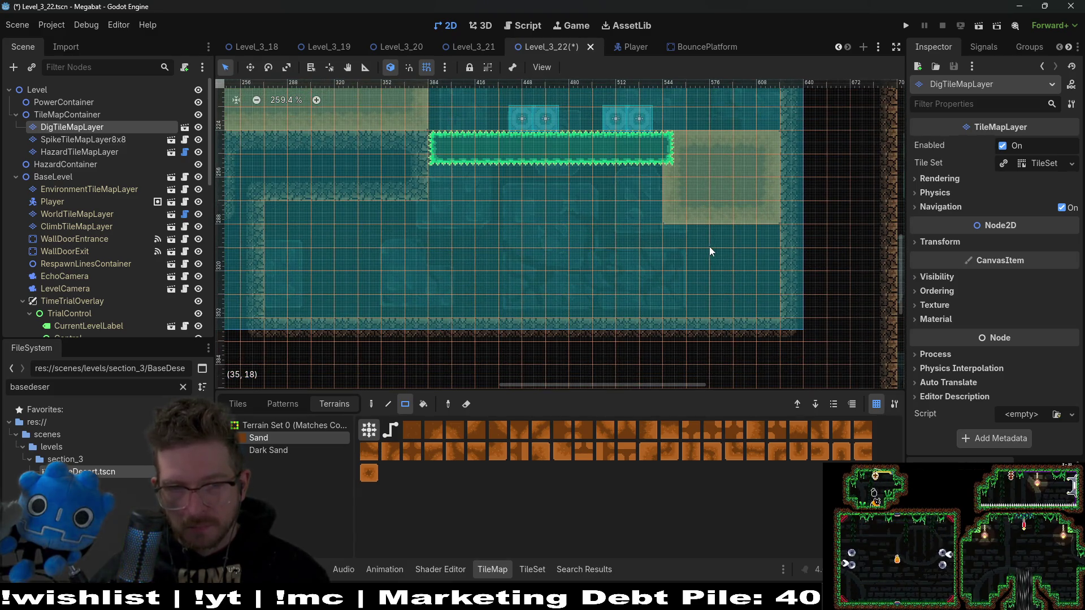
pyautogui.moveTo(684, 175)
pyautogui.mouseDown()
pyautogui.moveTo(680, 294)
pyautogui.moveTo(701, 263)
pyautogui.mouseUp()
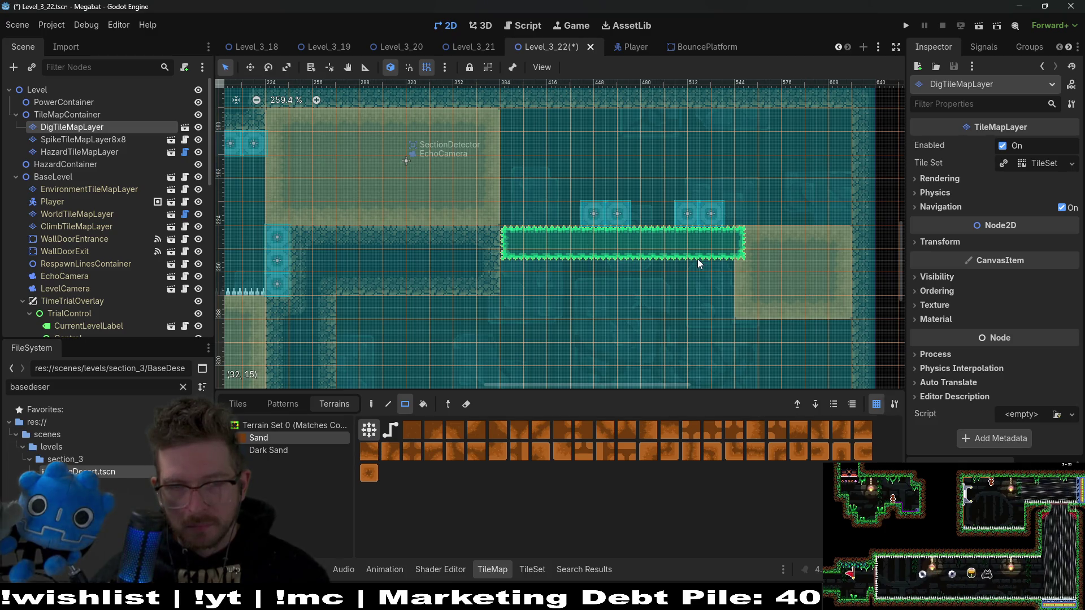
pyautogui.moveTo(679, 287); pyautogui.dragTo(726, 232)
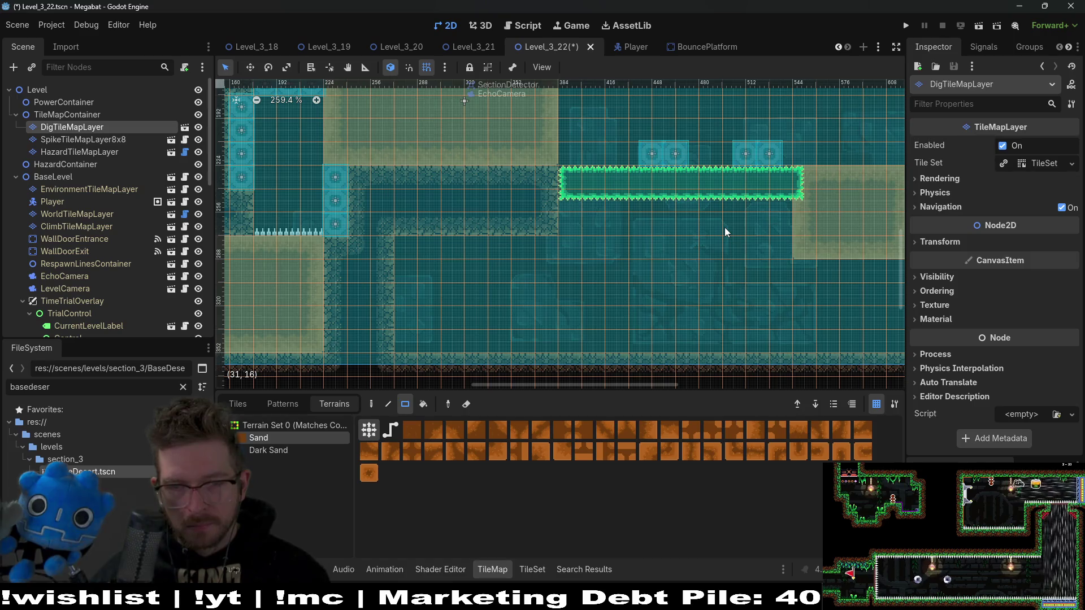
pyautogui.click(978, 25)
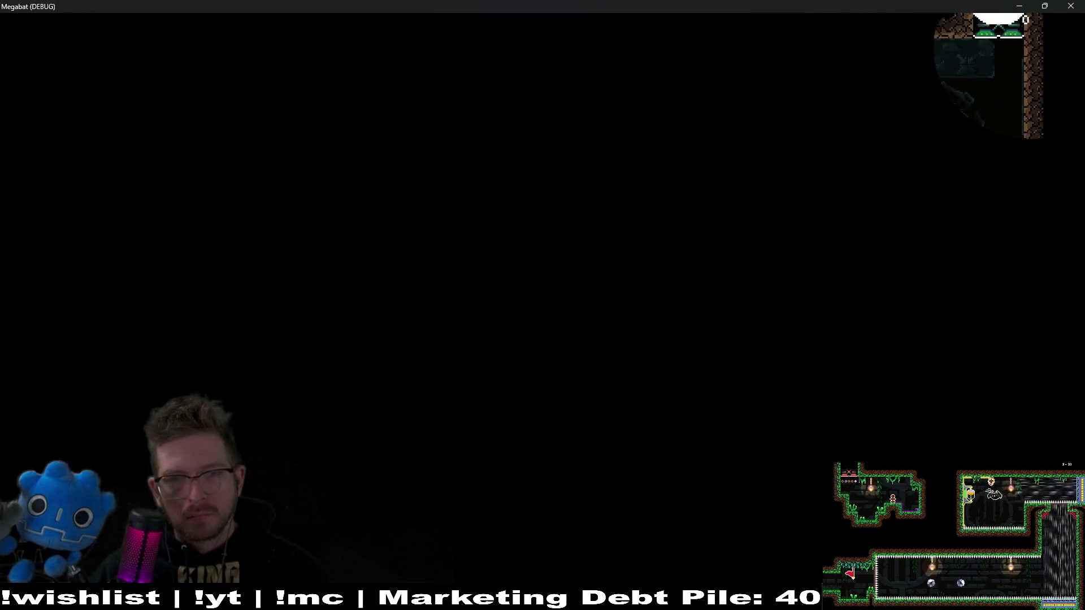
# Fly the bat left along the upper corridor, dive into the sand pit and grab the strawberry
pyautogui.press('Left')
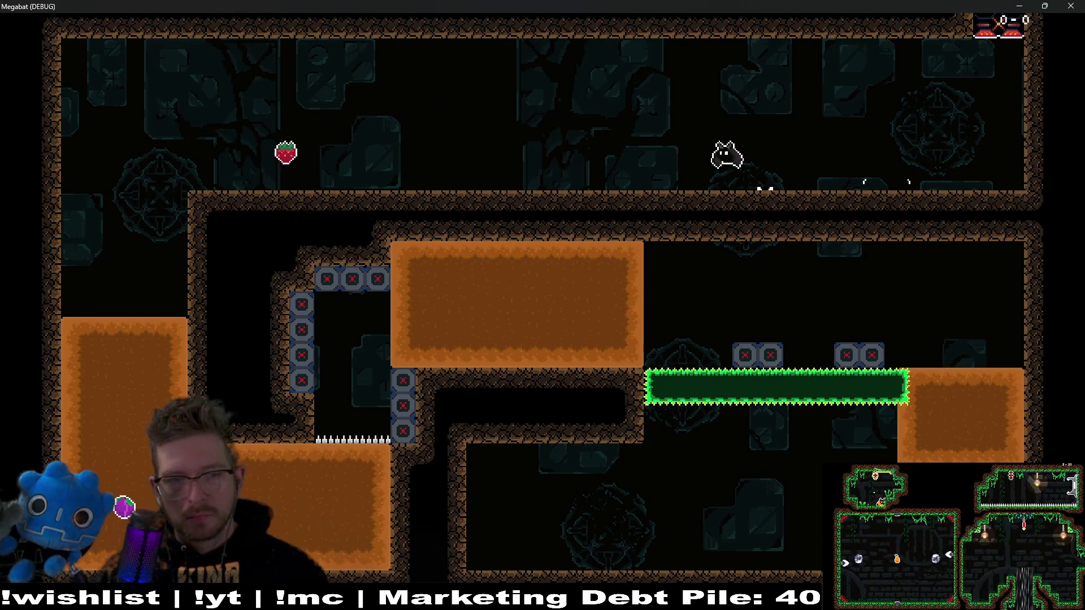
pyautogui.press('Left')
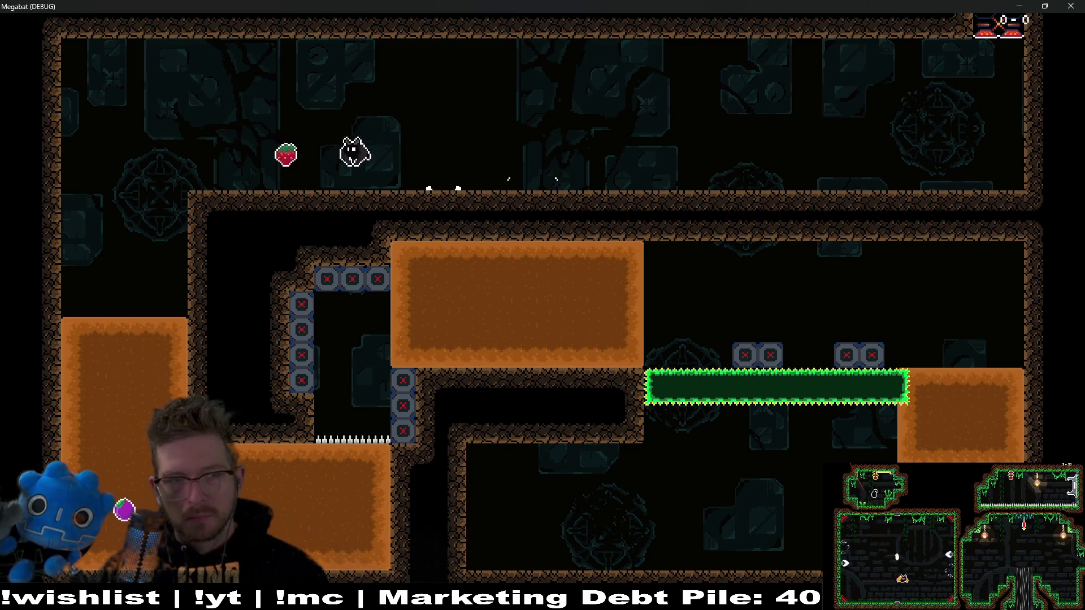
pyautogui.press('Down')
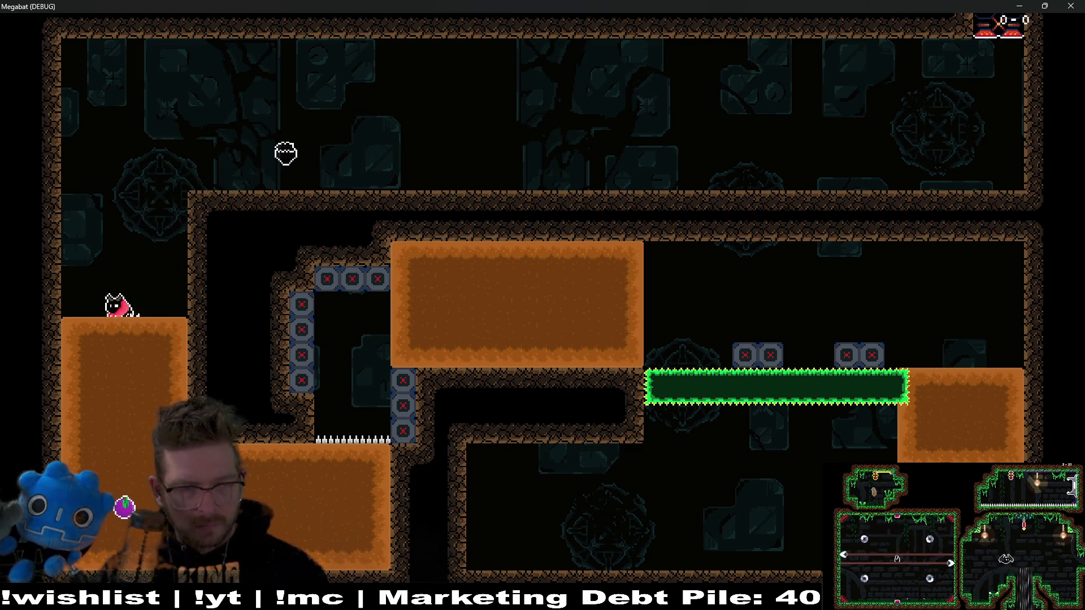
pyautogui.press('Right')
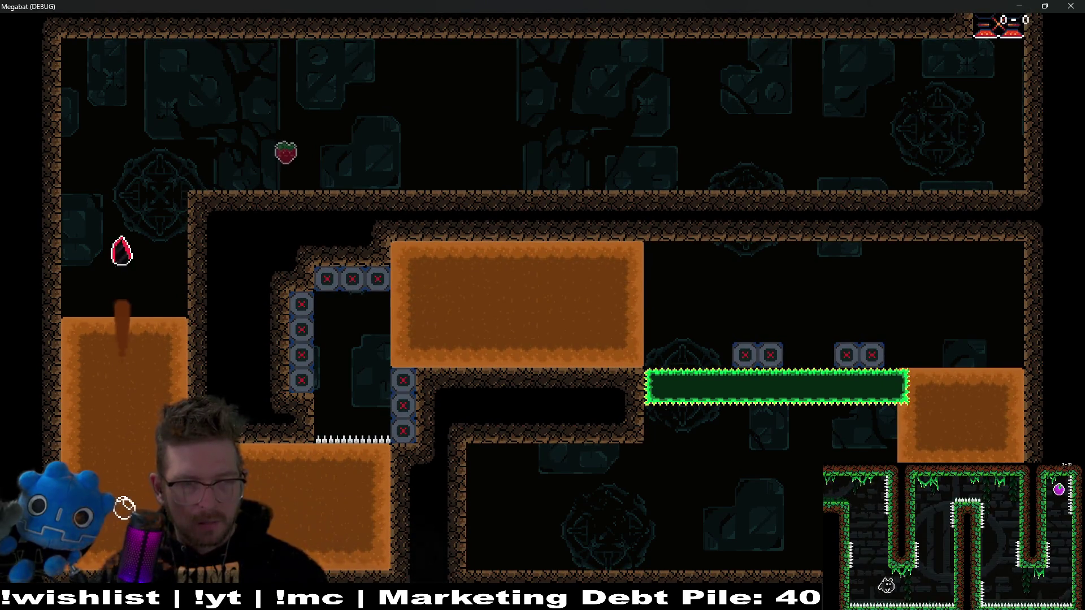
pyautogui.press('Right')
pyautogui.press('Left')
pyautogui.press('Down')
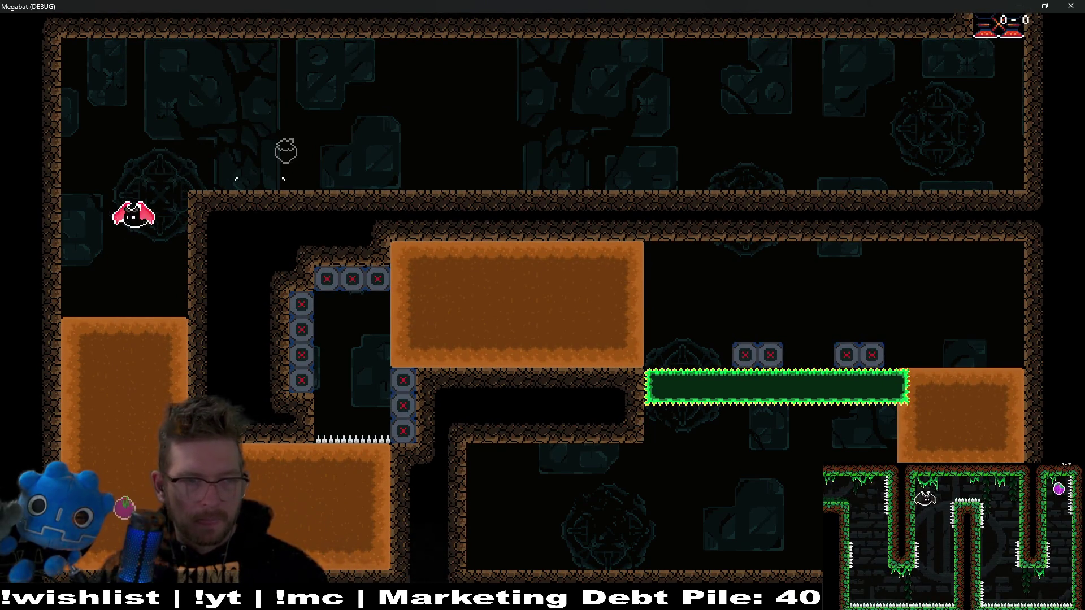
# Dig down, rise up the shaft, then fly the lower passage toward the x-blocks and quit
pyautogui.press('Down')
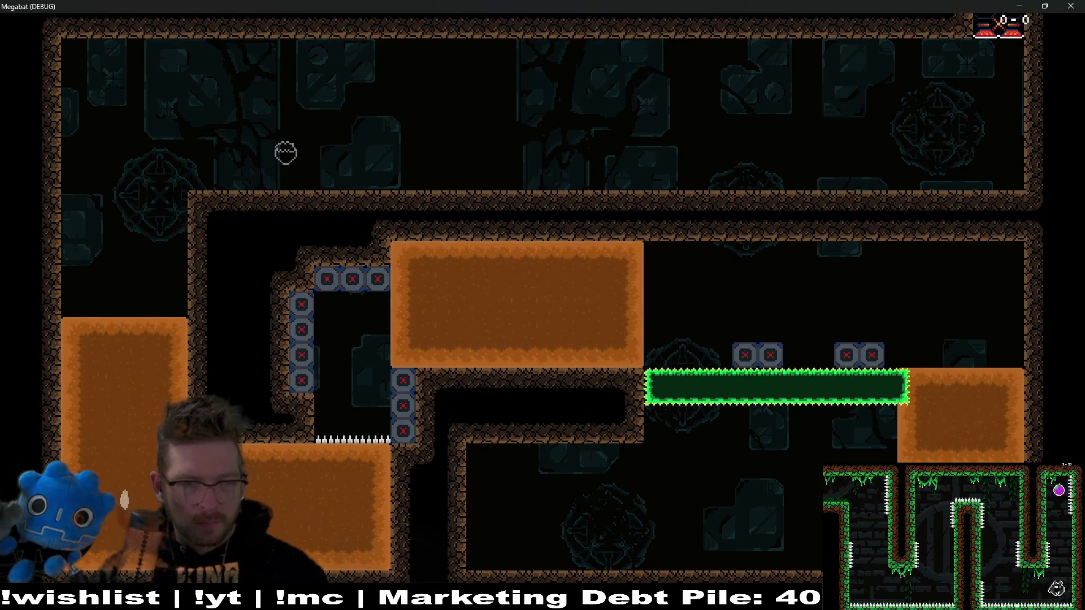
pyautogui.press('Up')
pyautogui.press('Right')
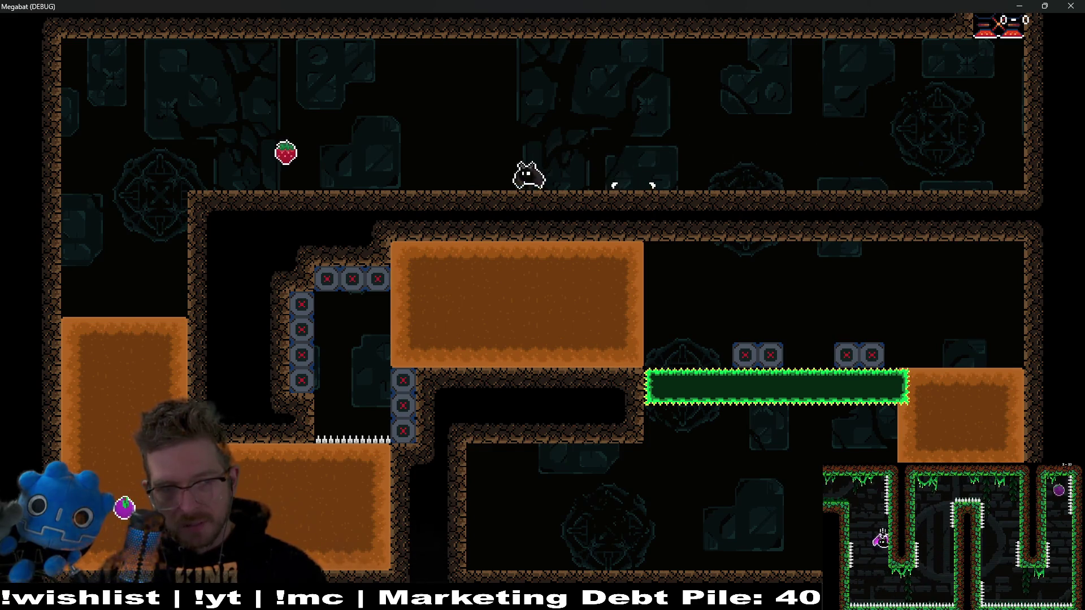
pyautogui.press('Down')
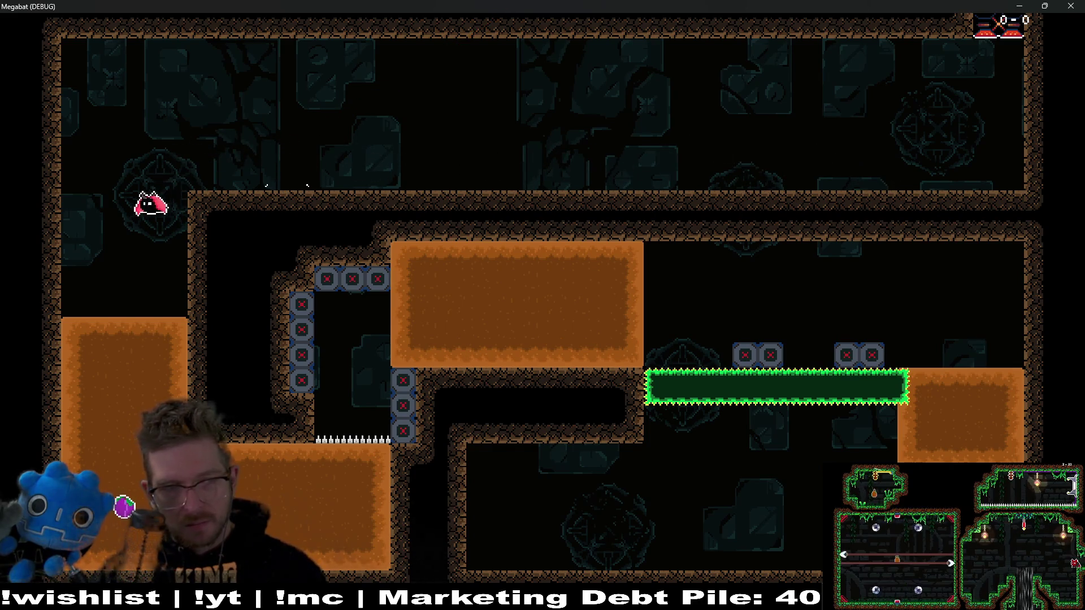
pyautogui.press('Right')
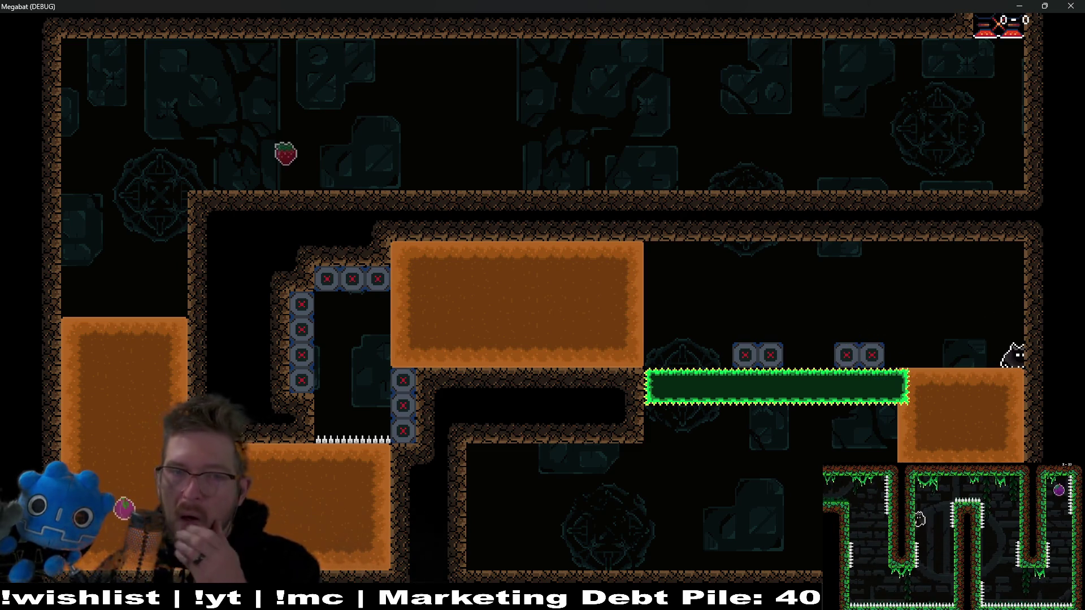
pyautogui.press('F8')
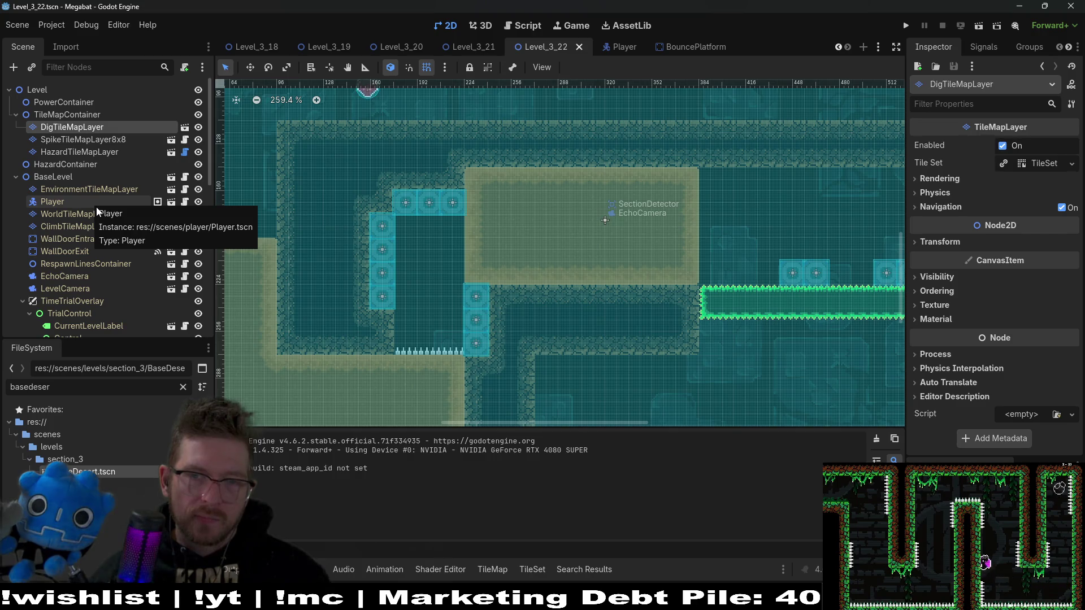
# Repaint the top row of the sand dig area with Sand terrain
pyautogui.hscroll(5, 686, 263)
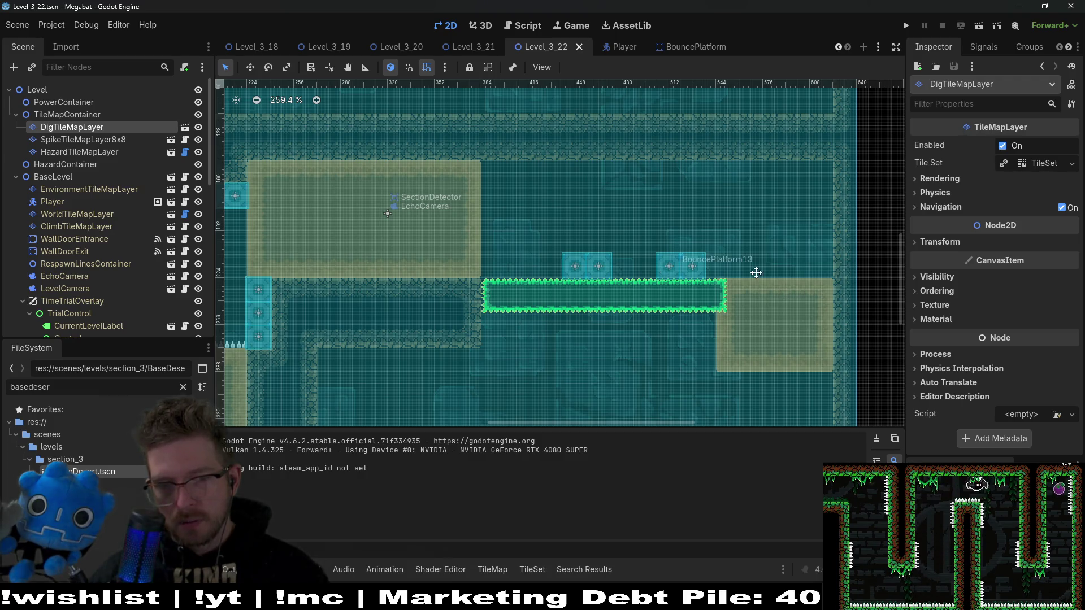
pyautogui.hscroll(-2, 772, 266)
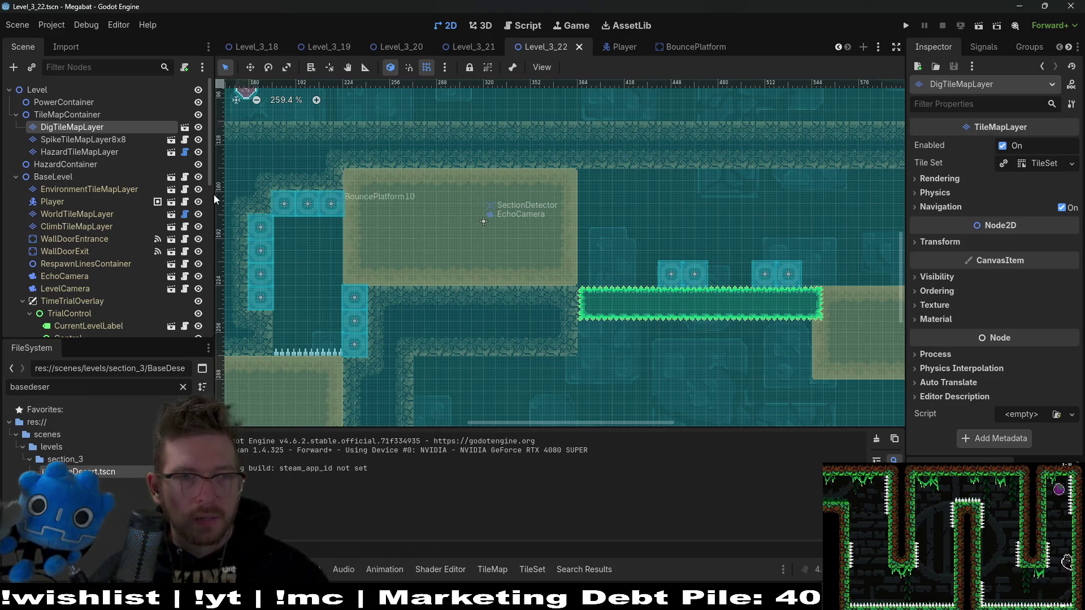
pyautogui.click(85, 127)
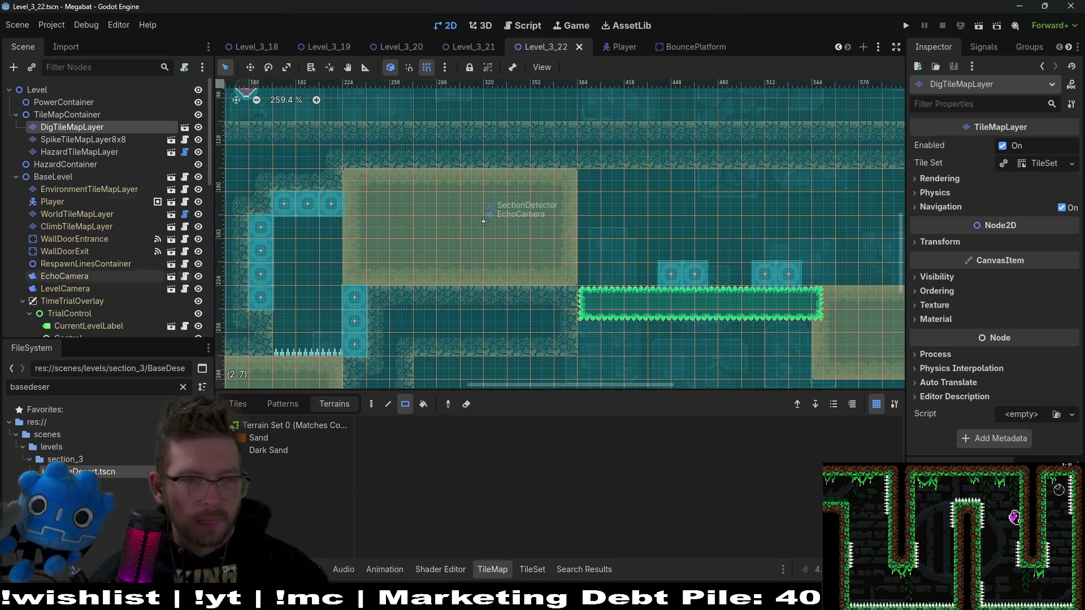
pyautogui.click(242, 435)
pyautogui.moveTo(572, 187); pyautogui.dragTo(364, 177)
# Paint a DESERT wall strip on WorldTileMapLayer to fill the ceiling notch, then run the level
pyautogui.click(79, 155)
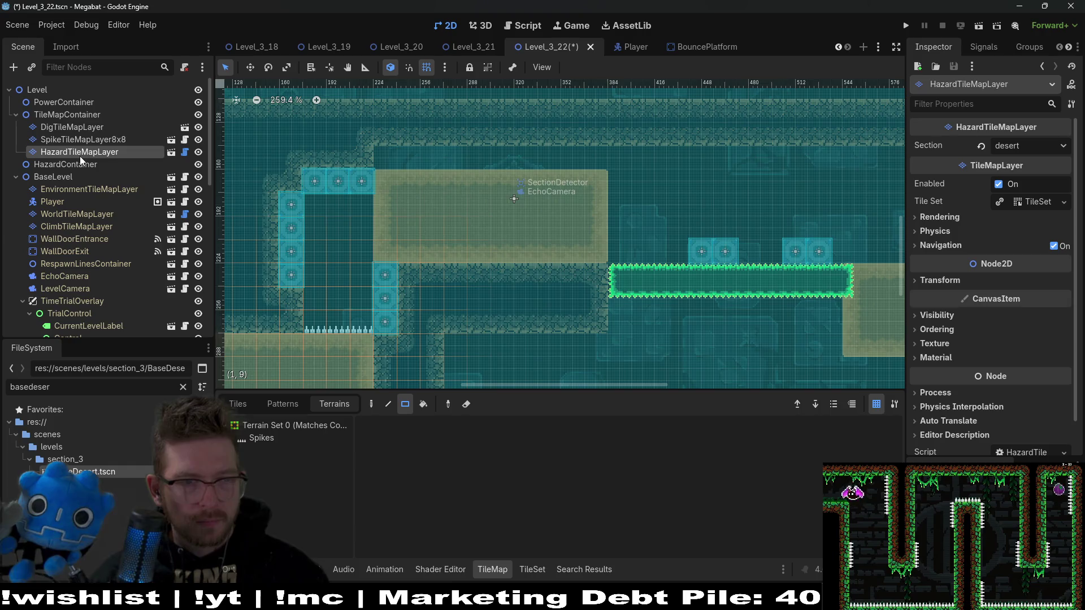
pyautogui.click(83, 144)
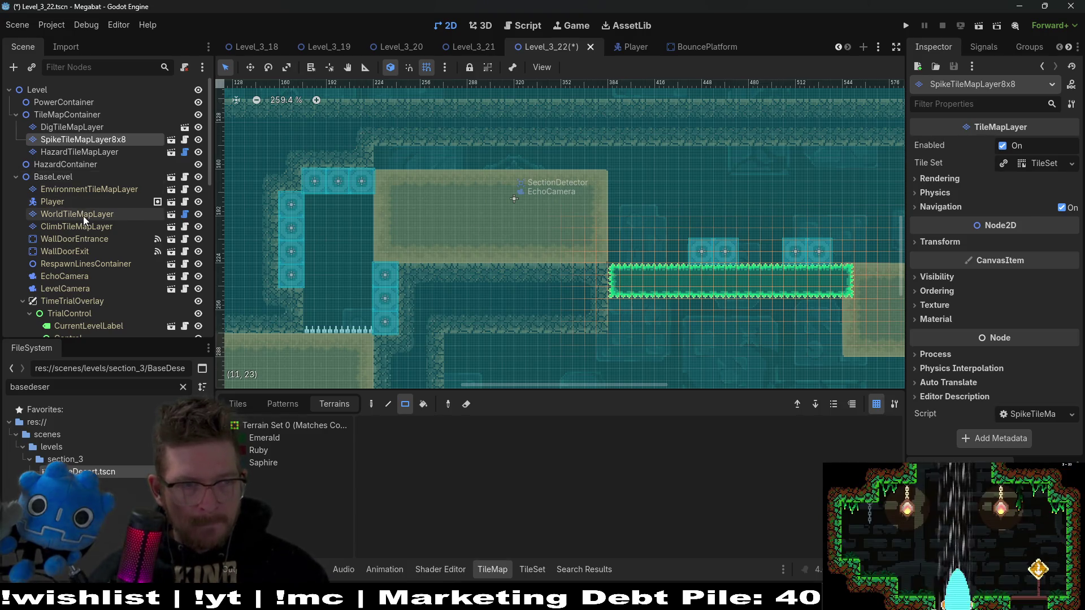
pyautogui.click(76, 214)
pyautogui.click(270, 464)
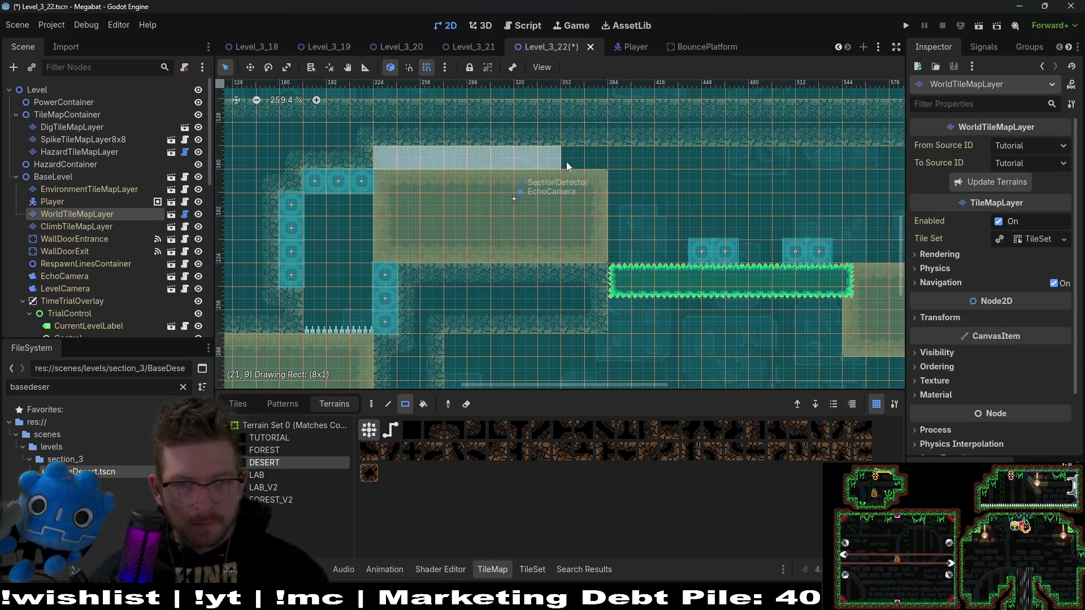
pyautogui.moveTo(584, 161); pyautogui.dragTo(584, 161)
pyautogui.hscroll(3, 565, 161)
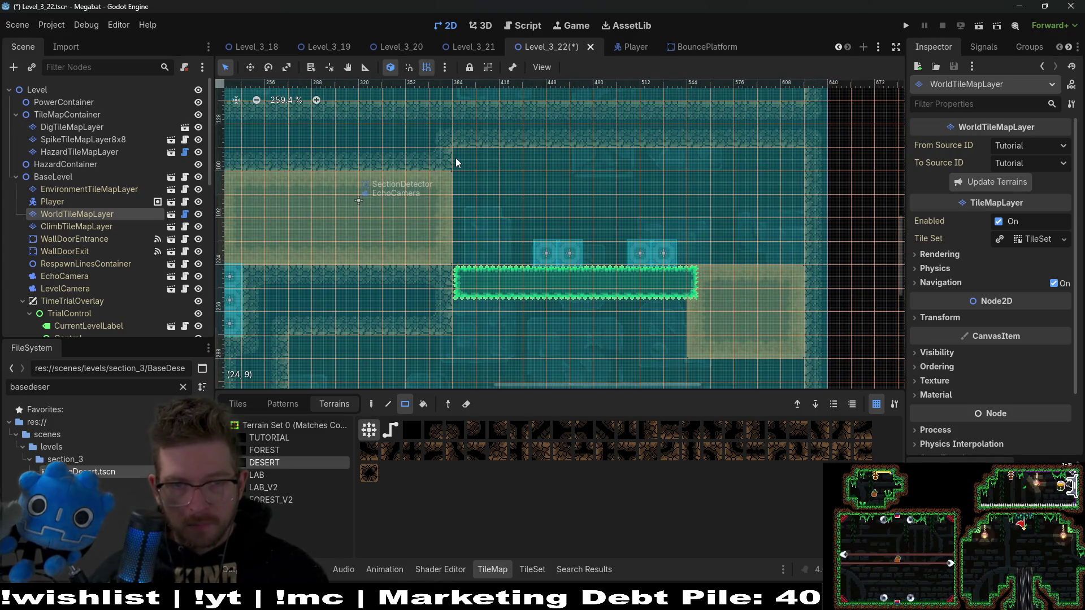
pyautogui.moveTo(456, 160)
pyautogui.mouseDown()
pyautogui.moveTo(813, 161)
pyautogui.moveTo(805, 164)
pyautogui.mouseUp()
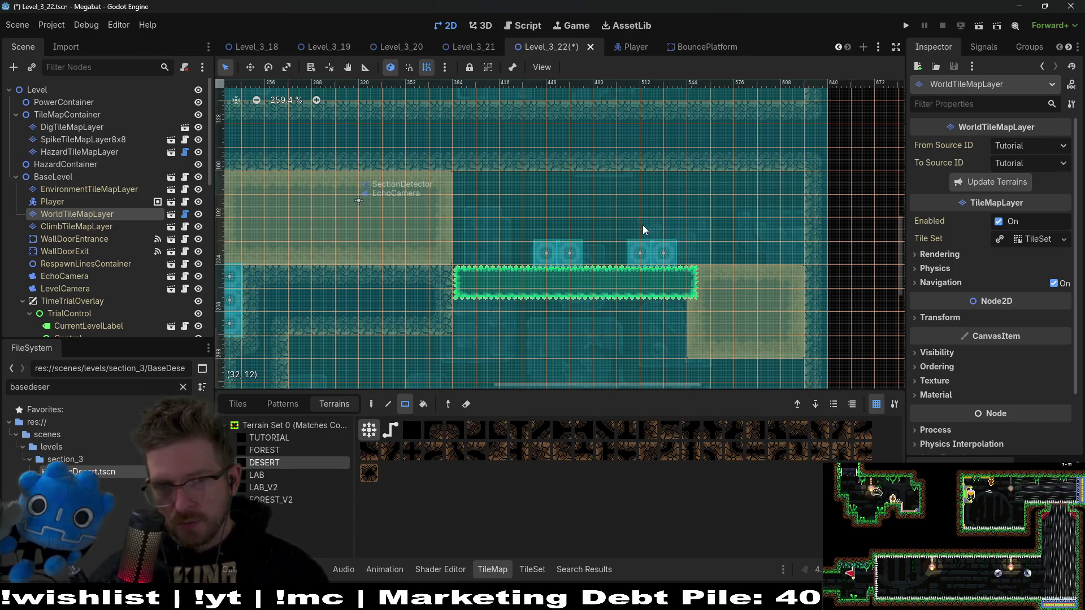
pyautogui.click(979, 25)
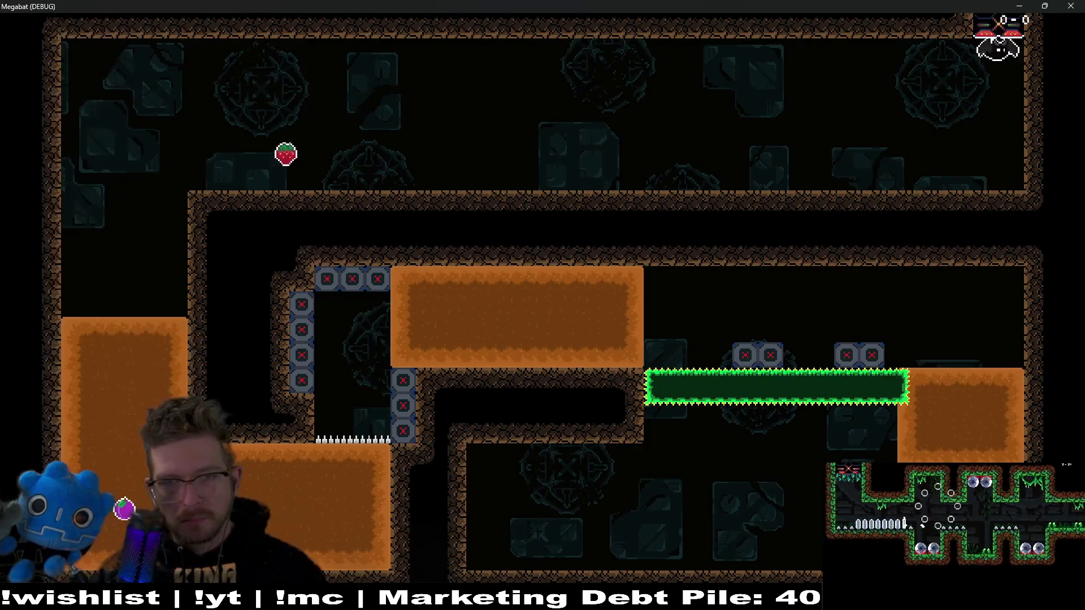
# Fly the bat down the left shaft, across the level past the emerald spikes, then close the game
pyautogui.press('Left')
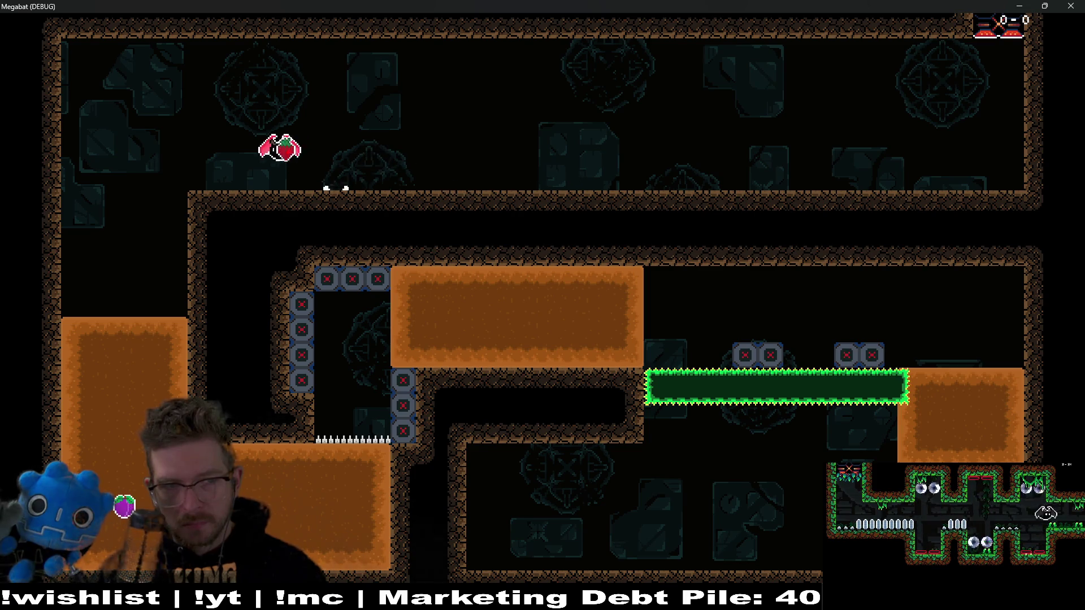
pyautogui.press('Down')
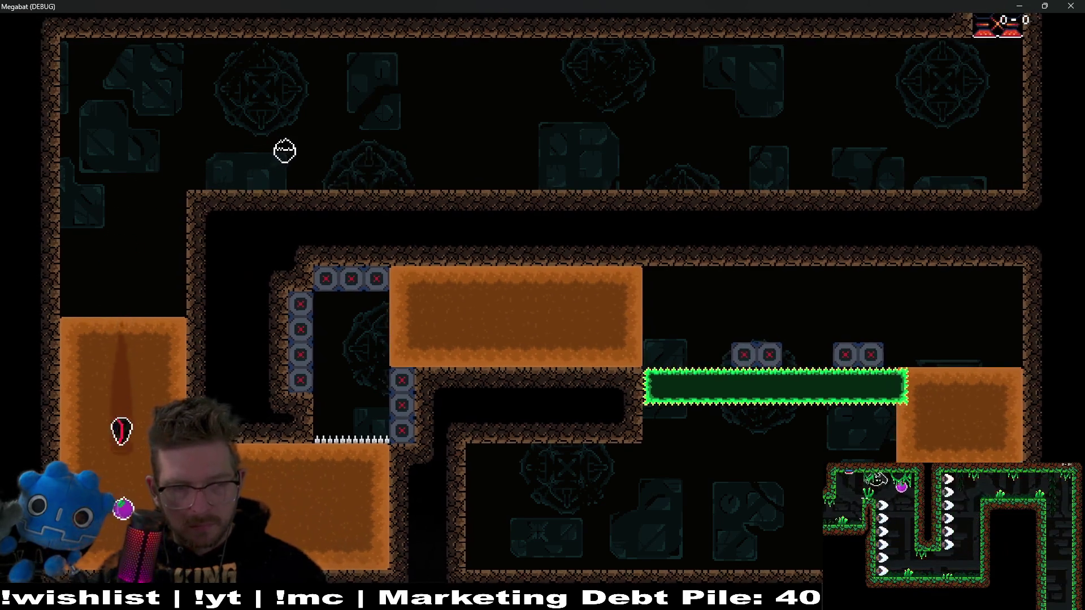
pyautogui.press('Right')
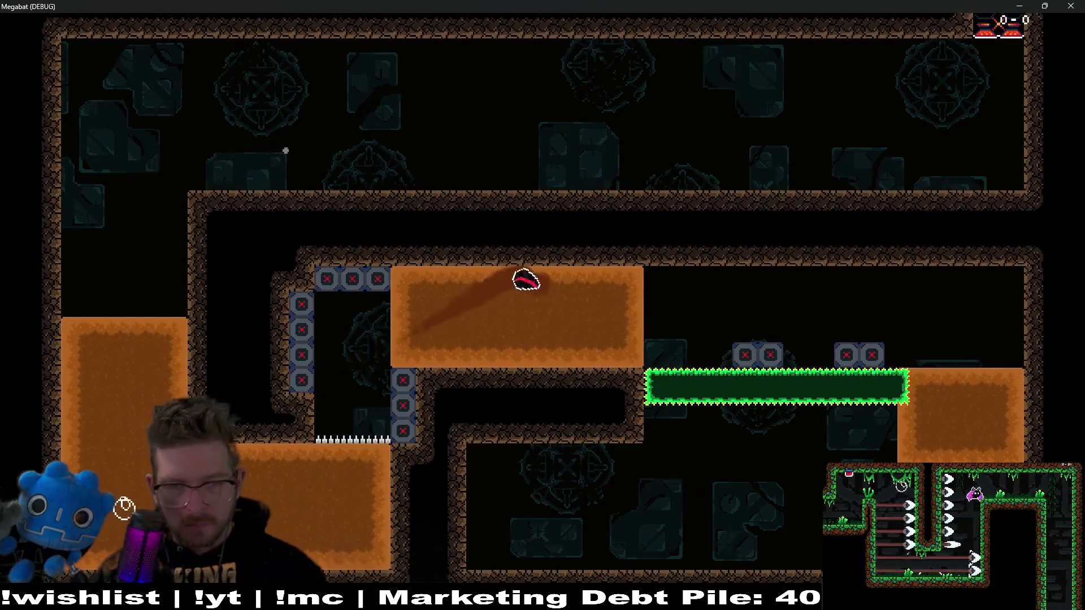
pyautogui.press('Down')
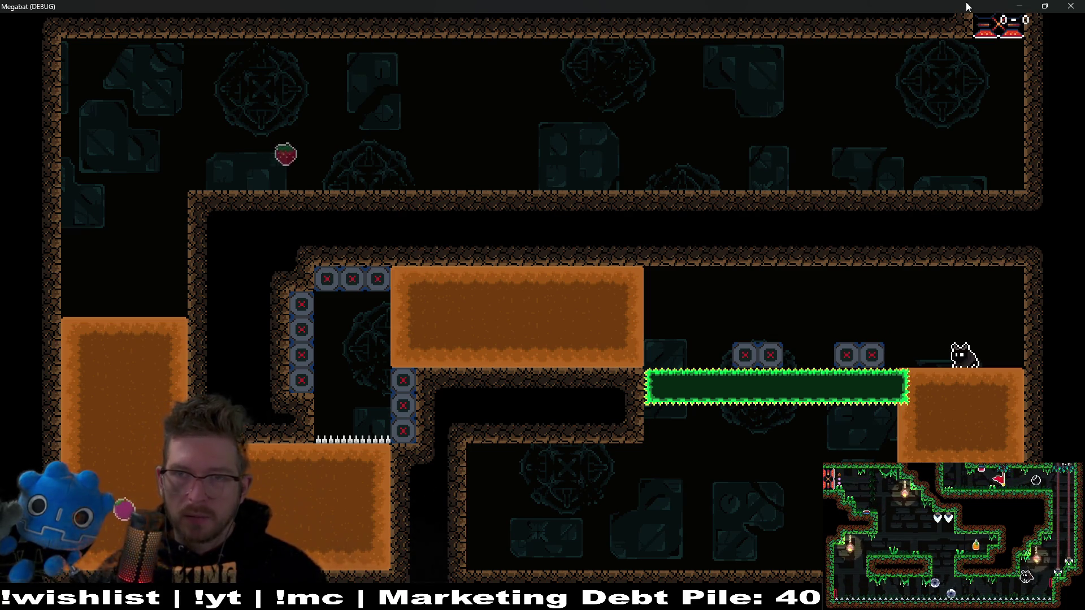
pyautogui.click(1078, 5)
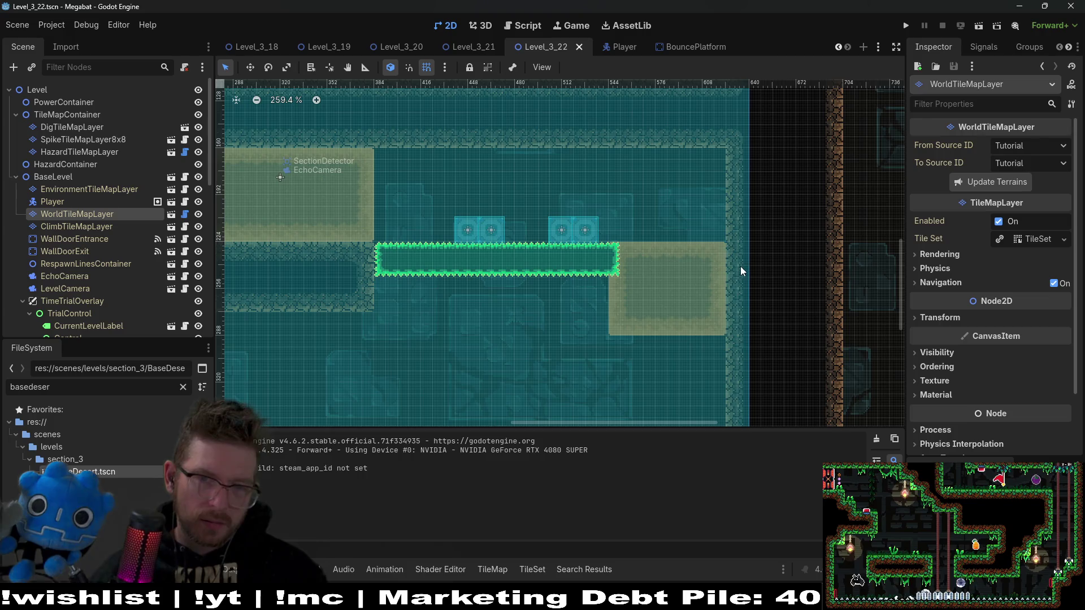
pyautogui.moveTo(468, 264)
pyautogui.mouseDown()
pyautogui.moveTo(621, 275)
pyautogui.moveTo(589, 263)
pyautogui.mouseUp()
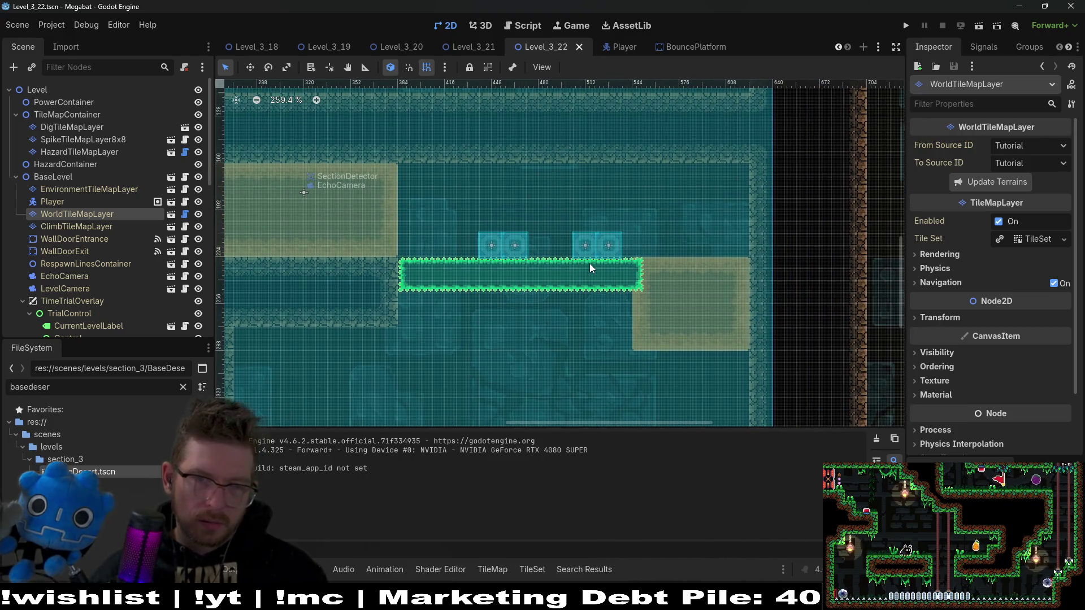
pyautogui.hscroll(-5, 622, 260)
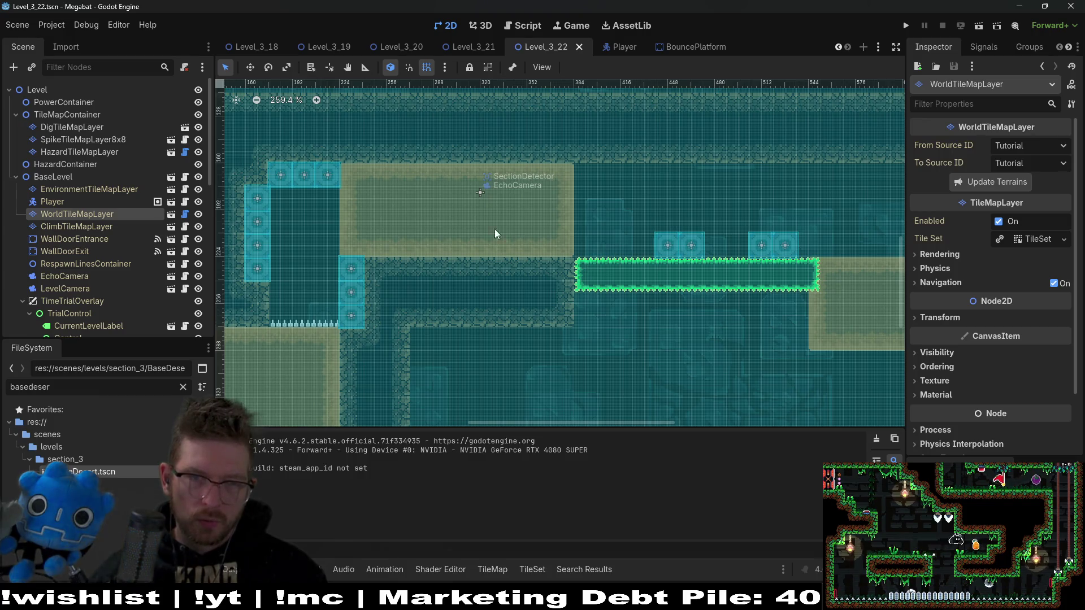
pyautogui.hscroll(6, 604, 300)
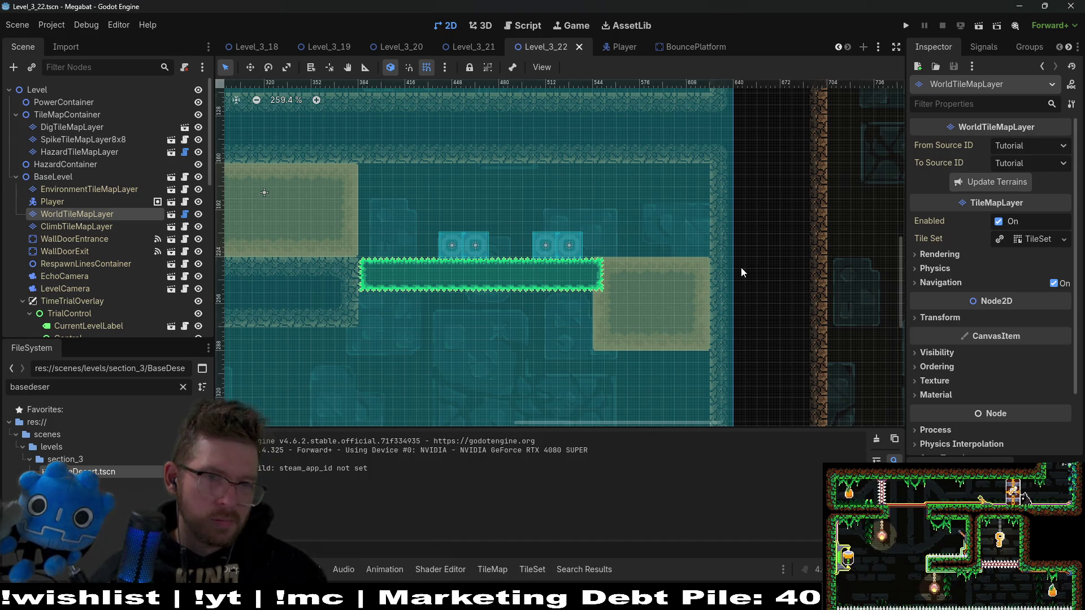
pyautogui.scroll(-10, 144, 218)
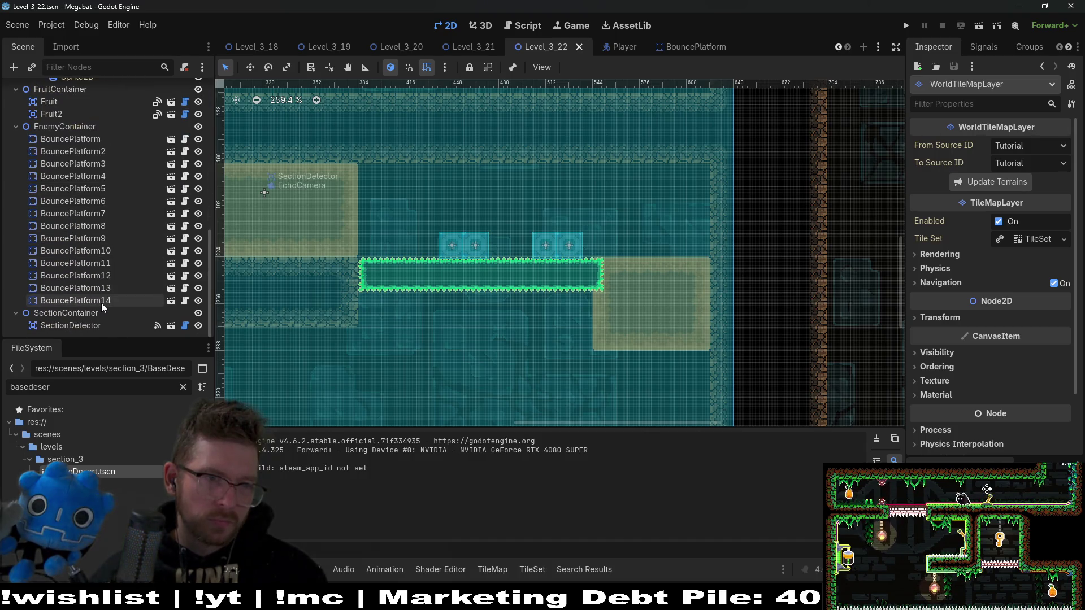
# Select BouncePlatform11–14 and nudge them one pixel left
pyautogui.click(100, 301)
pyautogui.keyDown('shift'); pyautogui.click(113, 263); pyautogui.keyUp('shift')
pyautogui.press('w')
pyautogui.press('Left')
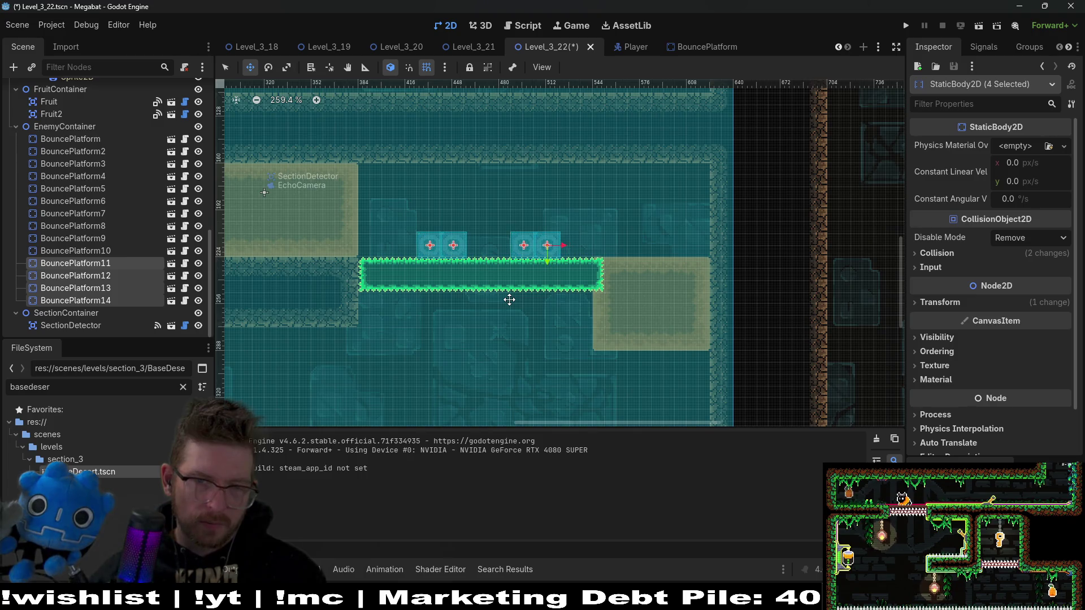
# Bring the gate blocks into view, pick Sand on the dig layer, and save and run the level
pyautogui.moveTo(419, 232); pyautogui.dragTo(555, 247)
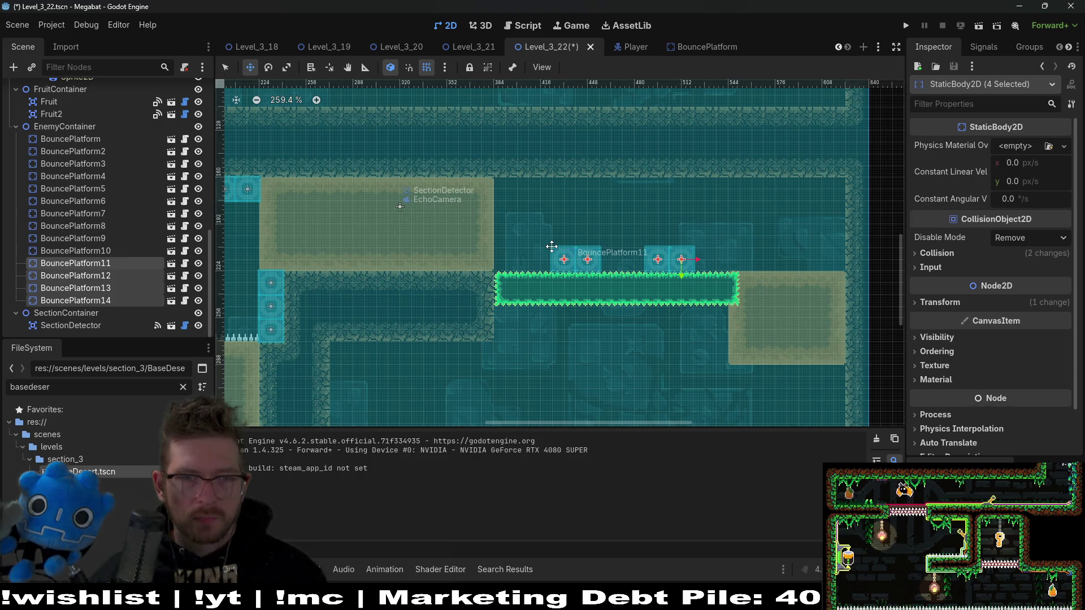
pyautogui.scroll(10, 100, 204)
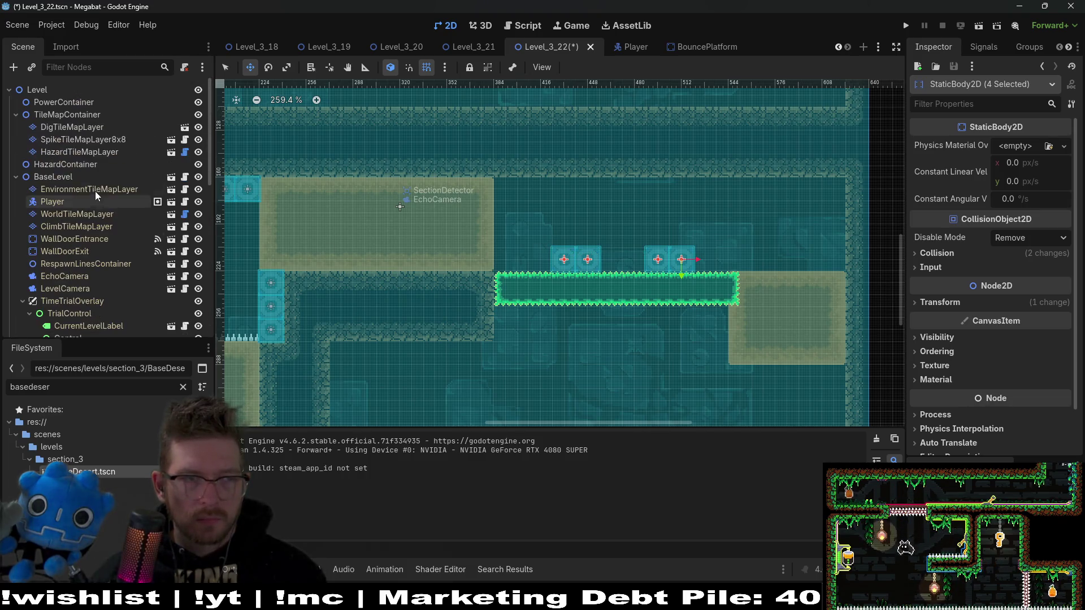
pyautogui.click(83, 140)
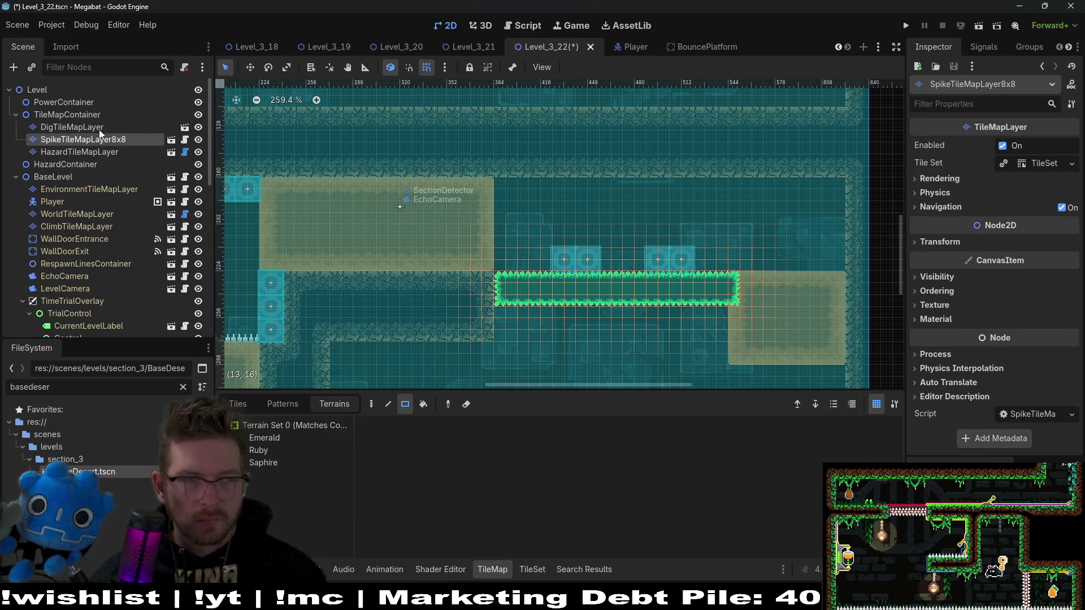
pyautogui.click(99, 128)
pyautogui.click(256, 439)
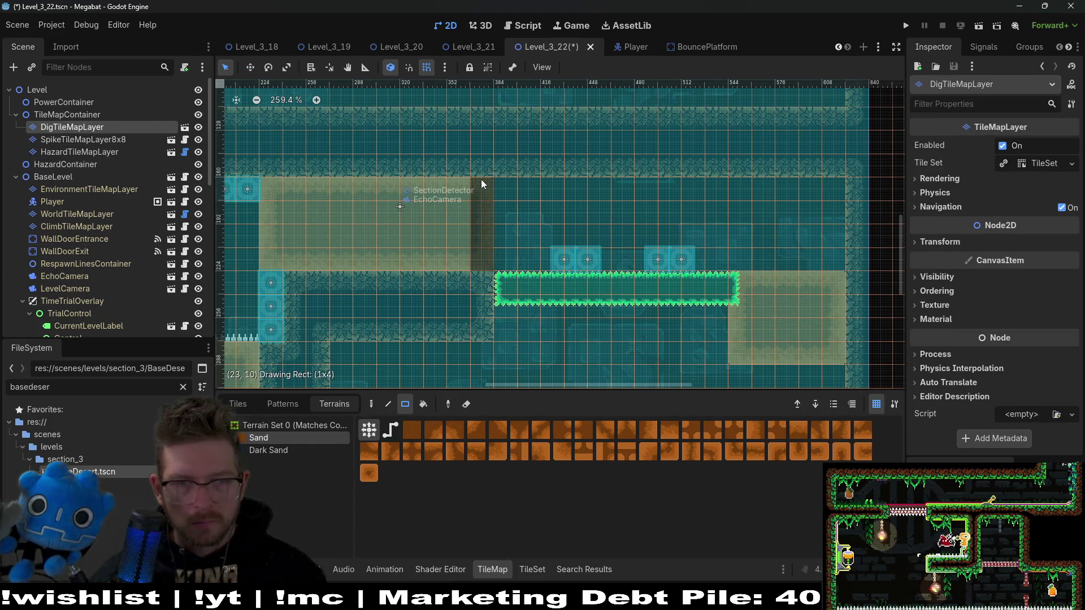
pyautogui.click(979, 25)
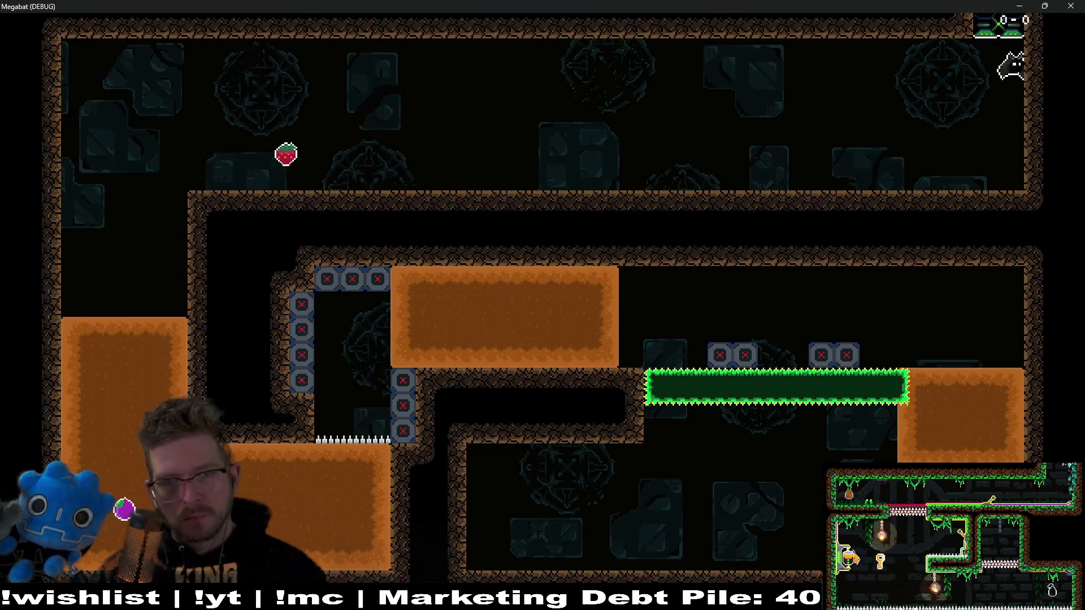
# Fly left for the strawberry, dash right into the pit, drop beside the right sand block, then quit
pyautogui.press('Left')
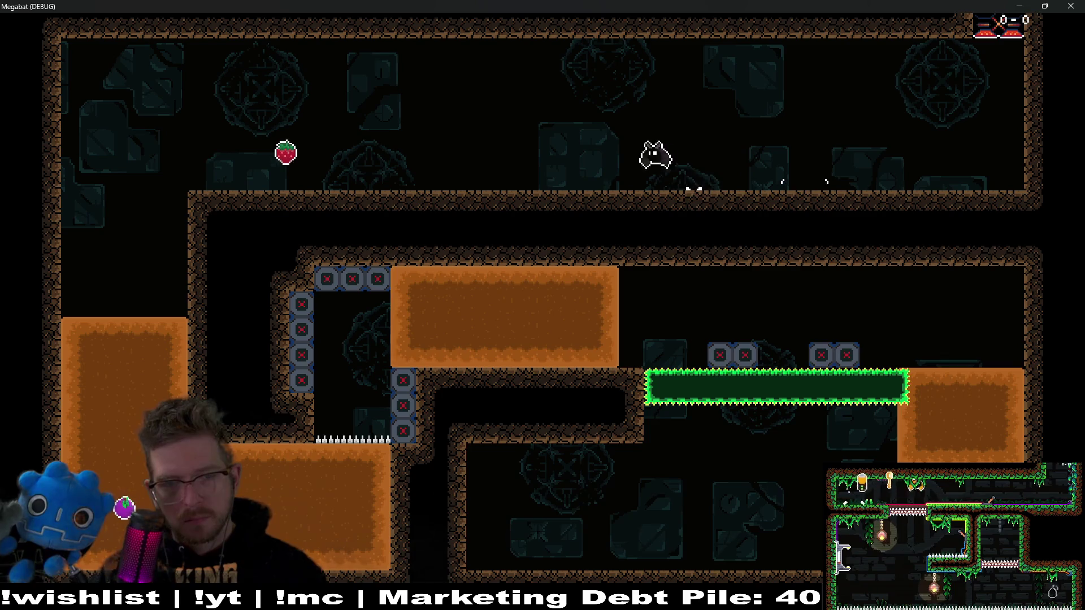
pyautogui.press('Down')
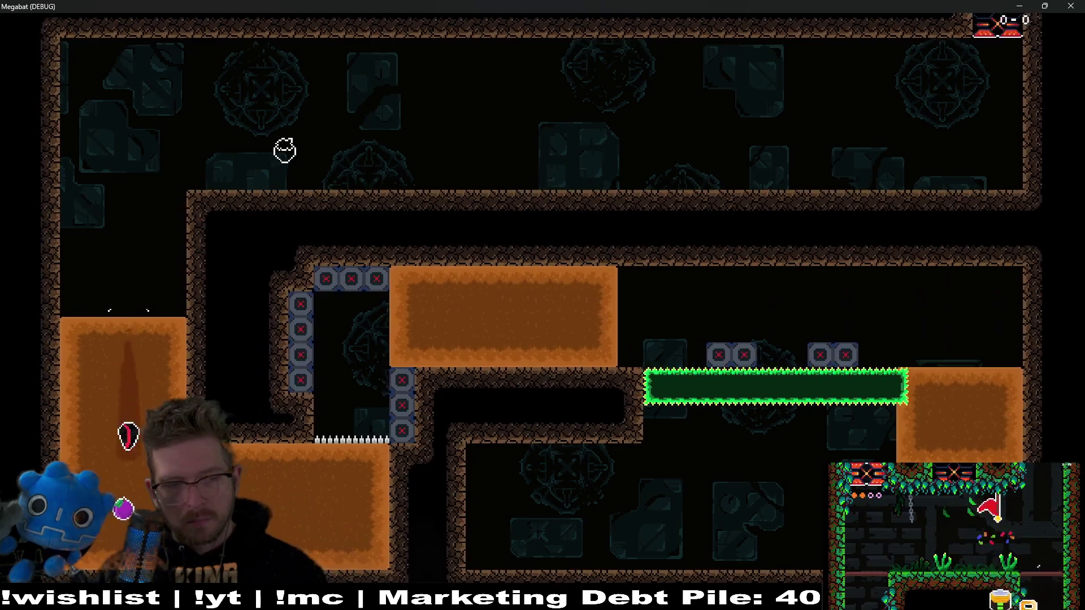
pyautogui.press('space')
pyautogui.press('Right')
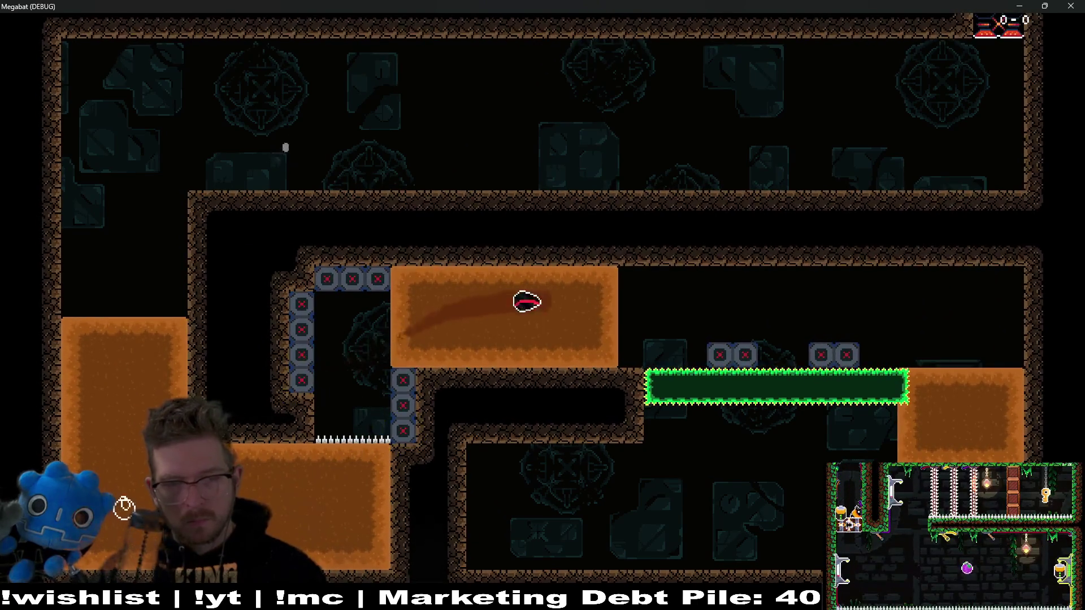
pyautogui.press('Down')
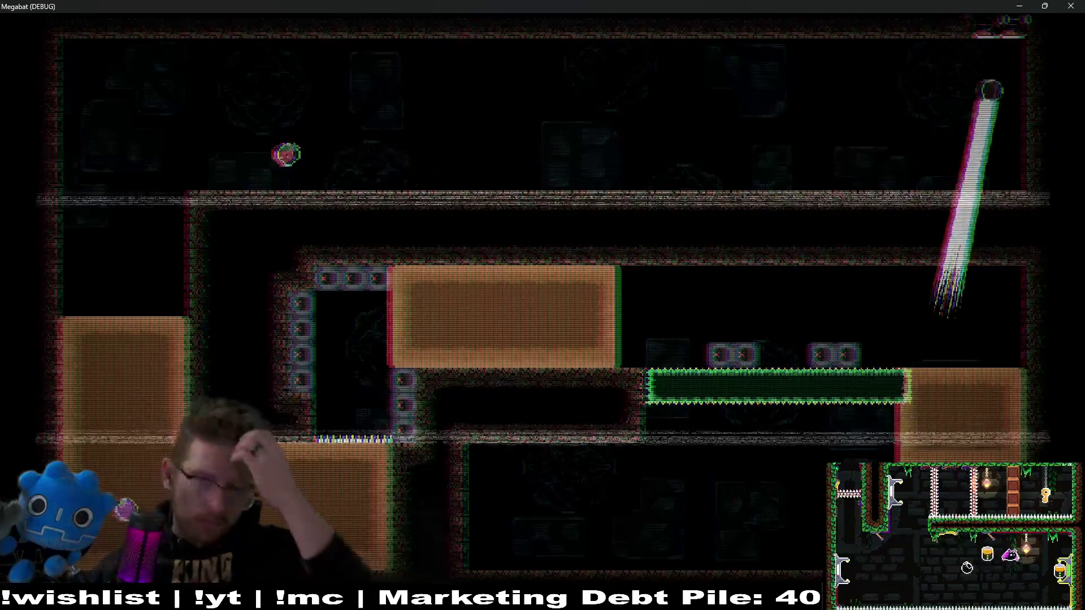
pyautogui.press('F8')
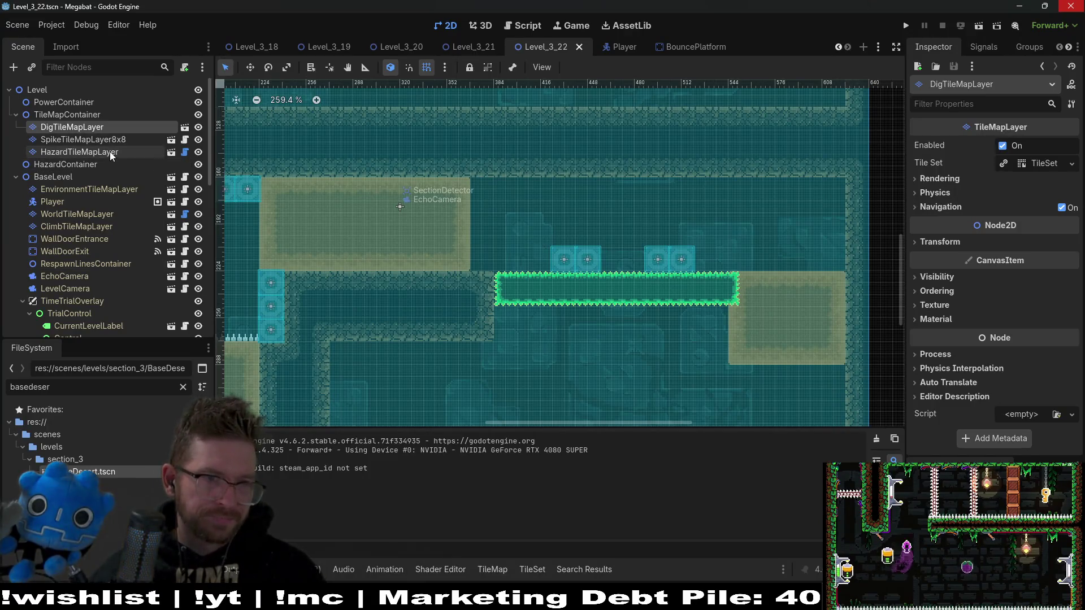
# Drag BouncePlatform13 and 14 about 15 px right, then save and run Level_3_22
pyautogui.scroll(-5, 116, 212)
pyautogui.scroll(-7, 117, 211)
pyautogui.click(102, 295)
pyautogui.keyDown('shift'); pyautogui.click(105, 290); pyautogui.keyUp('shift')
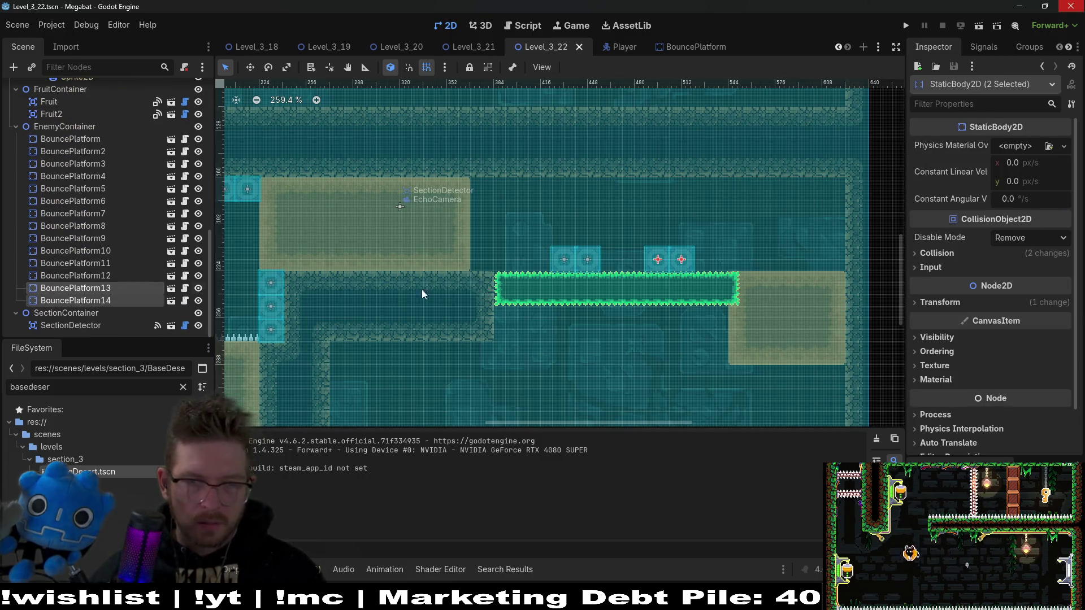
pyautogui.scroll(4, 744, 272)
pyautogui.press('w')
pyautogui.moveTo(597, 272)
pyautogui.mouseDown()
pyautogui.moveTo(654, 269)
pyautogui.moveTo(654, 279)
pyautogui.mouseUp()
pyautogui.scroll(-3, 752, 317)
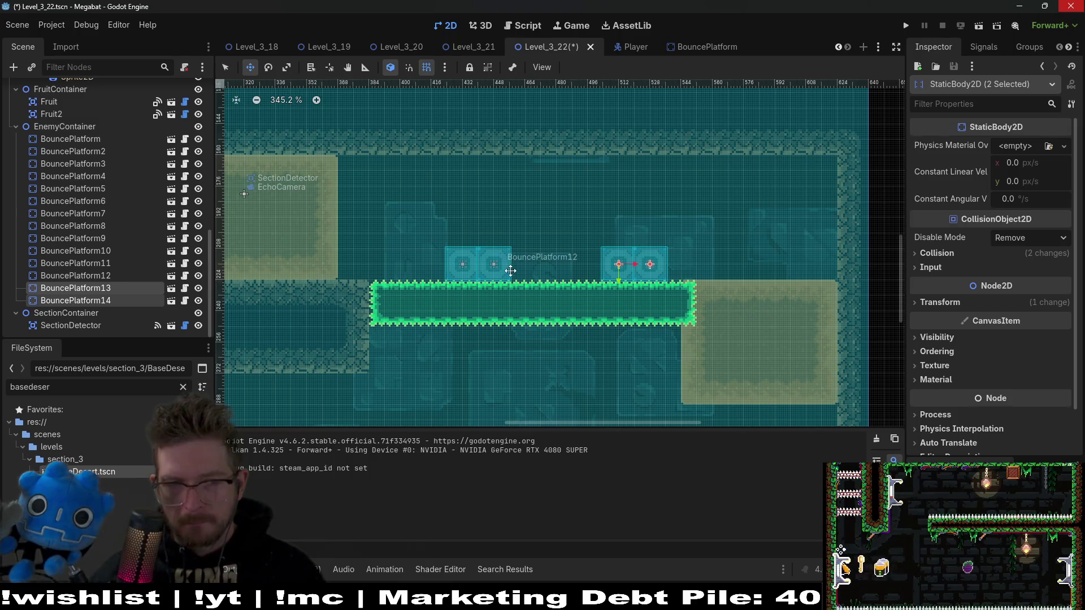
pyautogui.moveTo(511, 270); pyautogui.dragTo(738, 252)
pyautogui.click(986, 23)
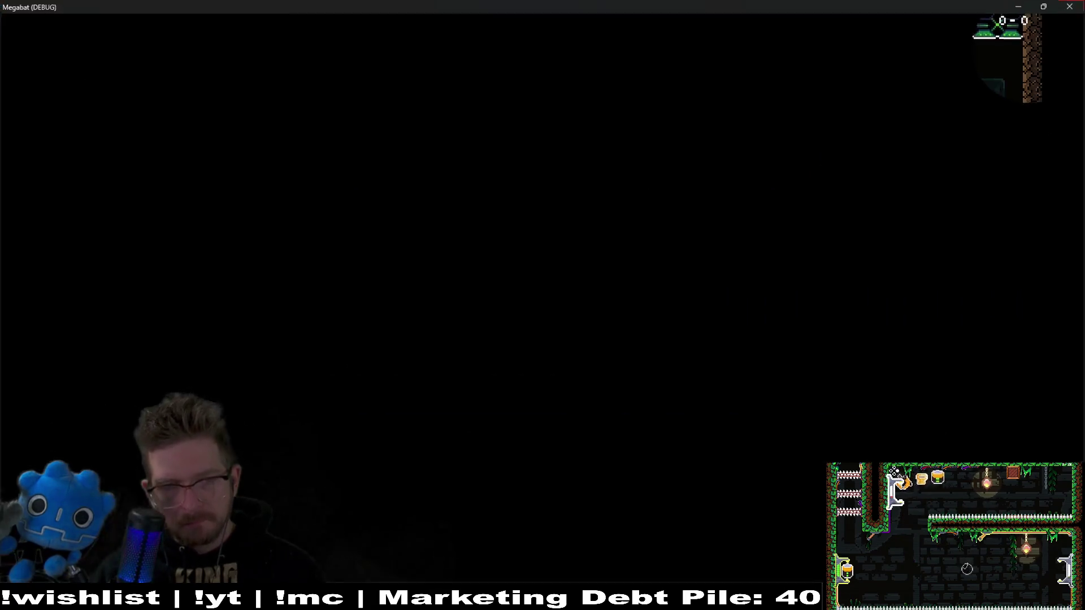
# Fly the bat left along the upper corridor, then quit the game
pyautogui.press('Left')
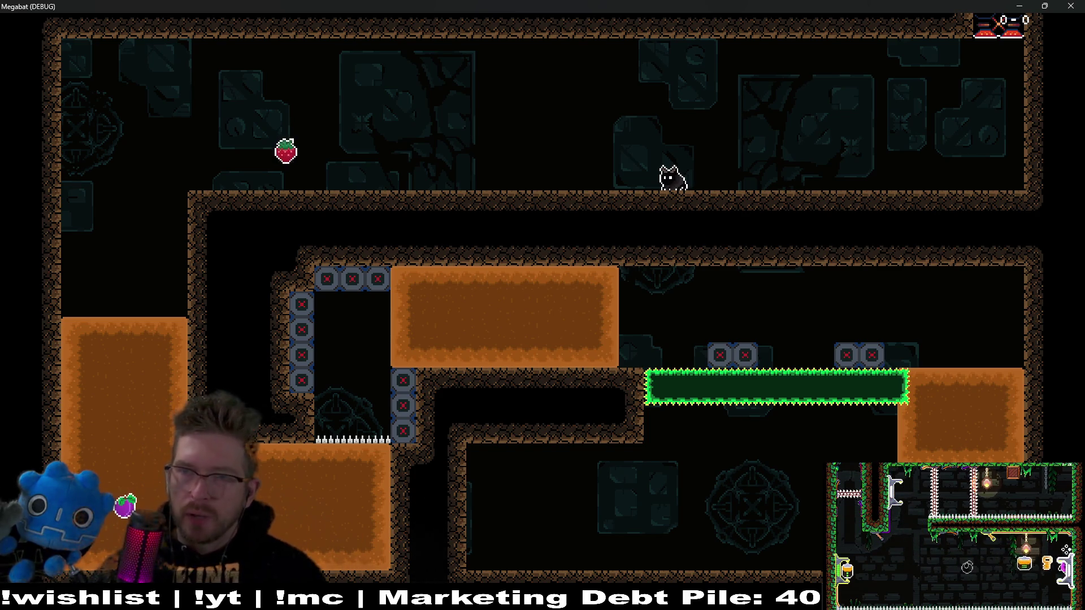
pyautogui.press('F8')
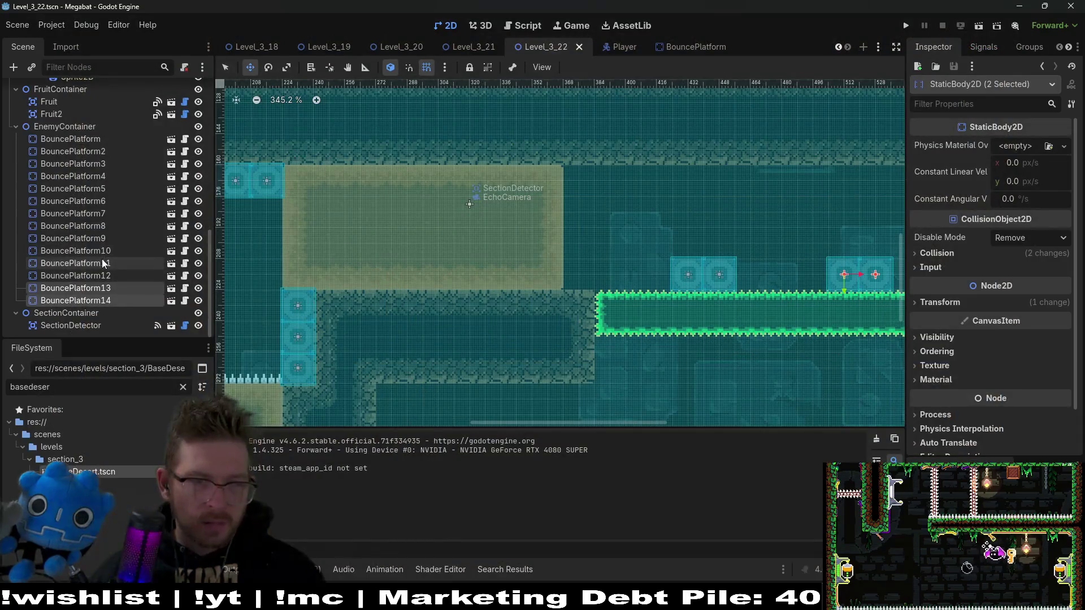
# Lower BouncePlatform11–14 into the green spike bar using arrow-key nudges
pyautogui.keyDown('shift'); pyautogui.click(76, 263); pyautogui.keyUp('shift')
pyautogui.scroll(2, 629, 262)
pyautogui.press('Down')
pyautogui.press('Down')
pyautogui.press('Down')
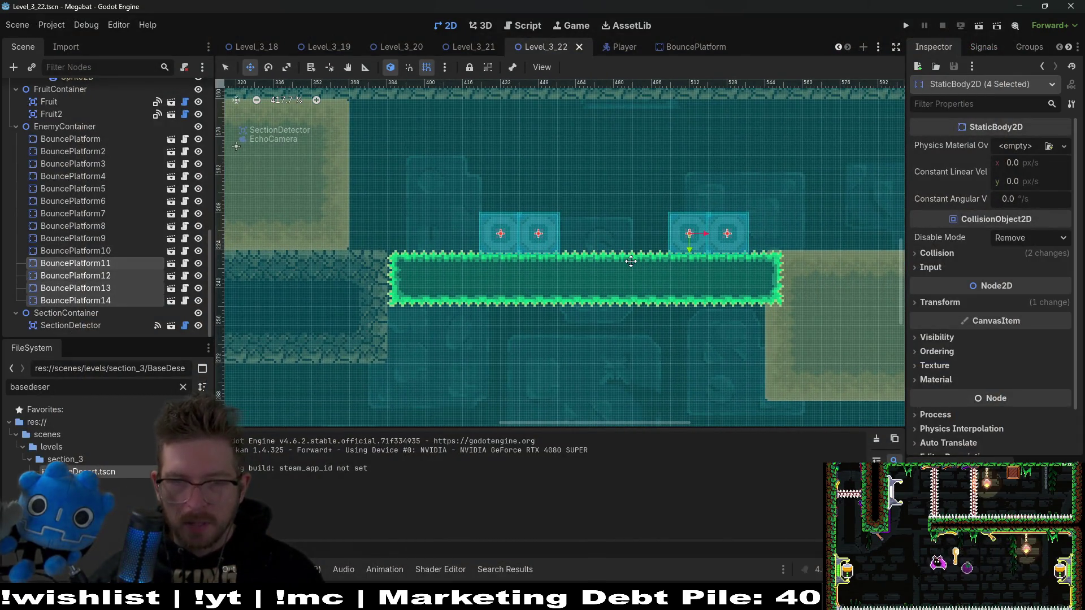
pyautogui.press('Down')
pyautogui.press('Up')
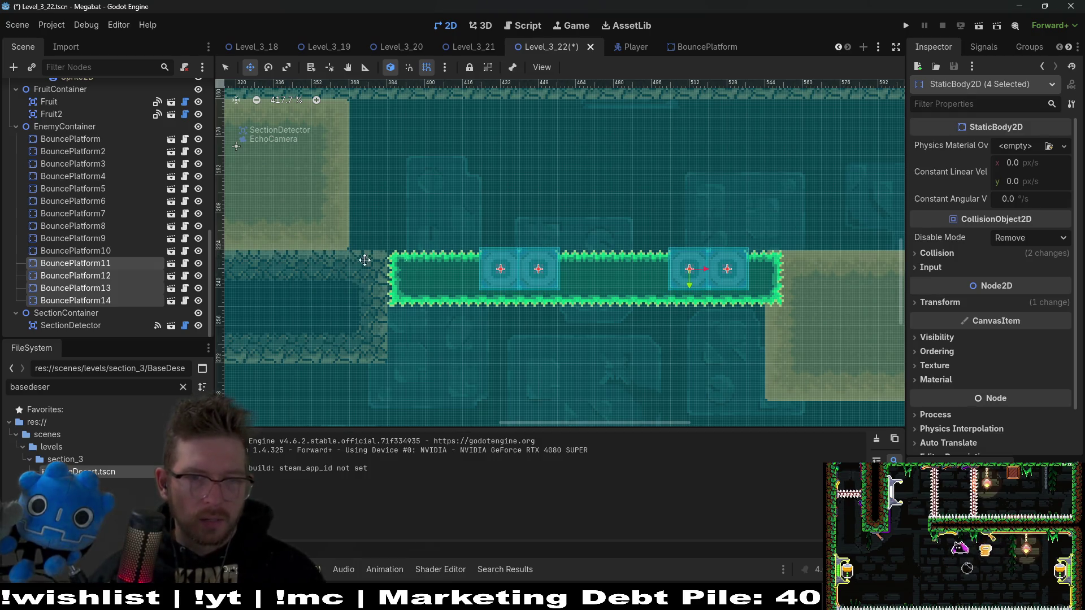
# Redraw the Emerald spike edge under both block pairs on SpikeTileMapLayer8x8, then save and run
pyautogui.scroll(10, 158, 179)
pyautogui.click(88, 128)
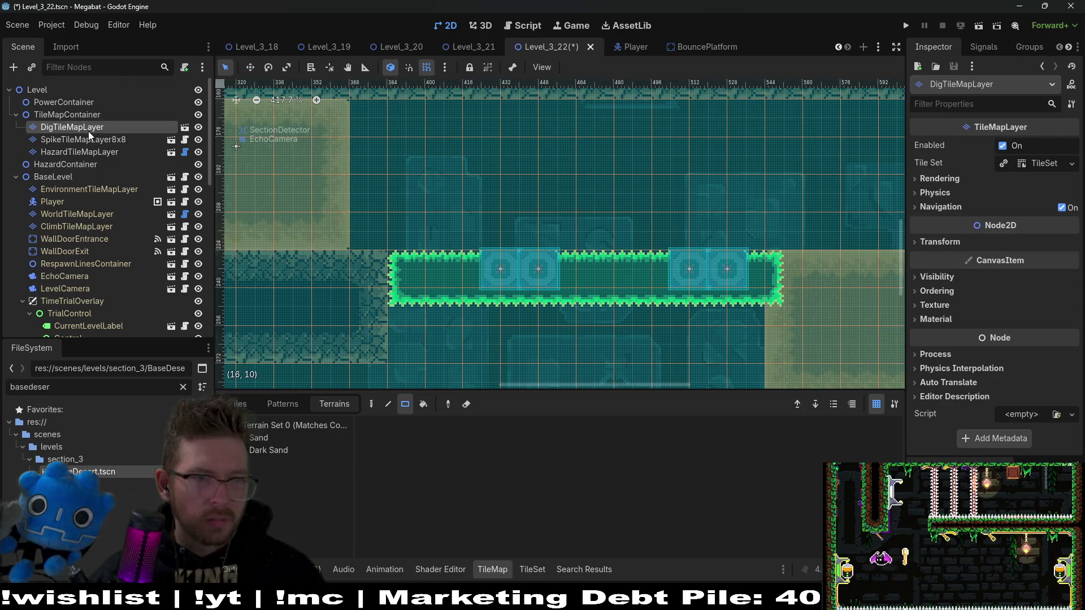
pyautogui.click(100, 139)
pyautogui.click(269, 439)
pyautogui.moveTo(490, 257); pyautogui.dragTo(550, 259)
pyautogui.moveTo(687, 258); pyautogui.dragTo(736, 261)
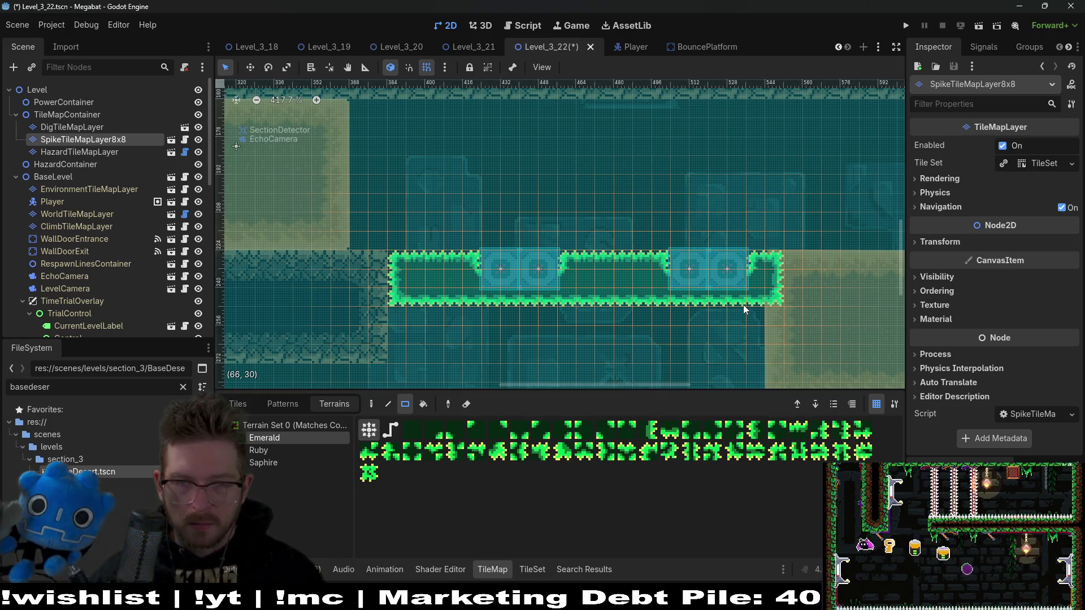
pyautogui.click(980, 26)
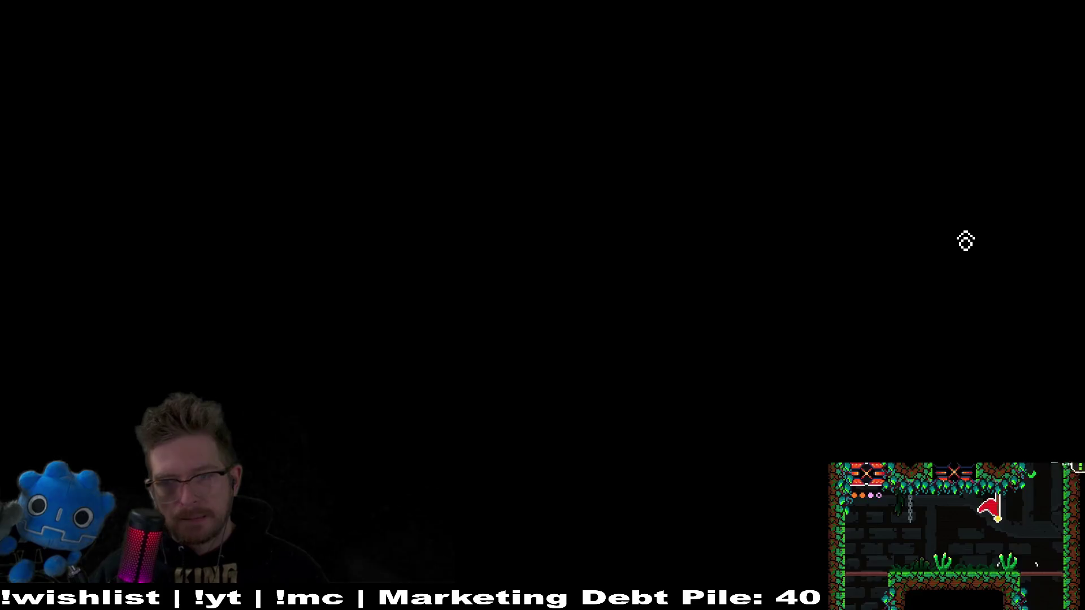
# Playtest: fly left down the shaft, dash right through sand past the spike bar onto the right sand block, then close
pyautogui.press('Left')
pyautogui.press('space')
pyautogui.press('Left')
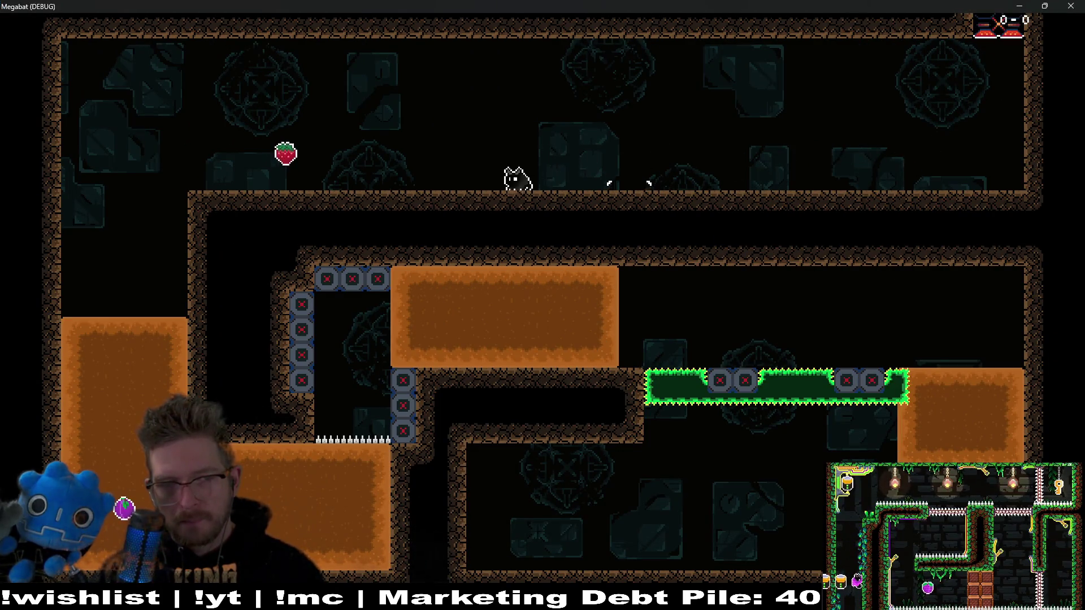
pyautogui.press('Left')
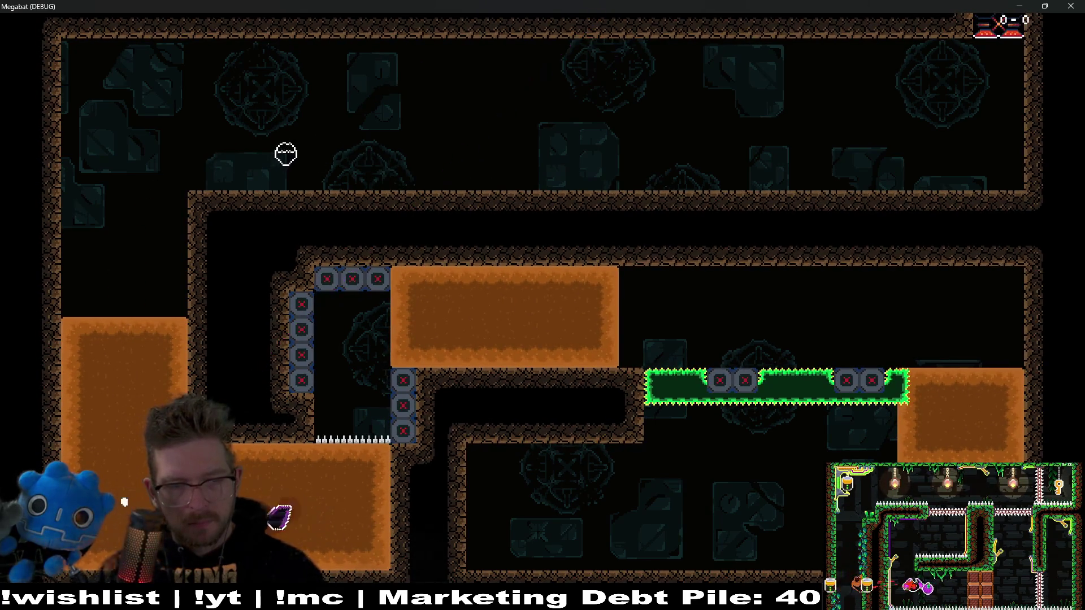
pyautogui.press('Right')
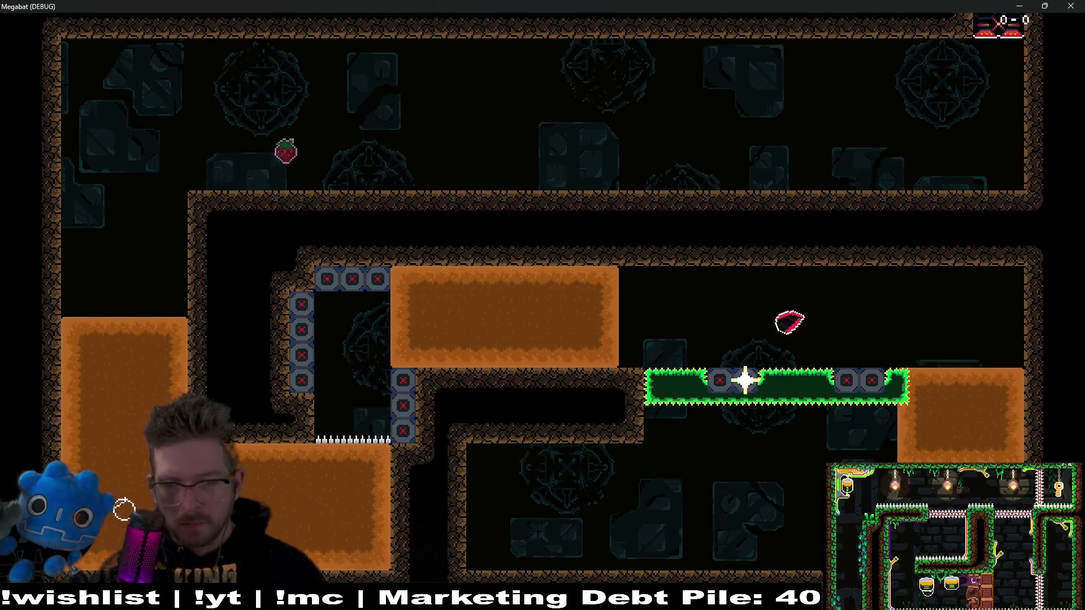
pyautogui.press('Down')
pyautogui.press('Up')
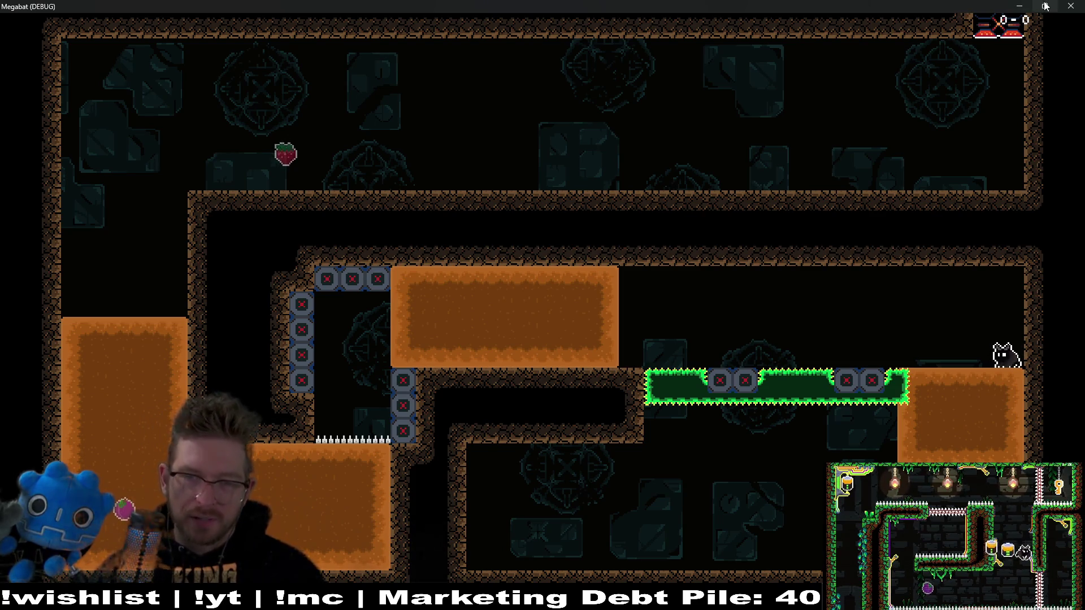
pyautogui.moveTo(1045, 6)
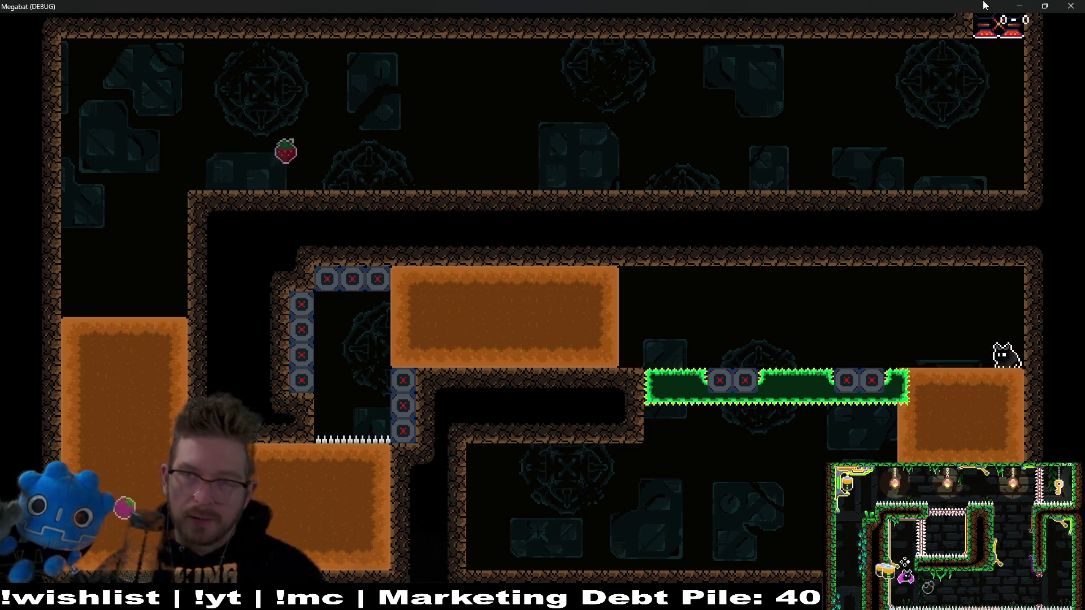
pyautogui.click(1071, 5)
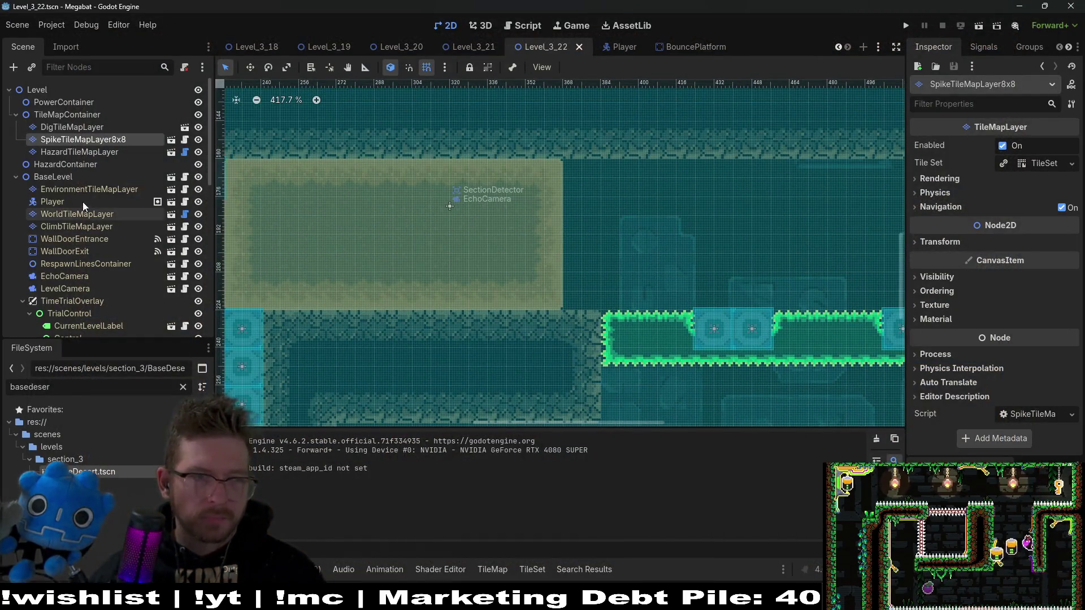
# Paint a 1x4 DESERT terrain strip on WorldTileMapLayer beside the sand block, then save and run the scene
pyautogui.click(79, 214)
pyautogui.click(265, 464)
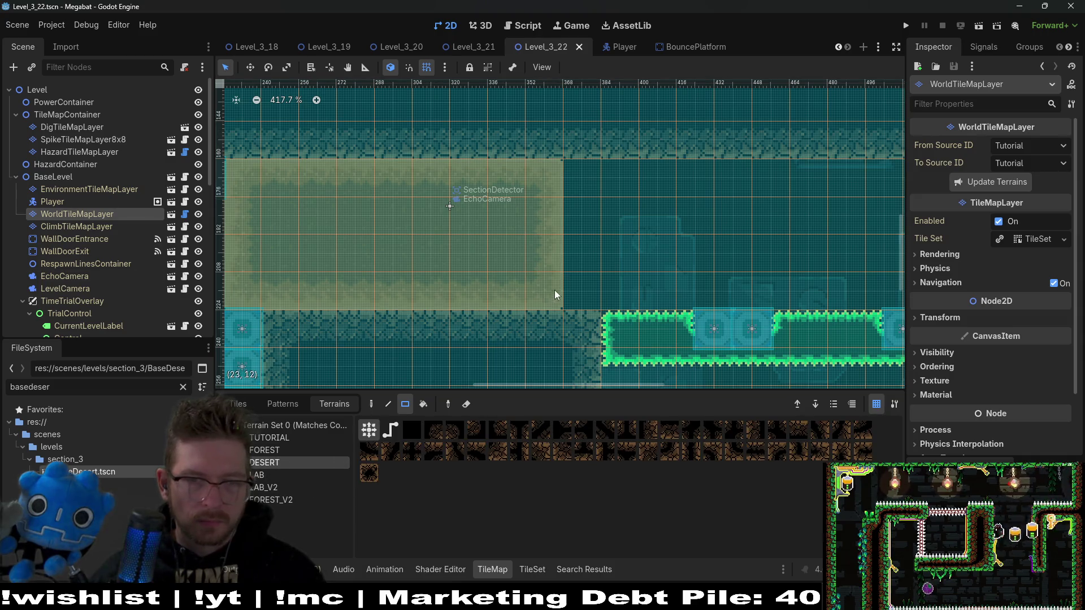
pyautogui.moveTo(554, 186); pyautogui.dragTo(553, 187)
pyautogui.click(72, 127)
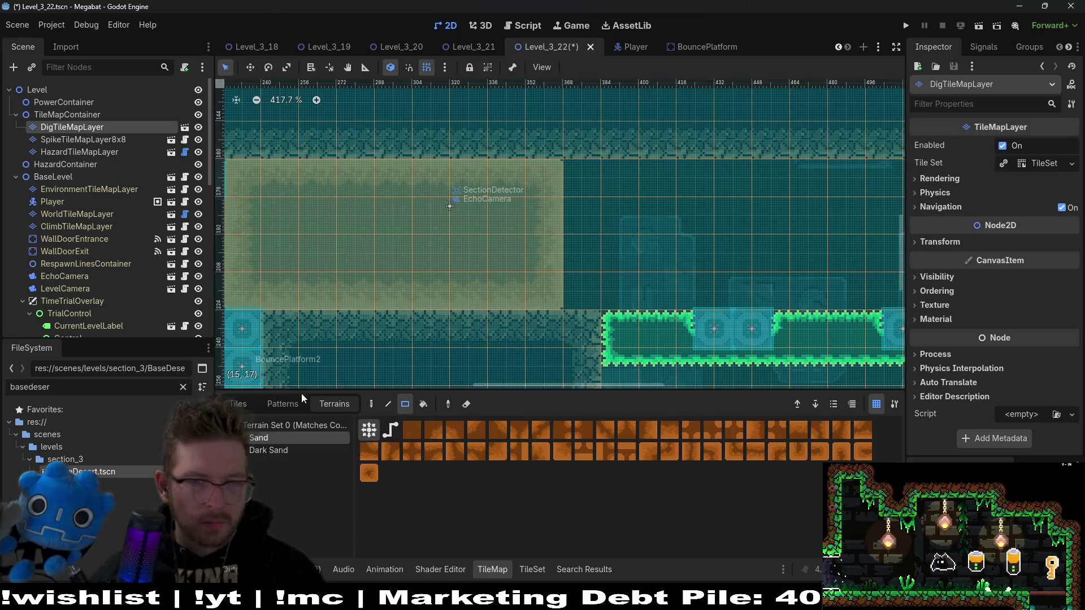
pyautogui.click(979, 25)
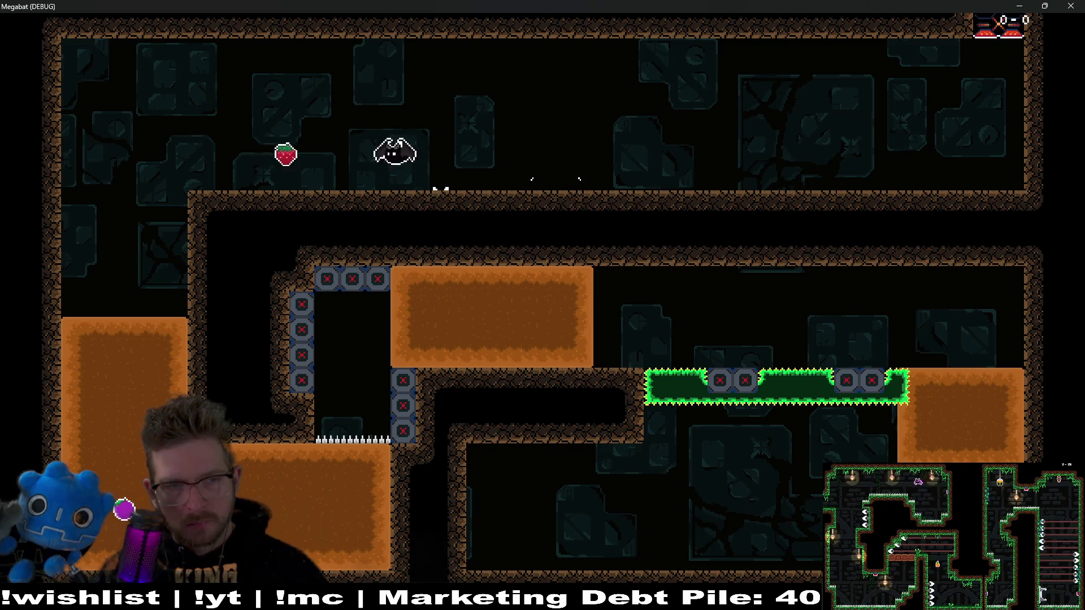
# Fly the bat left onto the orange block, across to the green spike platform and down, then close the game
pyautogui.press('Left')
pyautogui.press('Left')
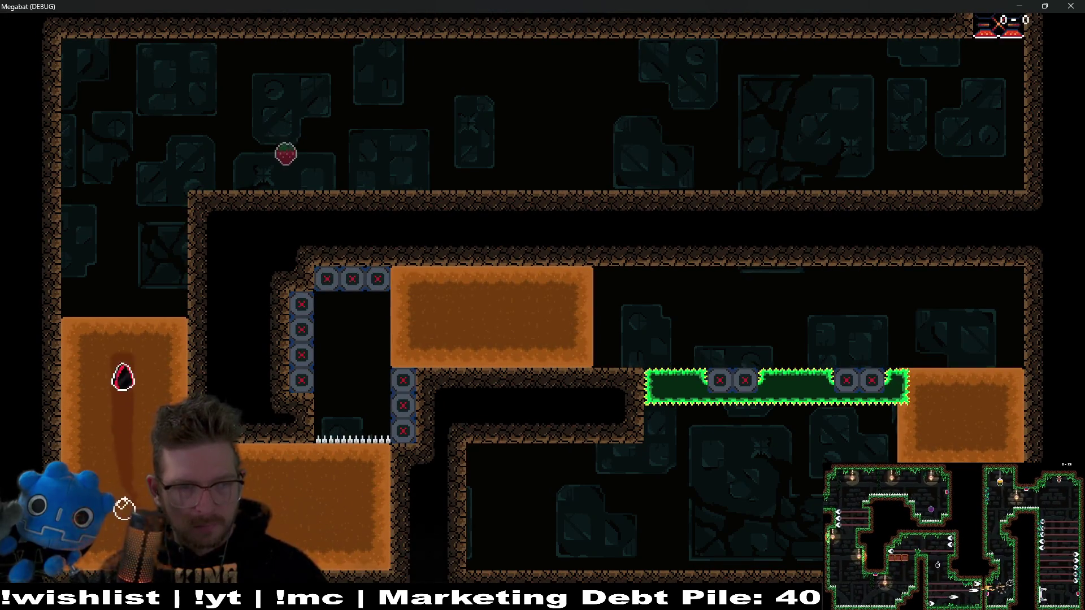
pyautogui.press('Left')
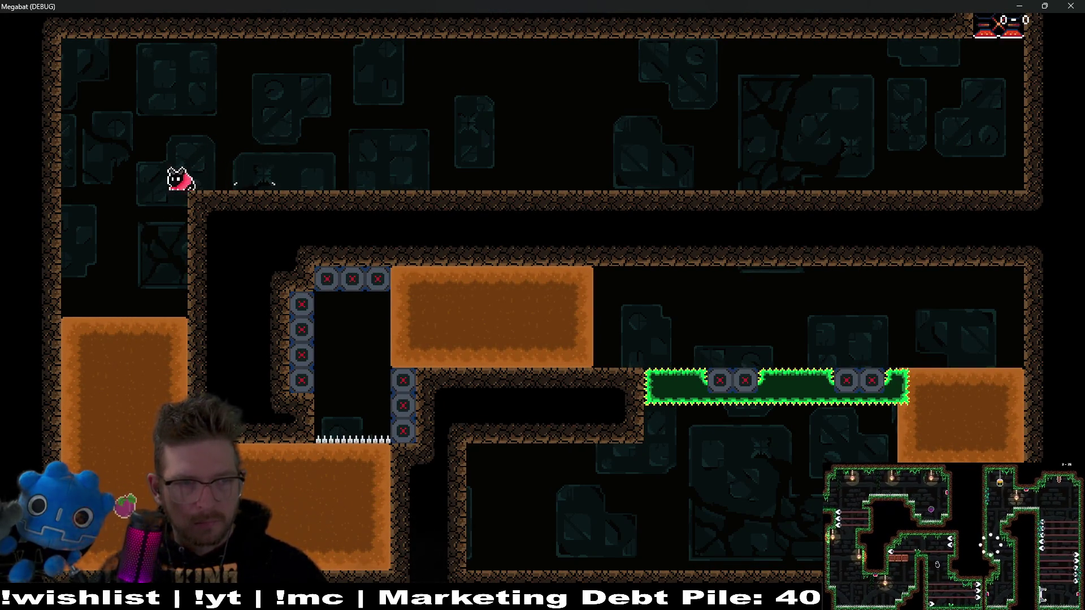
pyautogui.press('Escape')
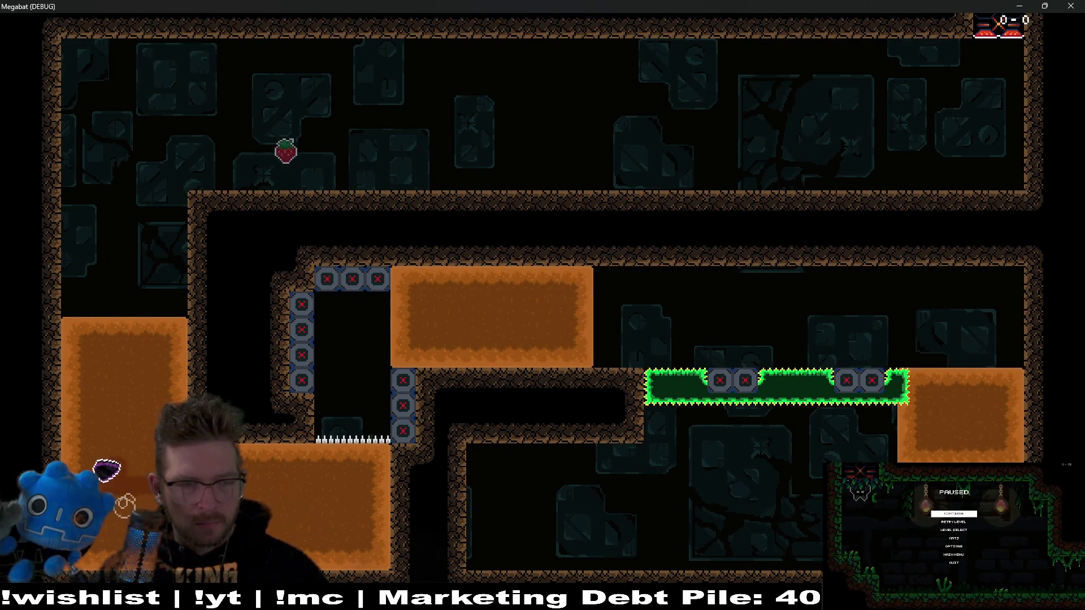
pyautogui.press('Right')
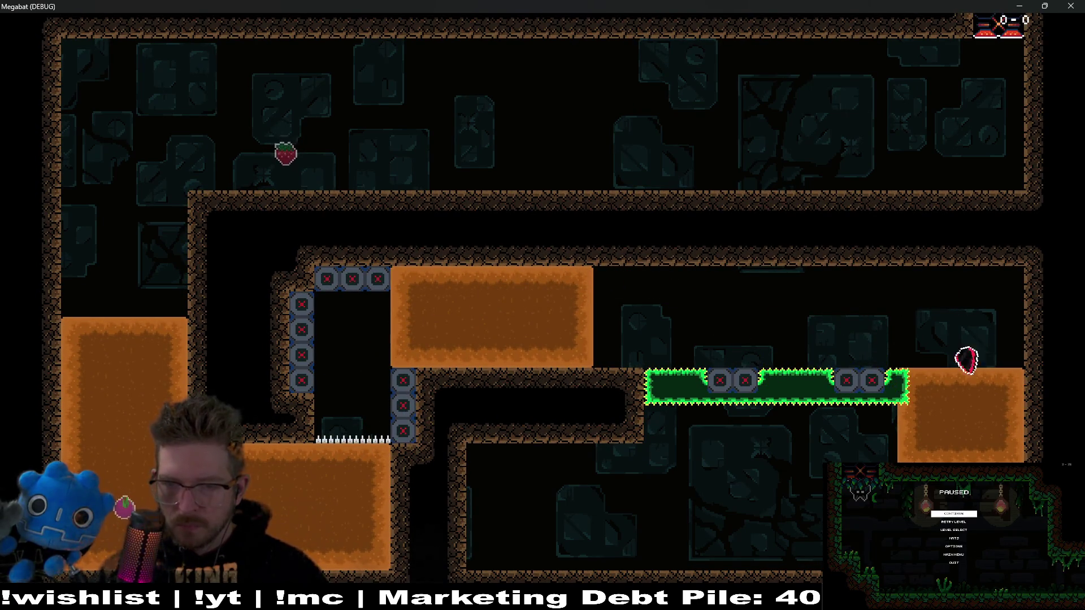
pyautogui.press('Left')
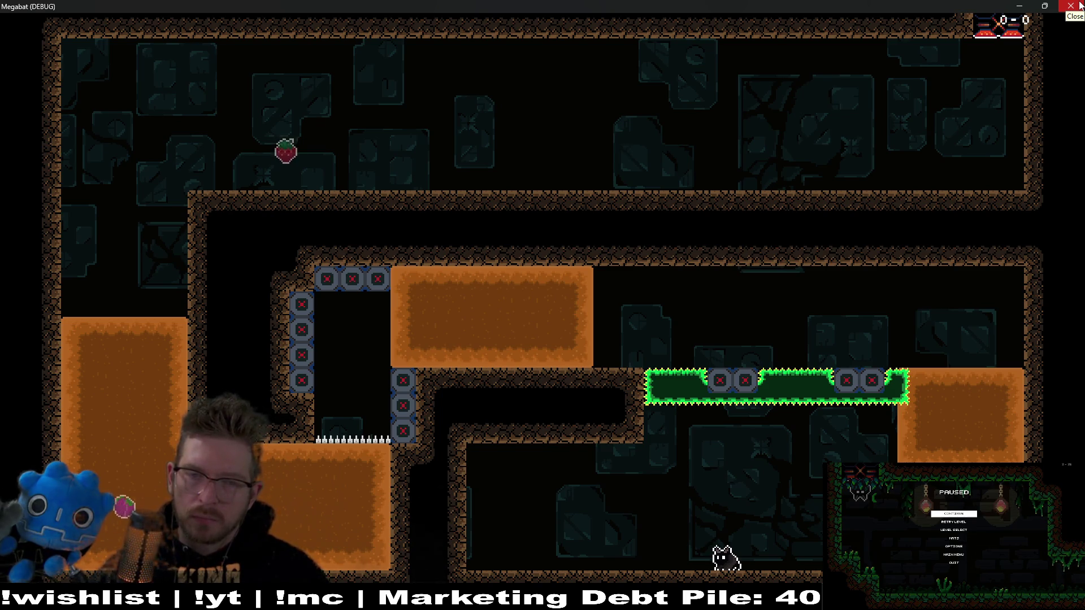
pyautogui.click(1070, 6)
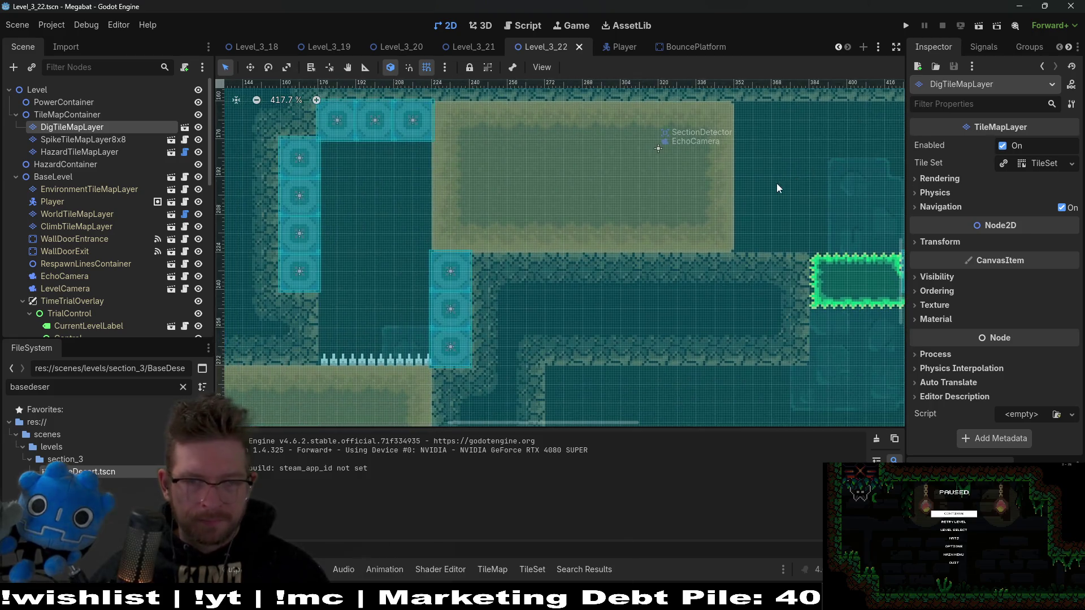
# Zoom the canvas to about 214% around the spike platform and relaunch Level_3_22 with F6
pyautogui.scroll(-4, 775, 184)
pyautogui.scroll(2, 788, 183)
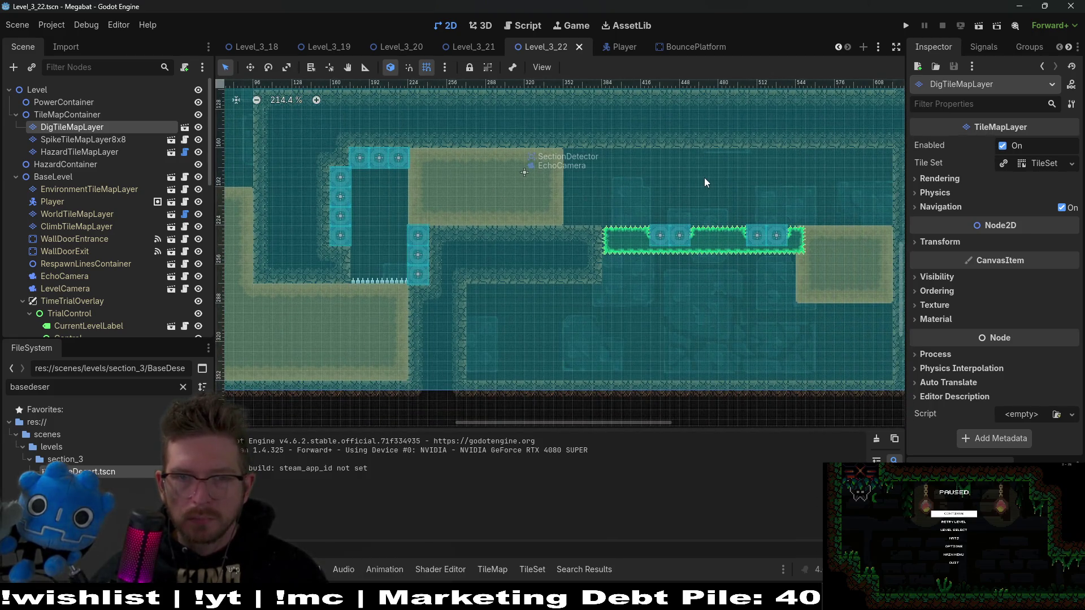
pyautogui.press('F6')
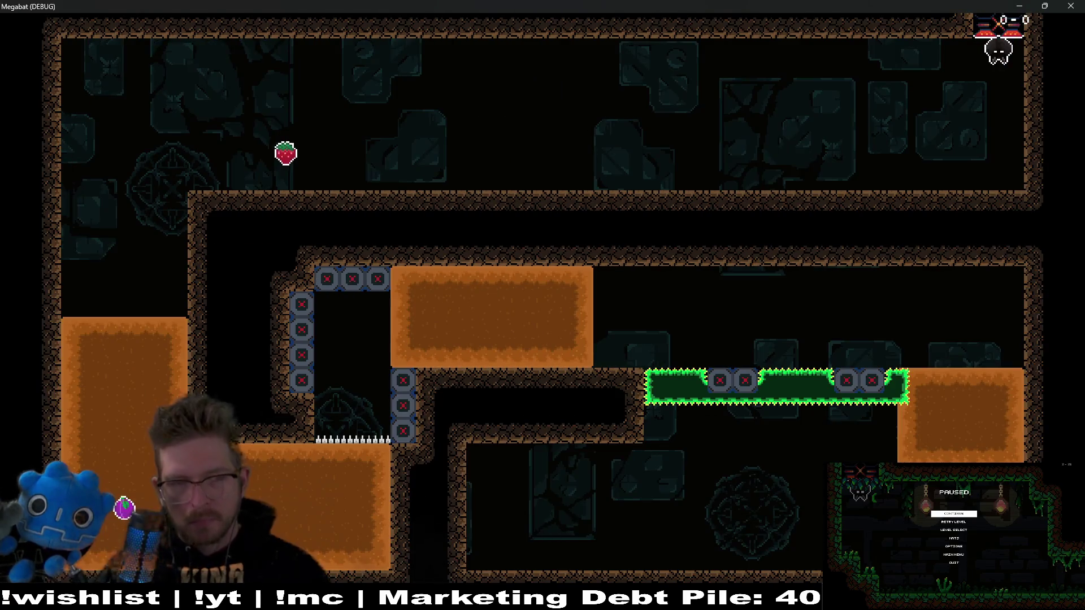
# Fly left to collect the strawberry, retry after dying, then pass the green platform down to the lower corridor
pyautogui.press('Left')
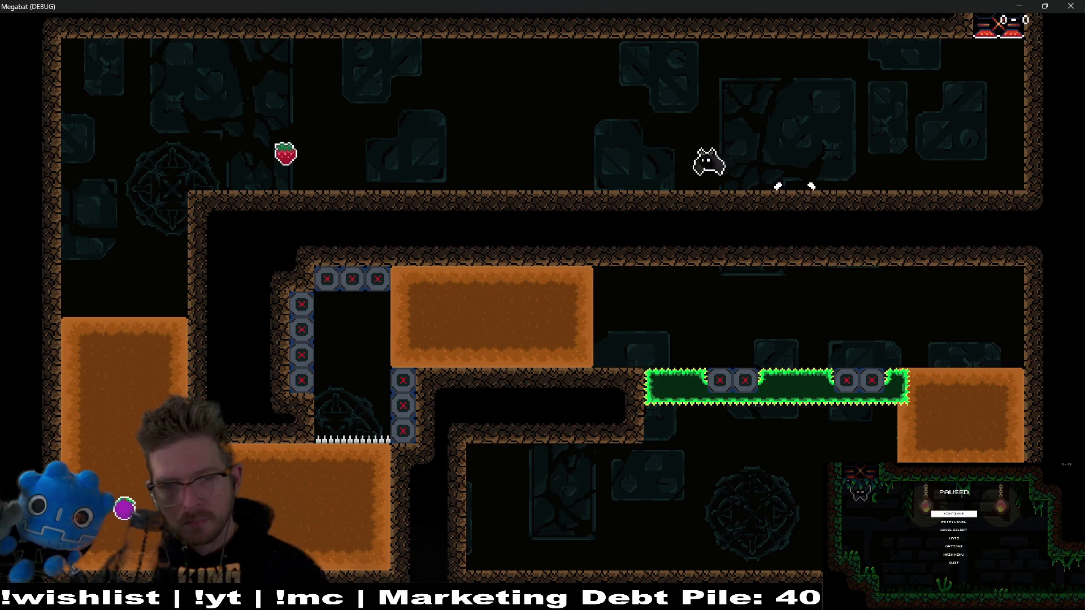
pyautogui.press('Left')
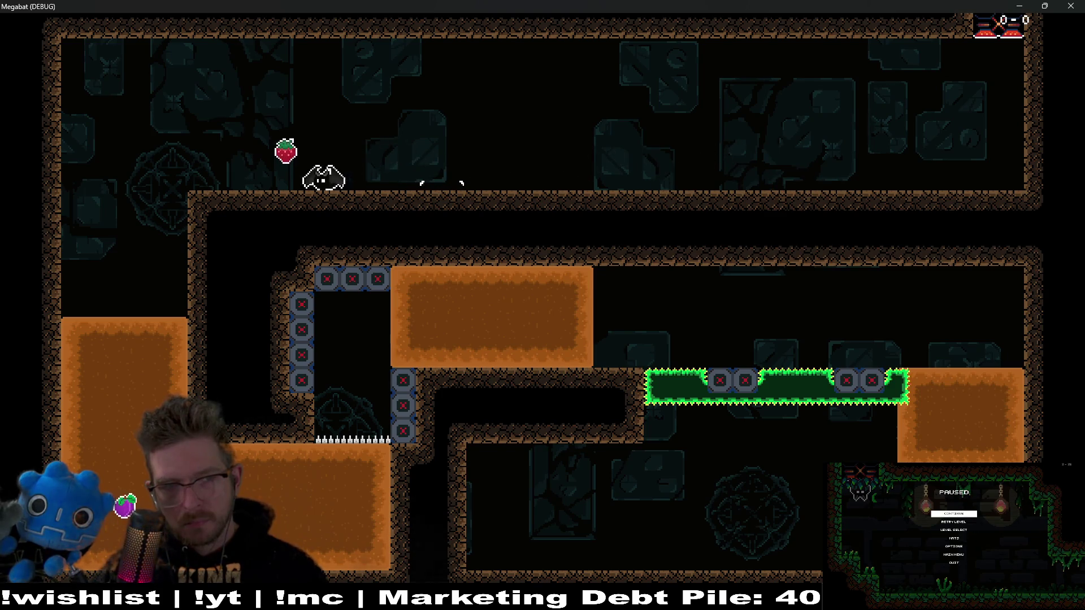
pyautogui.press('Left')
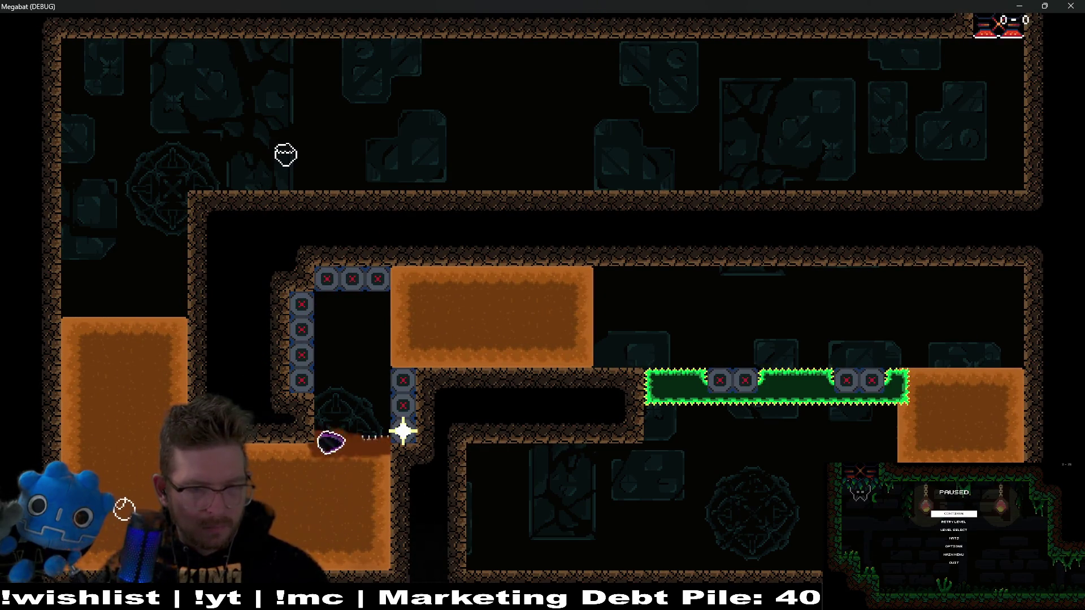
pyautogui.press('Right')
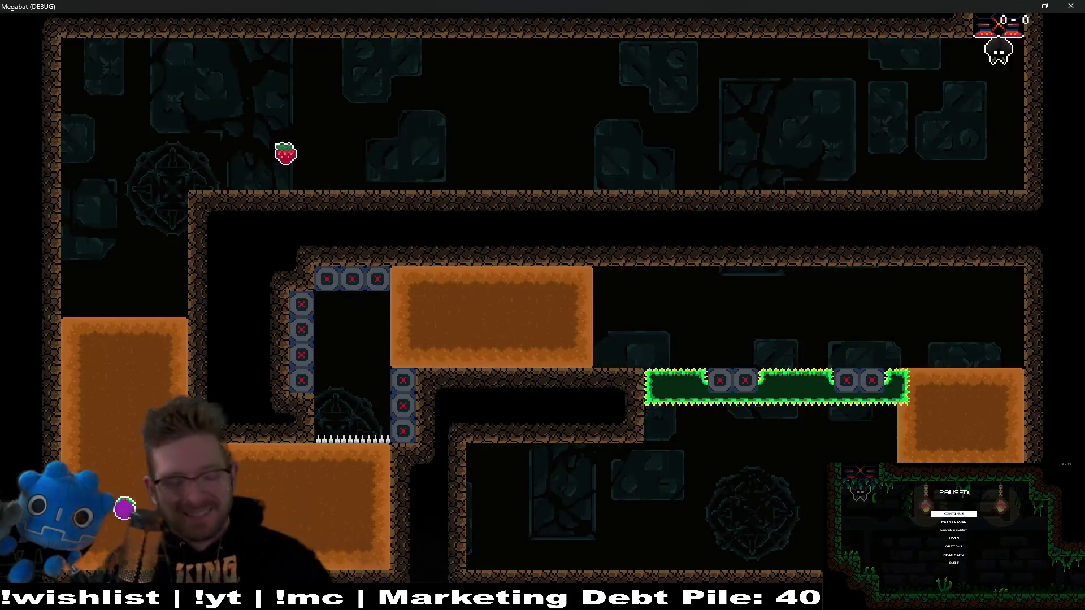
pyautogui.press('Left')
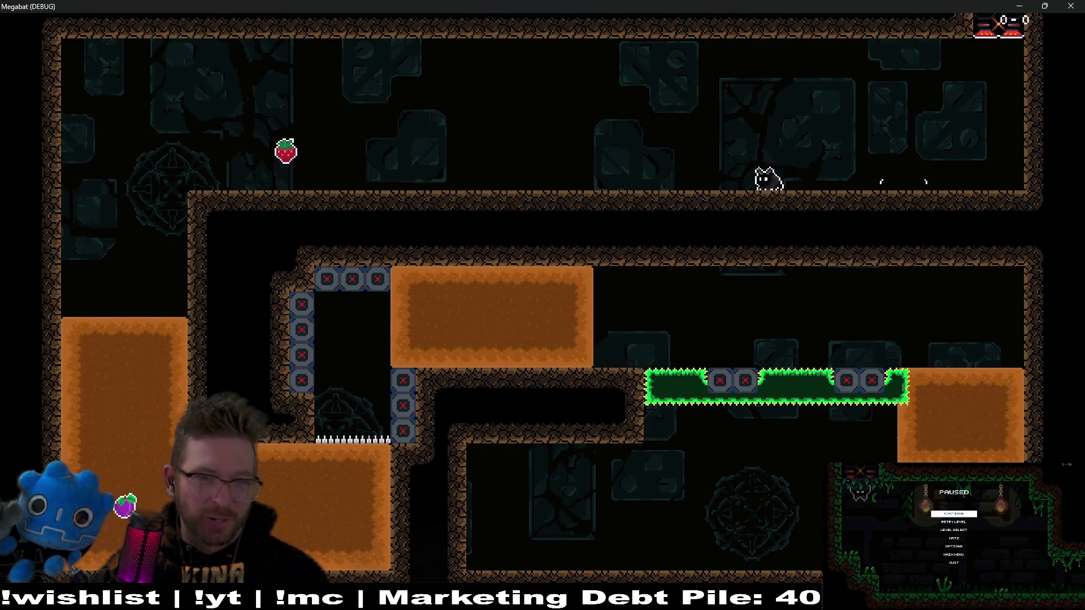
pyautogui.press('Left')
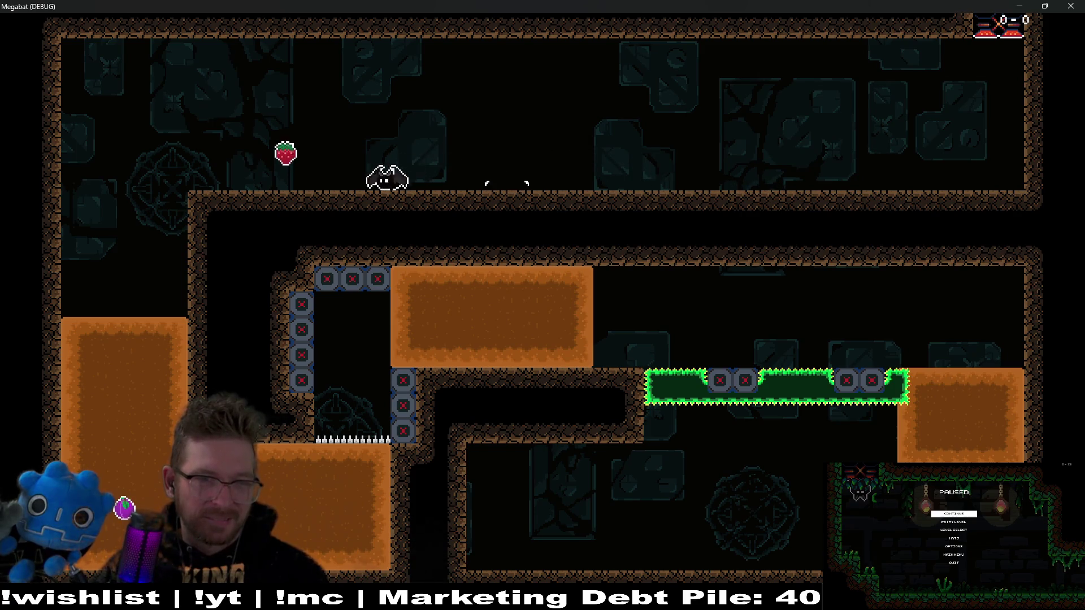
pyautogui.press('Down')
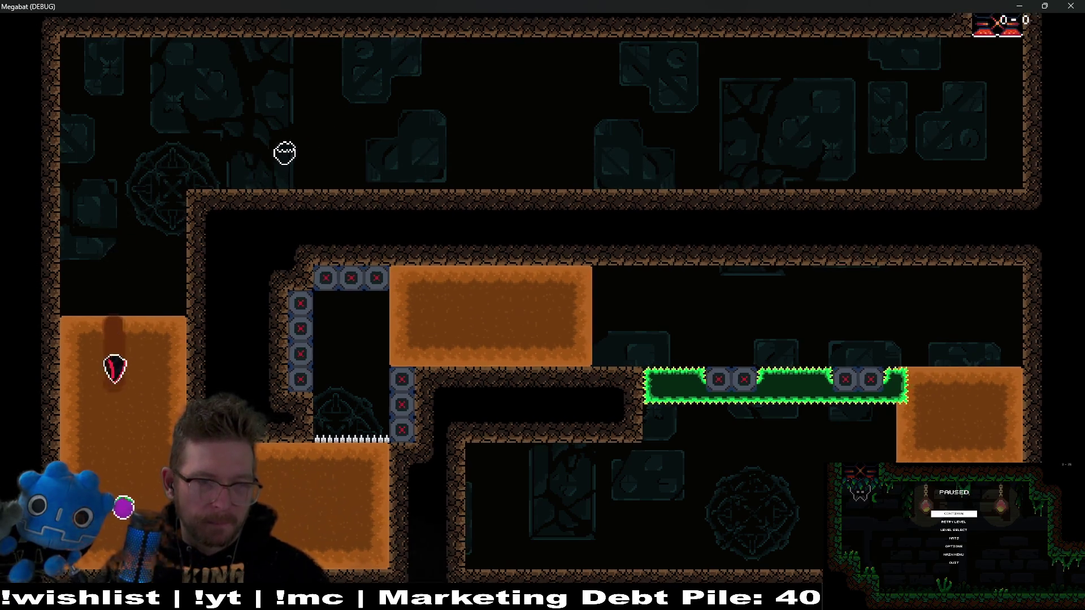
pyautogui.press('Up')
pyautogui.press('Right')
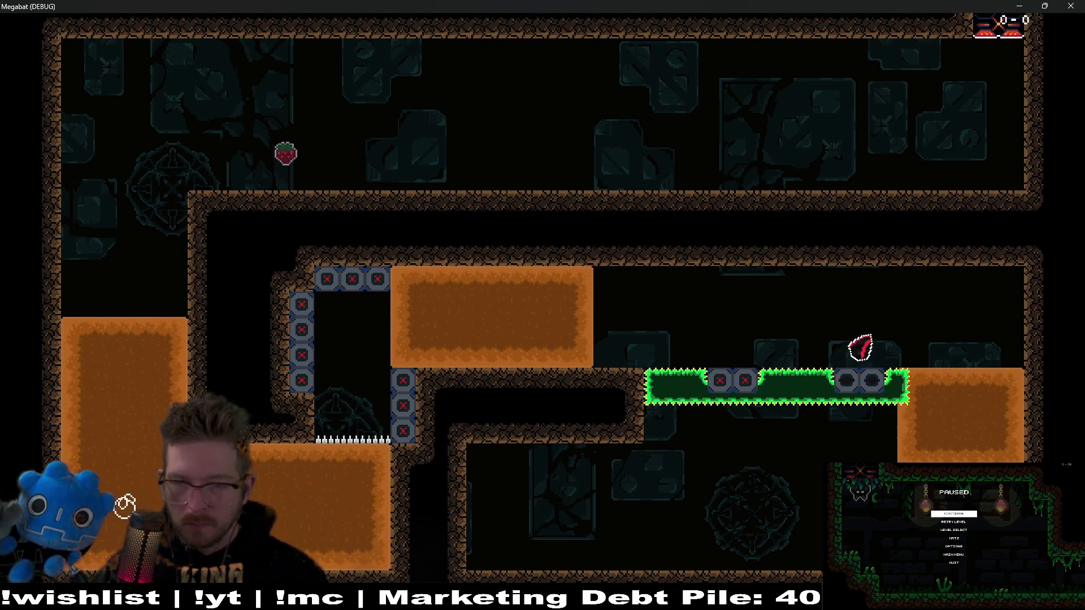
pyautogui.press('Down')
pyautogui.press('Left')
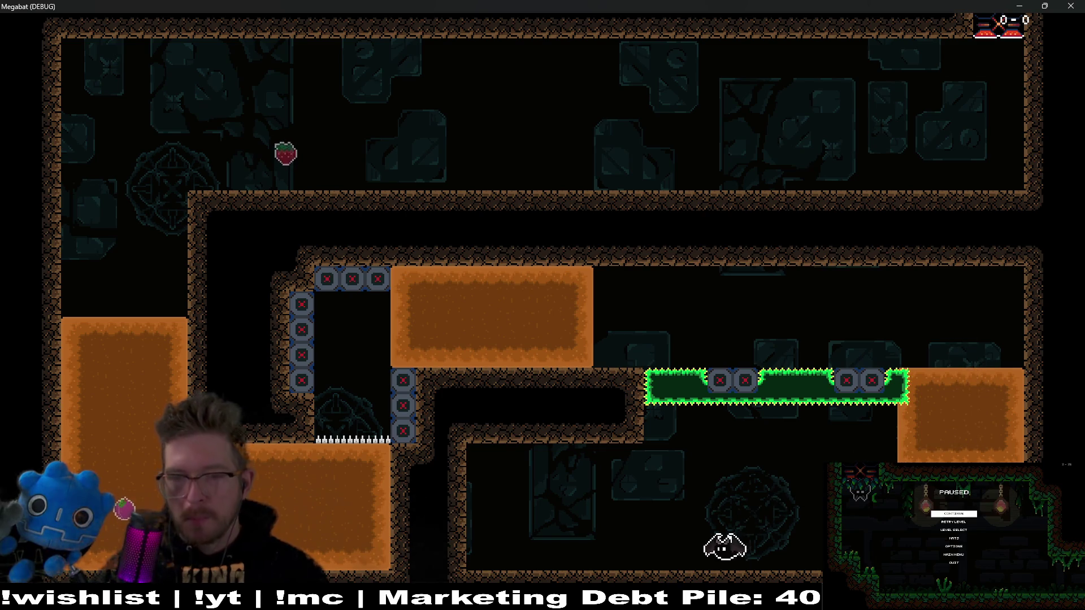
# Close the game and bring the area right of the green spike platform into view
pyautogui.click(1069, 5)
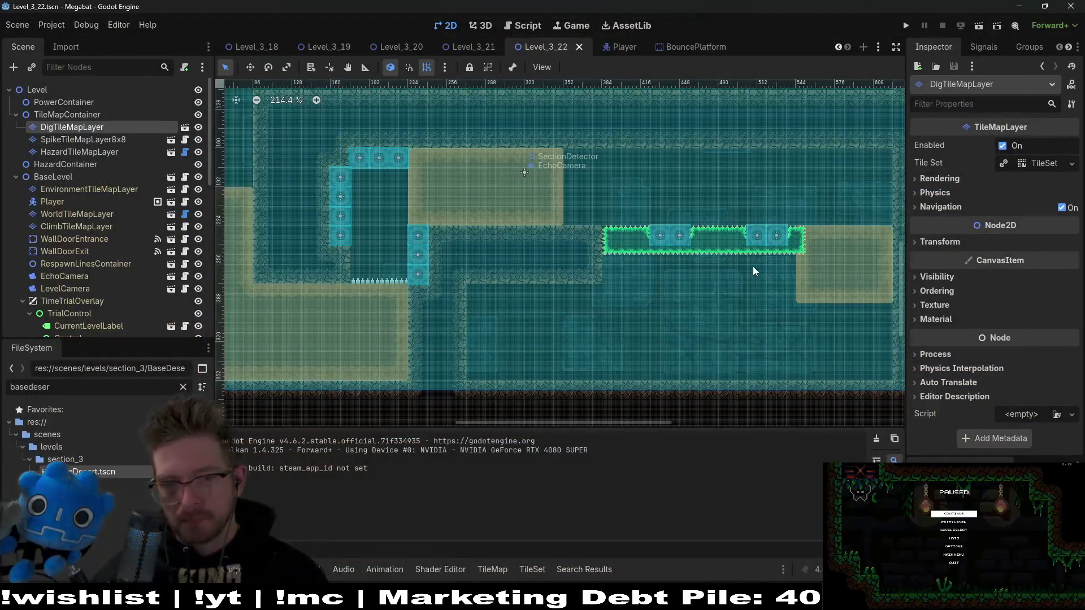
pyautogui.moveTo(754, 235); pyautogui.dragTo(579, 249)
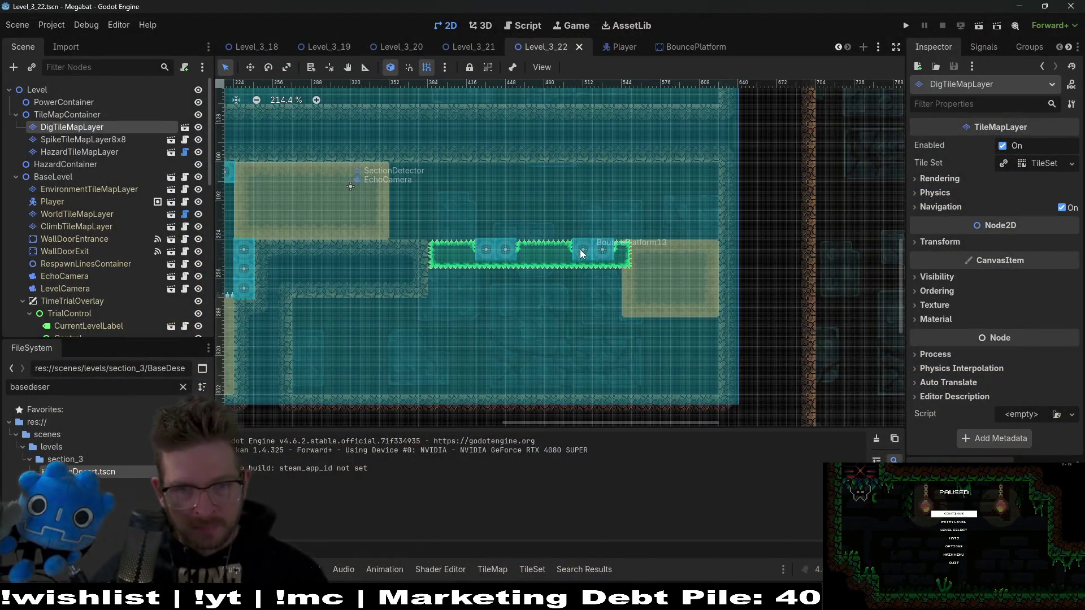
pyautogui.scroll(-5, 547, 255)
pyautogui.hscroll(-8, 547, 254)
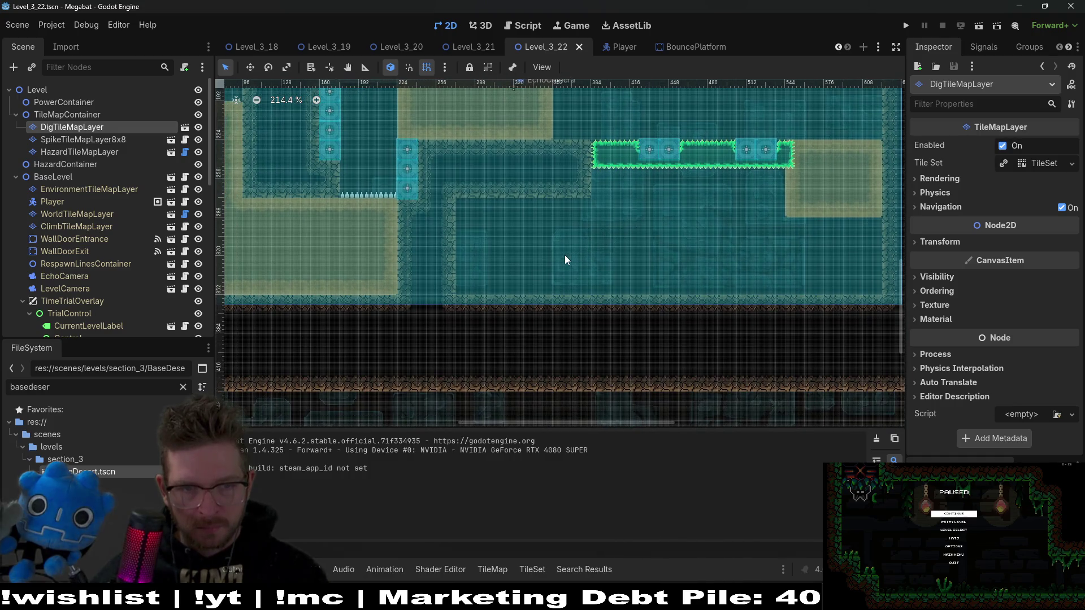
pyautogui.scroll(2, 564, 255)
pyautogui.scroll(-1, 588, 260)
pyautogui.hscroll(2, 600, 270)
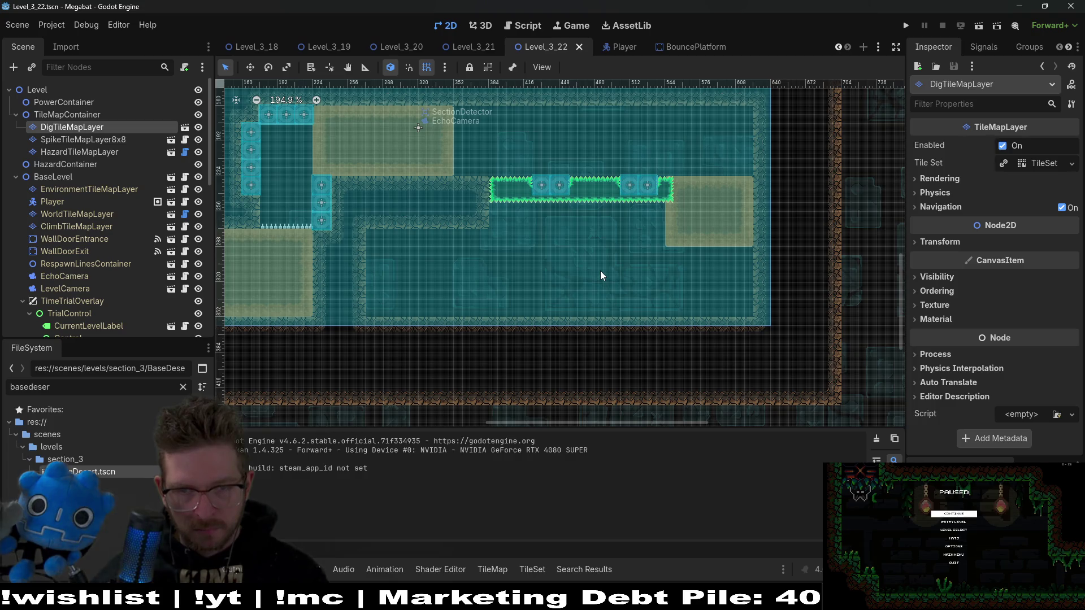
# Paint DESERT wall tiles on WorldTileMapLayer below the green platform and a 1x2 block on the right
pyautogui.click(114, 215)
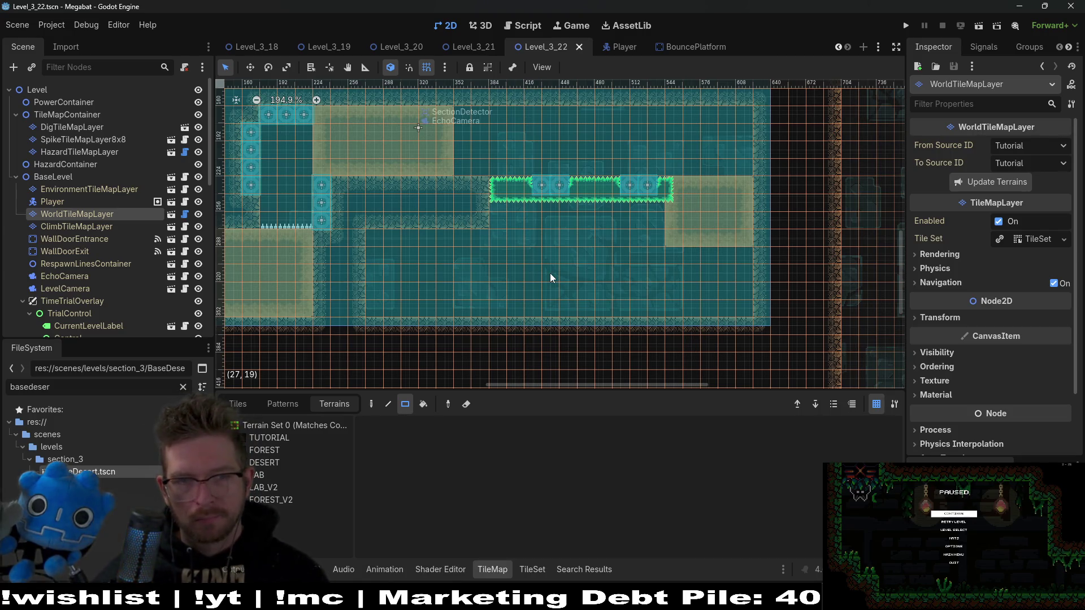
pyautogui.click(264, 462)
pyautogui.moveTo(371, 287)
pyautogui.mouseDown()
pyautogui.moveTo(388, 252)
pyautogui.moveTo(377, 270)
pyautogui.moveTo(418, 258)
pyautogui.mouseUp()
pyautogui.hscroll(2, 562, 292)
pyautogui.hscroll(2, 561, 293)
pyautogui.moveTo(707, 307)
pyautogui.mouseDown()
pyautogui.moveTo(701, 300)
pyautogui.moveTo(721, 315)
pyautogui.mouseUp()
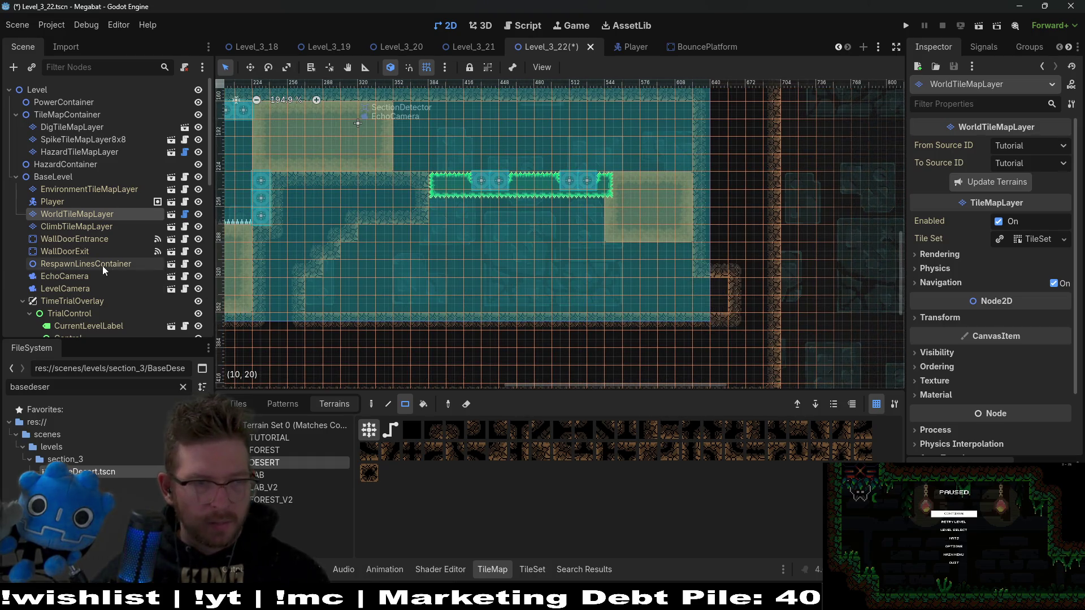
pyautogui.click(64, 251)
# Reset the WallDoorExit rotation to 0, then set it to 270°
pyautogui.press('w')
pyautogui.moveTo(727, 387); pyautogui.dragTo(726, 297)
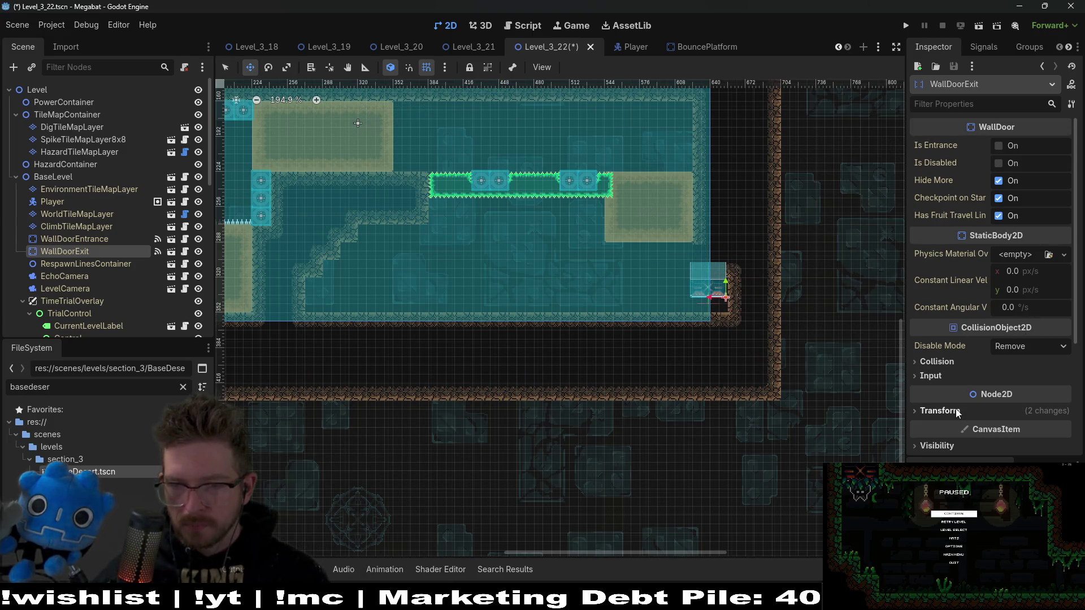
pyautogui.click(938, 411)
pyautogui.scroll(-3, 1019, 430)
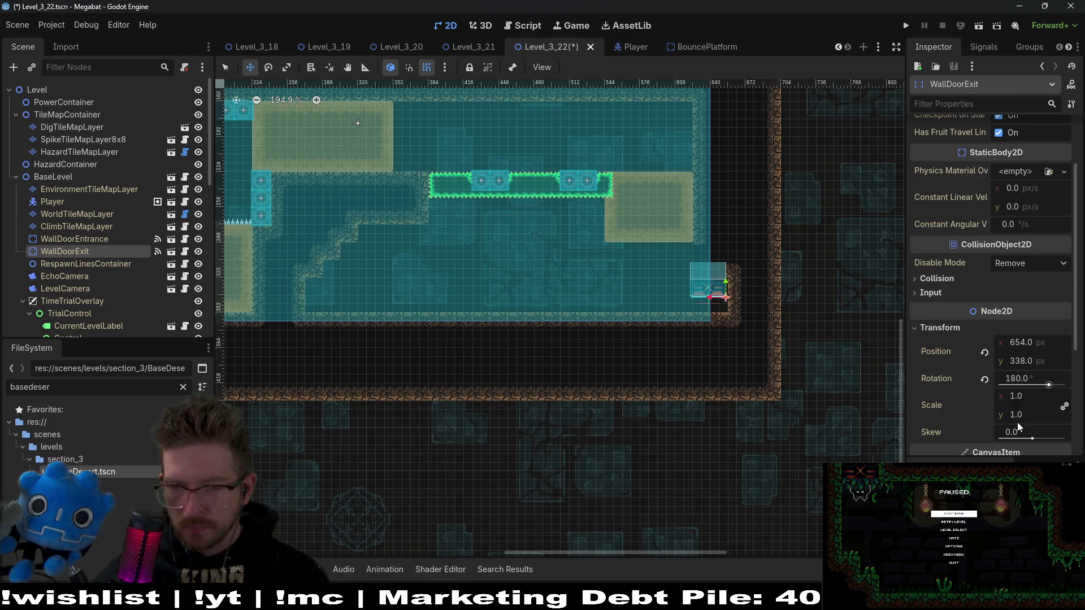
pyautogui.click(1019, 379)
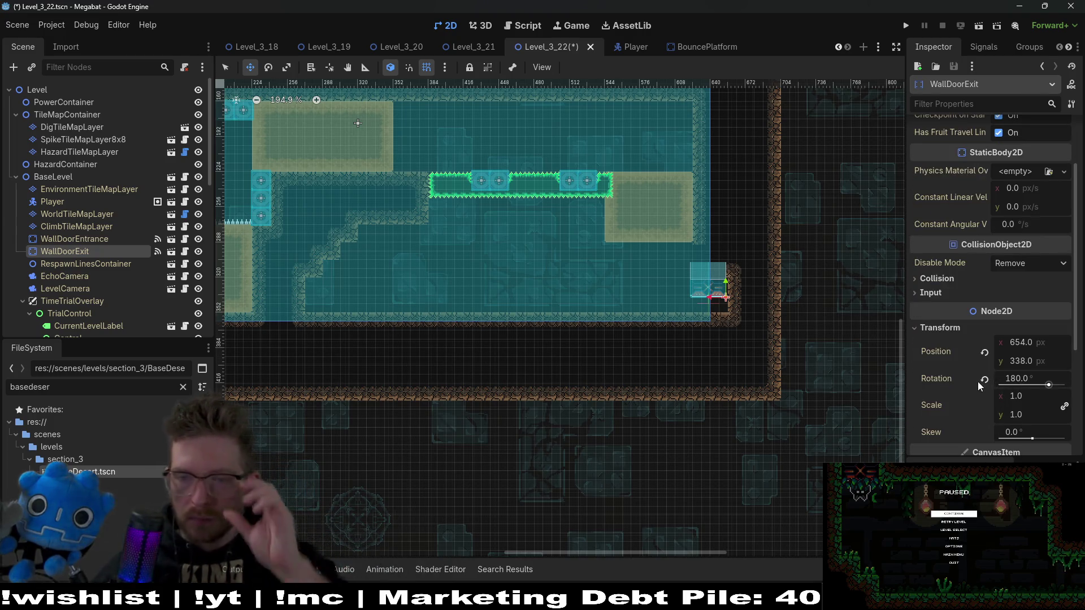
pyautogui.write('0')
pyautogui.press('Return')
pyautogui.click(1025, 379)
pyautogui.write('2')
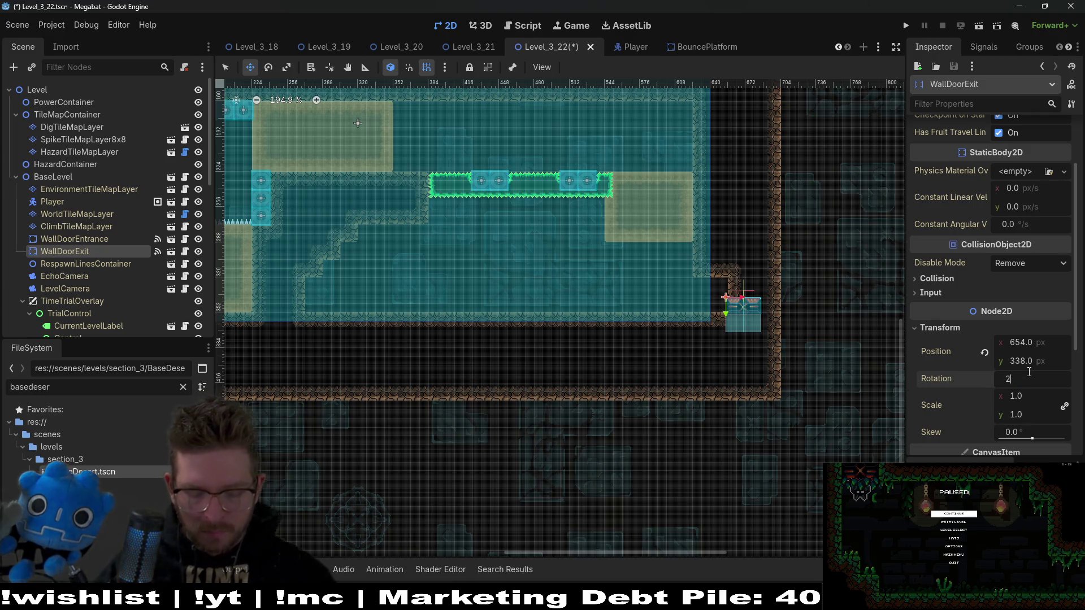
pyautogui.write('70')
pyautogui.press('Return')
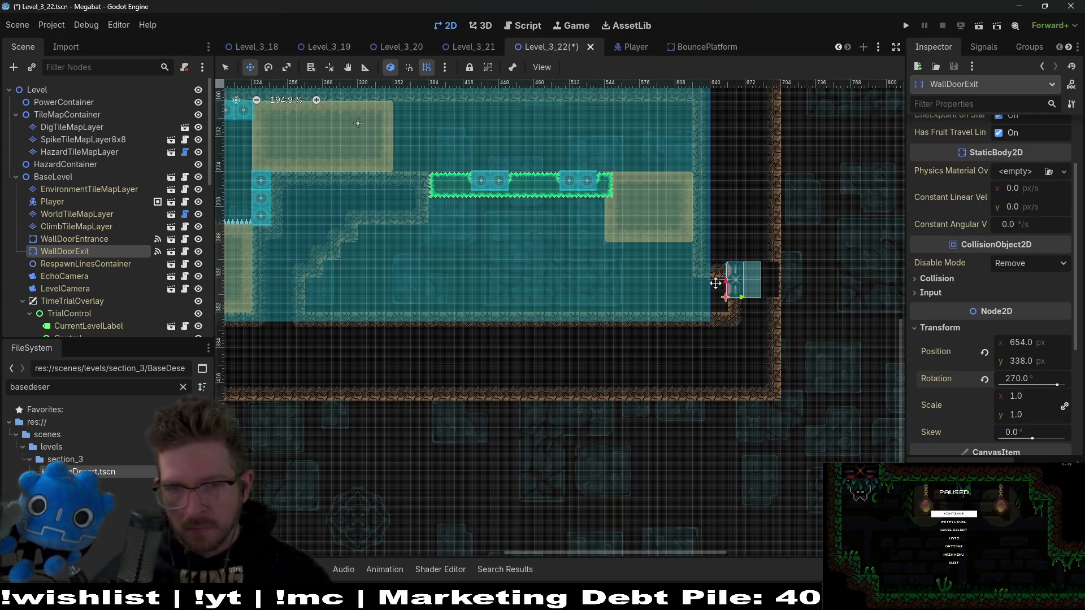
# Move the exit door into the wall opening at position (624, 352)
pyautogui.scroll(3, 752, 282)
pyautogui.moveTo(801, 302)
pyautogui.mouseDown()
pyautogui.moveTo(717, 331)
pyautogui.moveTo(723, 339)
pyautogui.mouseUp()
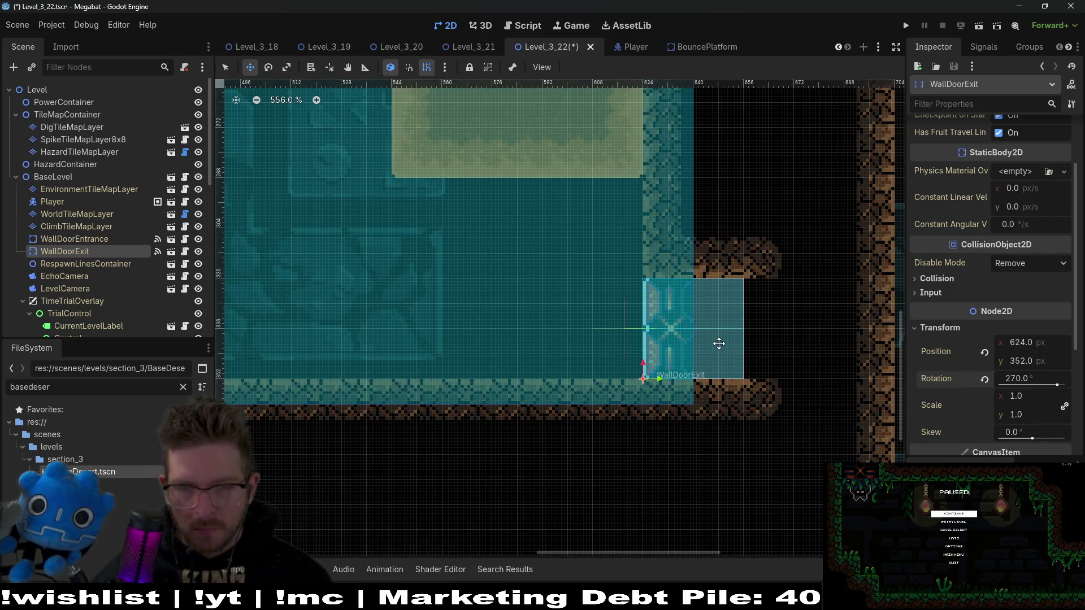
pyautogui.scroll(-4, 723, 339)
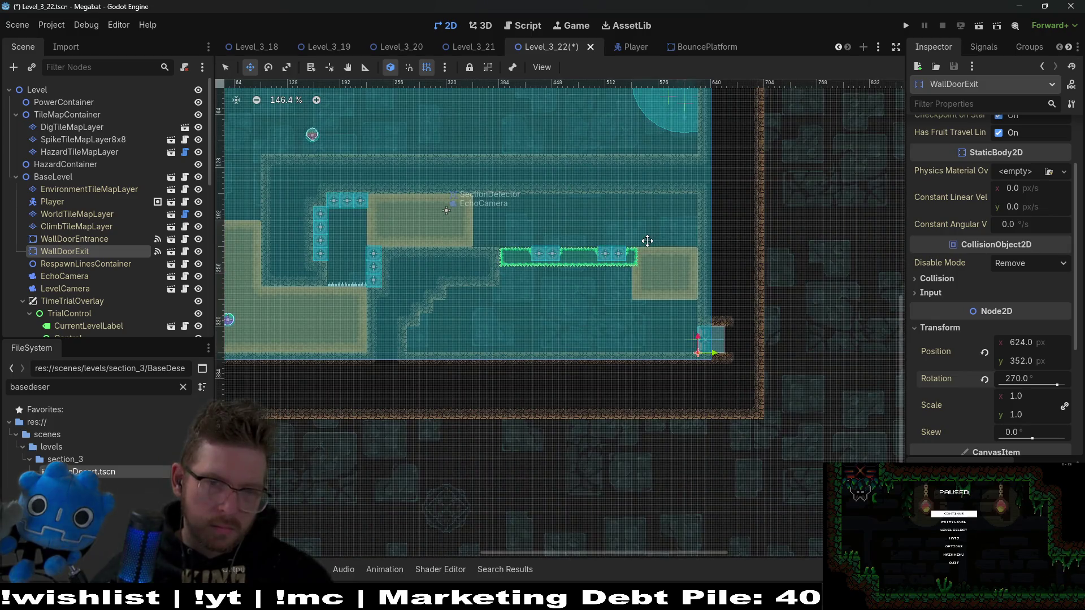
pyautogui.scroll(3, 659, 281)
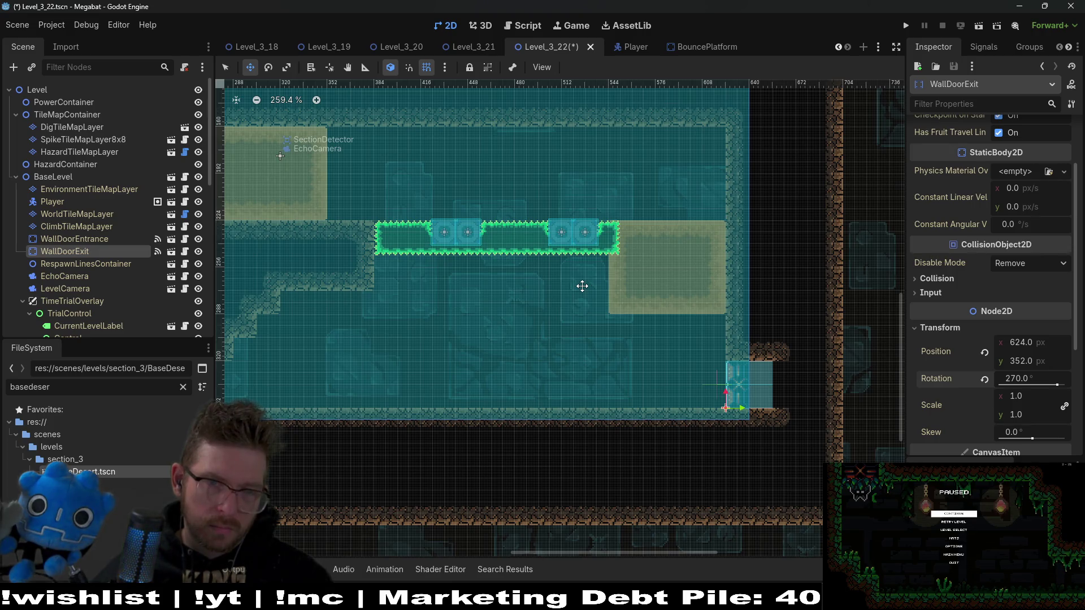
pyautogui.hscroll(-5, 582, 286)
pyautogui.scroll(2, 582, 286)
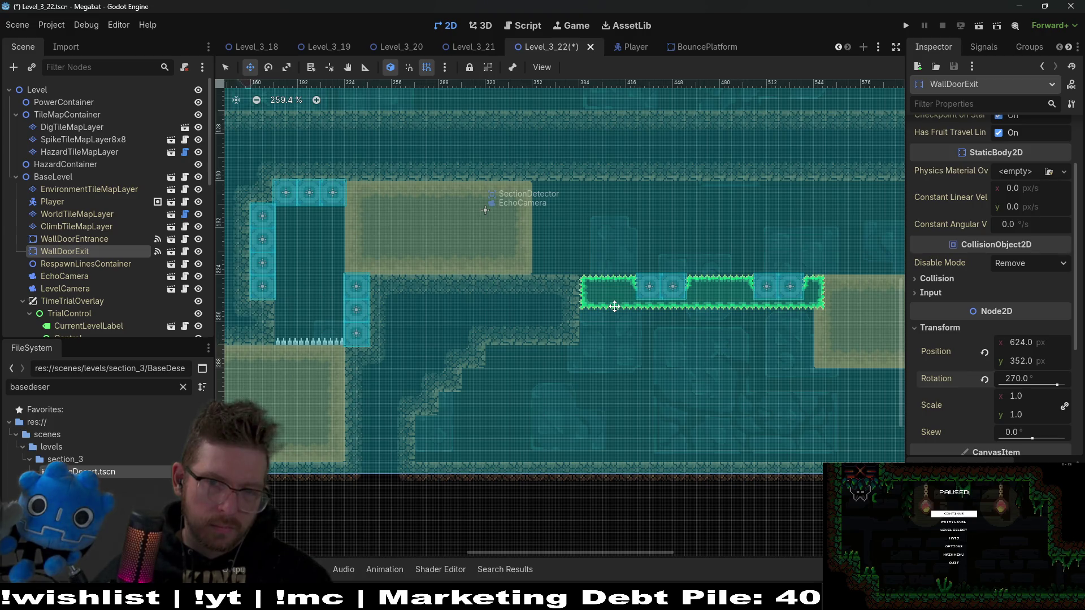
pyautogui.hscroll(4, 614, 306)
pyautogui.scroll(-1, 604, 254)
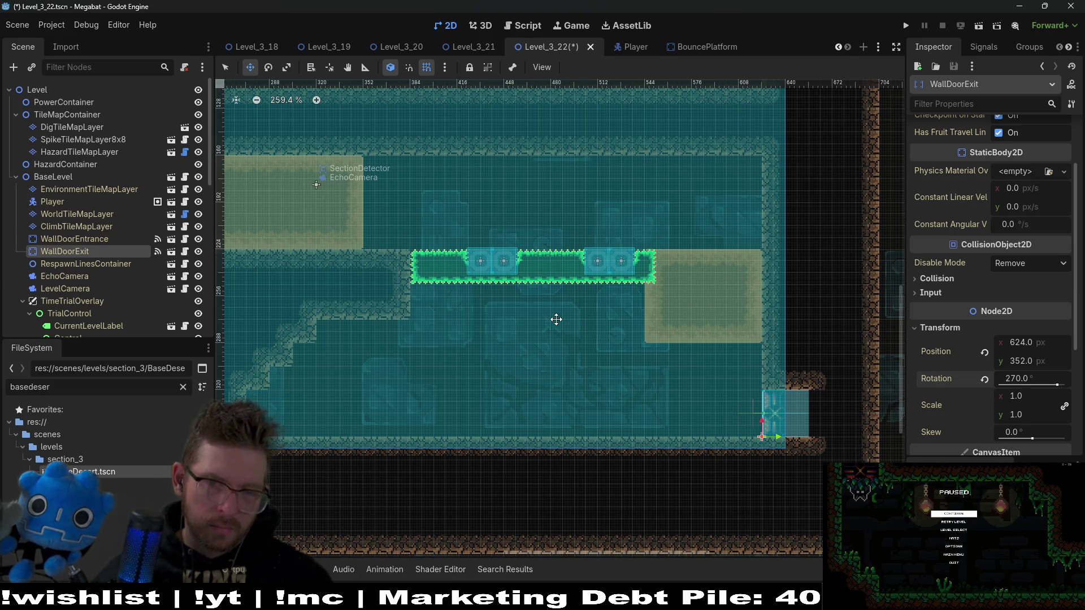
pyautogui.click(76, 215)
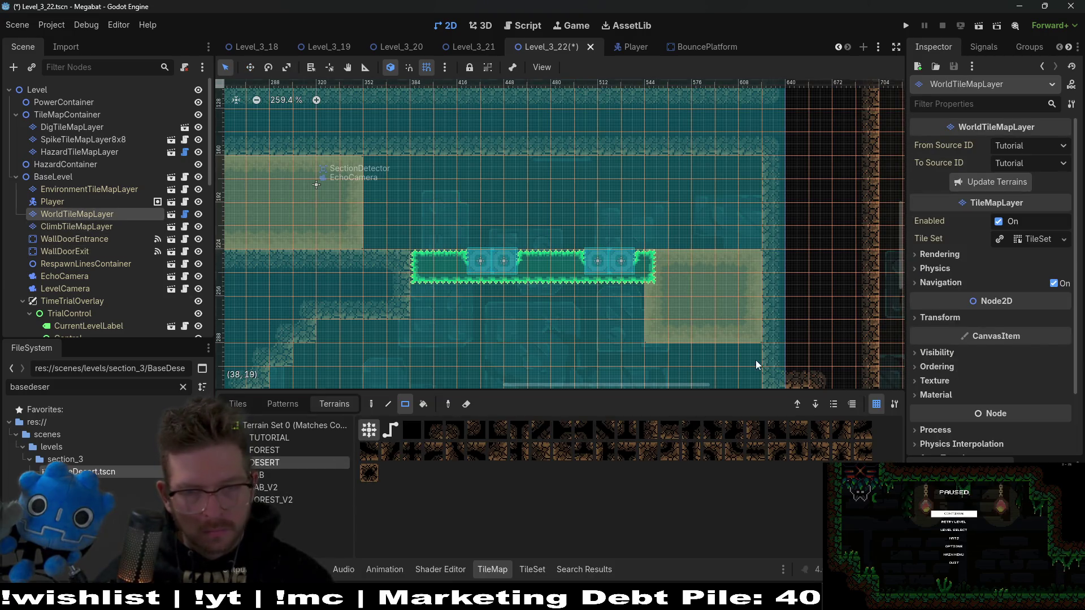
# Repaint the rock strip beside the exit as plain WorldTileMapLayer terrain
pyautogui.scroll(-3, 649, 243)
pyautogui.hscroll(2, 649, 243)
pyautogui.moveTo(589, 286)
pyautogui.mouseDown()
pyautogui.moveTo(660, 284)
pyautogui.moveTo(677, 271)
pyautogui.moveTo(596, 263)
pyautogui.moveTo(605, 270)
pyautogui.mouseUp()
pyautogui.moveTo(659, 295); pyautogui.dragTo(548, 284)
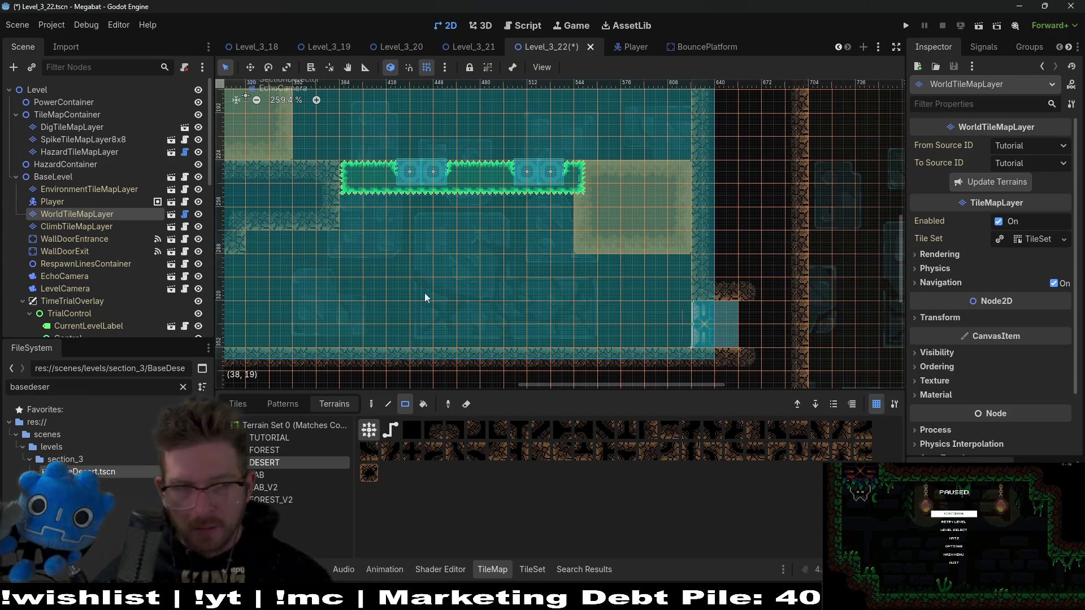
# Extend the right sand block on DigTileMapLayer down to the floor
pyautogui.click(77, 139)
pyautogui.click(77, 128)
pyautogui.moveTo(577, 250); pyautogui.dragTo(677, 335)
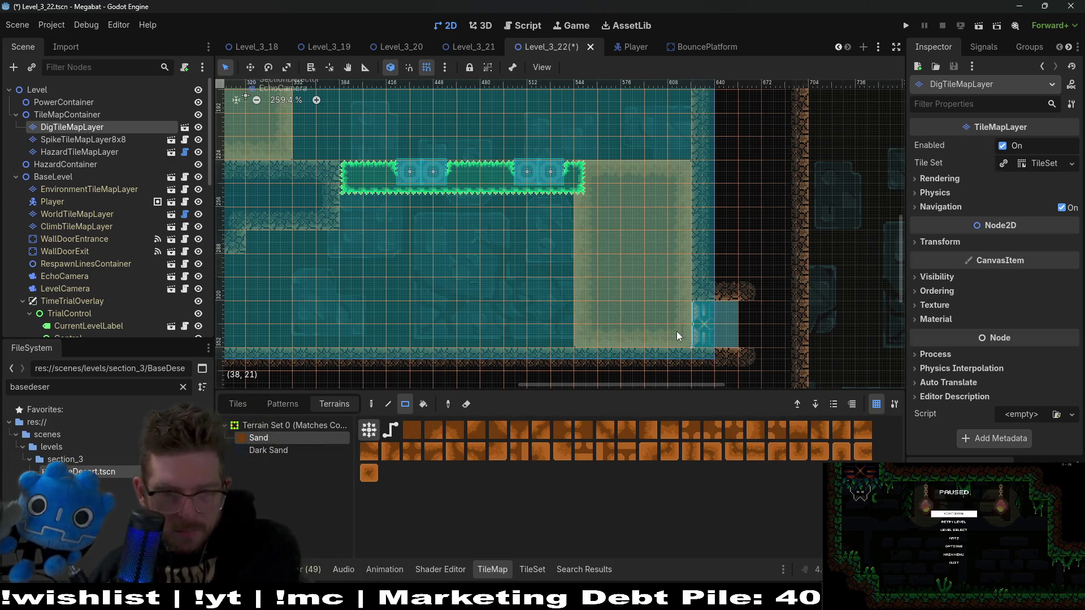
pyautogui.scroll(-4, 599, 276)
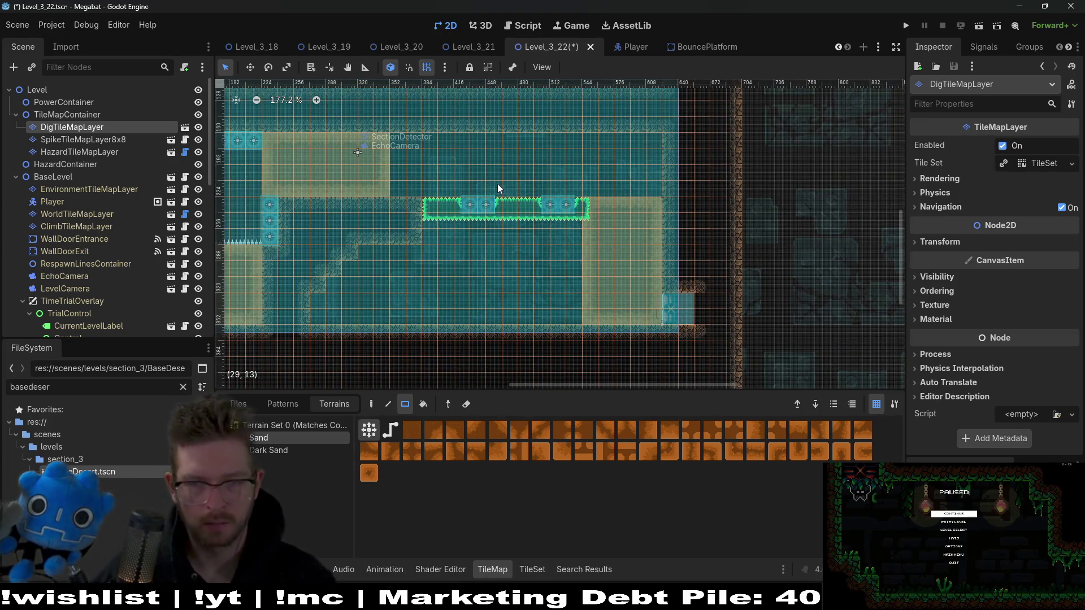
# Instance SpikeTileMapLayer8x8 under TileMapContainer and rename it SpikeTileMapLayer8x8_Gate
pyautogui.click(62, 116)
pyautogui.hotkey('ctrl', 'shift', 'a')
pyautogui.write('spike')
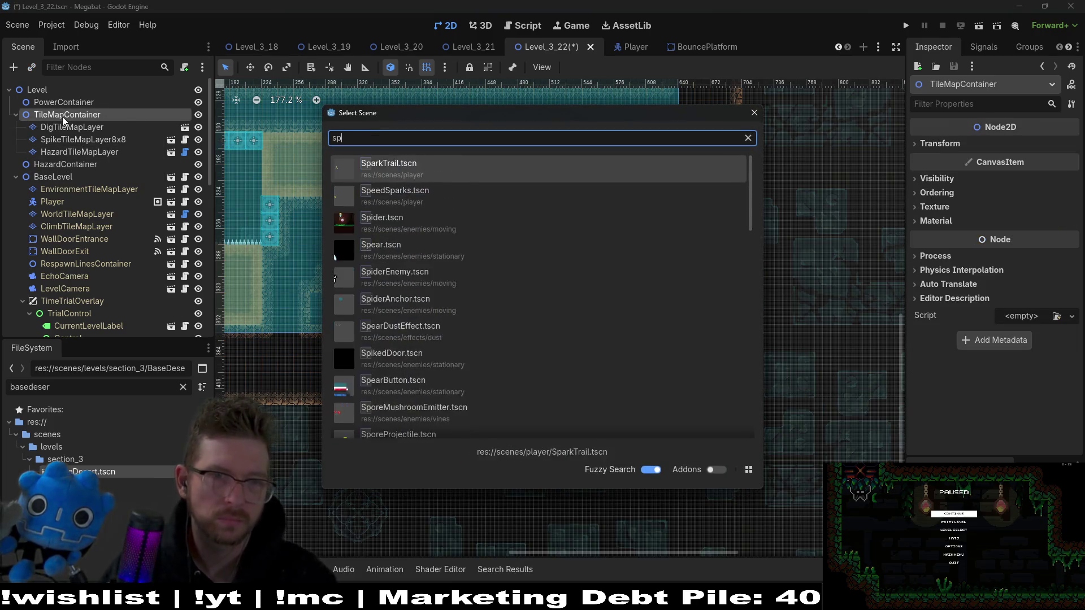
pyautogui.press('Down')
pyautogui.press('Down')
pyautogui.press('Down')
pyautogui.press('Return')
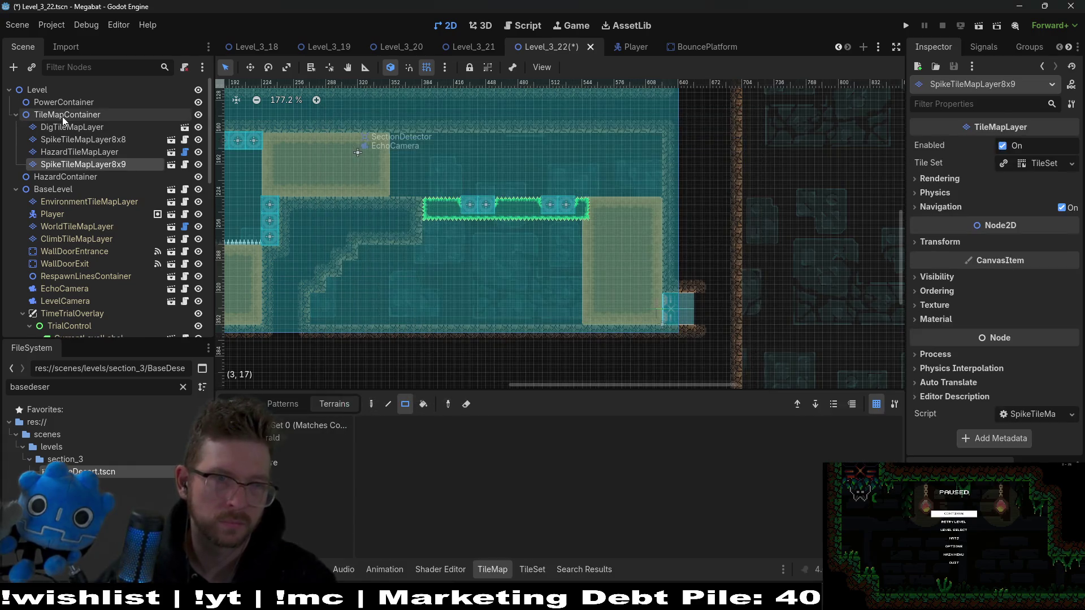
pyautogui.doubleClick(131, 164)
pyautogui.click(134, 164)
pyautogui.write('8_Gate')
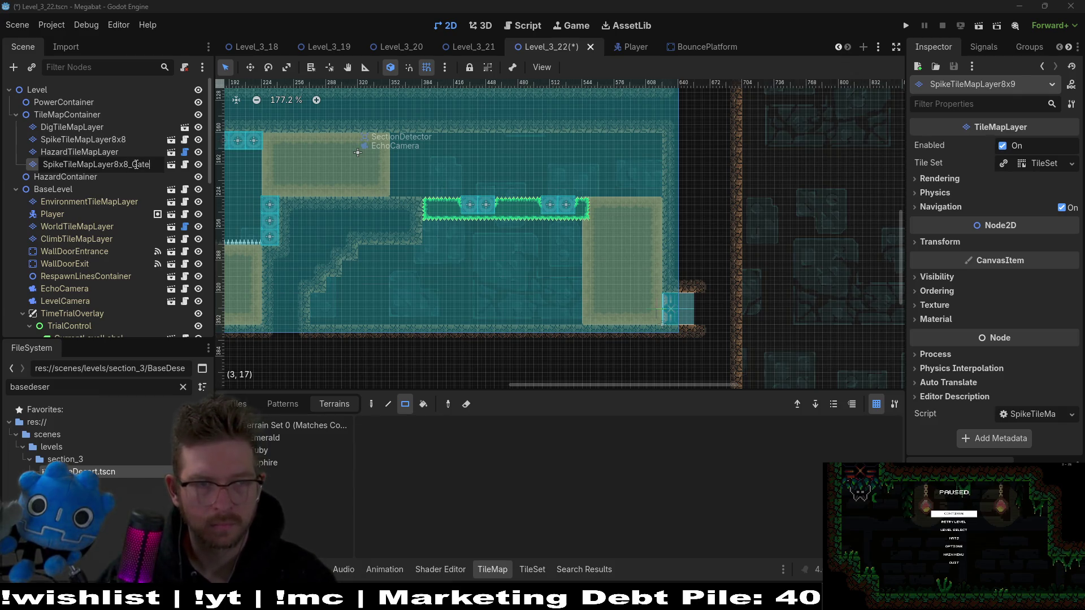
pyautogui.press('Return')
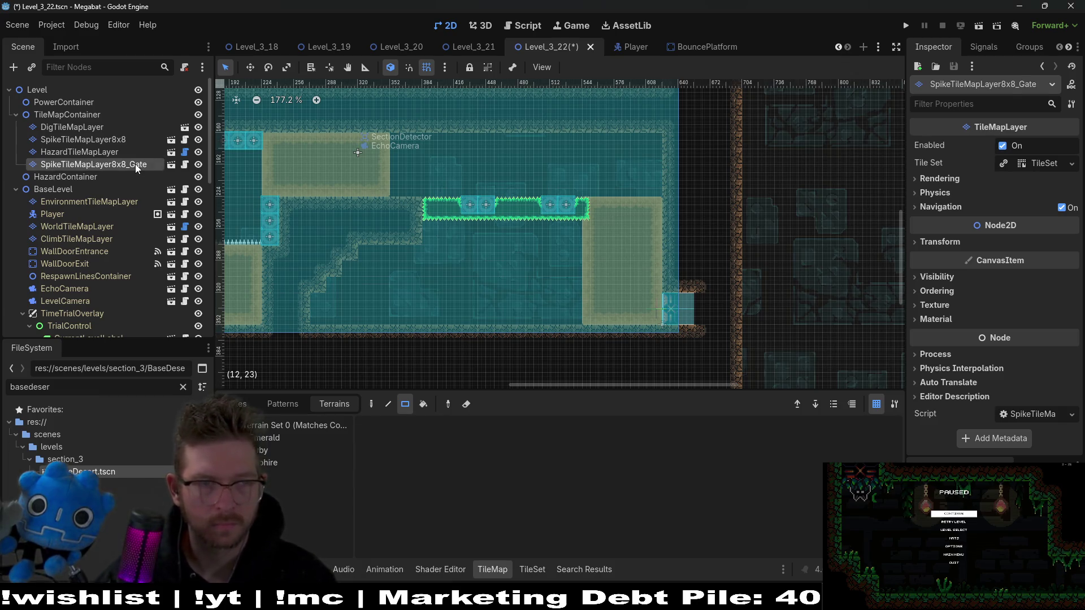
# Choose the DoorCrystalKey scene to instance under the new gate layer
pyautogui.hotkey('ctrl', 'a')
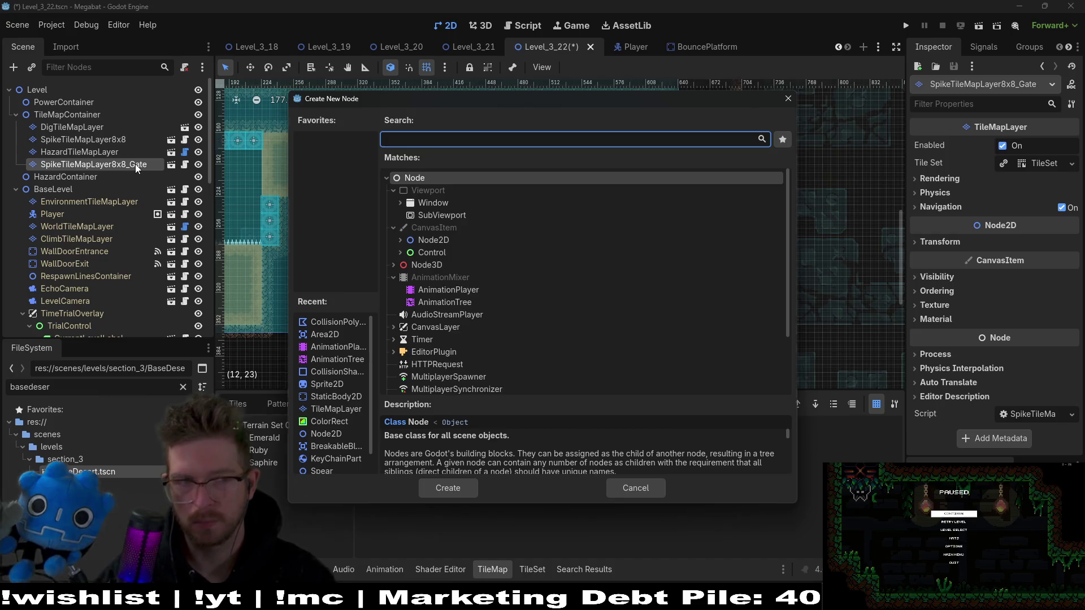
pyautogui.press('Escape')
pyautogui.hotkey('ctrl', 'shift', 'a')
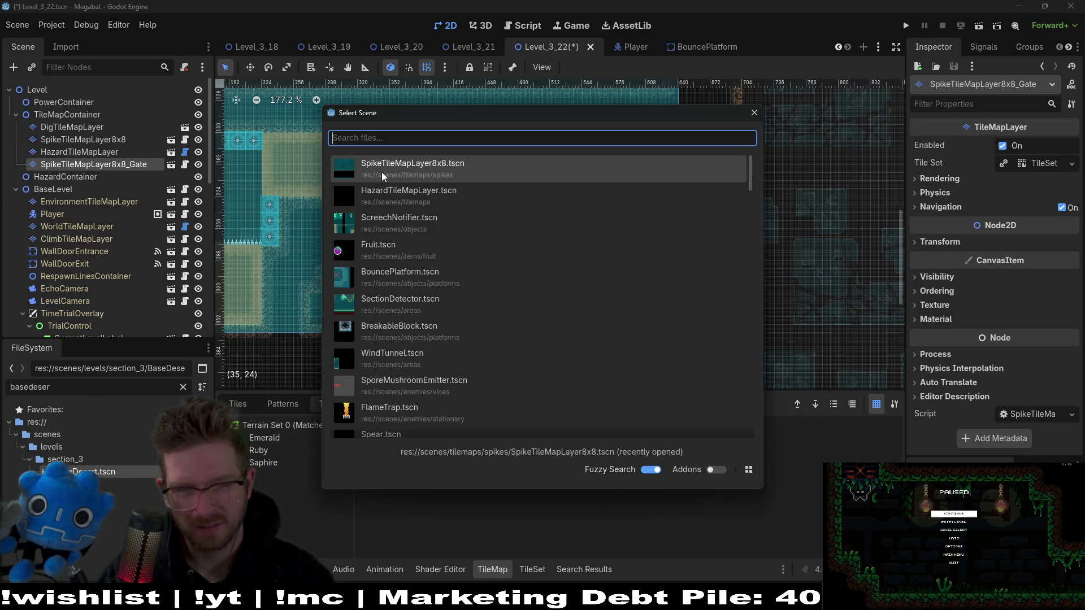
pyautogui.write('crystal')
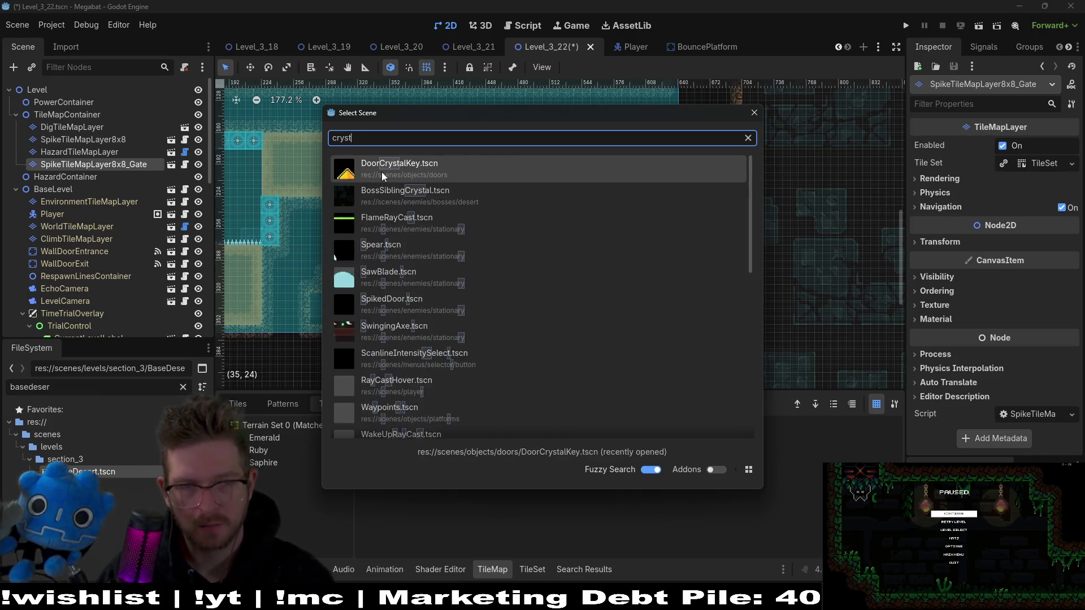
pyautogui.press('Down')
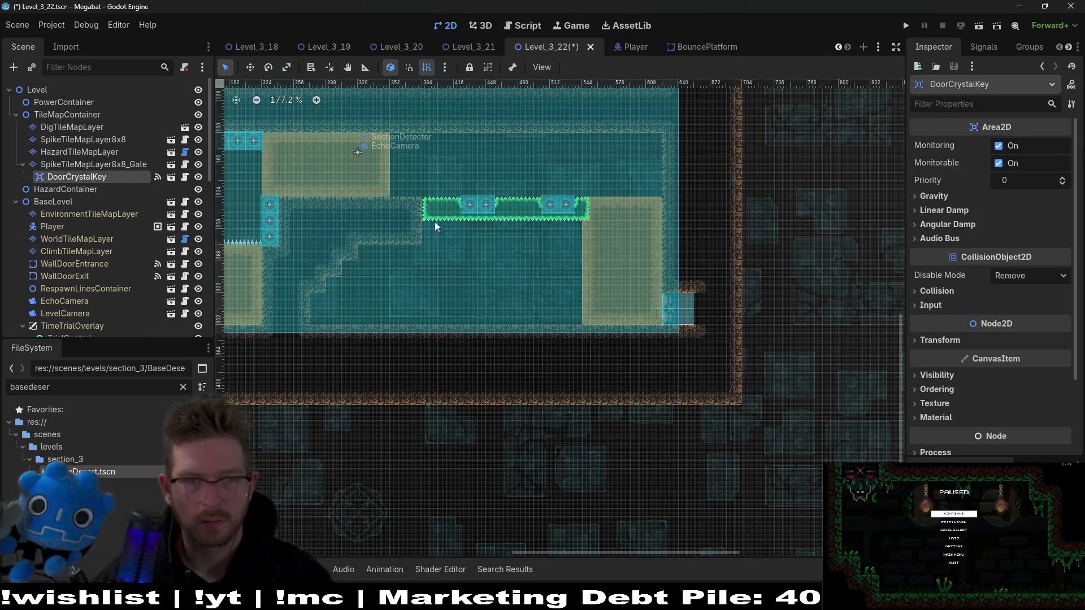
# Add the crystal key, duplicate it as DoorCrystalKey2, and move the copy further right
pyautogui.press('w')
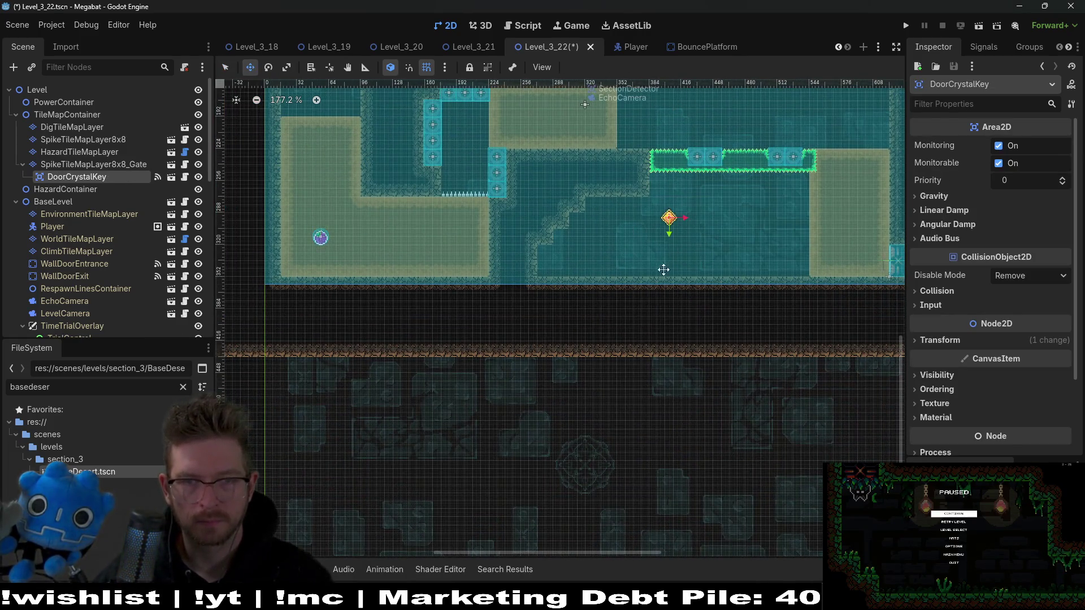
pyautogui.moveTo(669, 249)
pyautogui.mouseDown()
pyautogui.moveTo(491, 239)
pyautogui.moveTo(488, 221)
pyautogui.moveTo(450, 222)
pyautogui.mouseUp()
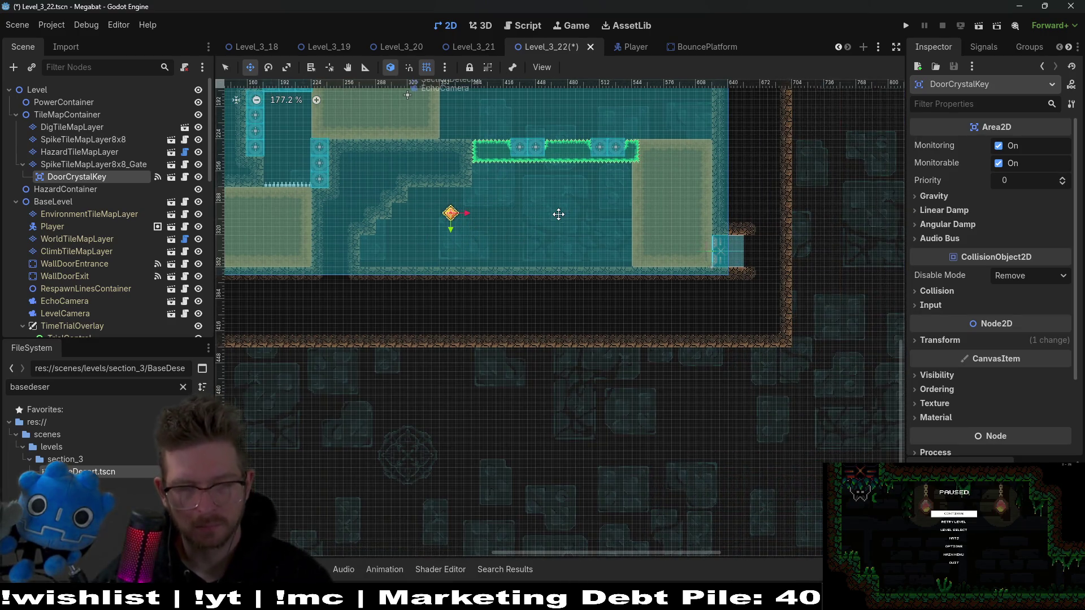
pyautogui.hotkey('ctrl', 'd')
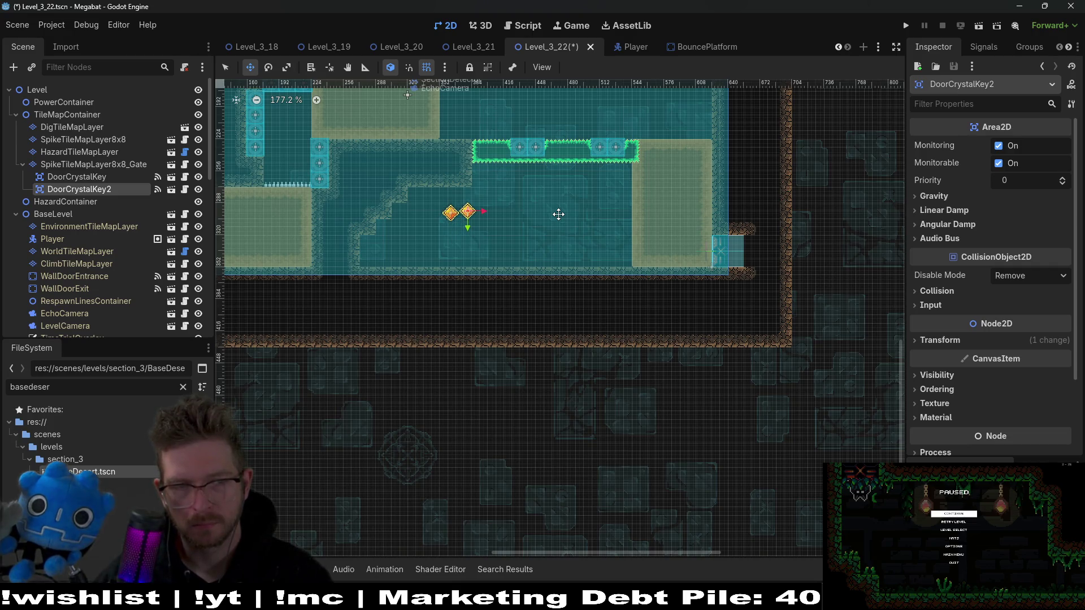
pyautogui.moveTo(469, 211); pyautogui.dragTo(553, 211)
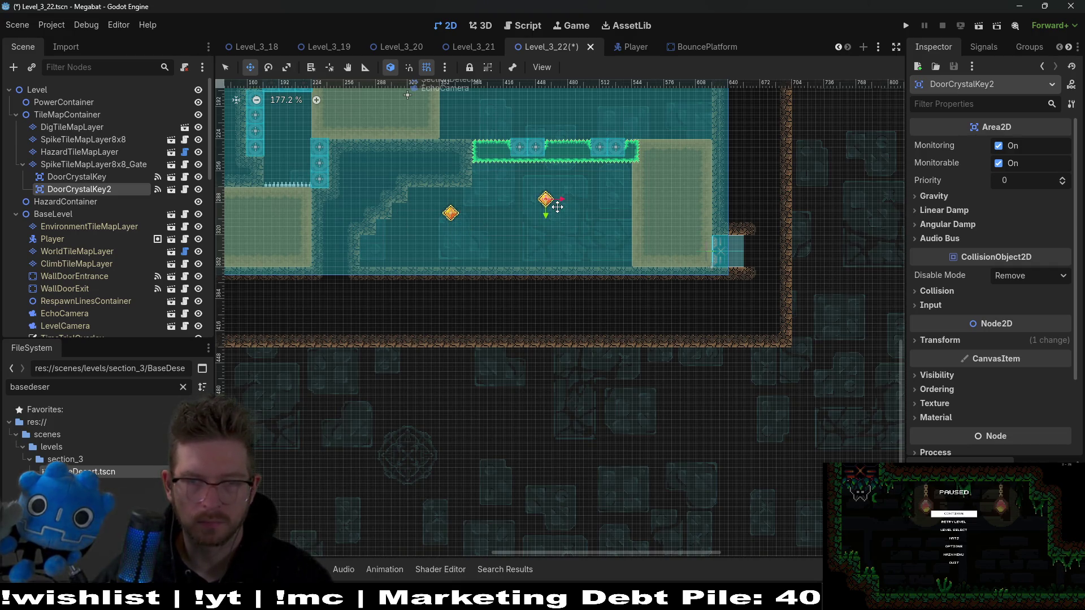
pyautogui.scroll(6, 686, 253)
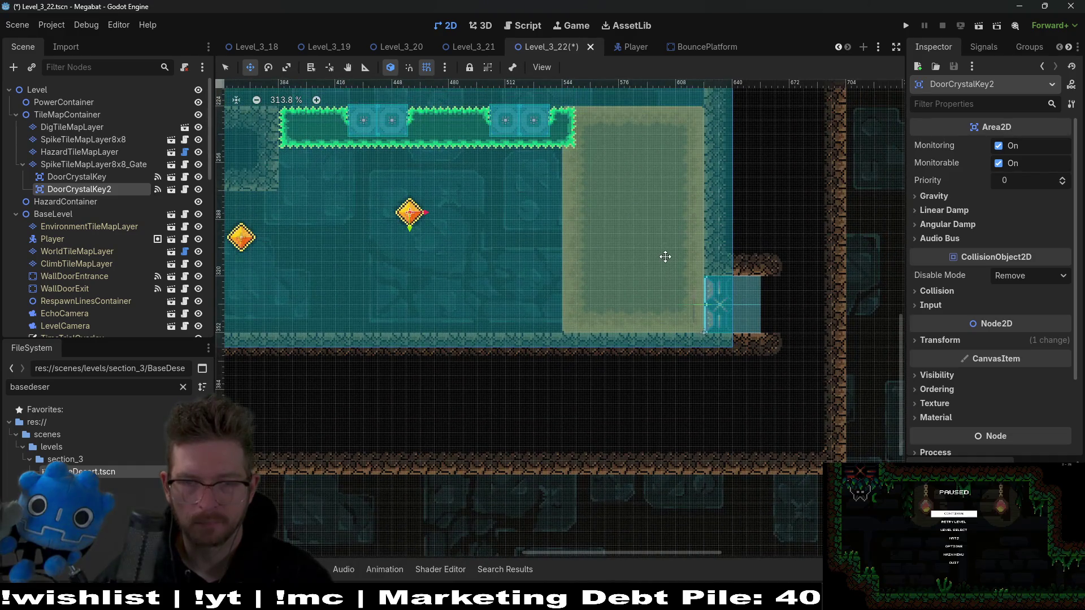
# Paint Ruby spikes on SpikeTileMapLayer8x8_Gate beside the exit door and along its floor, then run the level
pyautogui.click(96, 166)
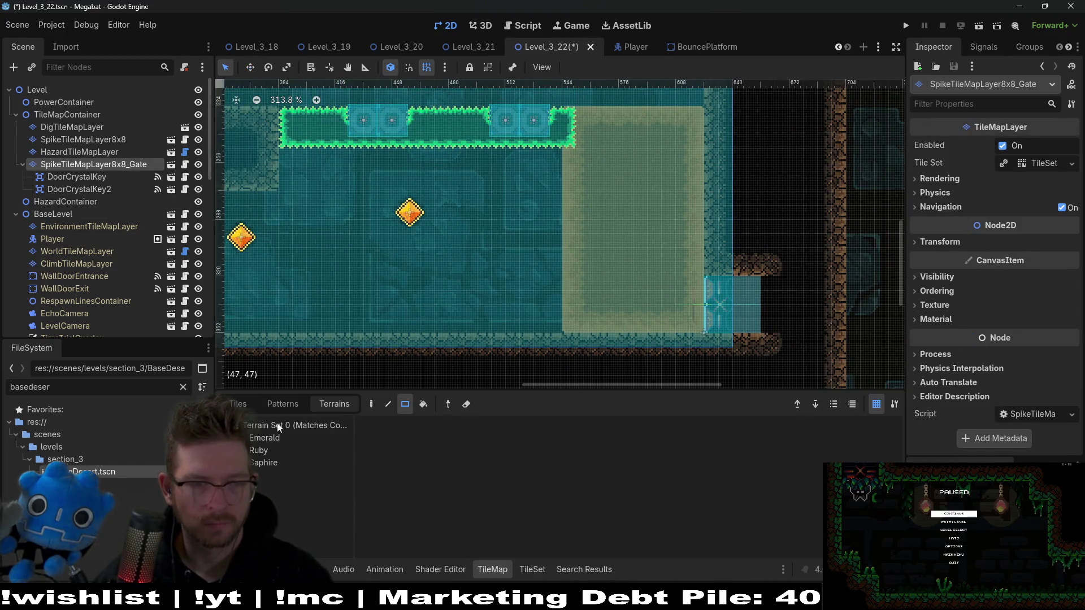
pyautogui.click(259, 450)
pyautogui.moveTo(677, 267)
pyautogui.mouseDown()
pyautogui.moveTo(703, 313)
pyautogui.moveTo(757, 337)
pyautogui.mouseUp()
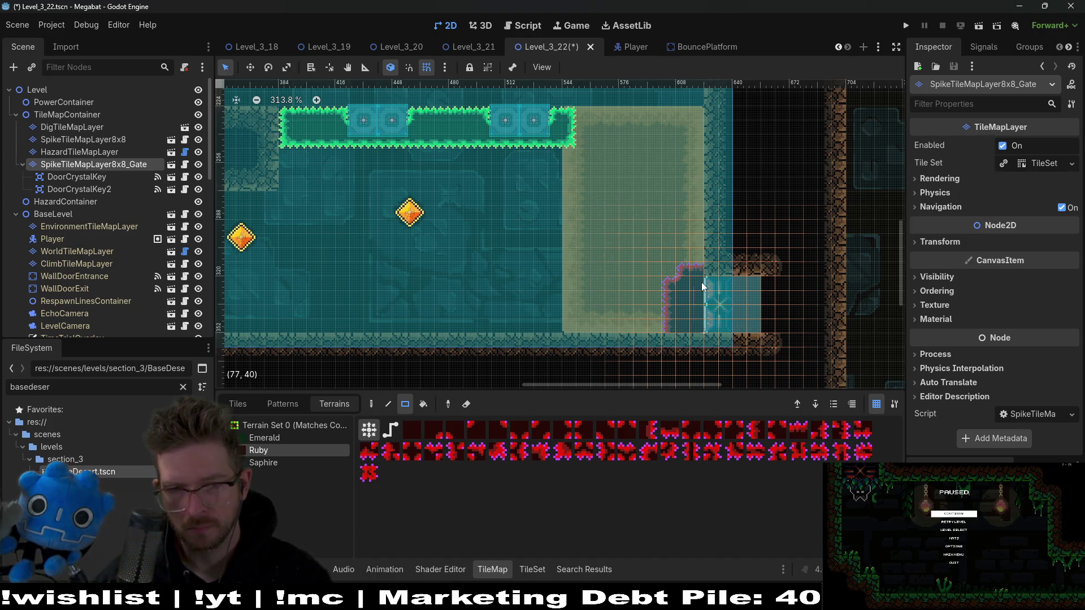
pyautogui.moveTo(670, 326)
pyautogui.mouseDown()
pyautogui.moveTo(655, 328)
pyautogui.moveTo(653, 347)
pyautogui.mouseUp()
pyautogui.scroll(-4, 697, 303)
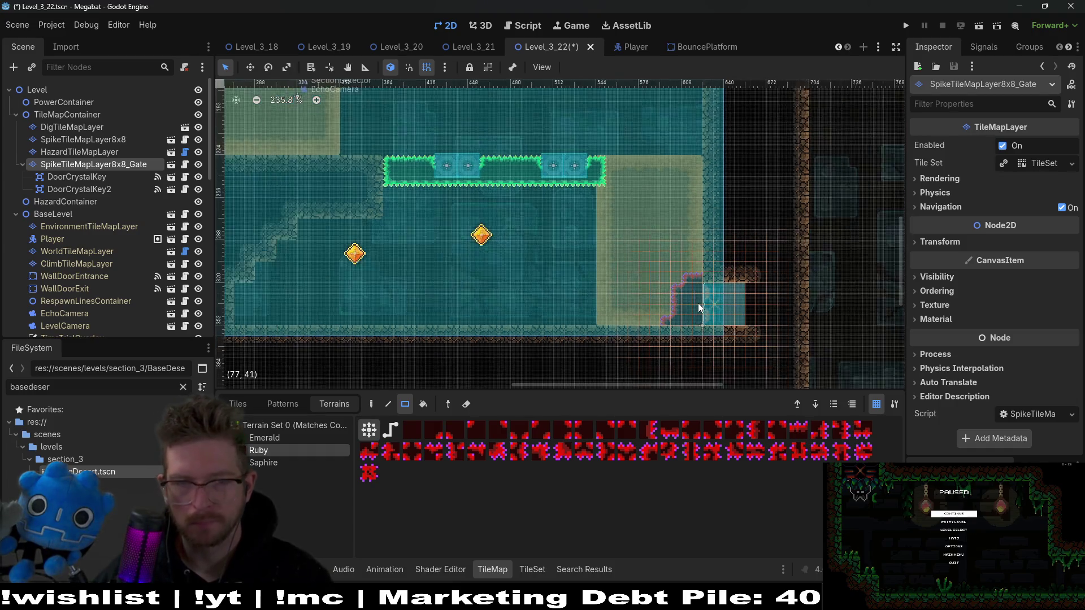
pyautogui.click(978, 27)
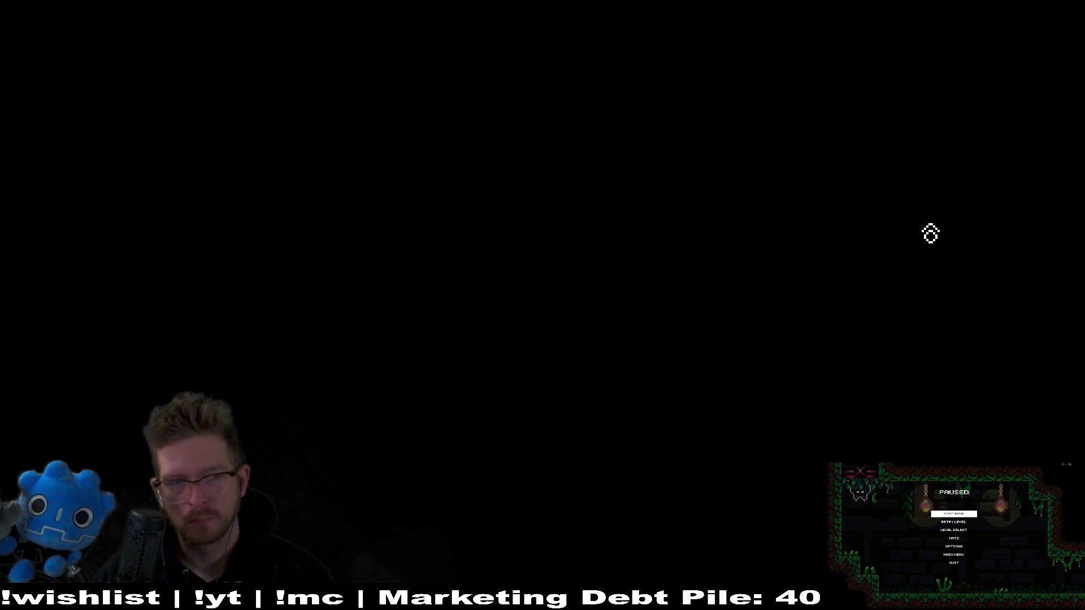
# Fly left to grab the strawberry, dash through both orange gems, then close the game
pyautogui.press('Left')
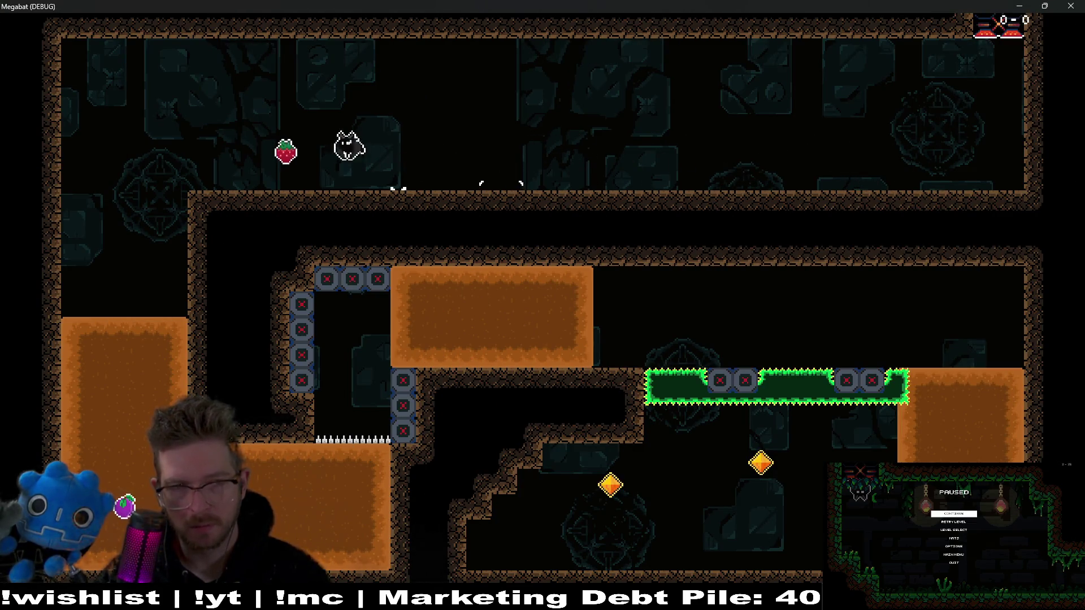
pyautogui.press('Left')
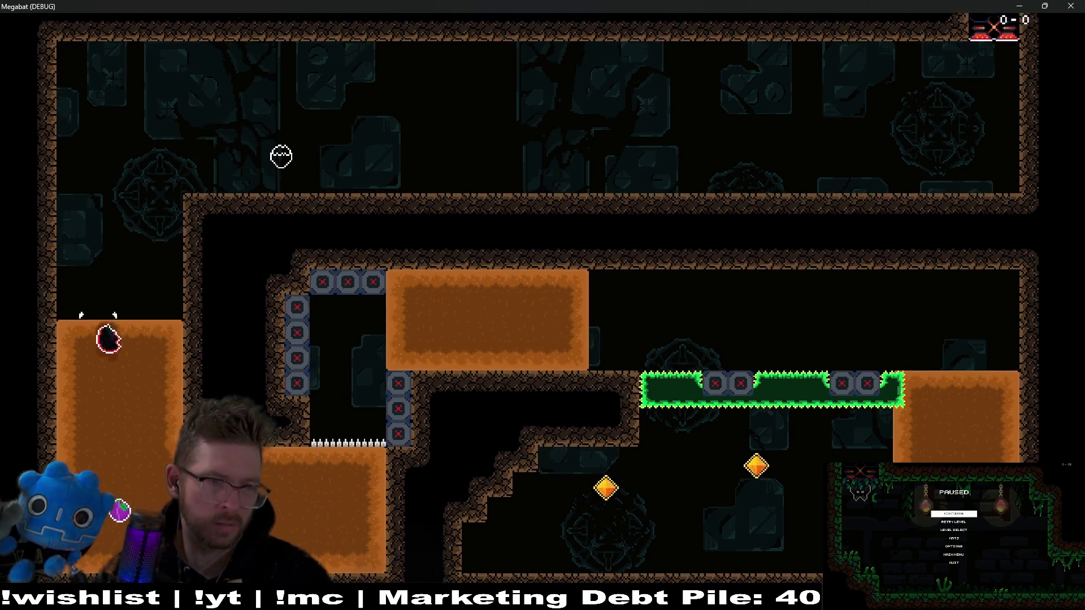
pyautogui.press('Right')
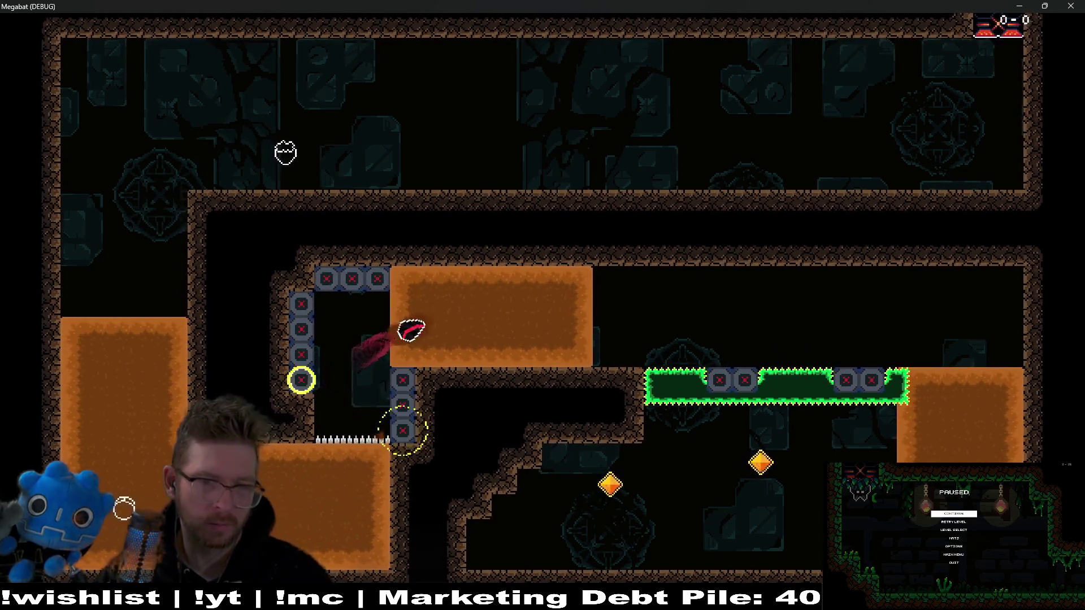
pyautogui.press('Right')
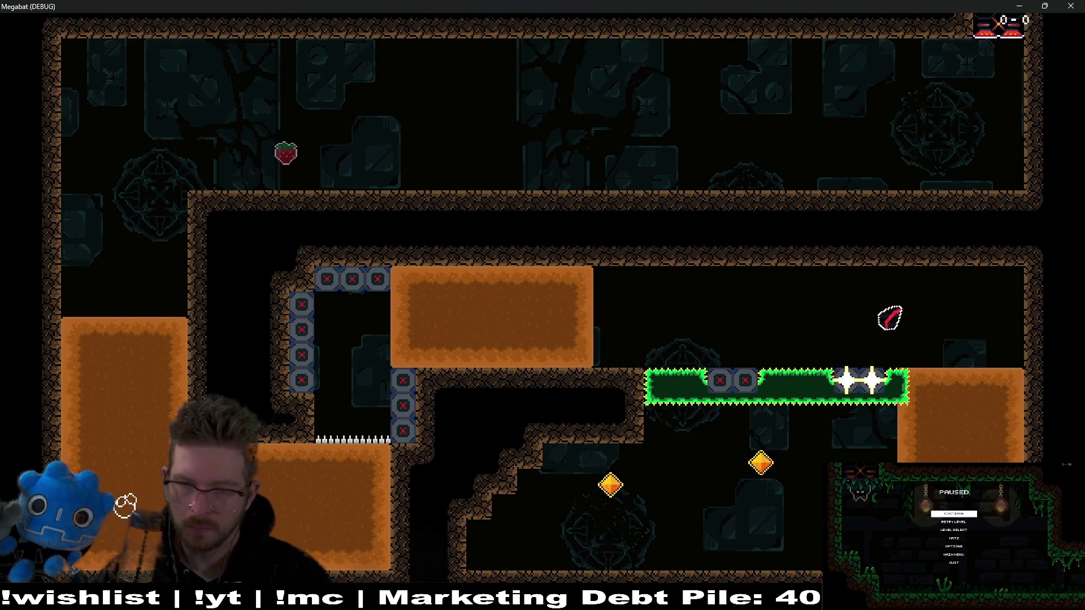
pyautogui.press('Left')
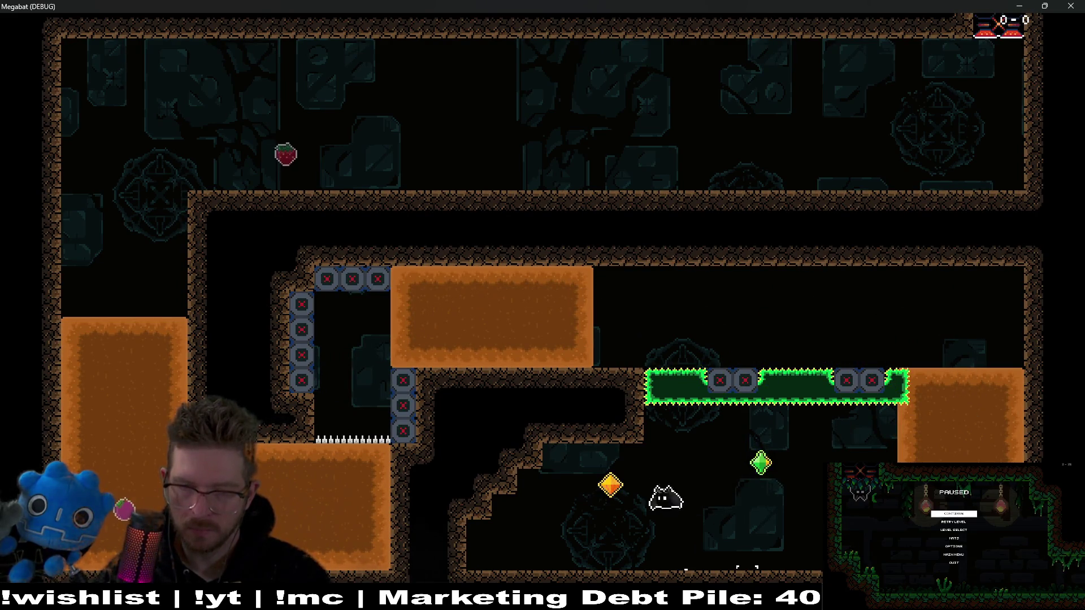
pyautogui.press('Right')
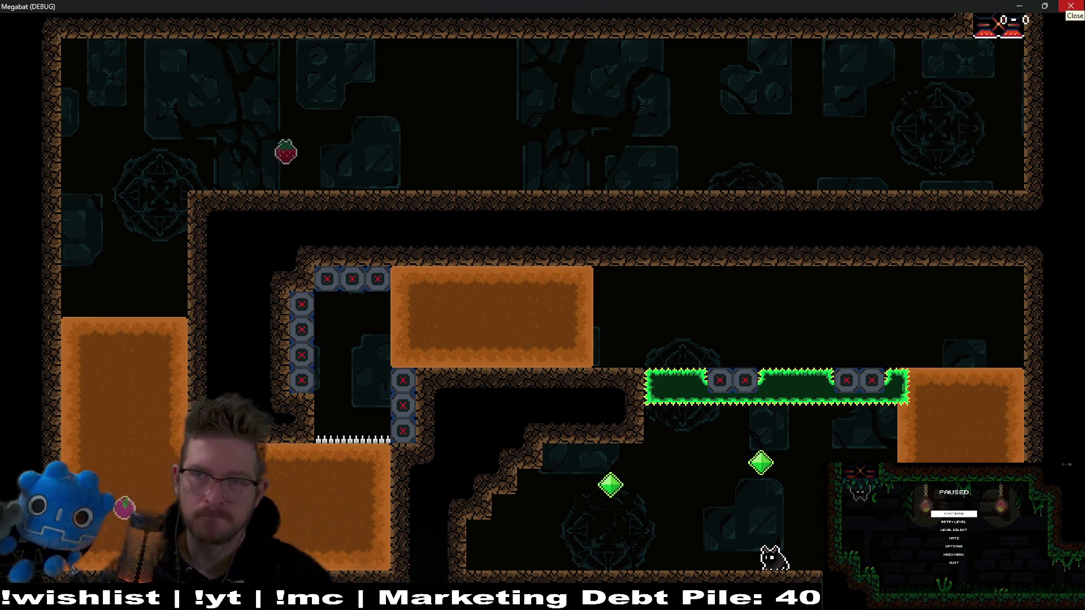
pyautogui.click(1072, 6)
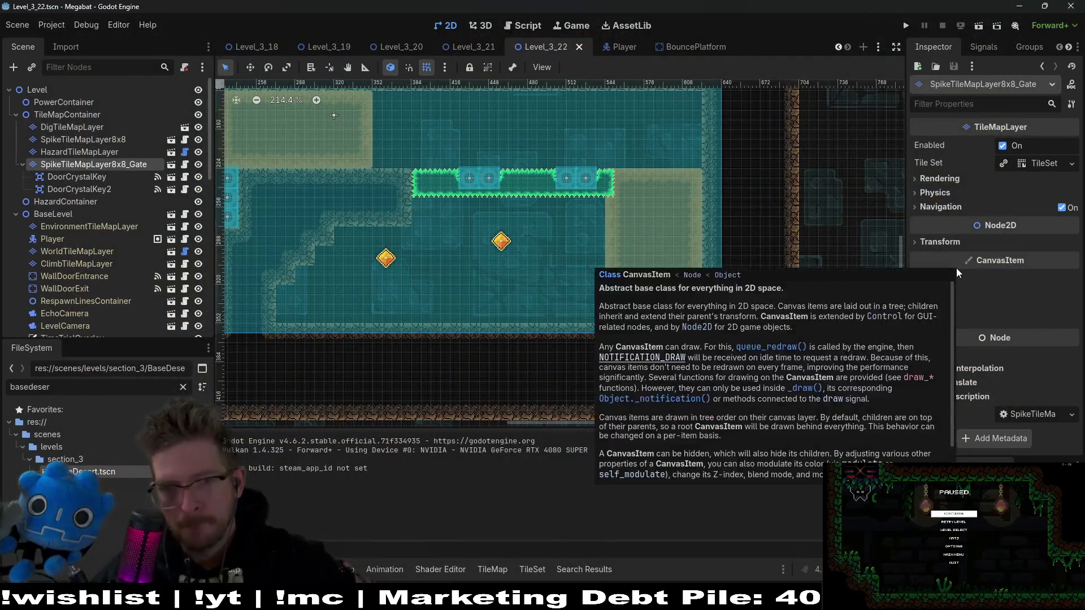
# Move DoorCrystalKey and the second crystal key side by side above the green spike gate
pyautogui.moveTo(558, 192); pyautogui.dragTo(634, 289)
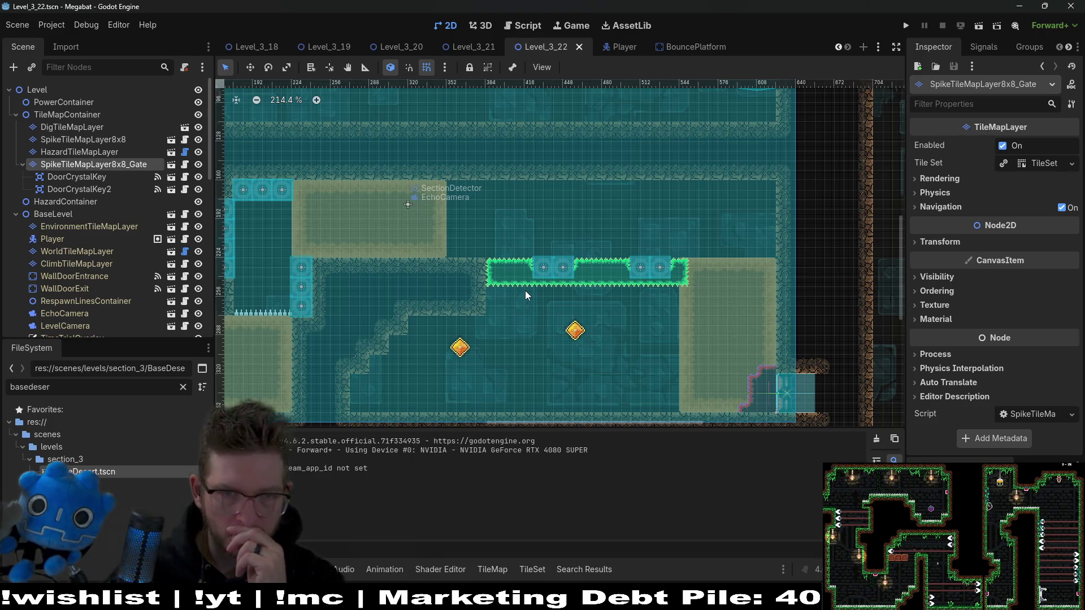
pyautogui.click(97, 177)
pyautogui.press('w')
pyautogui.moveTo(470, 358)
pyautogui.mouseDown()
pyautogui.moveTo(561, 234)
pyautogui.moveTo(632, 267)
pyautogui.mouseUp()
pyautogui.scroll(5, 561, 235)
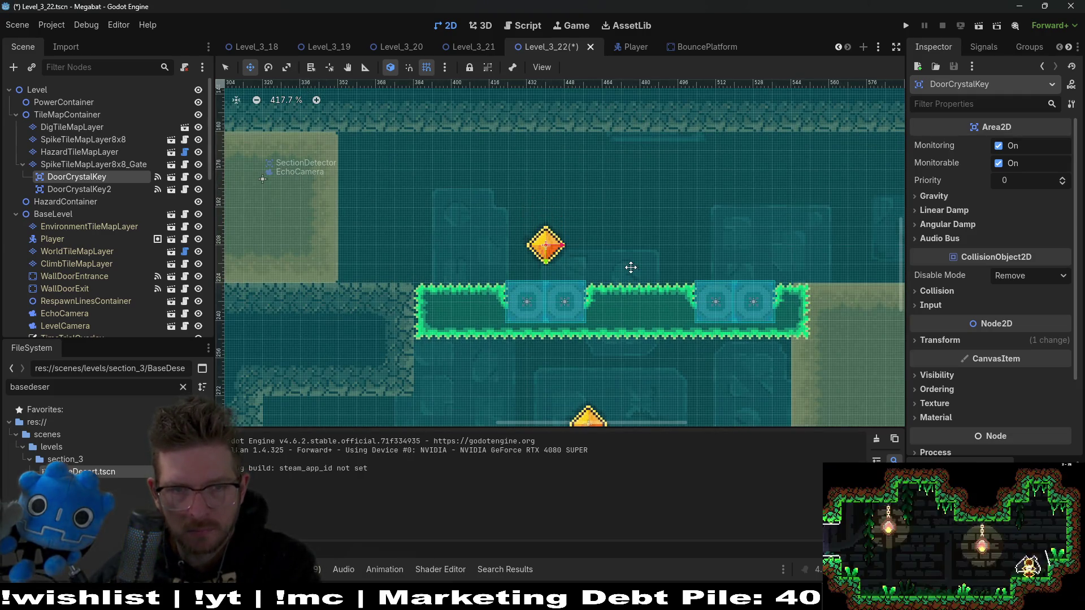
pyautogui.scroll(-3, 630, 267)
pyautogui.hscroll(3, 689, 263)
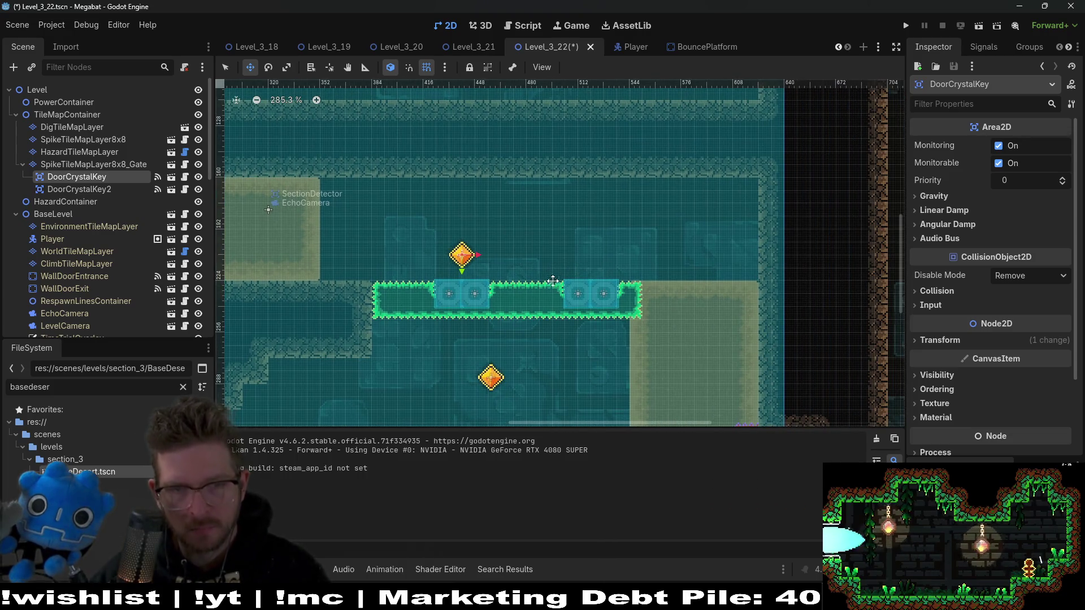
pyautogui.hotkey('ctrl', 'd')
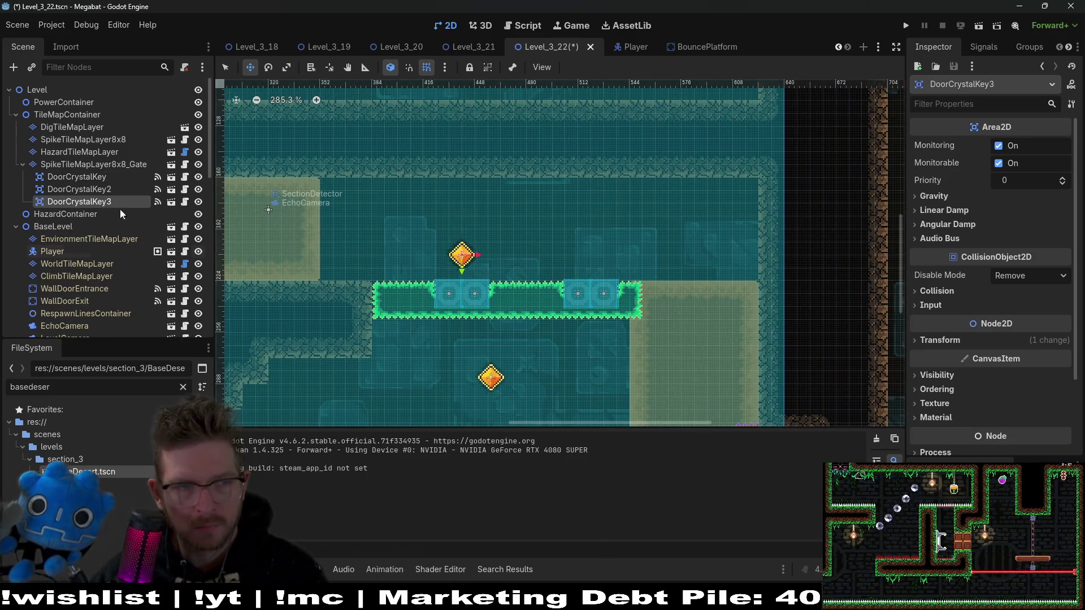
pyautogui.hotkey('ctrl', 'z')
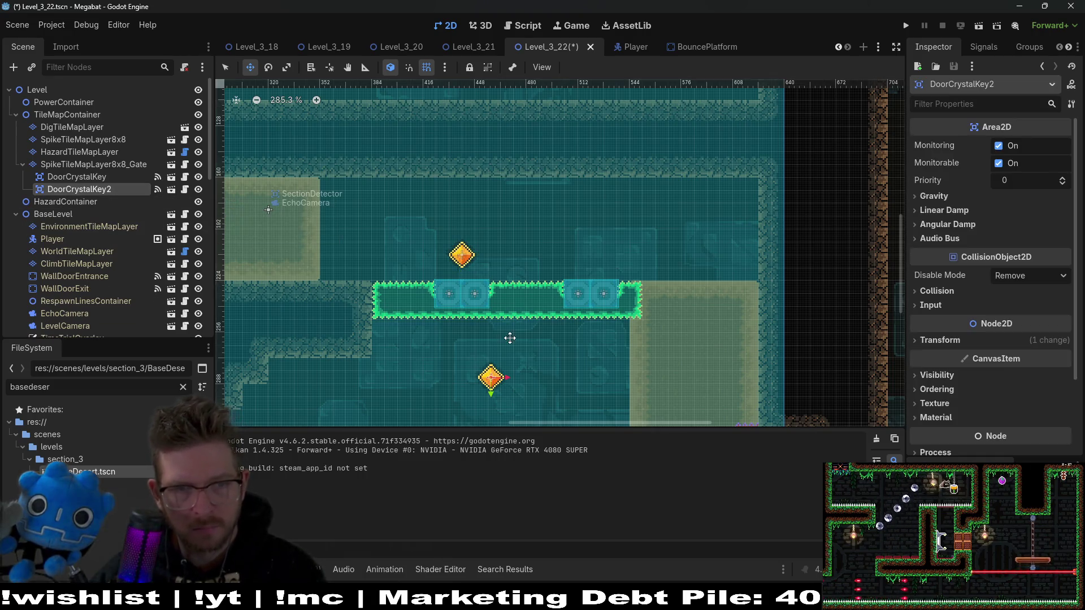
pyautogui.moveTo(503, 367); pyautogui.dragTo(600, 243)
pyautogui.scroll(3, 597, 248)
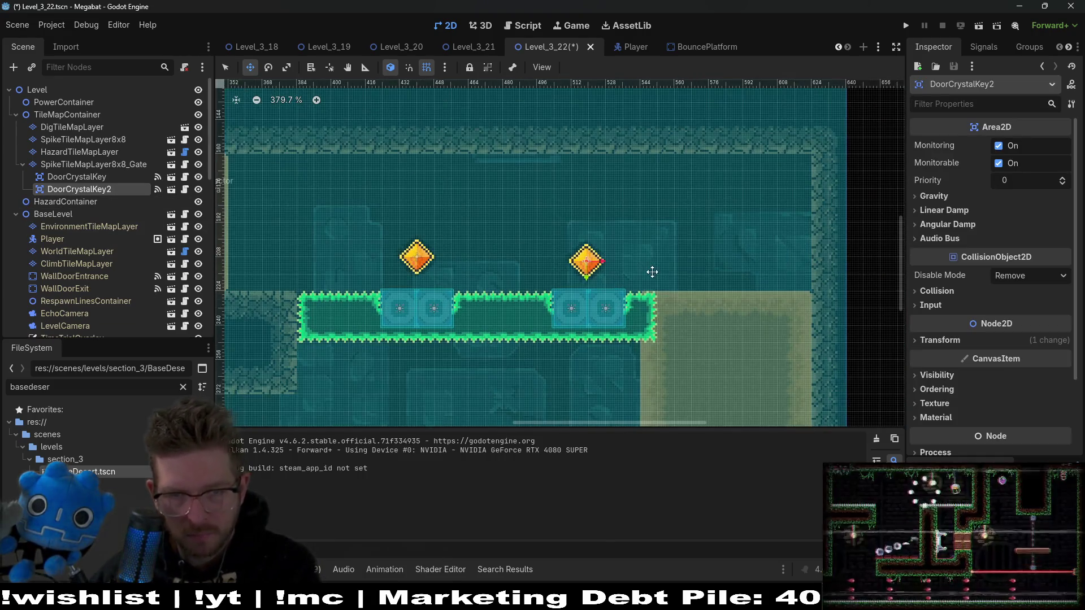
pyautogui.scroll(-5, 650, 271)
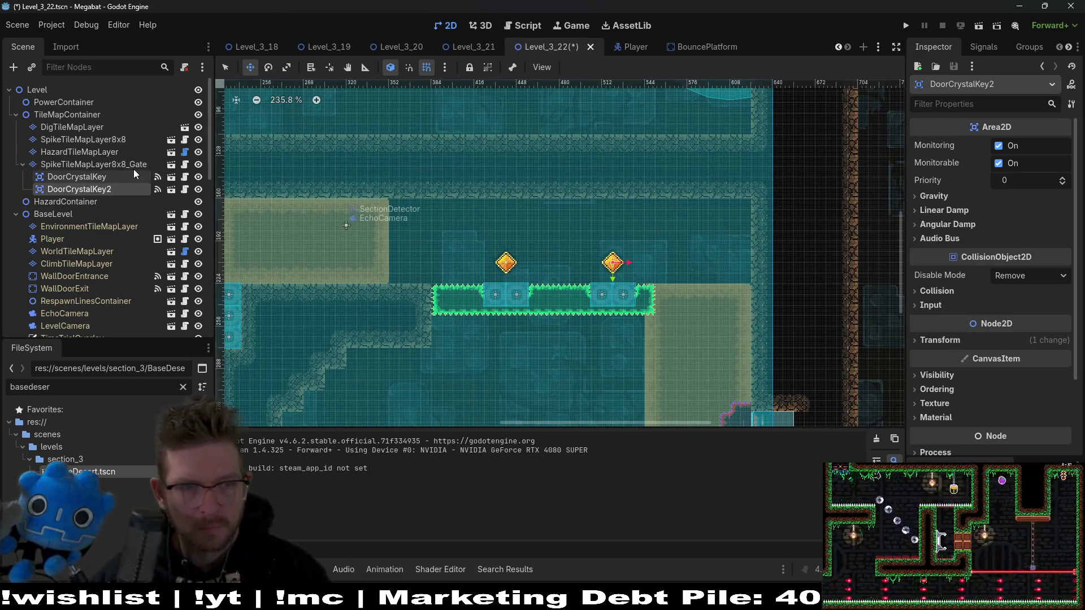
# Select the spike gate tile layer and pick the Ruby terrain for painting
pyautogui.click(133, 166)
pyautogui.click(283, 449)
pyautogui.scroll(-5, 570, 219)
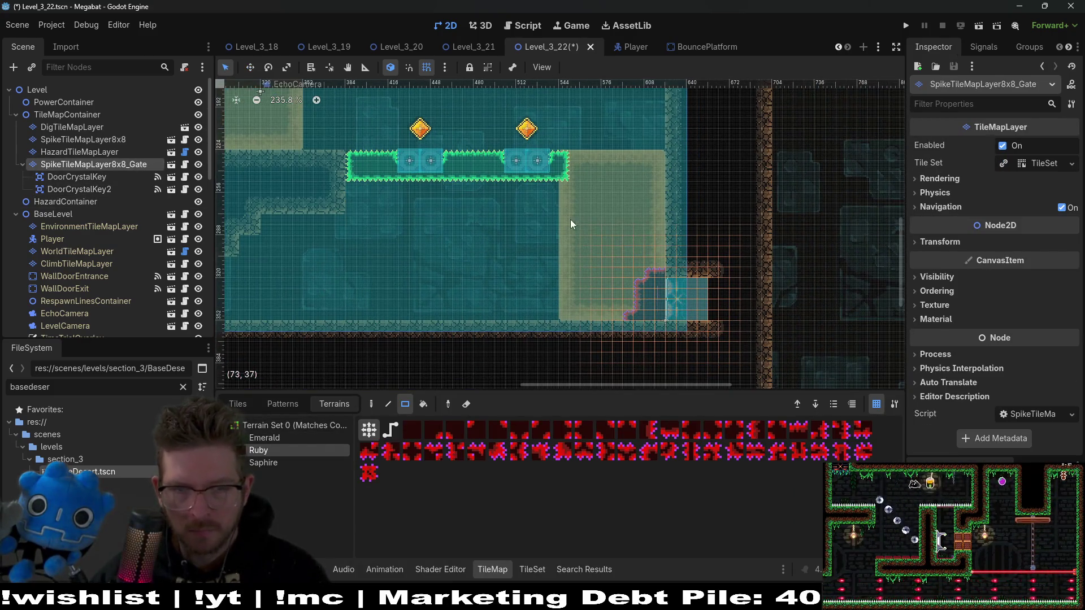
pyautogui.scroll(4, 588, 237)
# Paint Ruby spike blocks right of the gate, erase a notch in the top, then save and run
pyautogui.moveTo(570, 222); pyautogui.dragTo(656, 263)
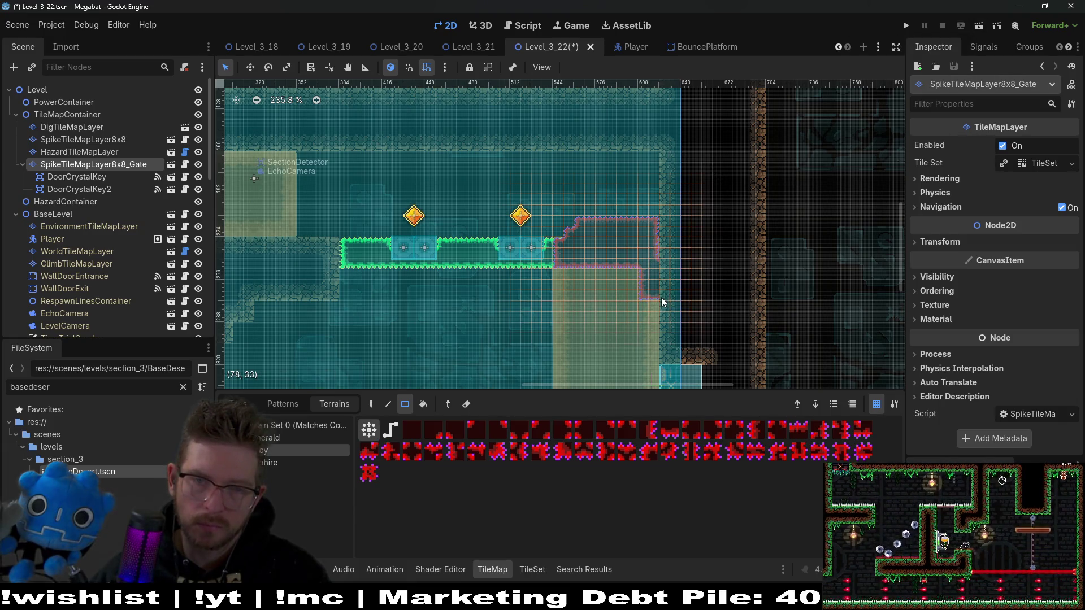
pyautogui.moveTo(654, 220); pyautogui.dragTo(667, 264)
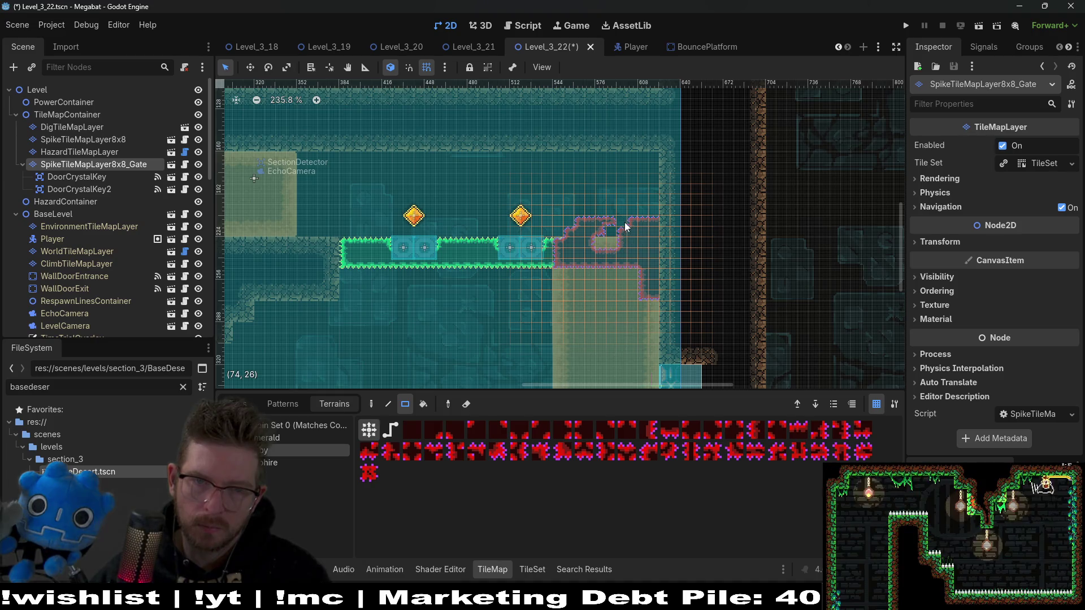
pyautogui.rightClick(641, 225)
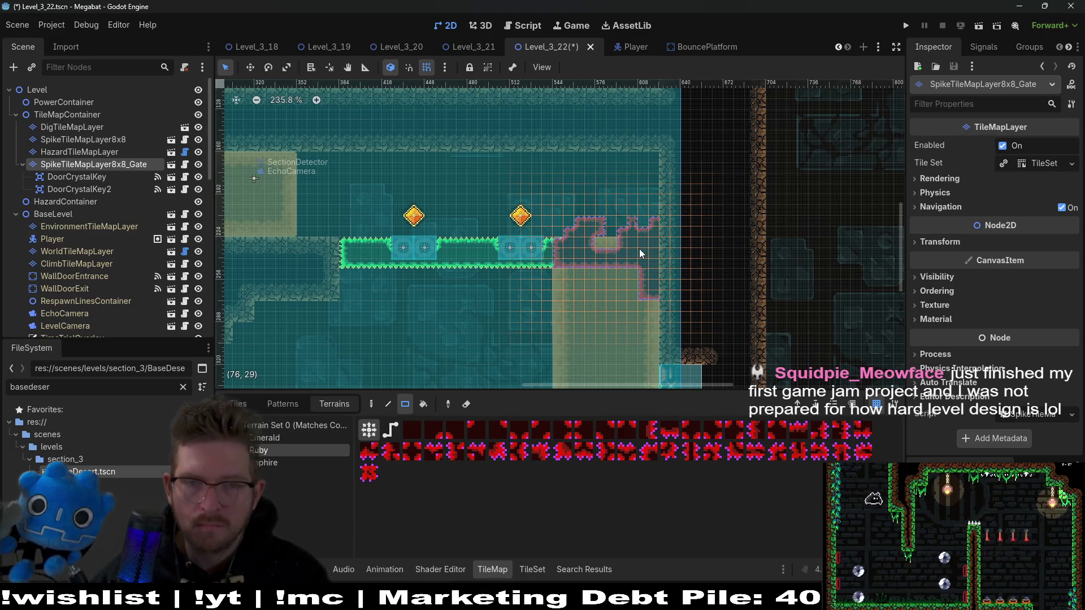
pyautogui.click(978, 31)
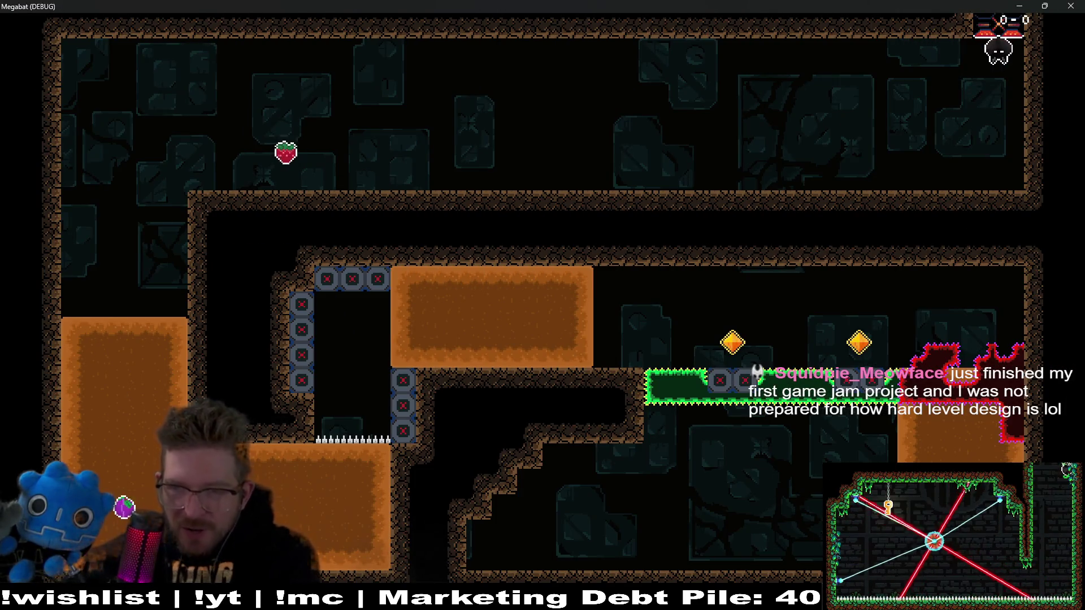
# Fly left, drop down the shaft, collect both crystal keys past the gate, then close the game
pyautogui.press('Left')
pyautogui.press('Left')
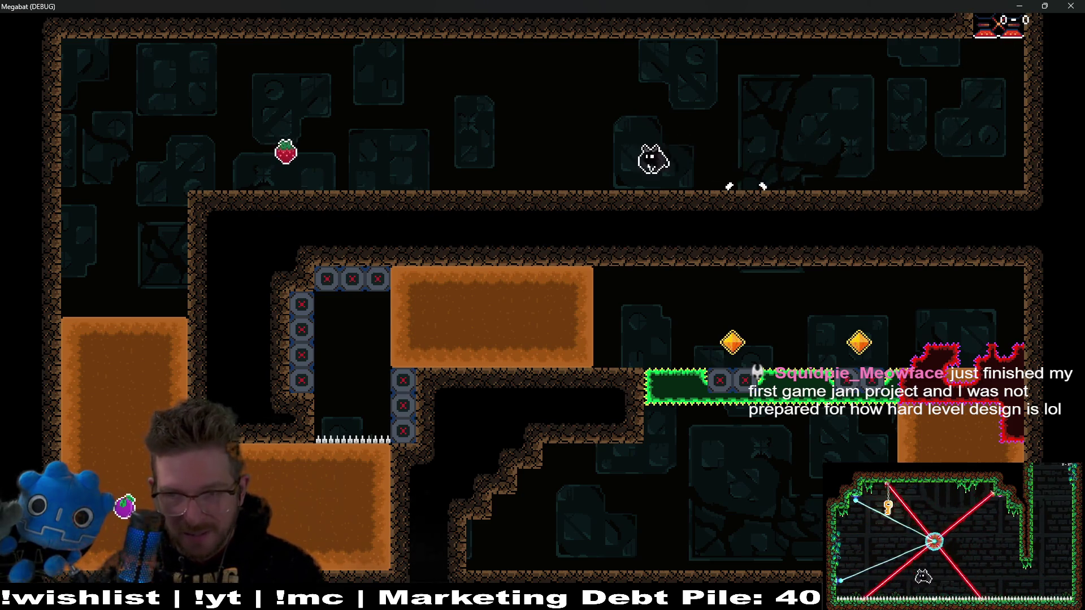
pyautogui.press('Left')
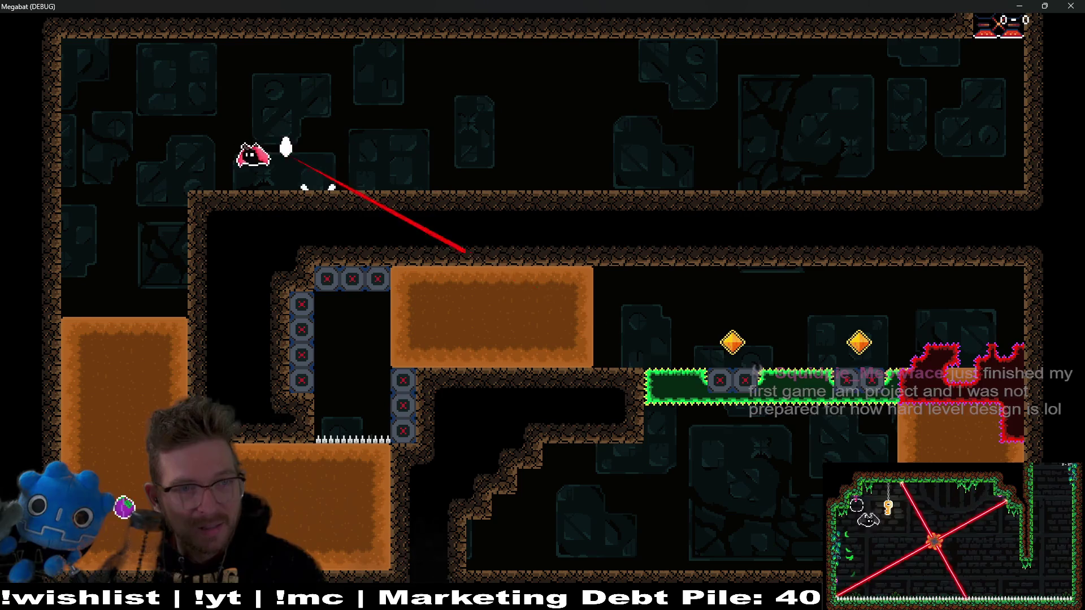
pyautogui.press('Down')
pyautogui.press('Right')
pyautogui.press('Right')
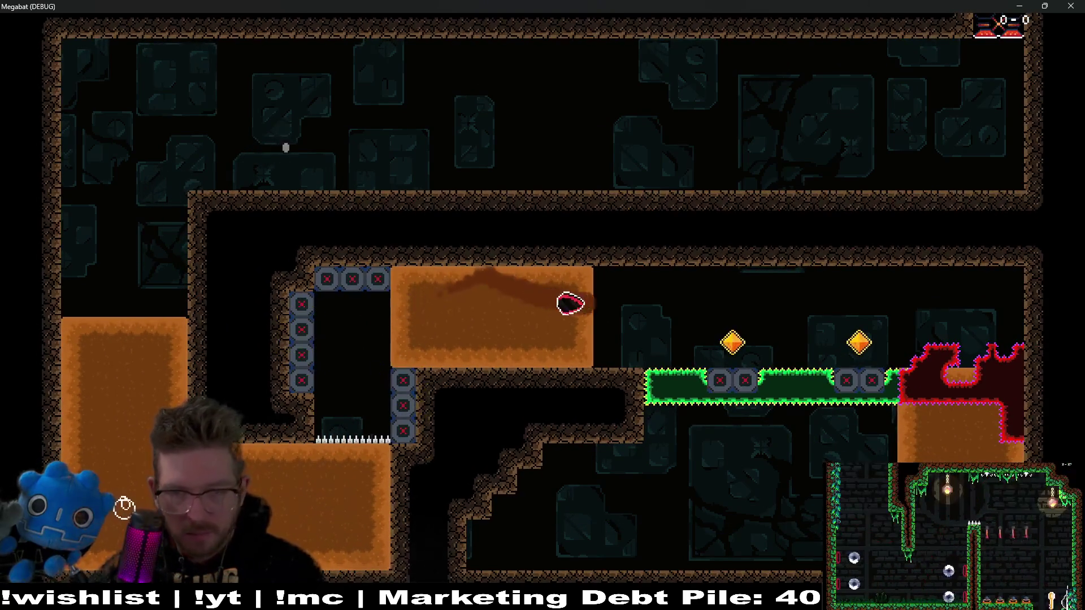
pyautogui.press('Down')
pyautogui.press('Left')
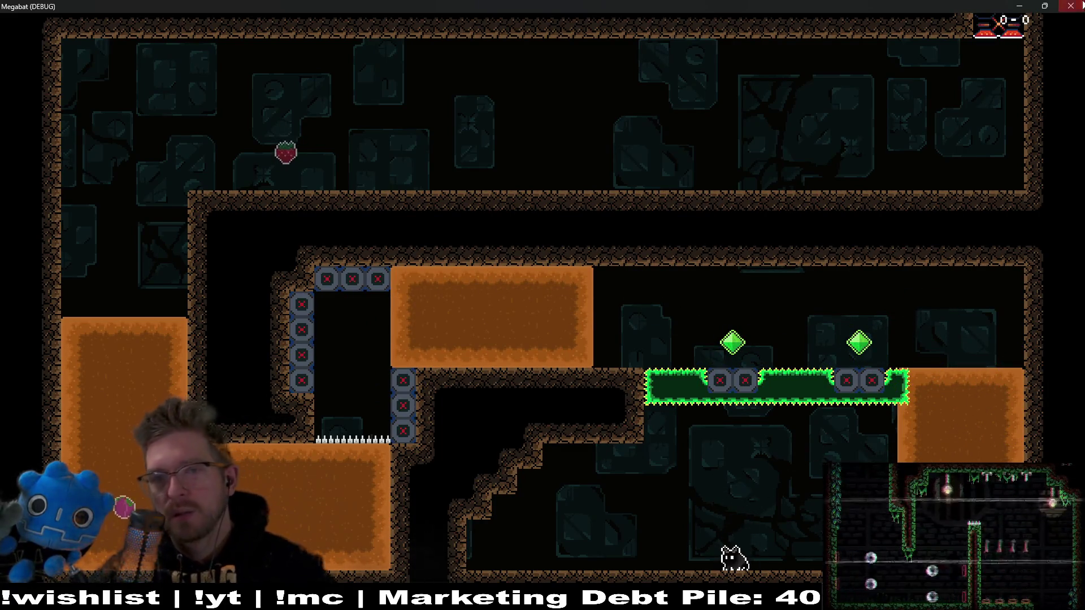
pyautogui.click(1070, 6)
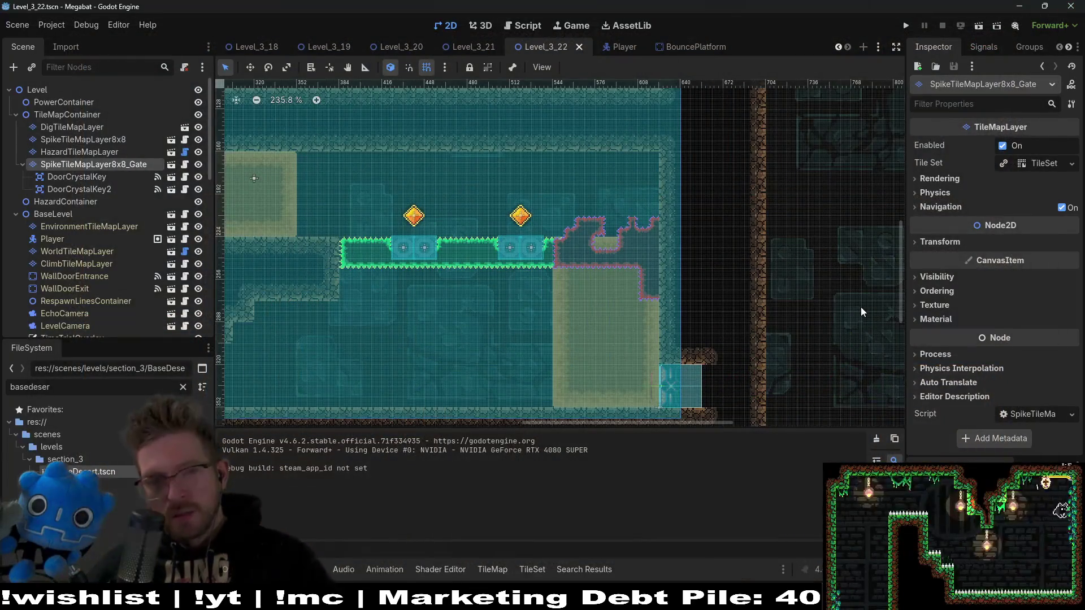
# On SpikeTileMapLayer8x8_Gate with Ruby terrain, erase the corner tiles of the ruby spike block
pyautogui.moveTo(601, 276)
pyautogui.mouseDown()
pyautogui.moveTo(619, 262)
pyautogui.moveTo(686, 269)
pyautogui.moveTo(680, 297)
pyautogui.mouseUp()
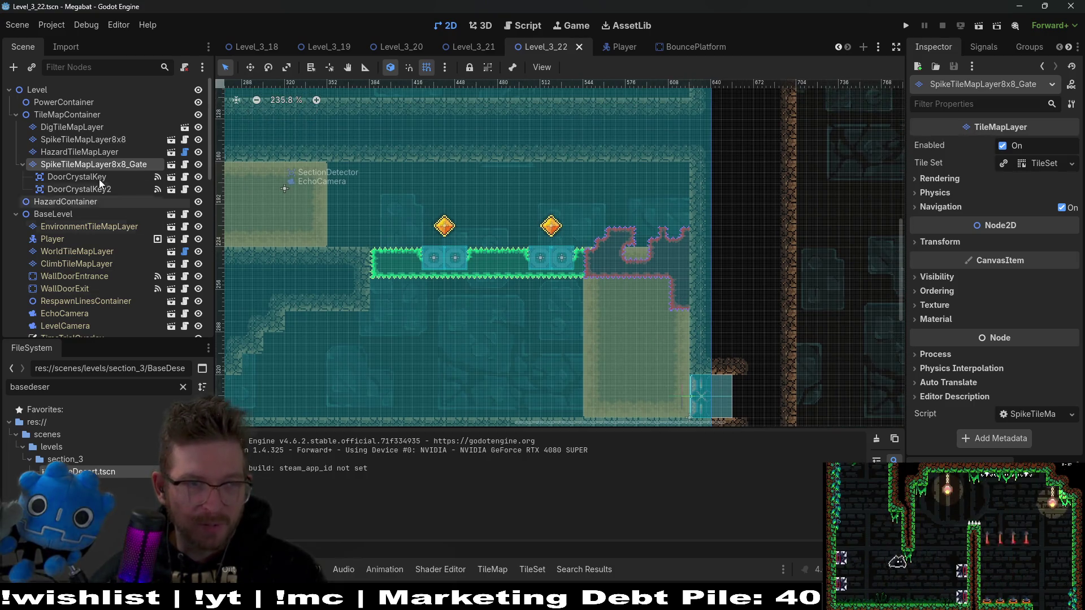
pyautogui.click(110, 151)
pyautogui.click(113, 161)
pyautogui.click(284, 453)
pyautogui.scroll(3, 652, 297)
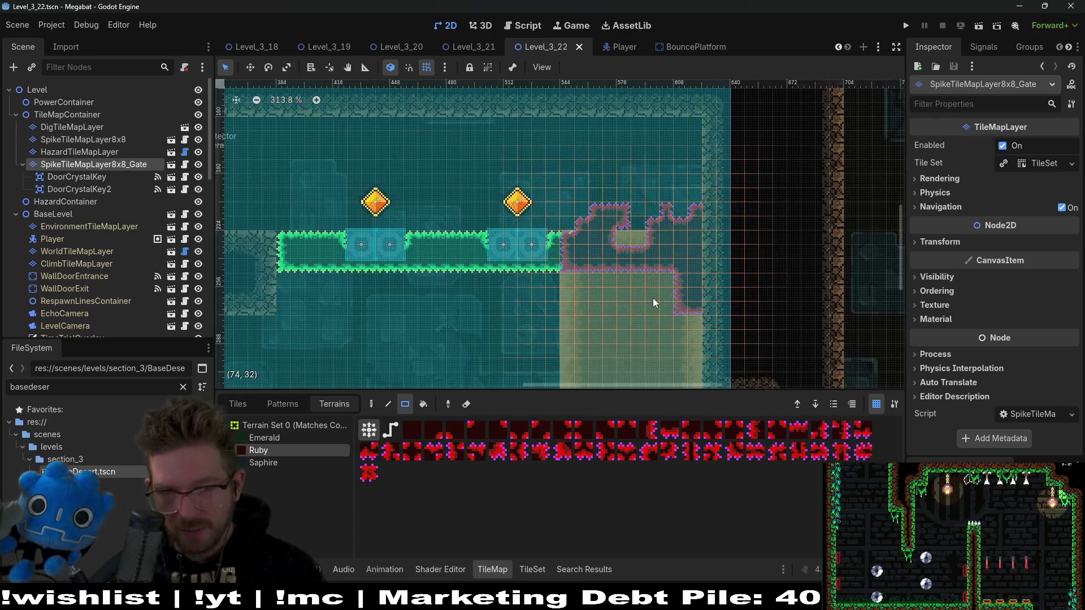
pyautogui.scroll(2, 653, 297)
pyautogui.rightClick(667, 276)
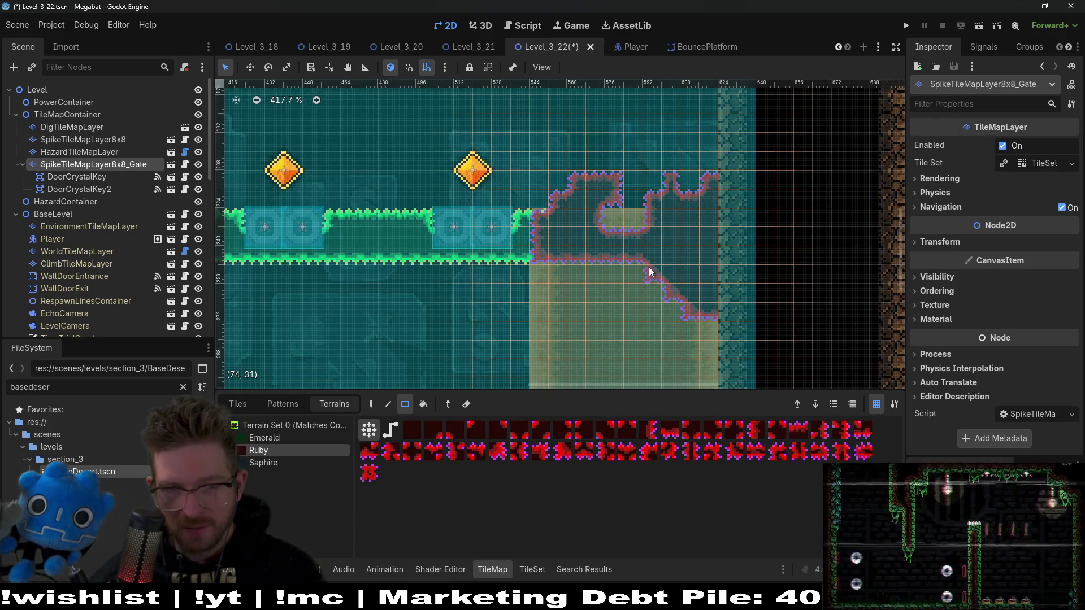
pyautogui.scroll(-2, 649, 267)
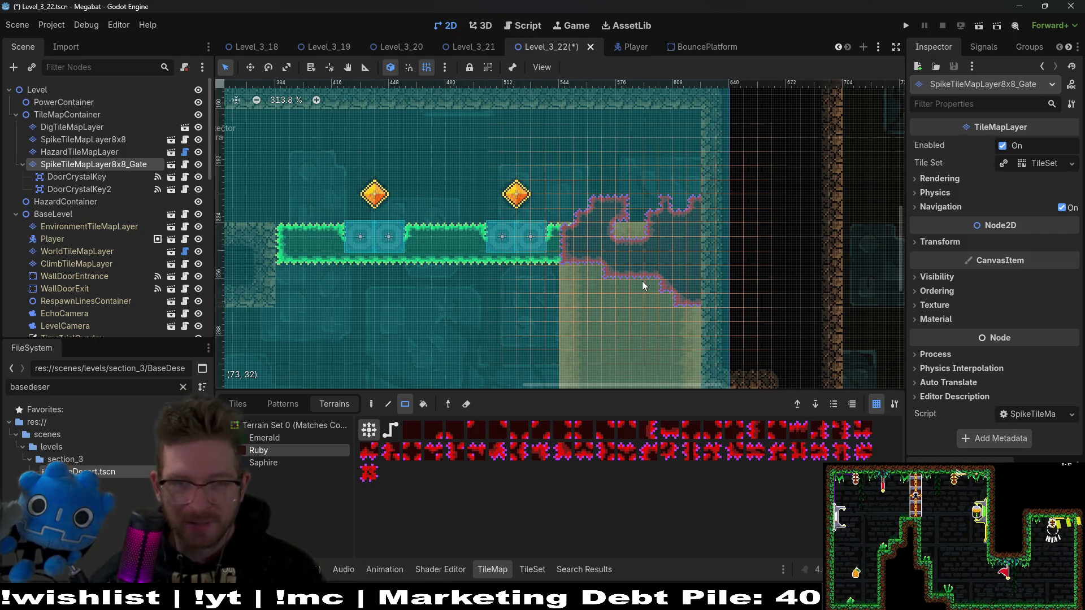
pyautogui.scroll(-3, 642, 281)
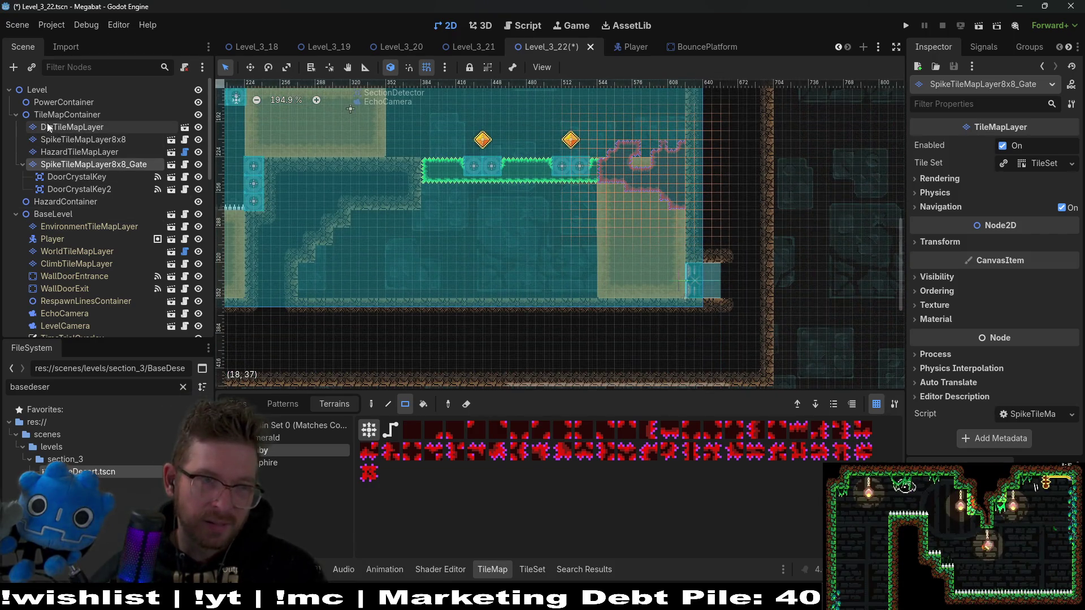
pyautogui.click(47, 113)
# Instance SpikeTileMapLayer8x8.tscn and rename it SpikeTileMapLayer8x8_Gate2
pyautogui.hotkey('ctrl', 'shift', 'a')
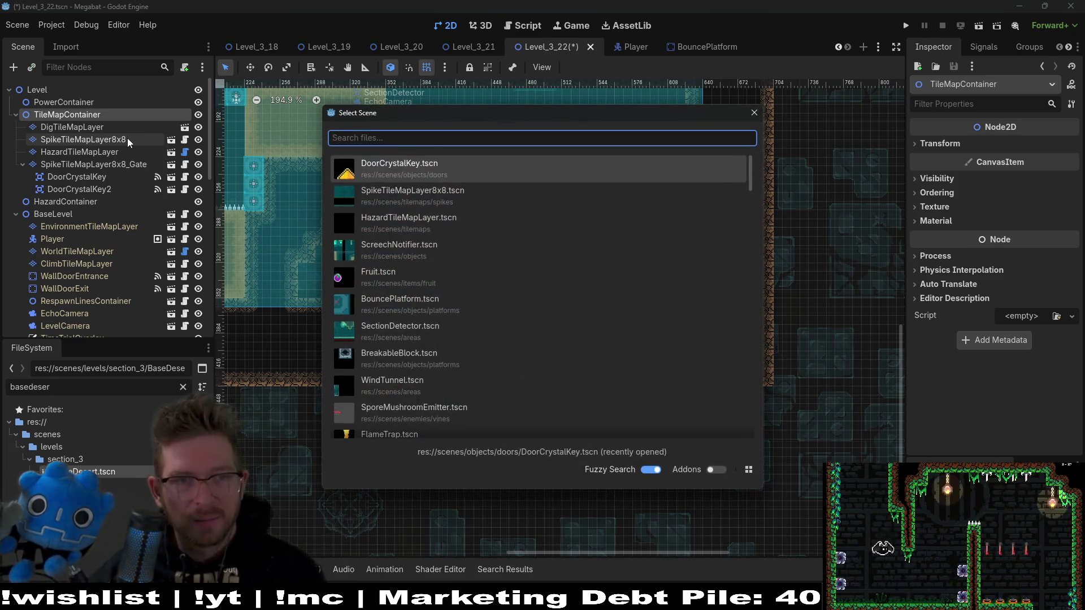
pyautogui.press('Down')
pyautogui.press('Down')
pyautogui.press('Up')
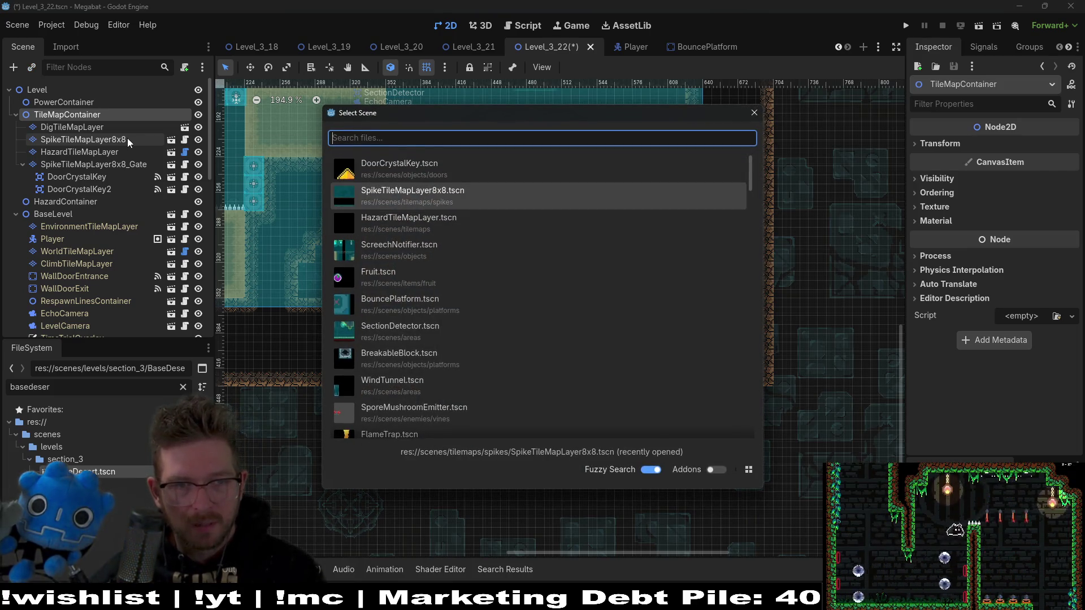
pyautogui.press('Return')
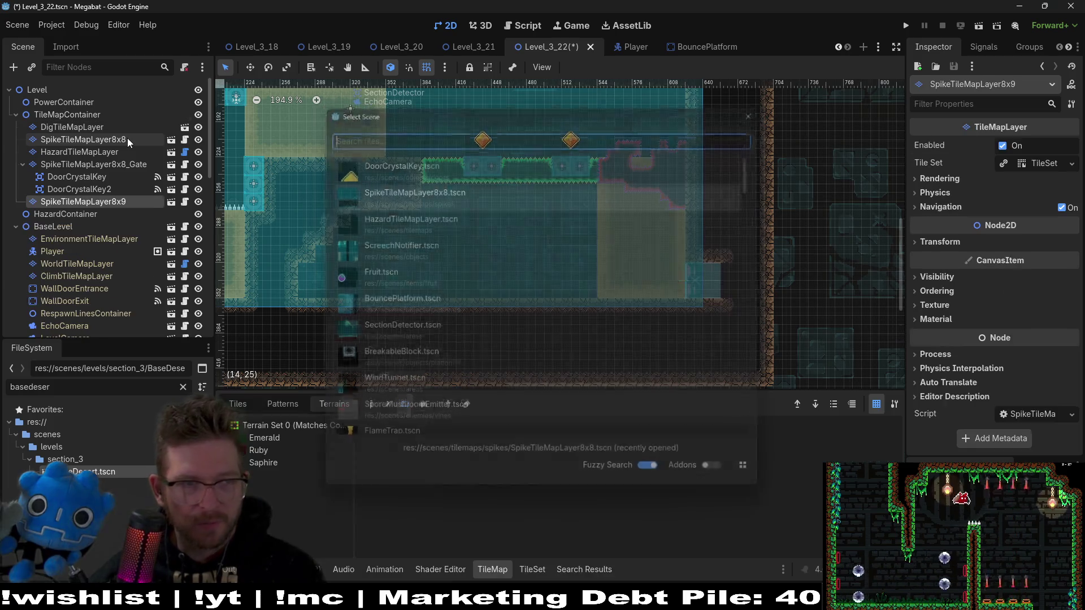
pyautogui.doubleClick(130, 200)
pyautogui.click(135, 199)
pyautogui.press('BackSpace')
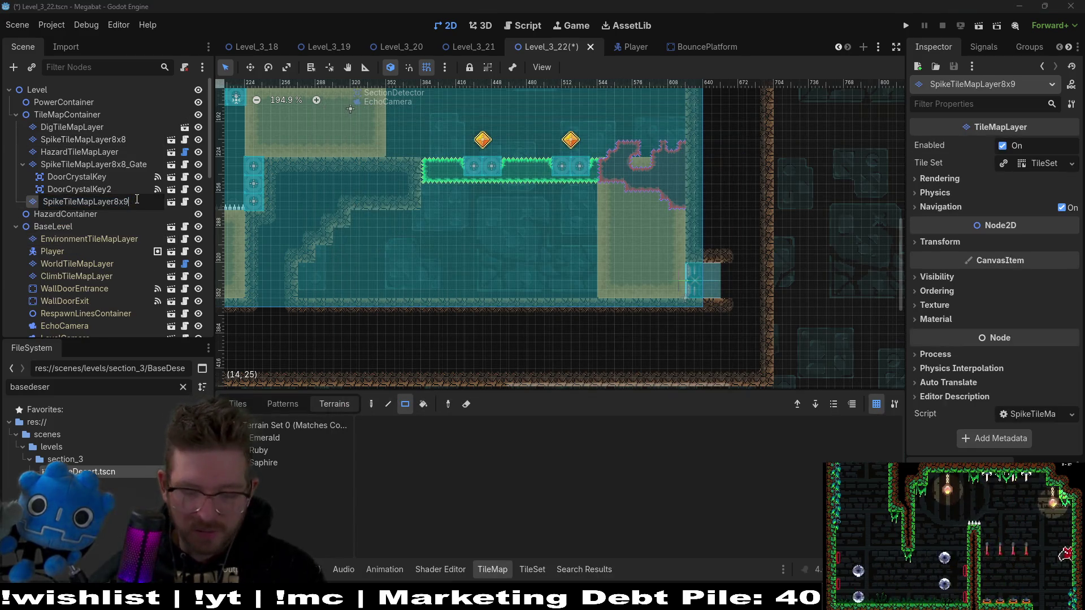
pyautogui.write('8_Gate2')
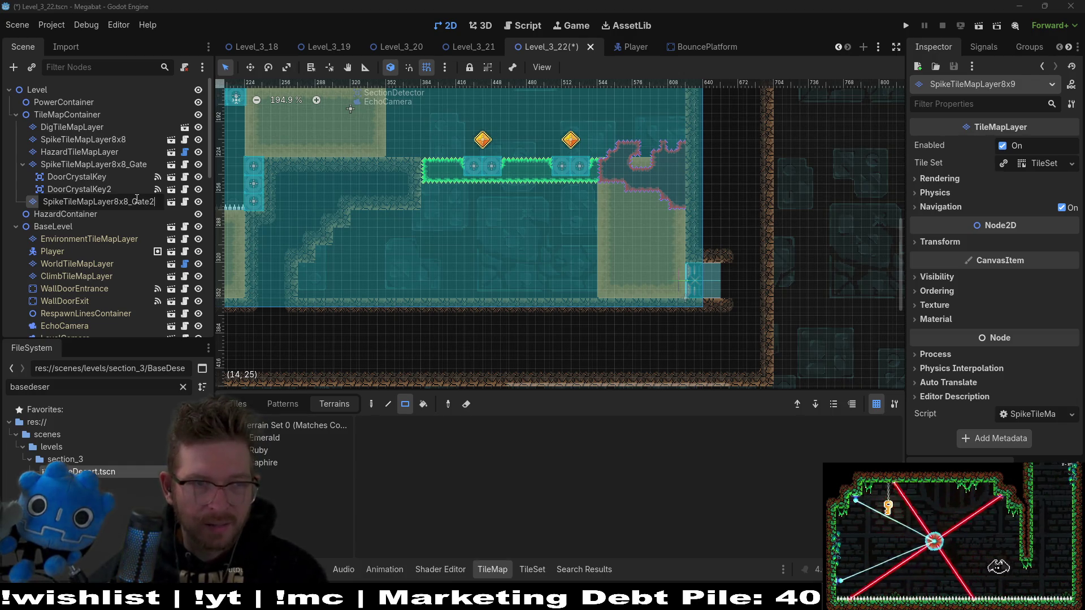
pyautogui.press('Return')
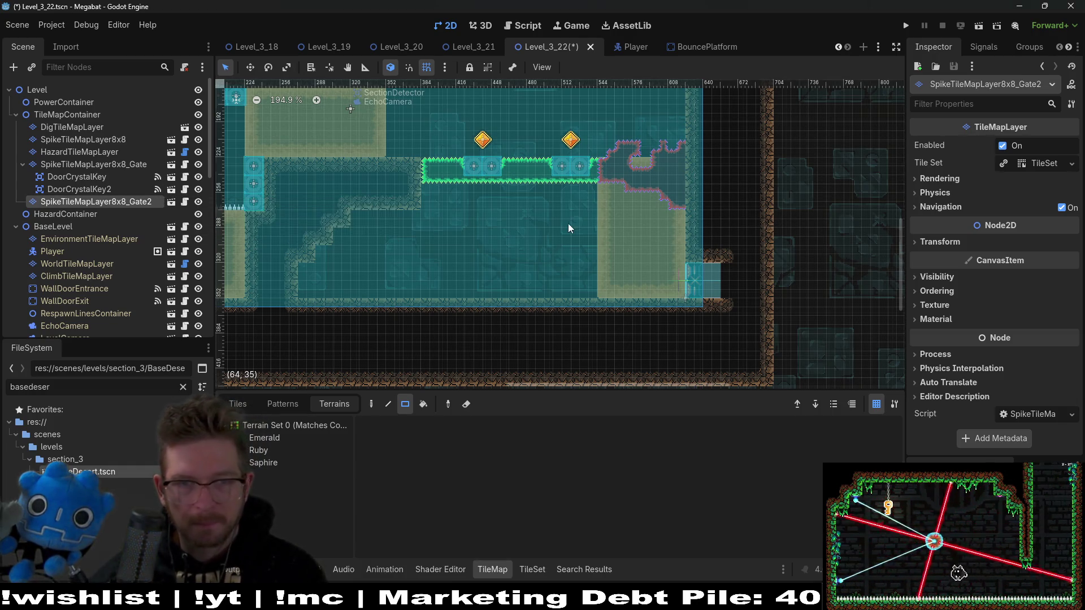
# Paint a Ruby spike rectangle in the room's lower right, extended one column left
pyautogui.scroll(-4, 600, 224)
pyautogui.click(288, 449)
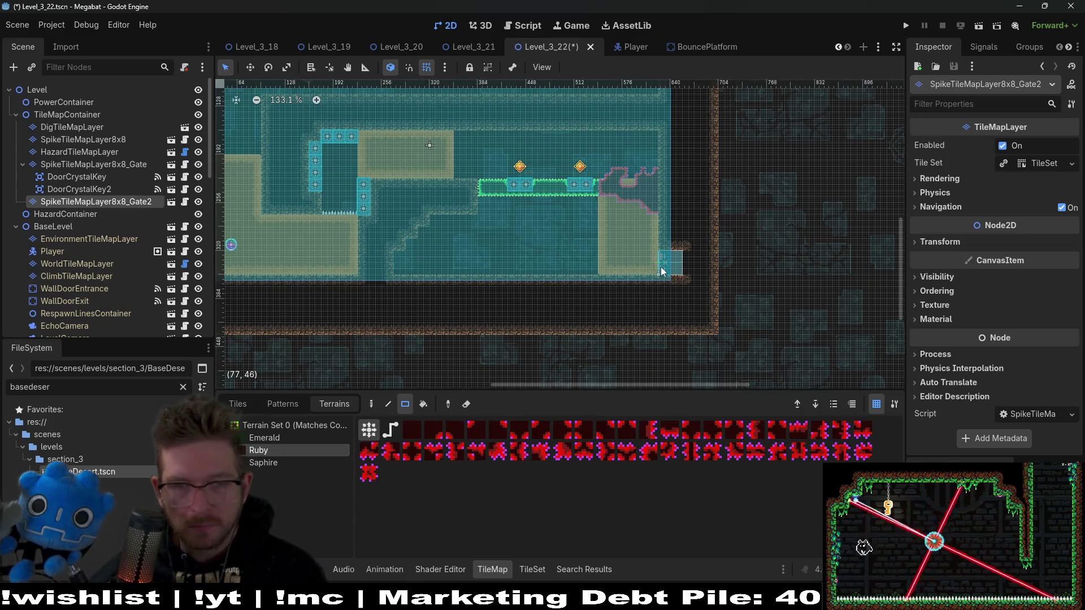
pyautogui.scroll(7, 658, 264)
pyautogui.press('w')
pyautogui.press('q')
pyautogui.moveTo(642, 236); pyautogui.dragTo(704, 291)
pyautogui.moveTo(628, 260); pyautogui.dragTo(643, 282)
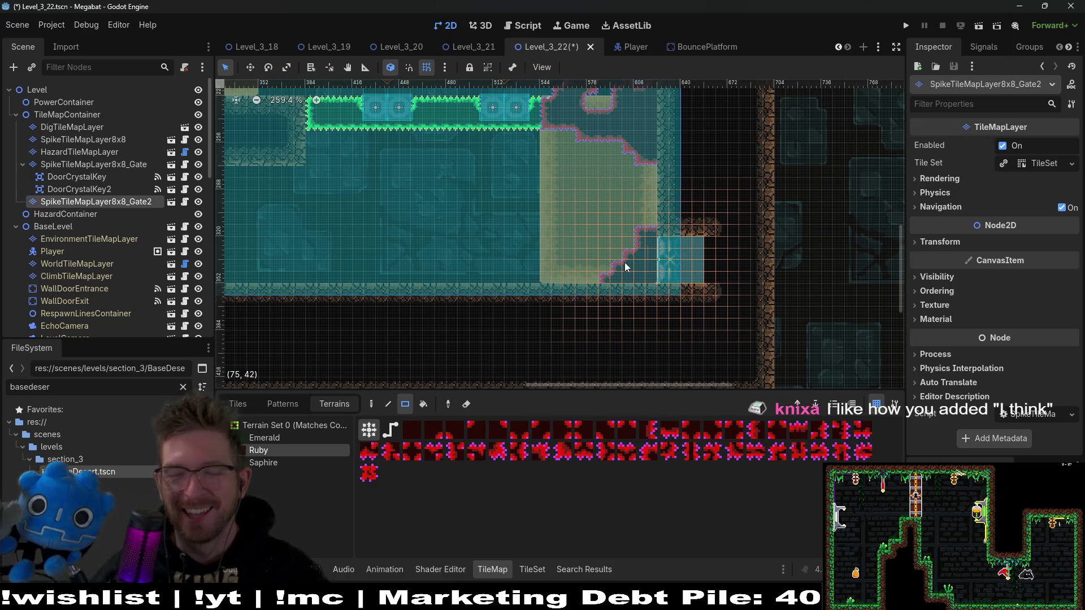
pyautogui.scroll(3, 593, 251)
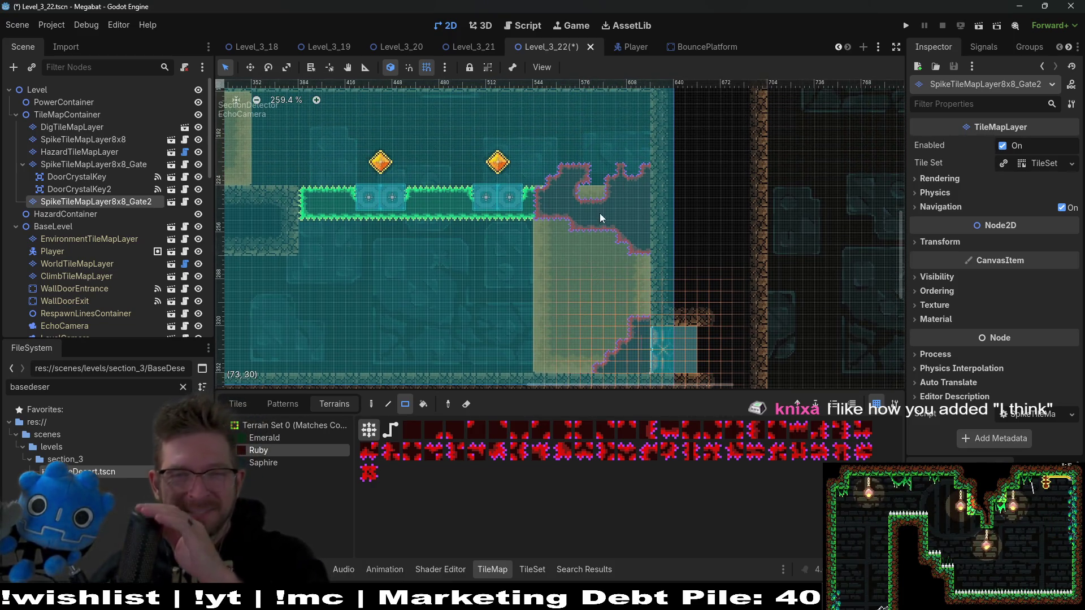
pyautogui.hscroll(-5, 536, 268)
pyautogui.scroll(1, 537, 268)
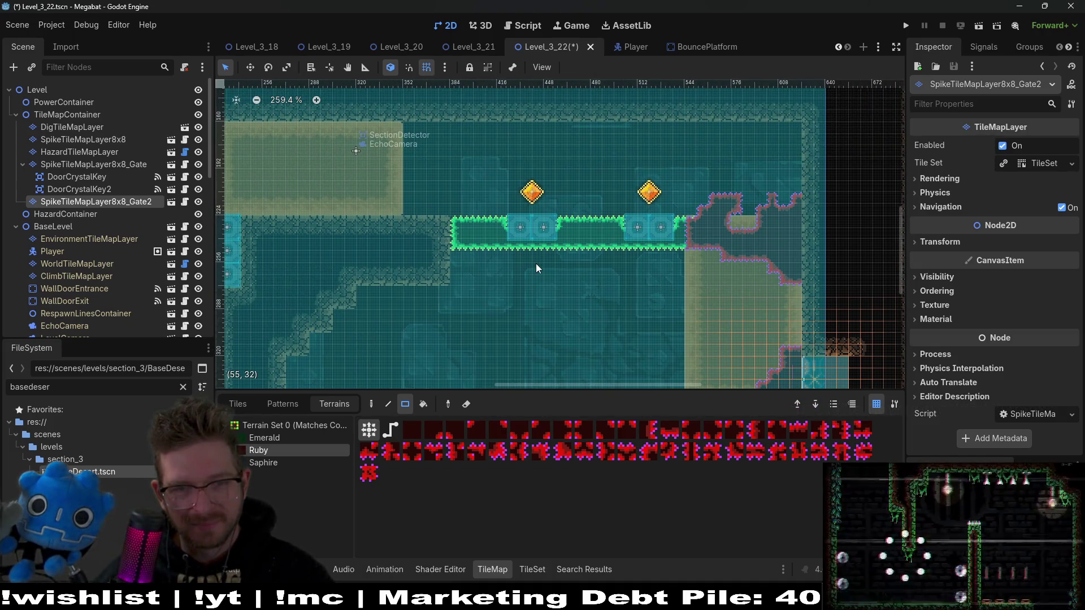
pyautogui.scroll(-4, 528, 269)
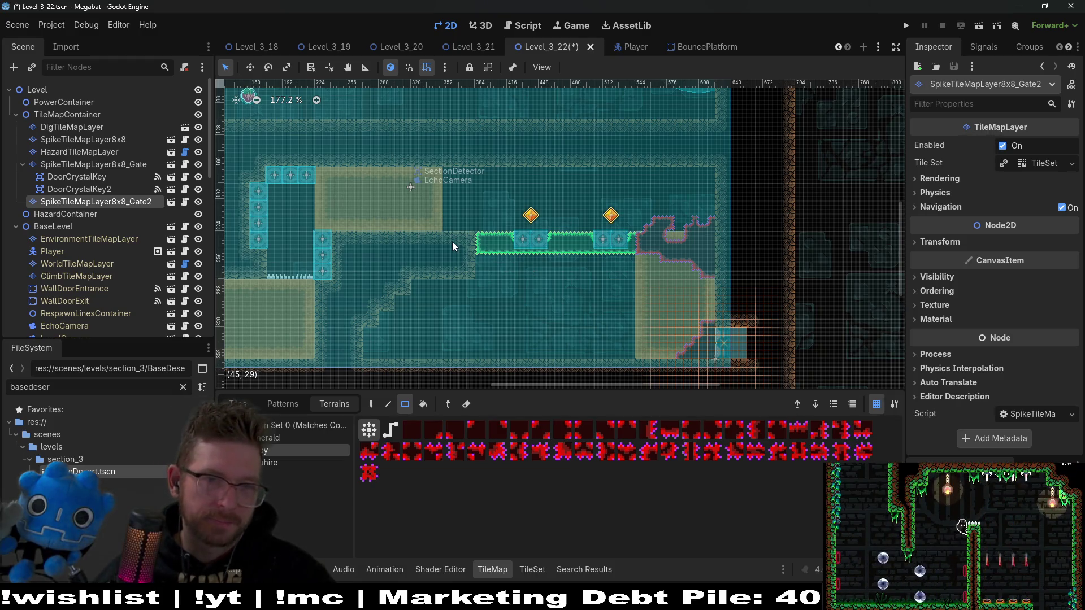
pyautogui.click(100, 142)
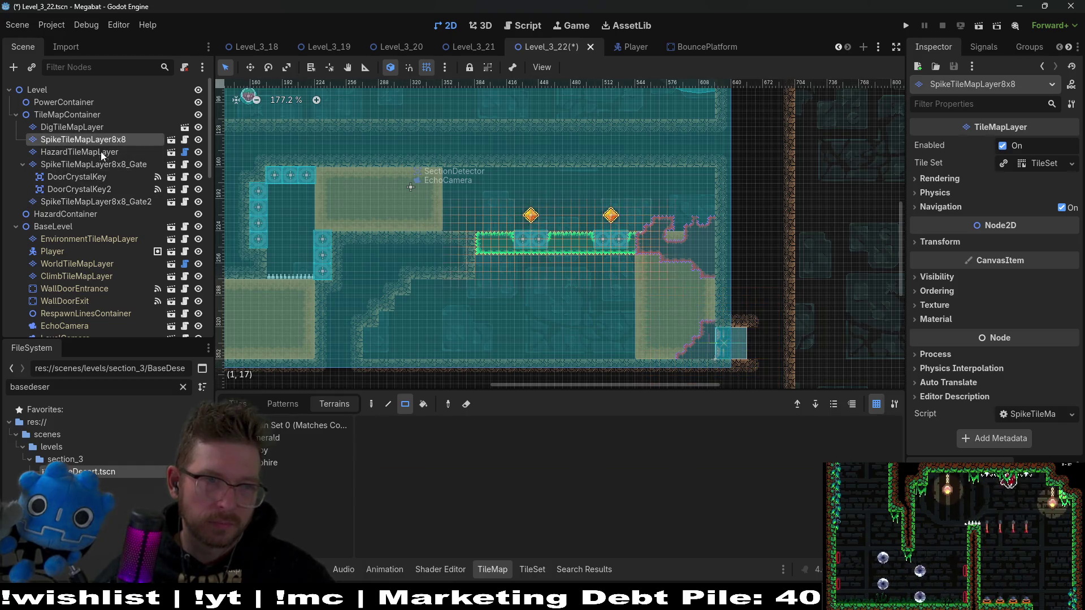
# On SpikeTileMapLayer8x8, fill Emerald spikes beneath the platform's left end
pyautogui.click(66, 176)
pyautogui.press('Up')
pyautogui.press('Up')
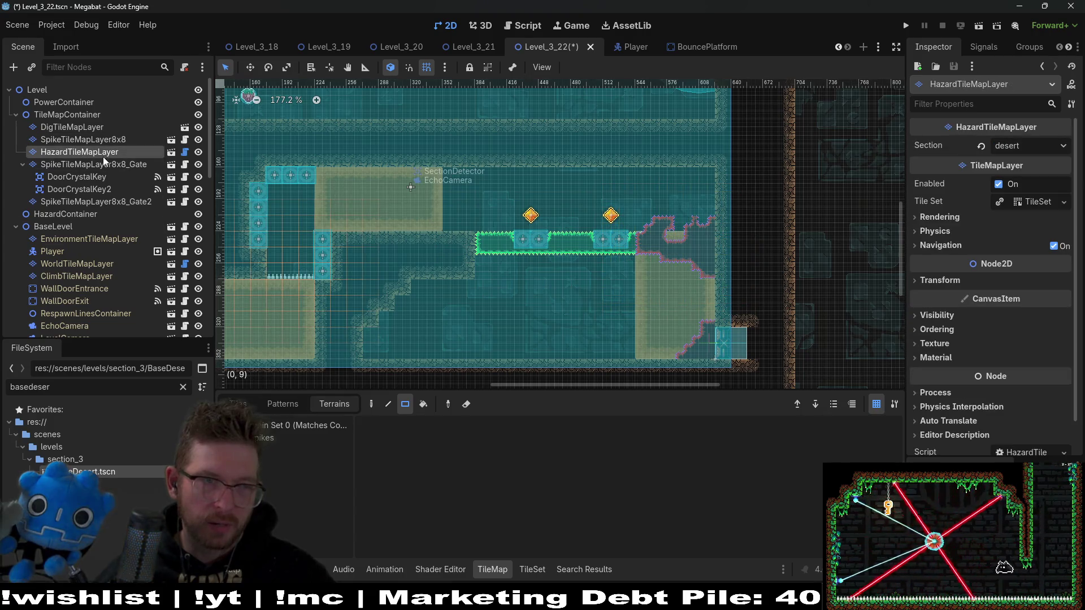
pyautogui.click(90, 140)
pyautogui.scroll(5, 525, 264)
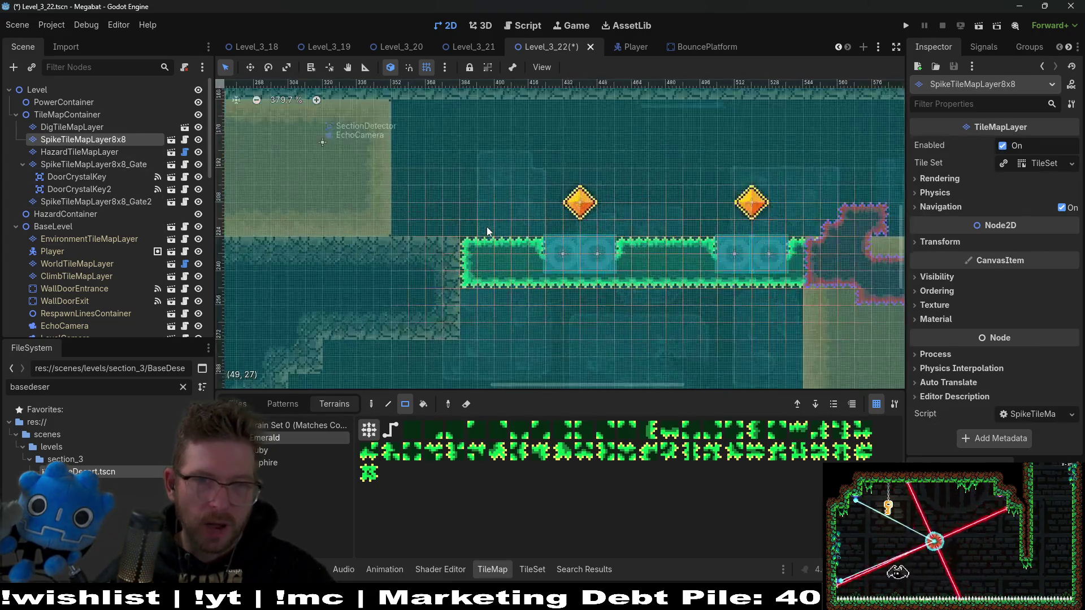
pyautogui.moveTo(466, 252)
pyautogui.mouseDown()
pyautogui.moveTo(392, 241)
pyautogui.moveTo(458, 289)
pyautogui.moveTo(524, 273)
pyautogui.moveTo(623, 292)
pyautogui.mouseUp()
pyautogui.hscroll(5, 583, 300)
pyautogui.scroll(-2, 584, 300)
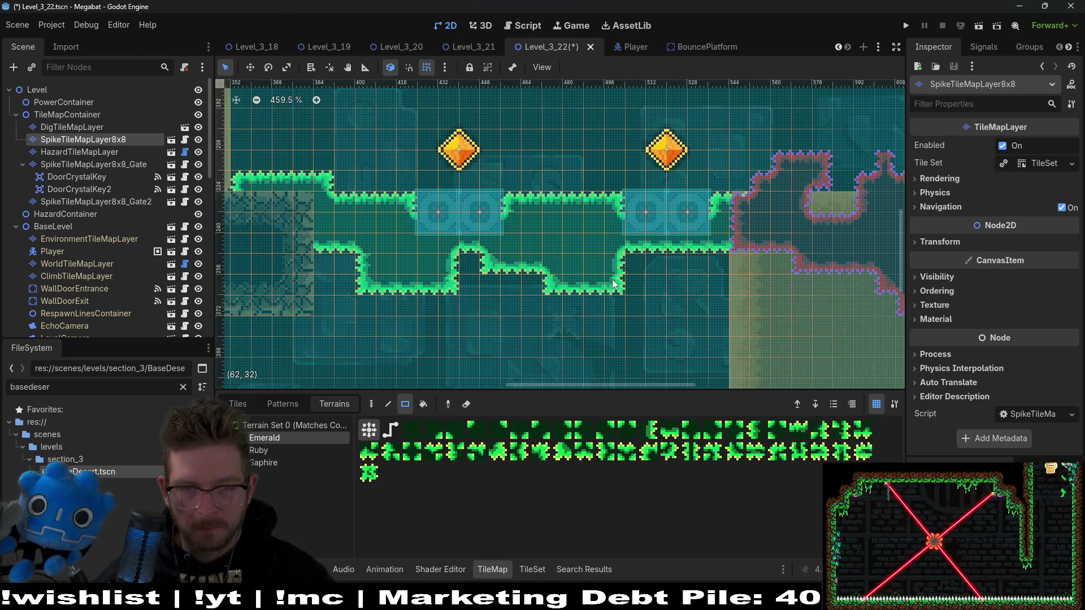
# Add Emerald blocks along the platform's underside and fill the notch in it
pyautogui.moveTo(668, 254); pyautogui.dragTo(719, 291)
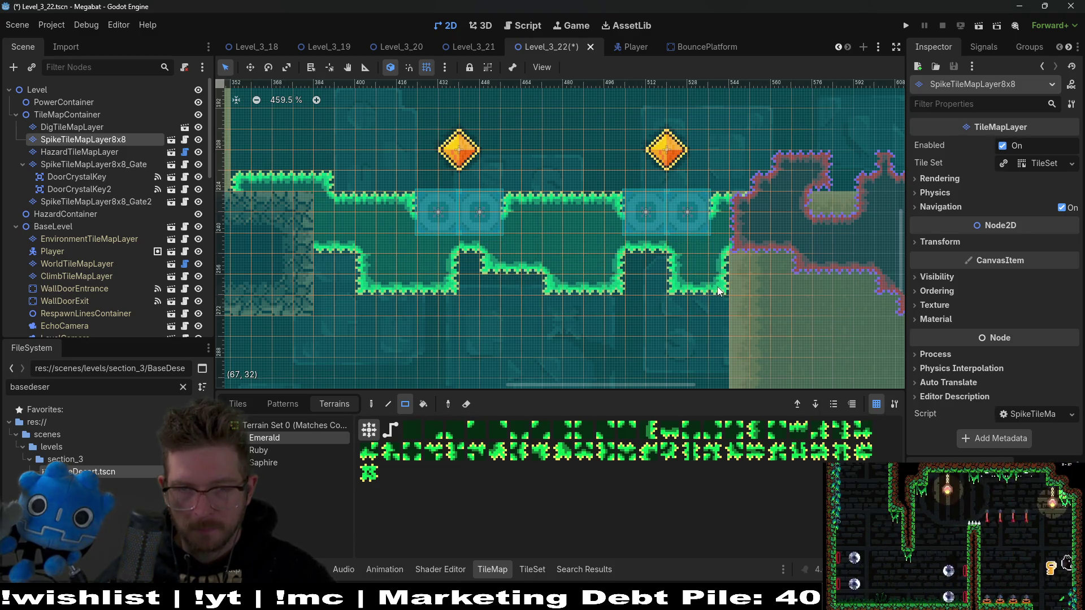
pyautogui.click(659, 273)
pyautogui.scroll(-5, 735, 282)
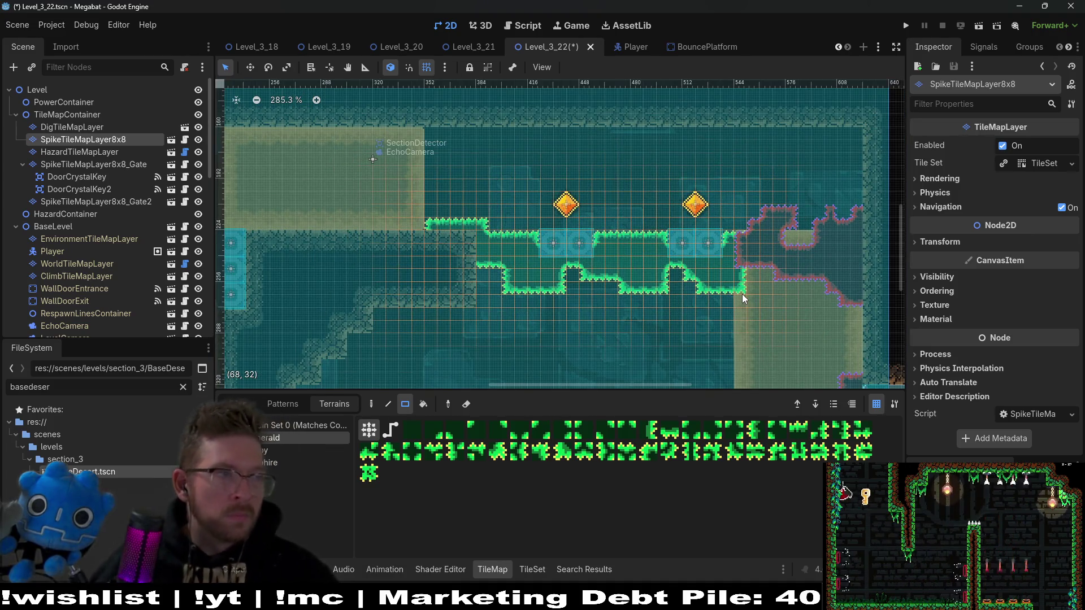
pyautogui.scroll(-3, 682, 299)
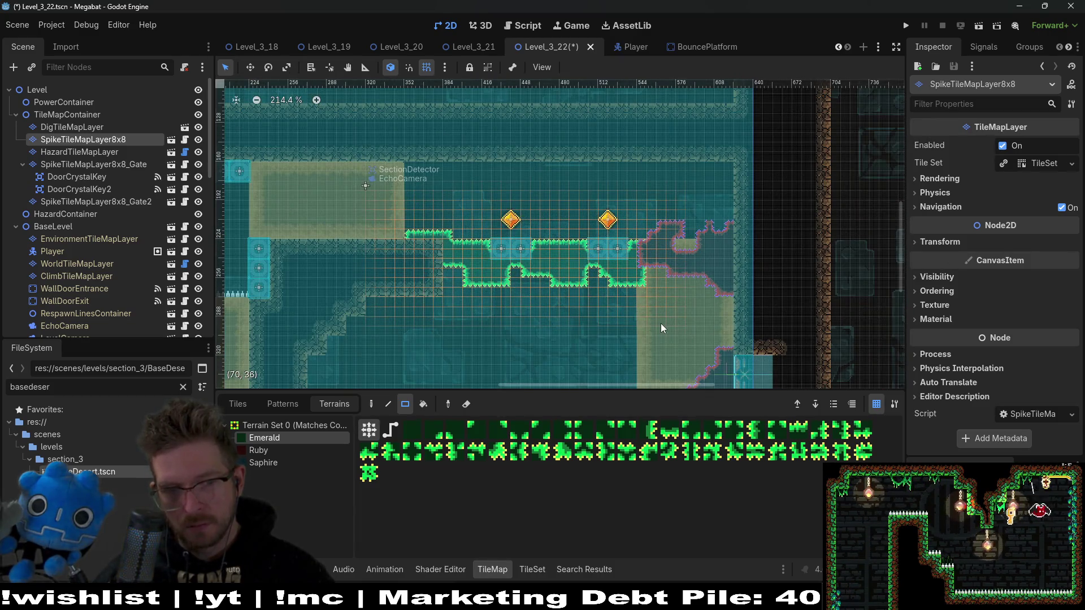
pyautogui.scroll(-3, 661, 317)
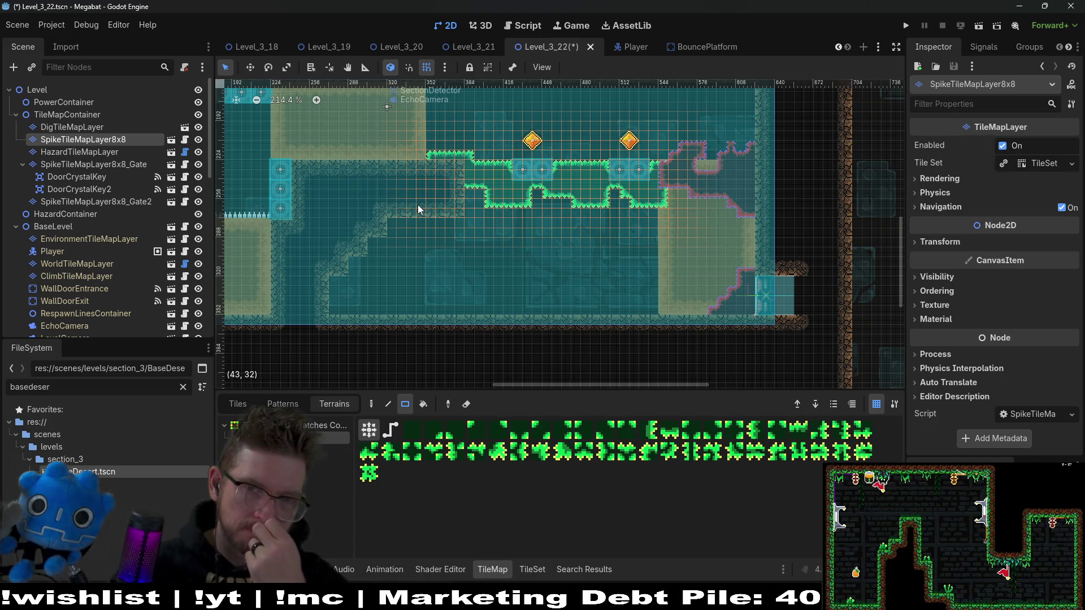
pyautogui.scroll(2, 635, 267)
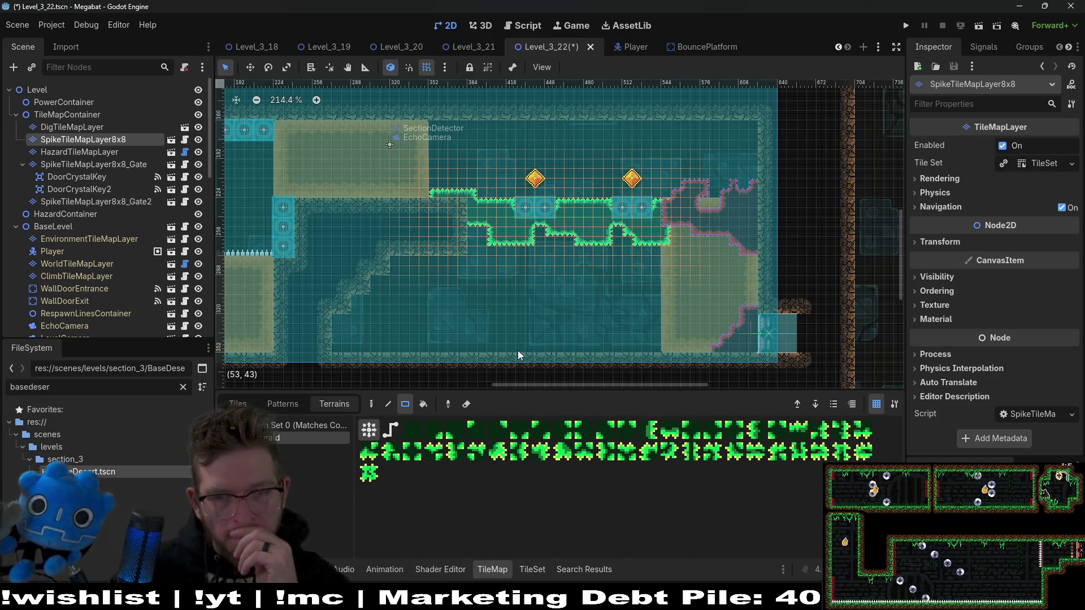
pyautogui.moveTo(575, 314); pyautogui.dragTo(578, 265)
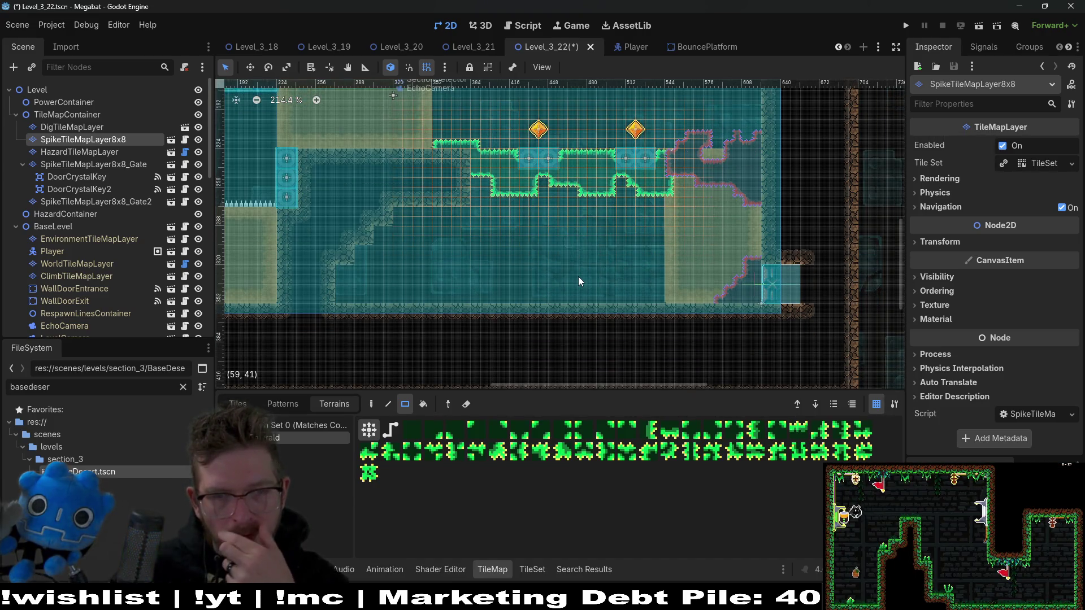
# Instance DoorCrystalKey under SpikeTileMapLayer8x8_Gate2 via a 'doorcry' search and move it down-right
pyautogui.click(111, 202)
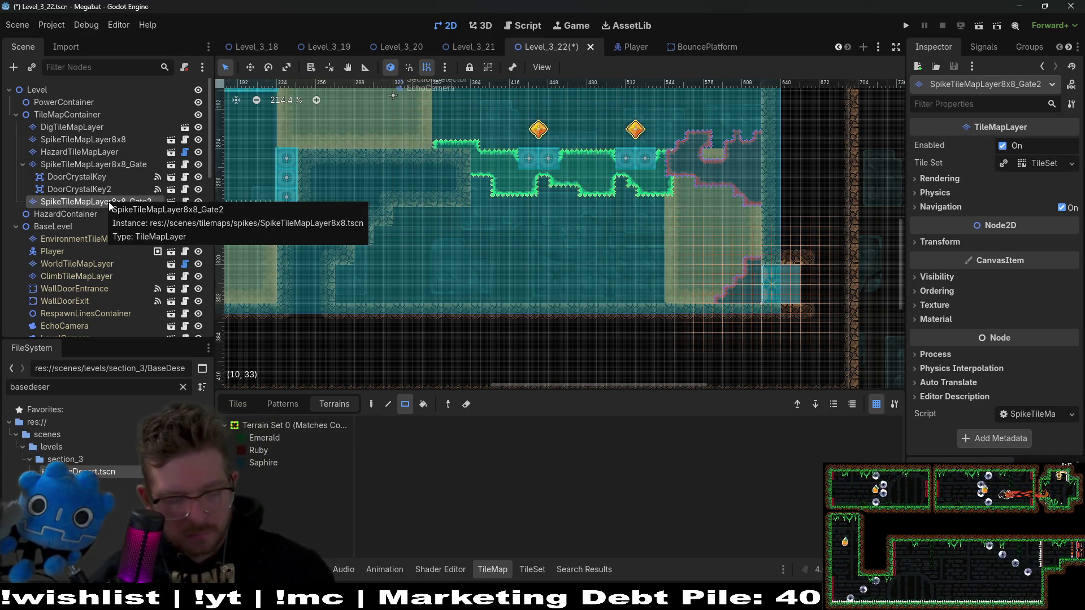
pyautogui.hotkey('ctrl', 'shift', 'a')
pyautogui.write('doorcry')
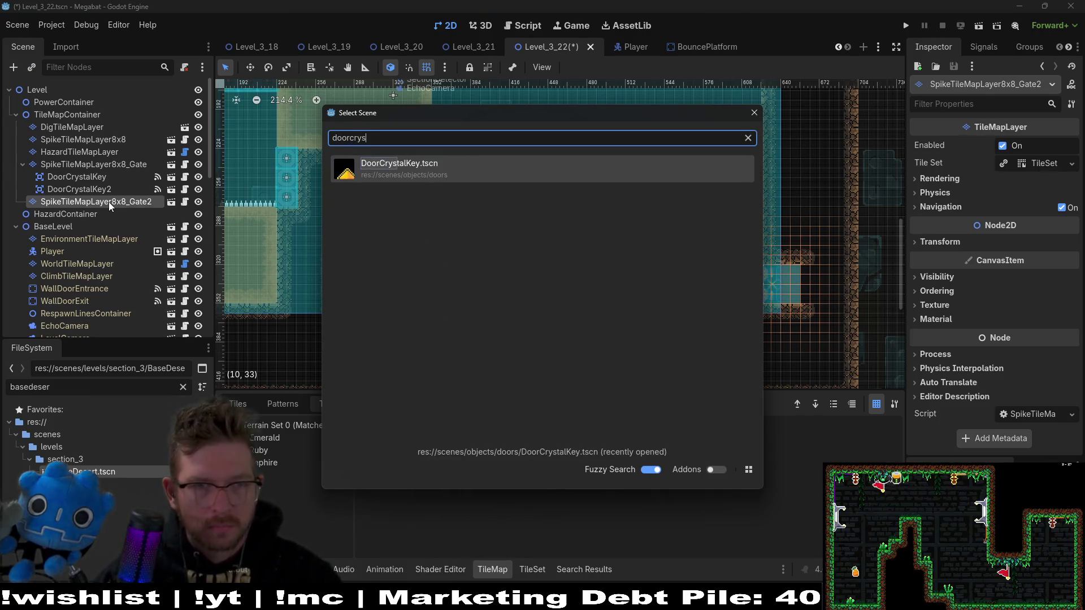
pyautogui.press('Return')
pyautogui.press('w')
pyautogui.moveTo(479, 237)
pyautogui.mouseDown()
pyautogui.moveTo(517, 209)
pyautogui.moveTo(593, 316)
pyautogui.moveTo(532, 288)
pyautogui.mouseUp()
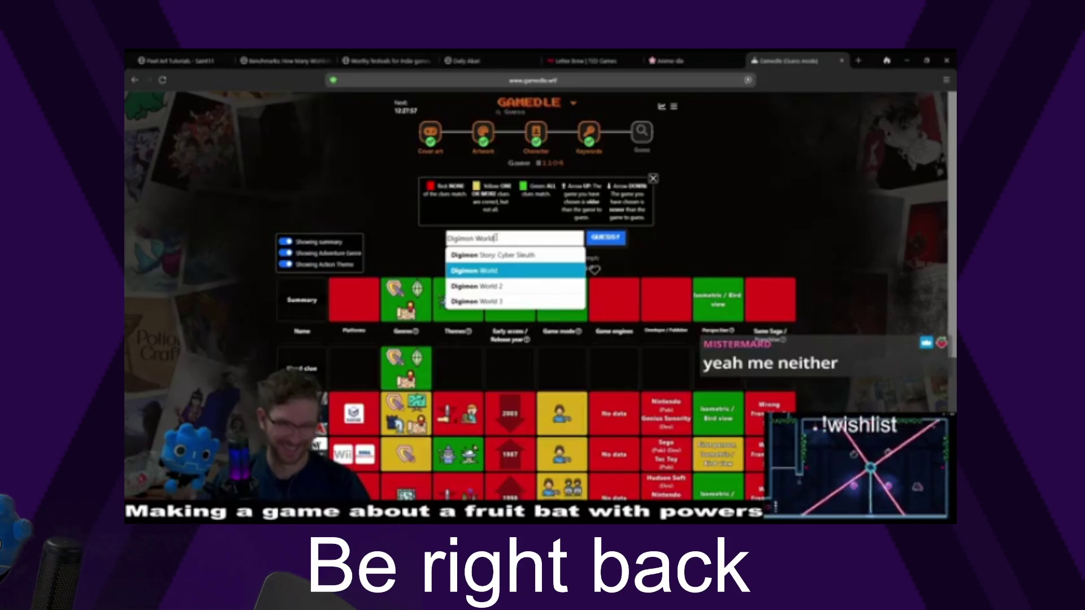
# Pick Digimon World from the suggestions and submit it as the guess
pyautogui.press('Return')
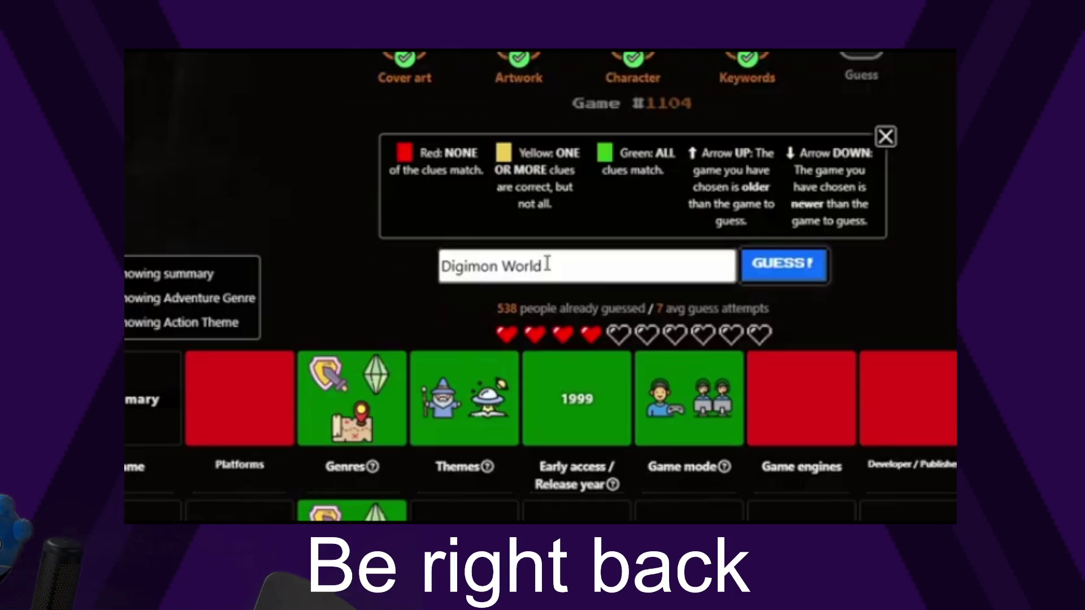
pyautogui.click(814, 265)
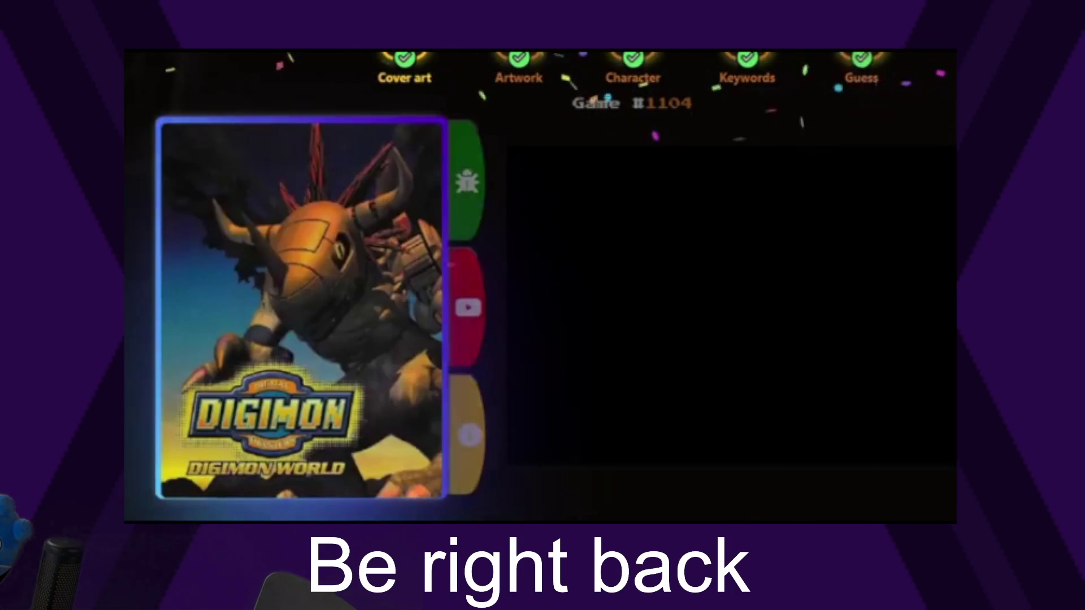